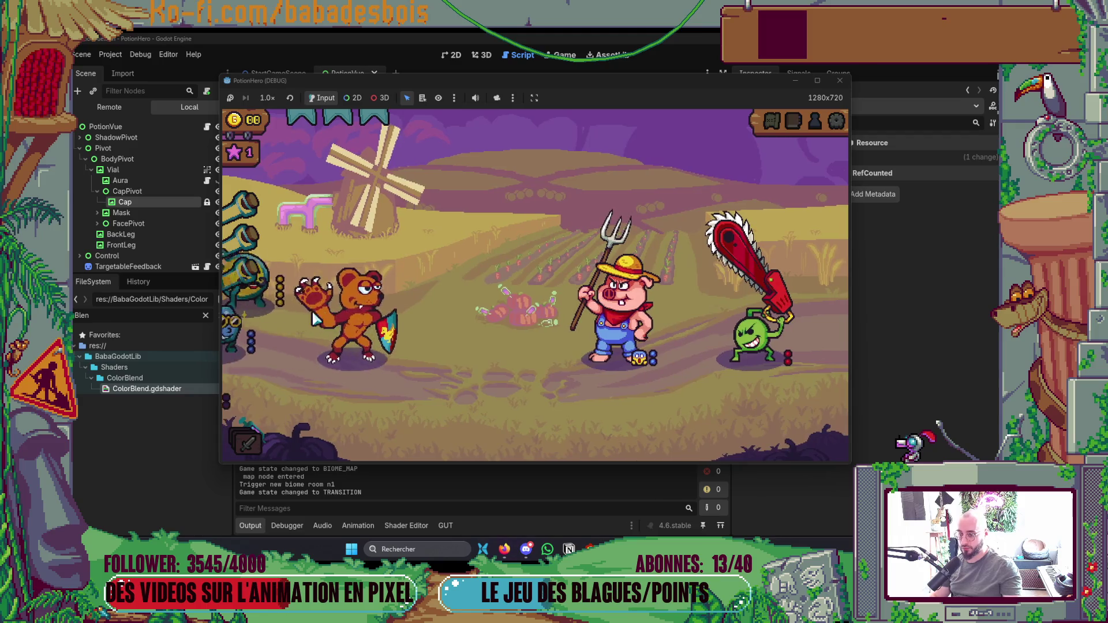
Start the battle and use the yellow vial and another potion on the bear until the null 'cap' error appears.
{"action": "left_click", "coordinate": [458, 332]}
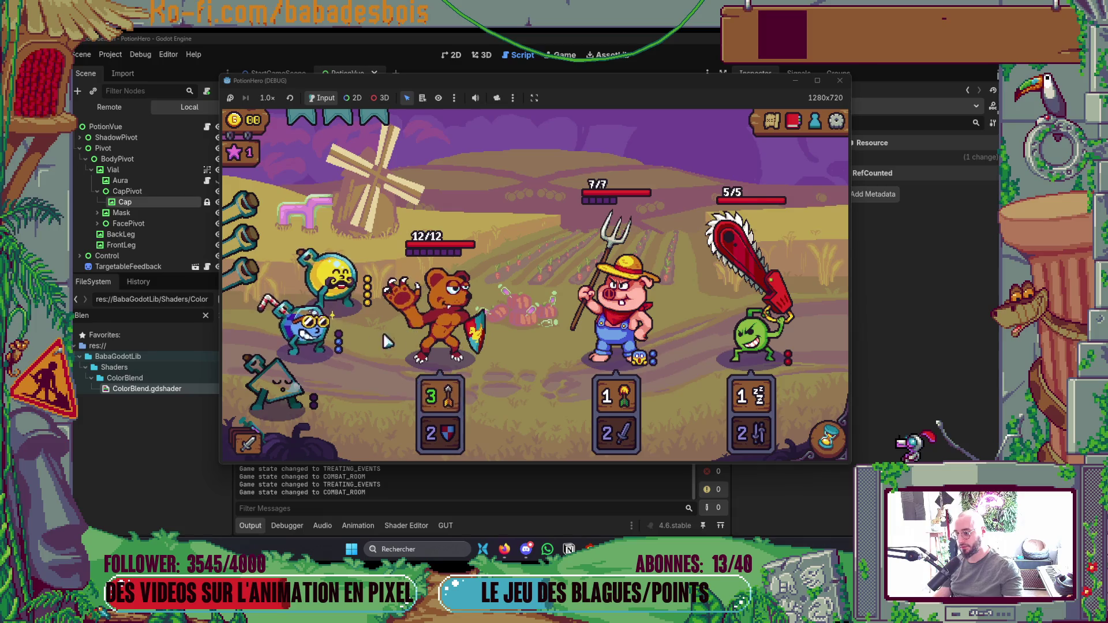
{"action": "mouse_move", "coordinate": [276, 306]}
{"action": "left_click", "coordinate": [341, 271]}
{"action": "left_click", "coordinate": [444, 335]}
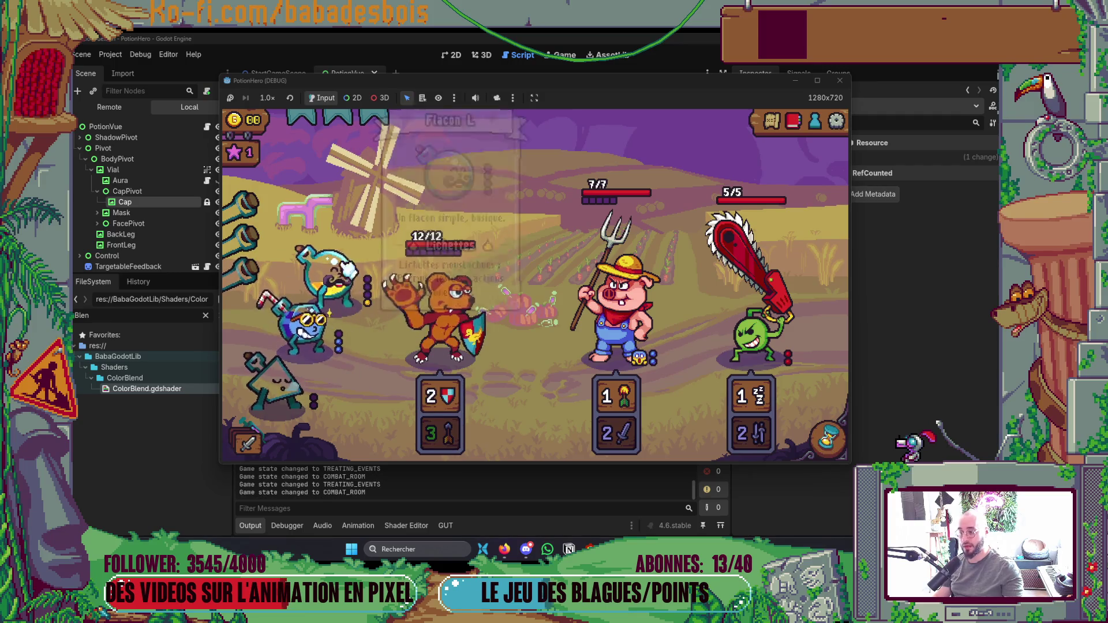
{"action": "left_click", "coordinate": [442, 339]}
{"action": "left_click", "coordinate": [447, 337]}
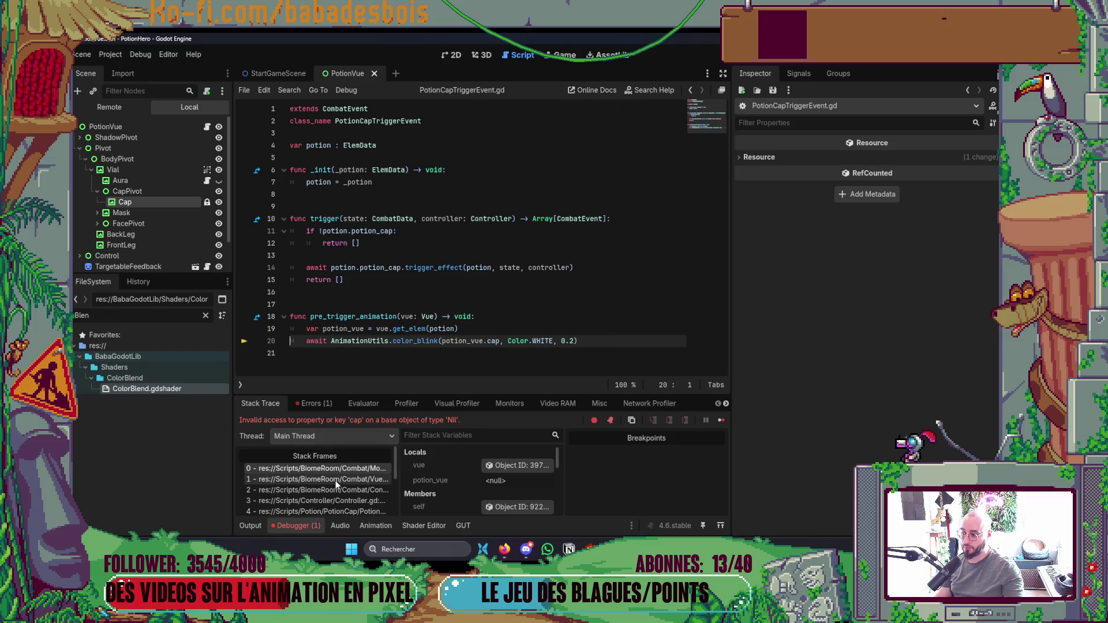
Trace the call stack to the failing line in PotionCapTriggerEvent.gd and close the running game.
{"action": "left_click", "coordinate": [335, 481]}
{"action": "left_click", "coordinate": [338, 468]}
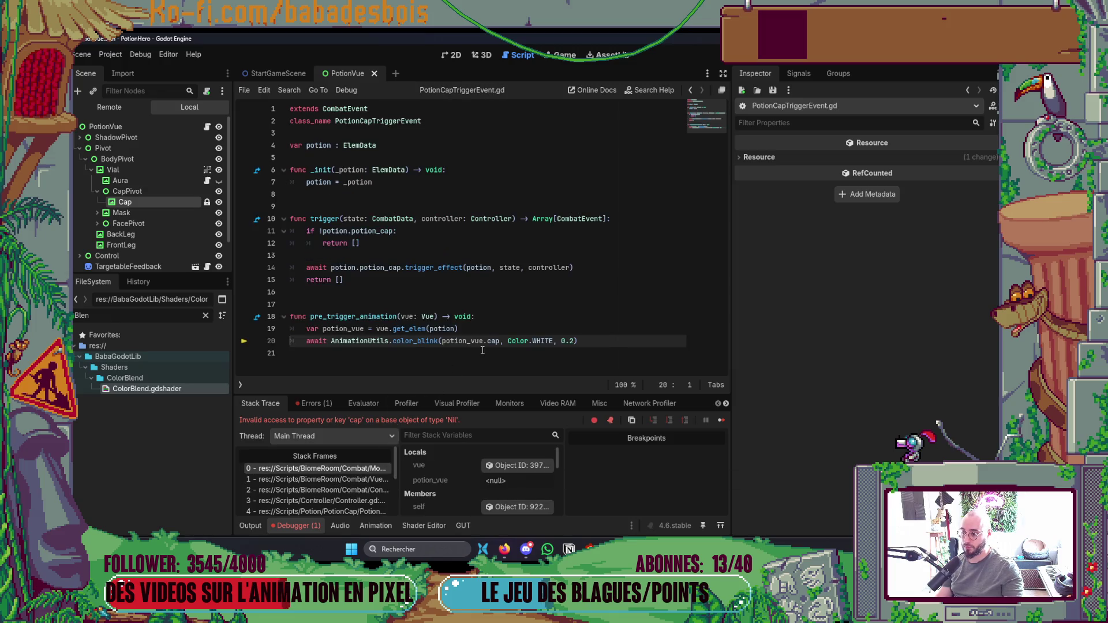
{"action": "key", "text": "alt+Tab"}
{"action": "key", "text": "alt+F4"}
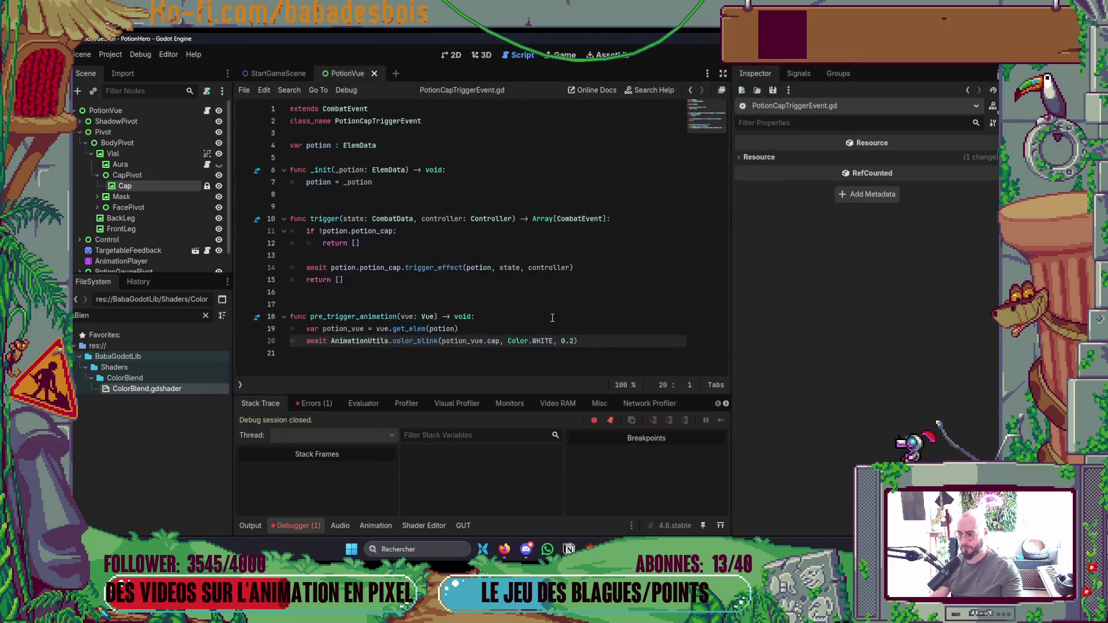
Wrap the cap-blink await under an 'if potion_vue:' check.
{"action": "type", "text": "if potion_vue:"}
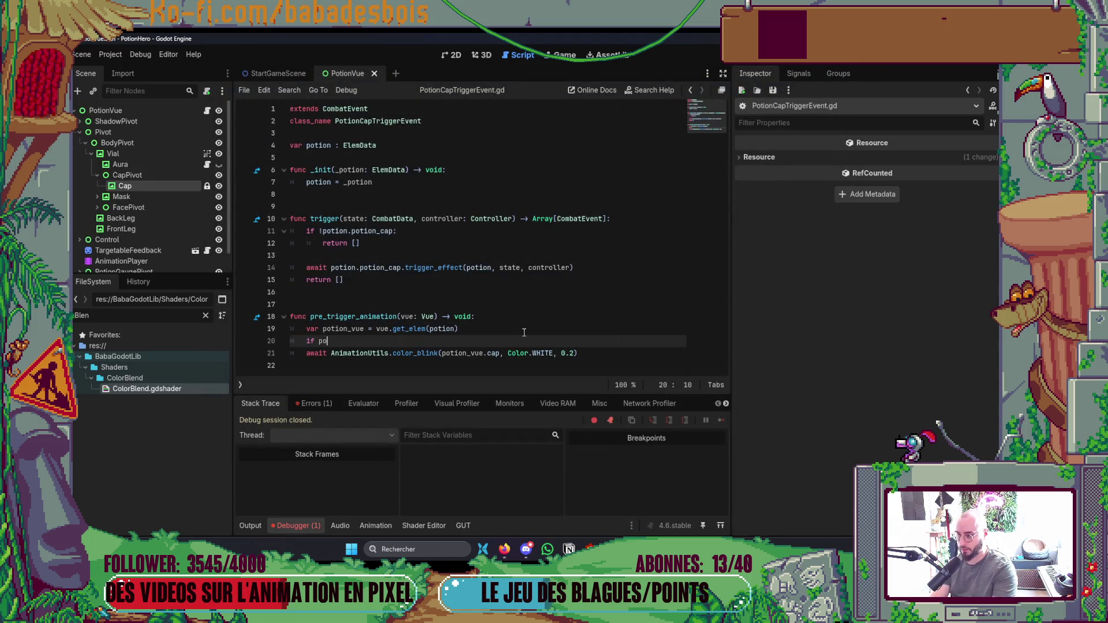
{"action": "key", "text": "Down"}
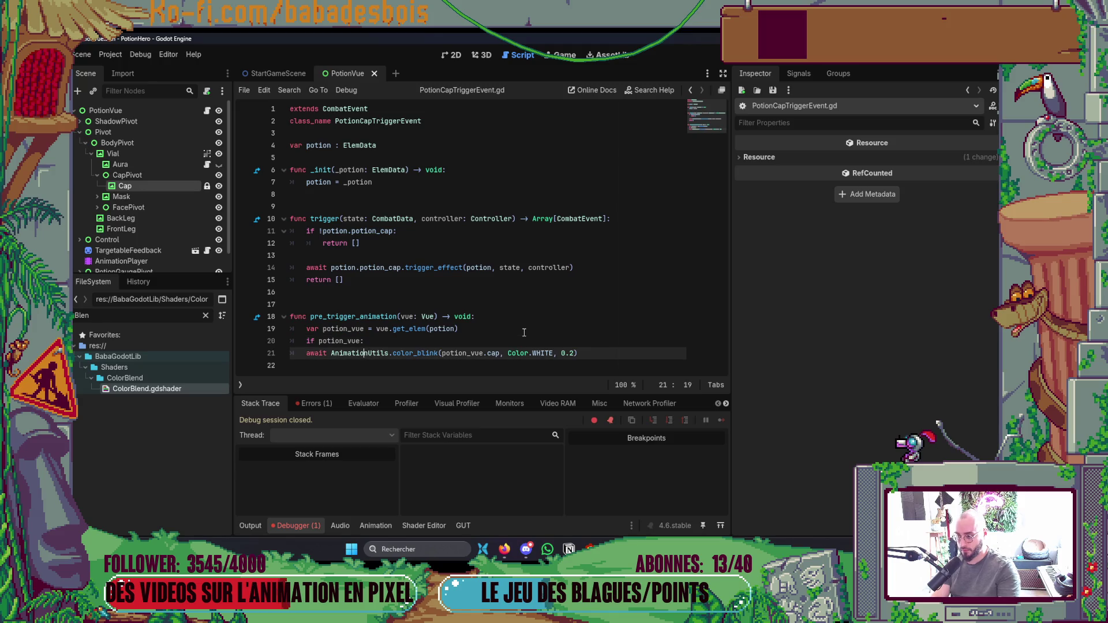
{"action": "key", "text": "Tab"}
{"action": "key", "text": "Up"}
{"action": "key", "text": "Up"}
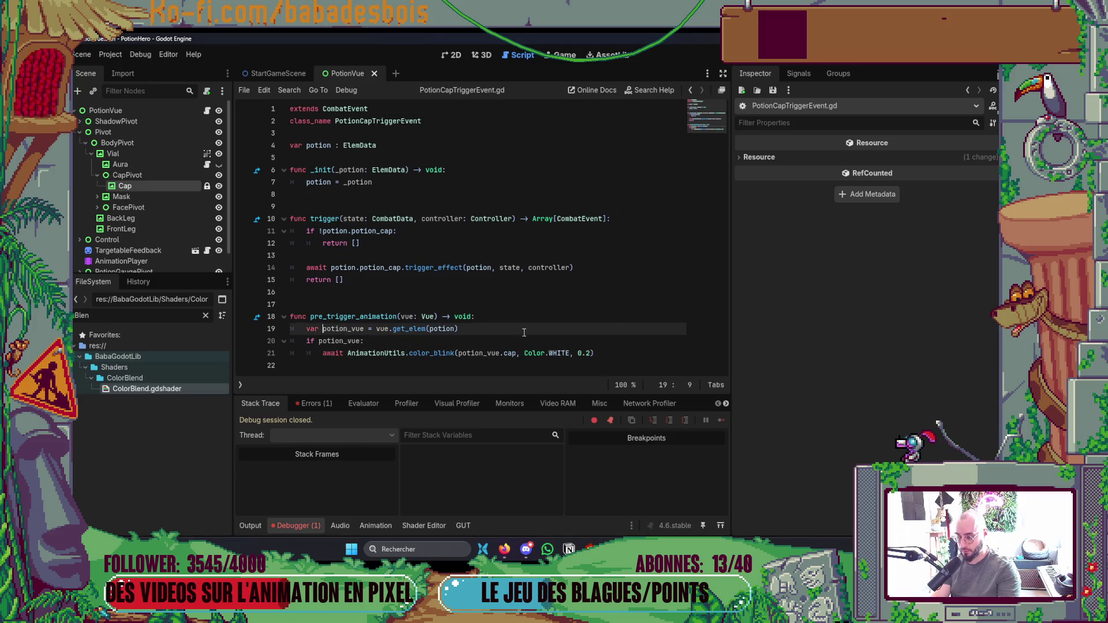
Add an 'if !potion: return' guard at the top, then save and relaunch the game.
{"action": "key", "text": "Home"}
{"action": "key", "text": "Return"}
{"action": "key", "text": "Up"}
{"action": "type", "text": "!potion:"}
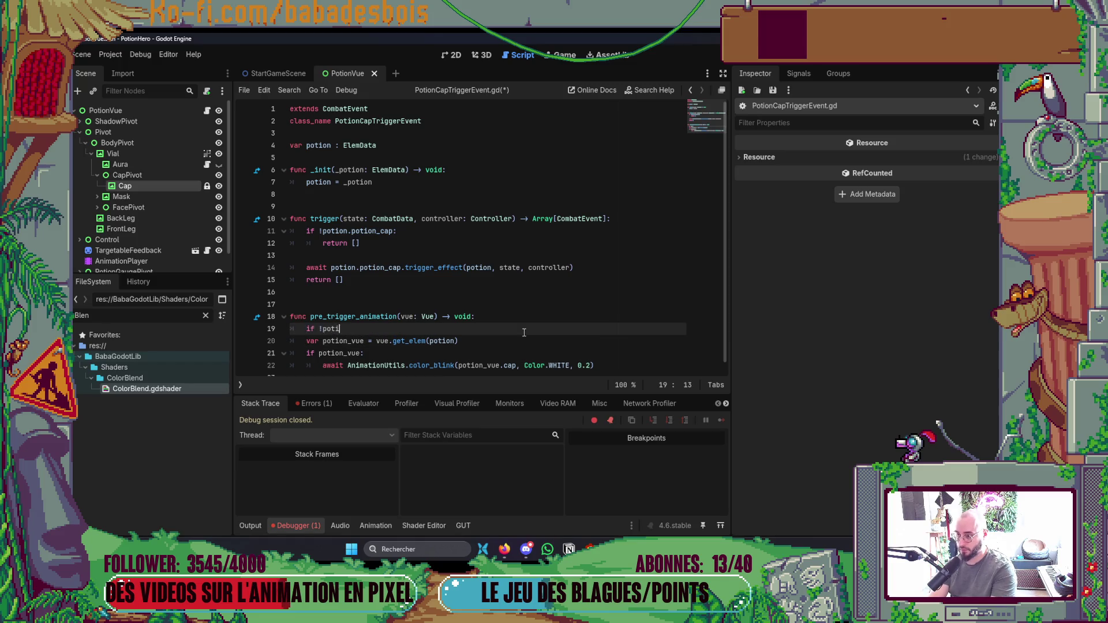
{"action": "key", "text": "Return"}
{"action": "key", "text": "F5"}
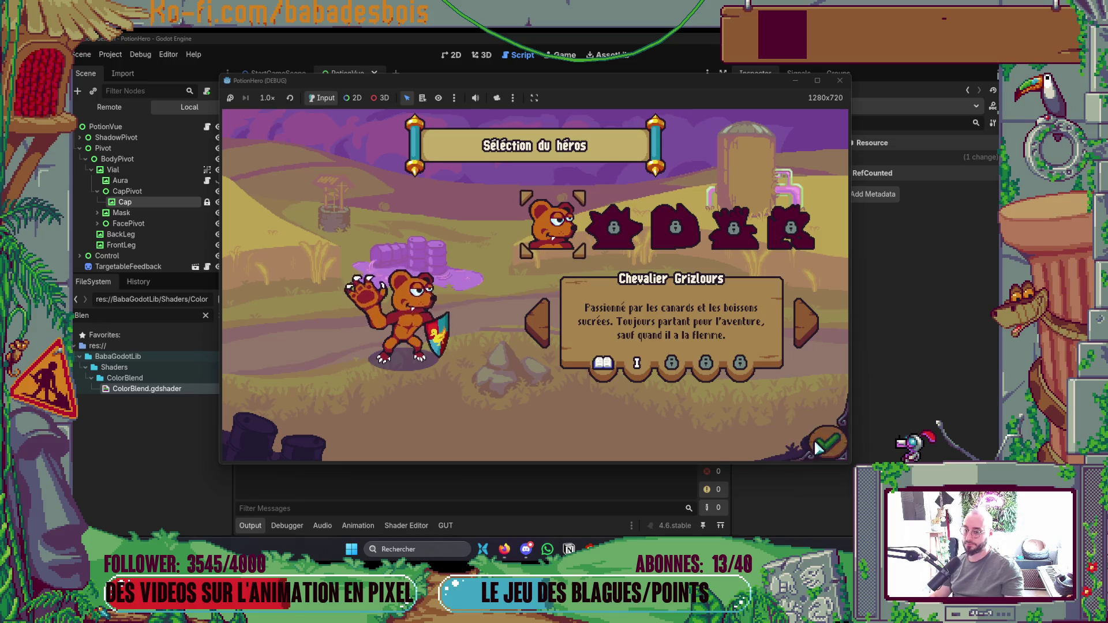
Confirm the hero and adventure and skip the tutorial dialogue into the fight.
{"action": "left_click", "coordinate": [826, 438]}
{"action": "left_click", "coordinate": [826, 438]}
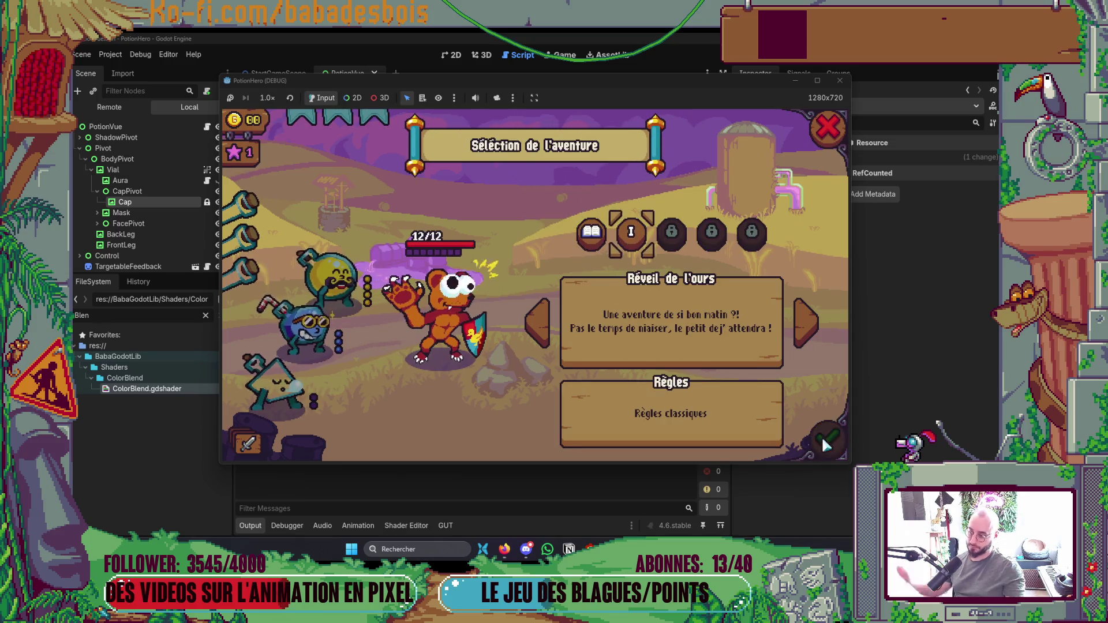
{"action": "left_click", "coordinate": [572, 345]}
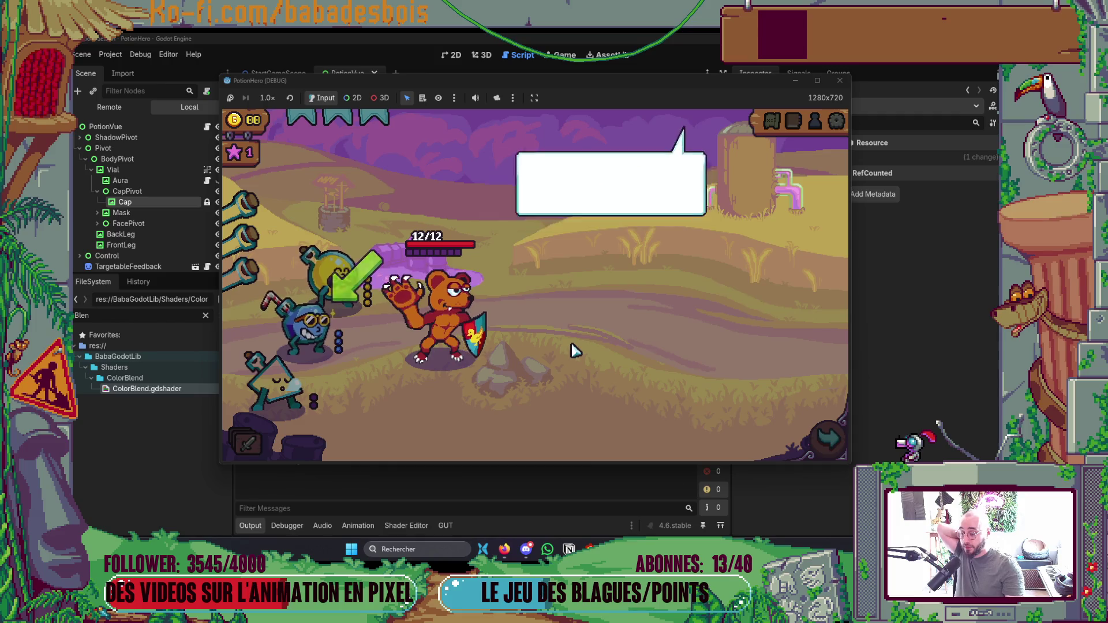
{"action": "left_click", "coordinate": [586, 350]}
{"action": "left_click", "coordinate": [591, 369]}
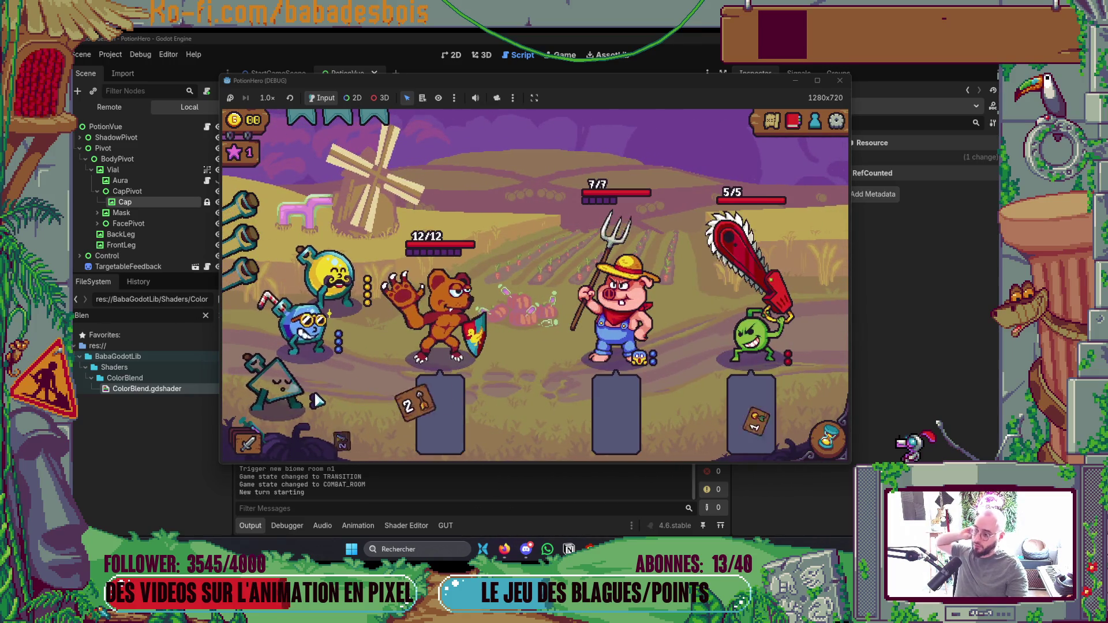
Use the potions on the bear until the debugger breaks on the 'potion_cap' access error.
{"action": "left_click", "coordinate": [333, 341]}
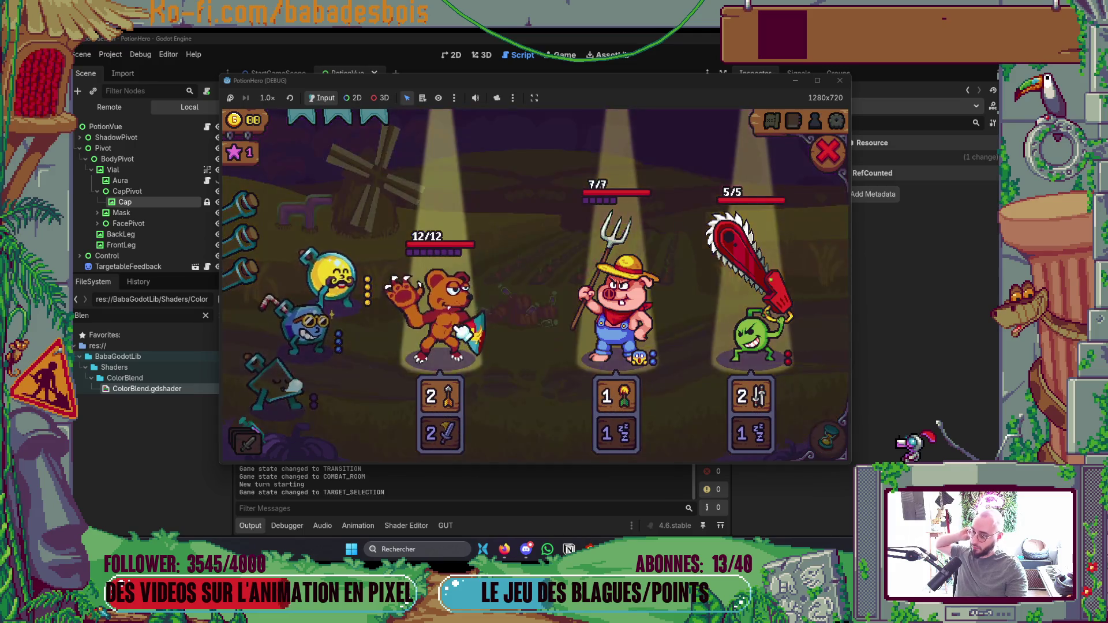
{"action": "left_click", "coordinate": [352, 345]}
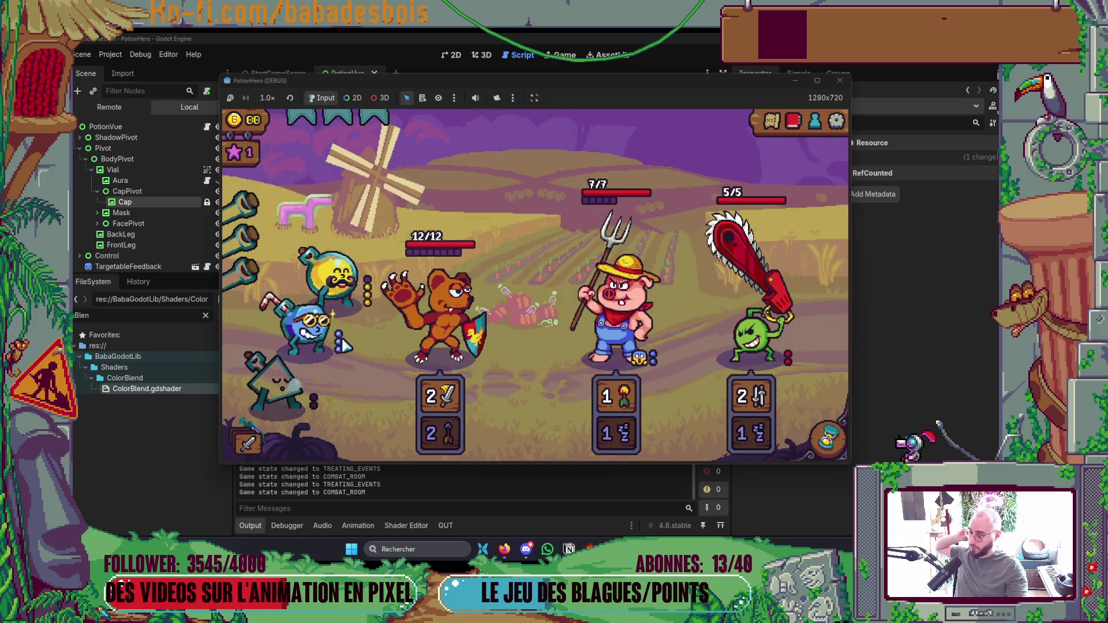
{"action": "left_click", "coordinate": [336, 364]}
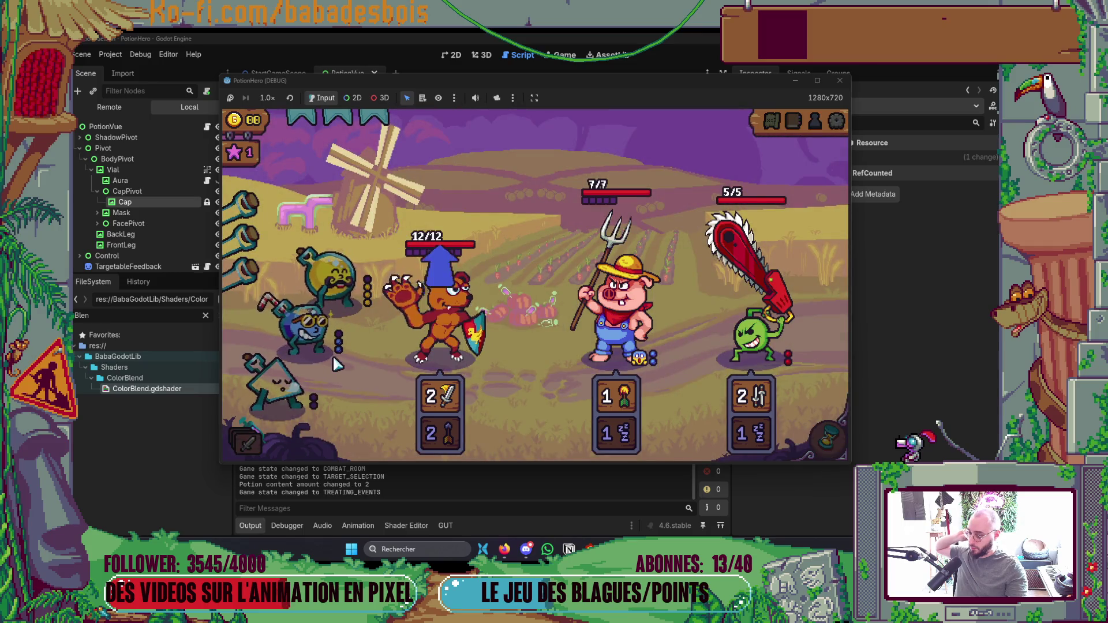
{"action": "left_click", "coordinate": [332, 360]}
{"action": "left_click", "coordinate": [386, 334]}
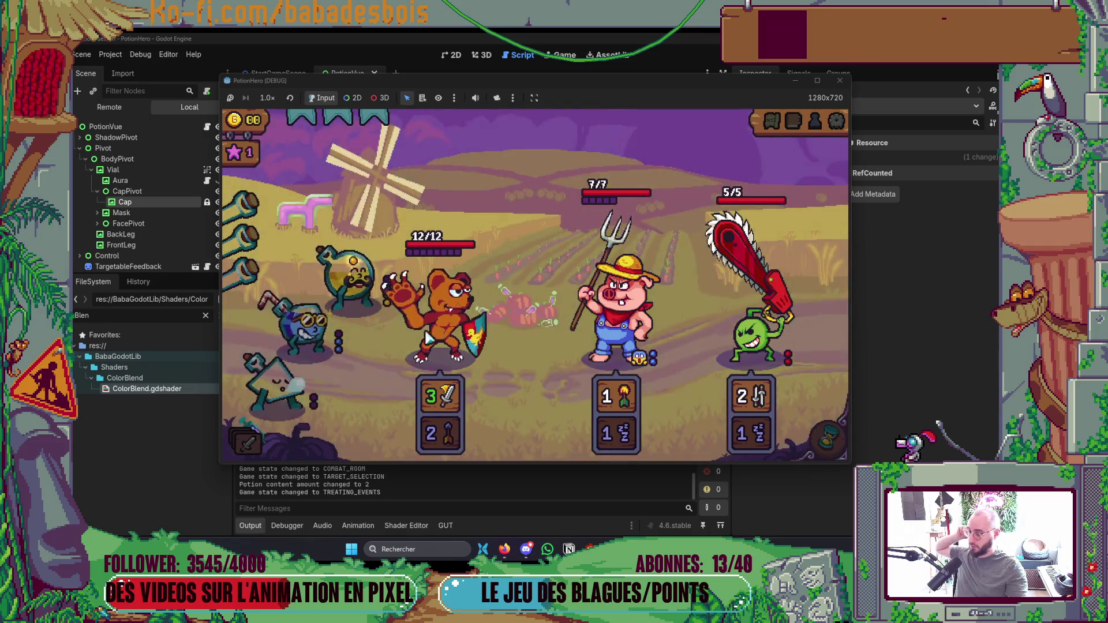
{"action": "left_click", "coordinate": [385, 334]}
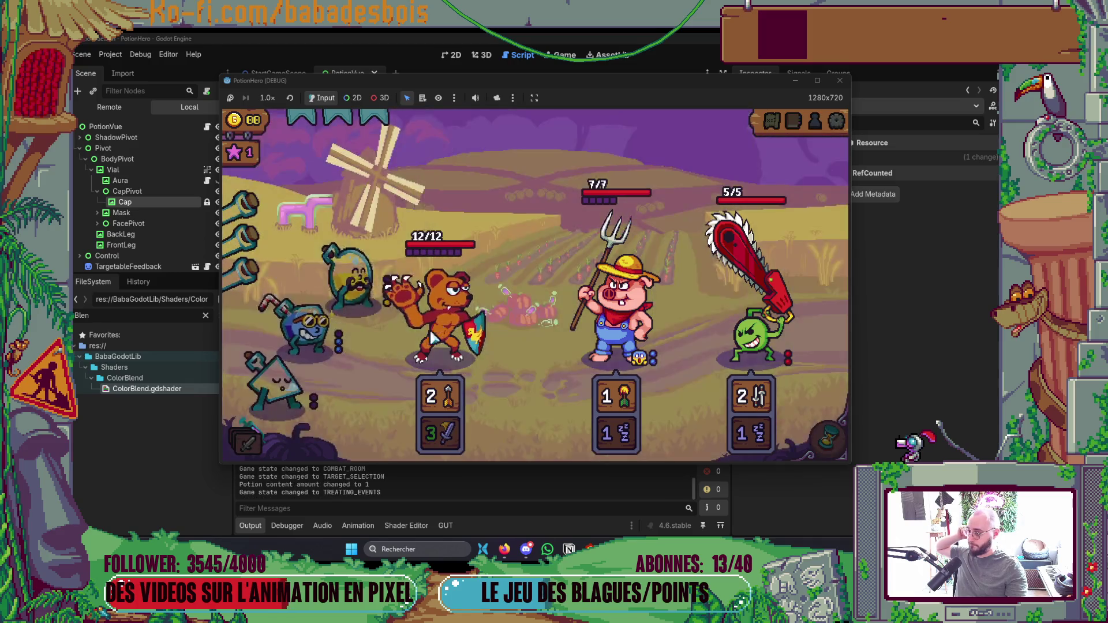
{"action": "left_click", "coordinate": [372, 342]}
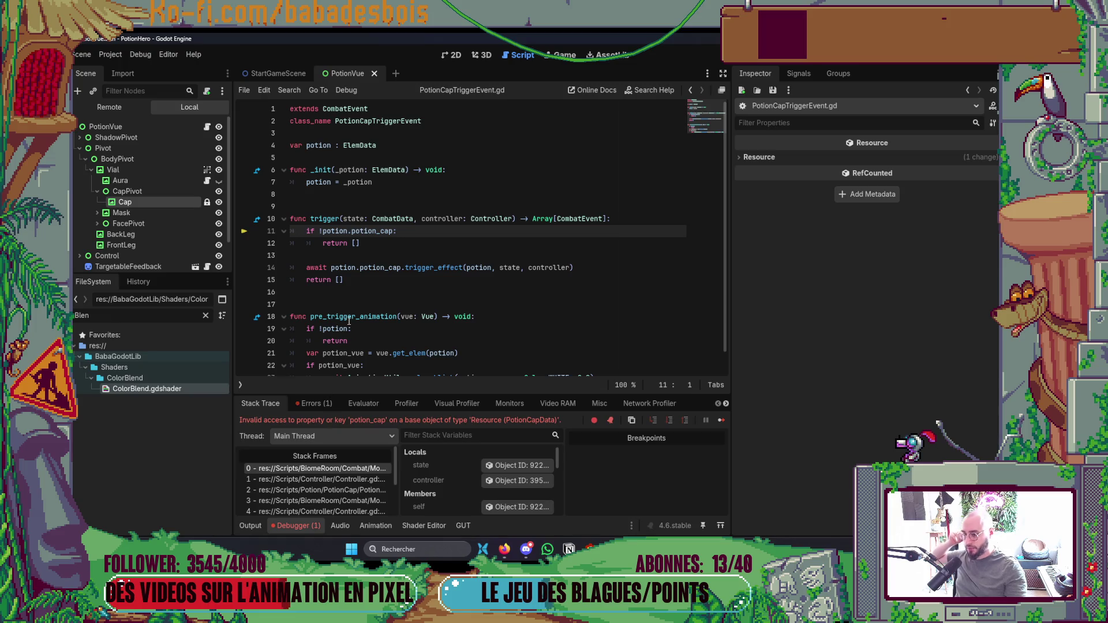
Step through the Controller.gd and PotionCapData.gd stack frames, then return to the top frame.
{"action": "mouse_move", "coordinate": [348, 313]}
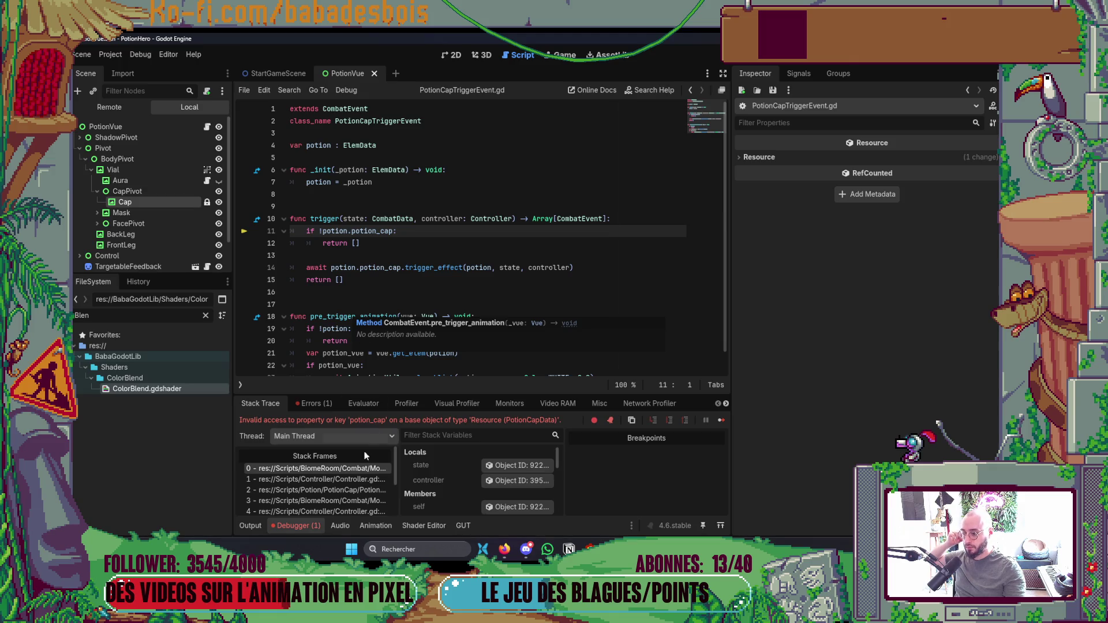
{"action": "left_click", "coordinate": [333, 480]}
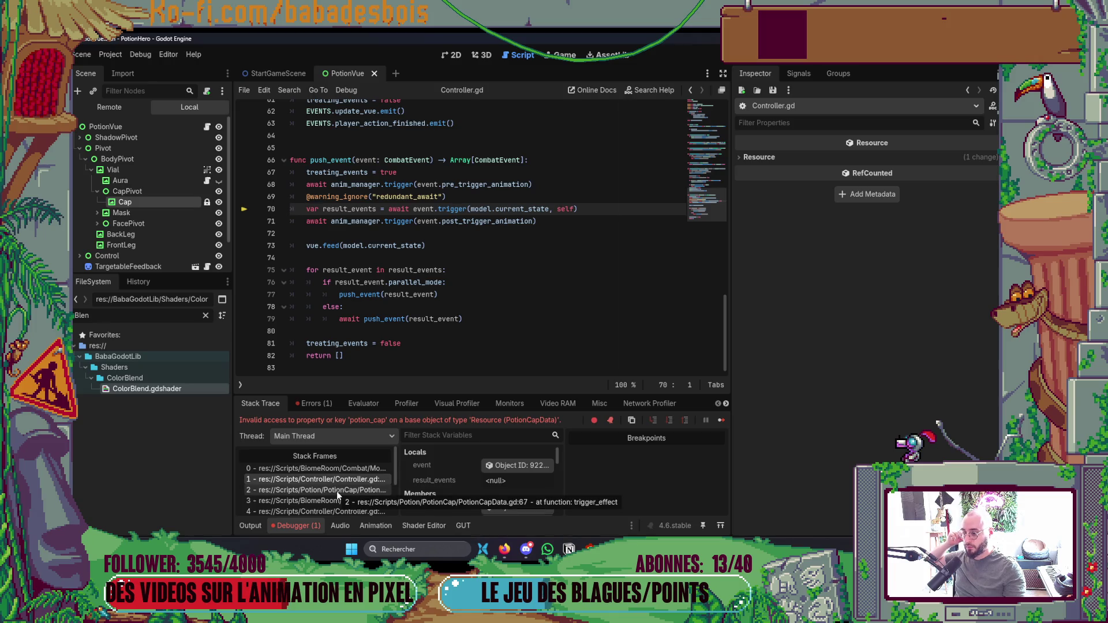
{"action": "left_click", "coordinate": [337, 491]}
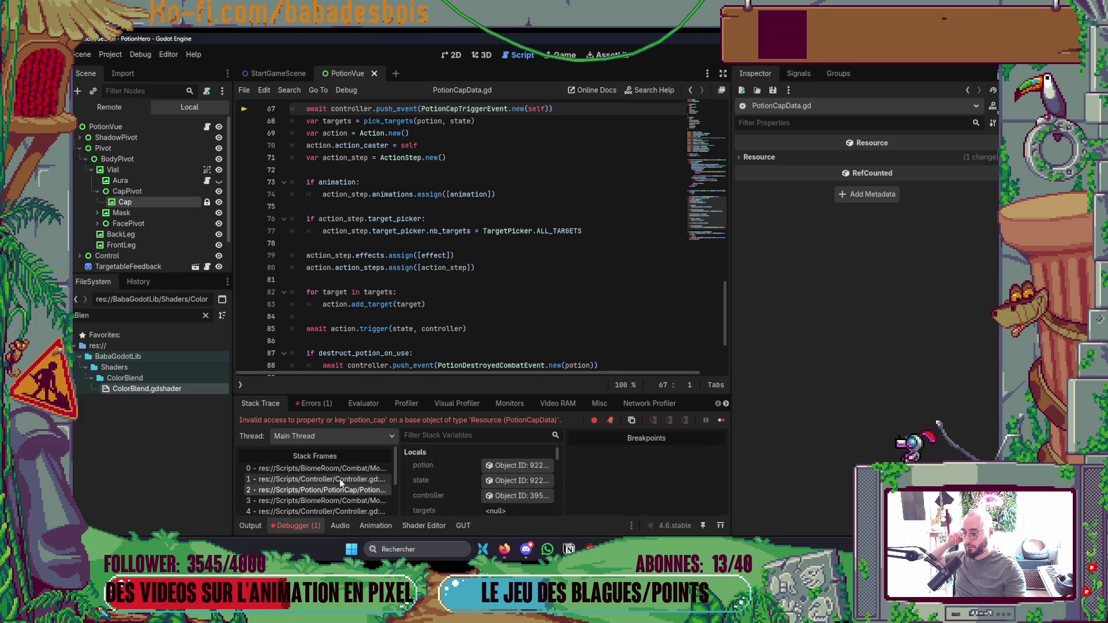
{"action": "left_click", "coordinate": [347, 469]}
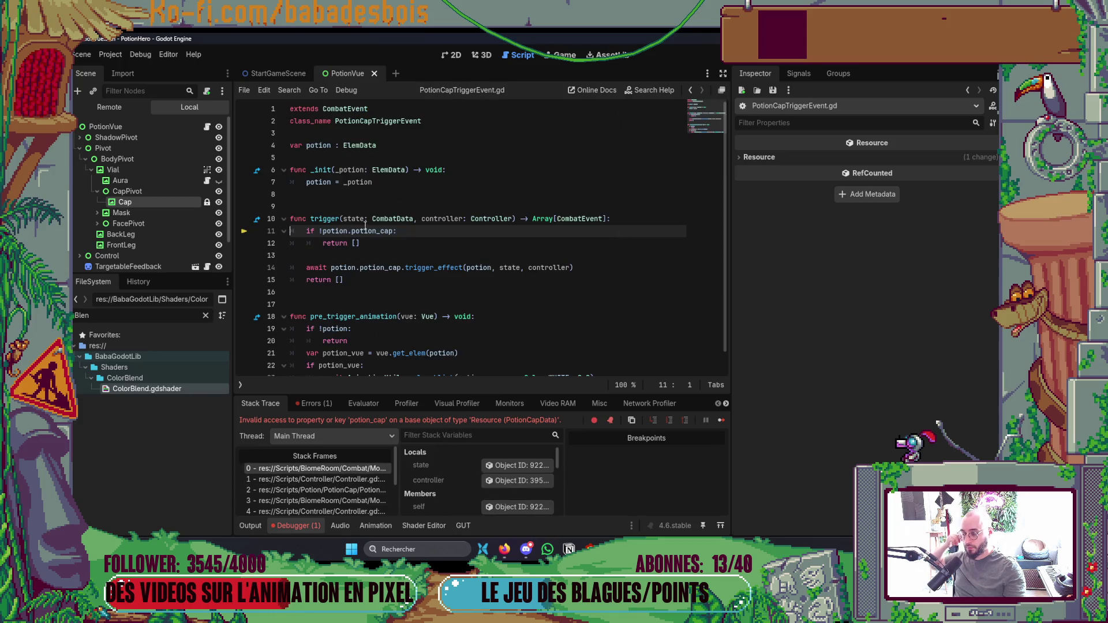
Inspect the potion member, finding its Target Picker empty, then switch to the terminal editor.
{"action": "mouse_move", "coordinate": [341, 233]}
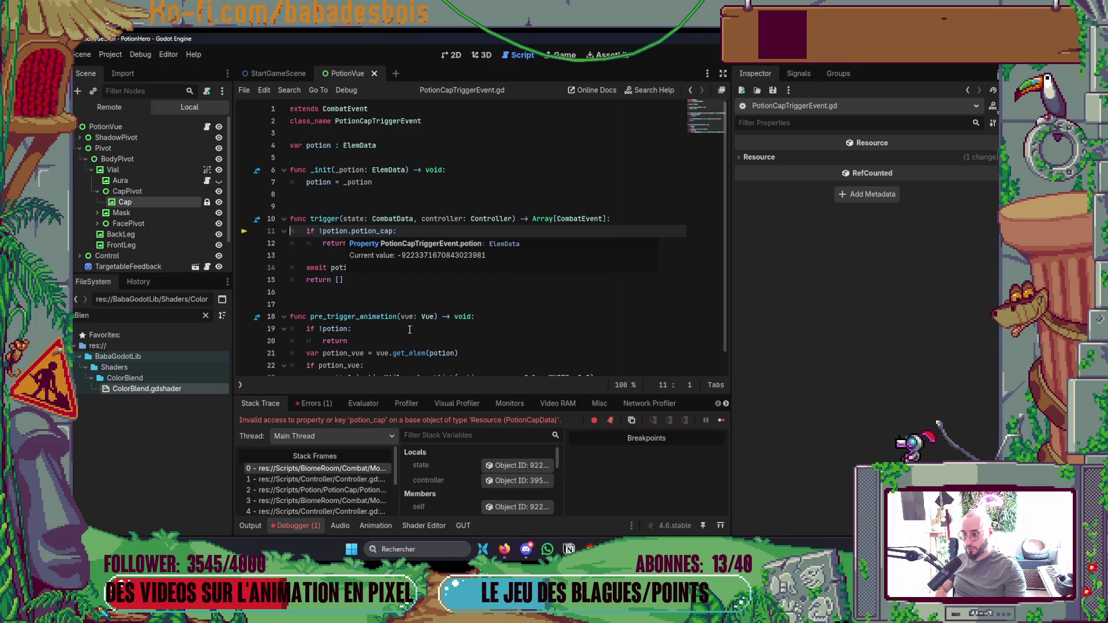
{"action": "scroll", "coordinate": [506, 476], "scroll_direction": "down", "scroll_amount": 2}
{"action": "left_click", "coordinate": [522, 497]}
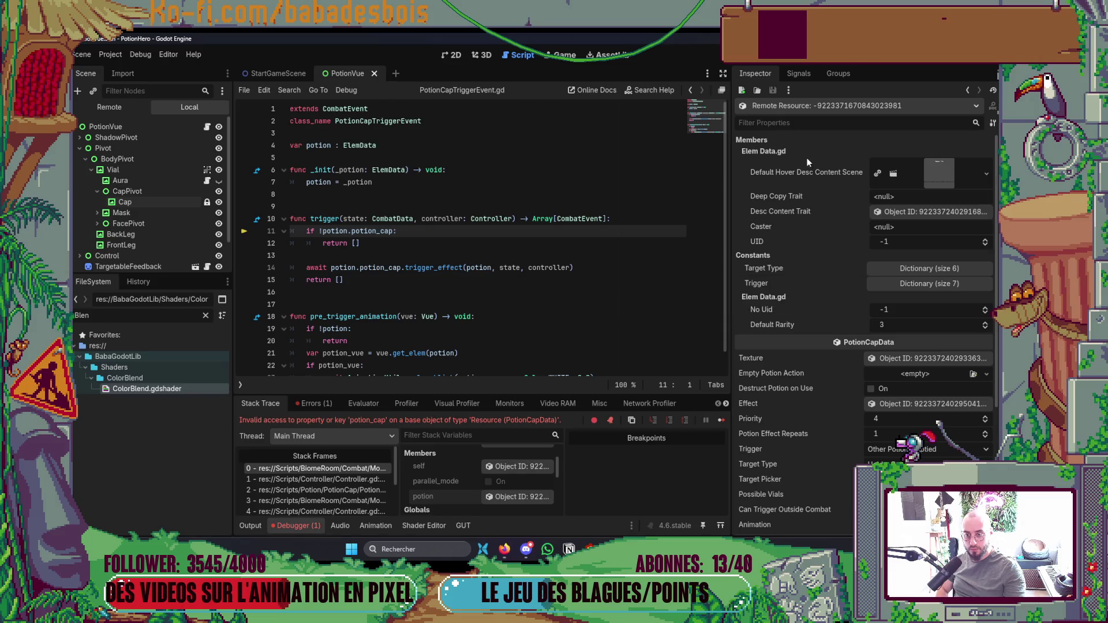
{"action": "scroll", "coordinate": [863, 318], "scroll_direction": "down", "scroll_amount": 4}
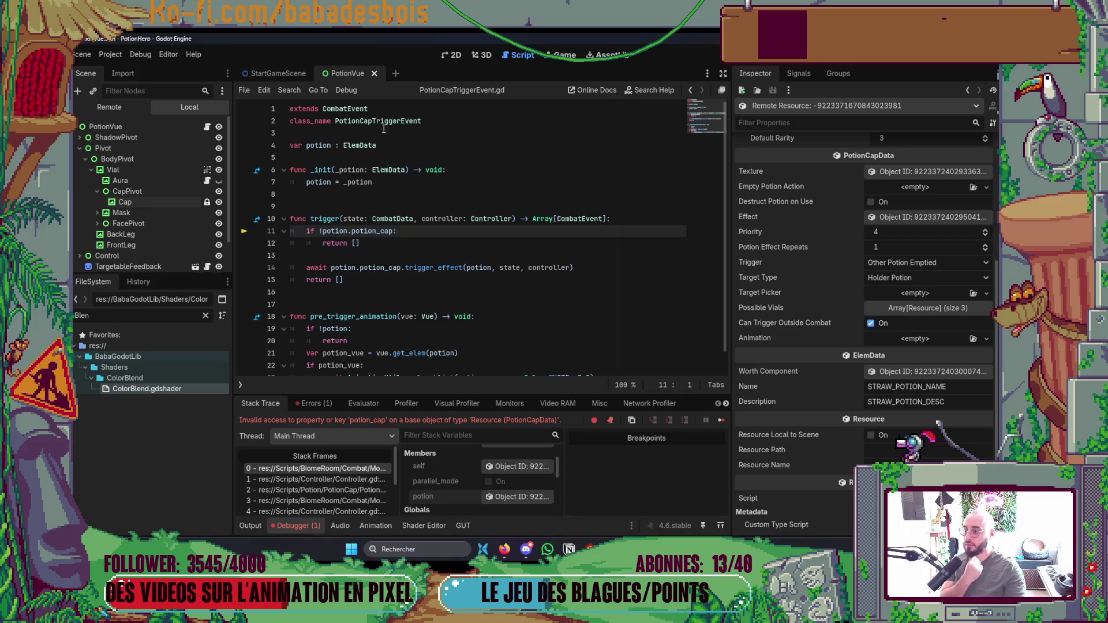
{"action": "key", "text": "alt+Tab"}
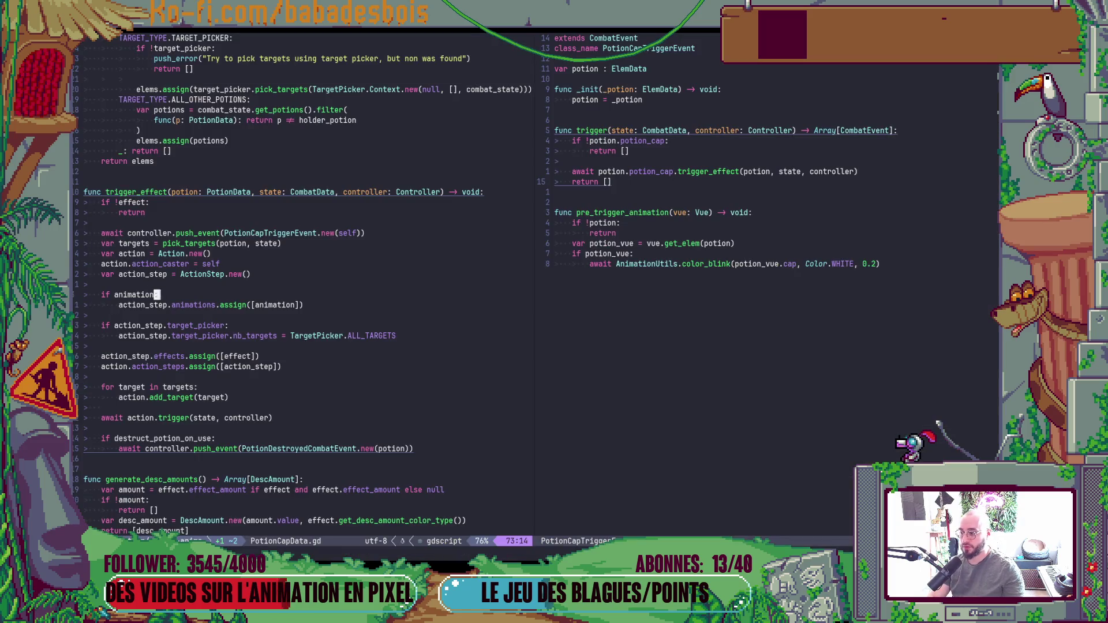
Search the project for PotionCapTriggerEvent and open the match in PotionCapData.gd.
{"action": "left_click", "coordinate": [780, 263]}
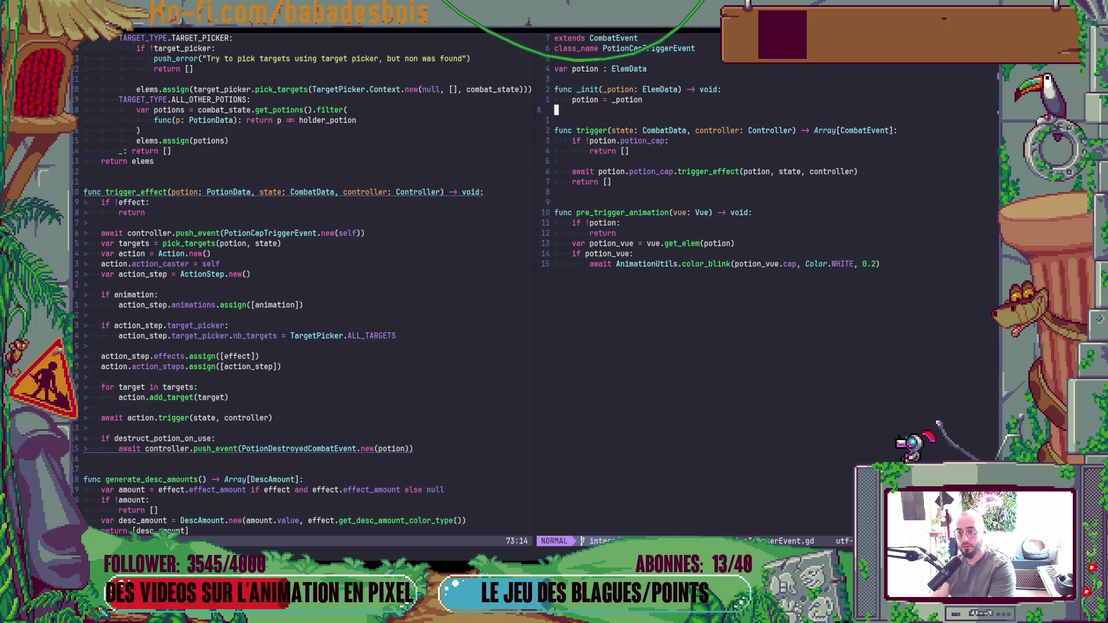
{"action": "key", "text": "k"}
{"action": "key", "text": "k"}
{"action": "key", "text": "k"}
{"action": "key", "text": "b"}
{"action": "key", "text": "asterisk"}
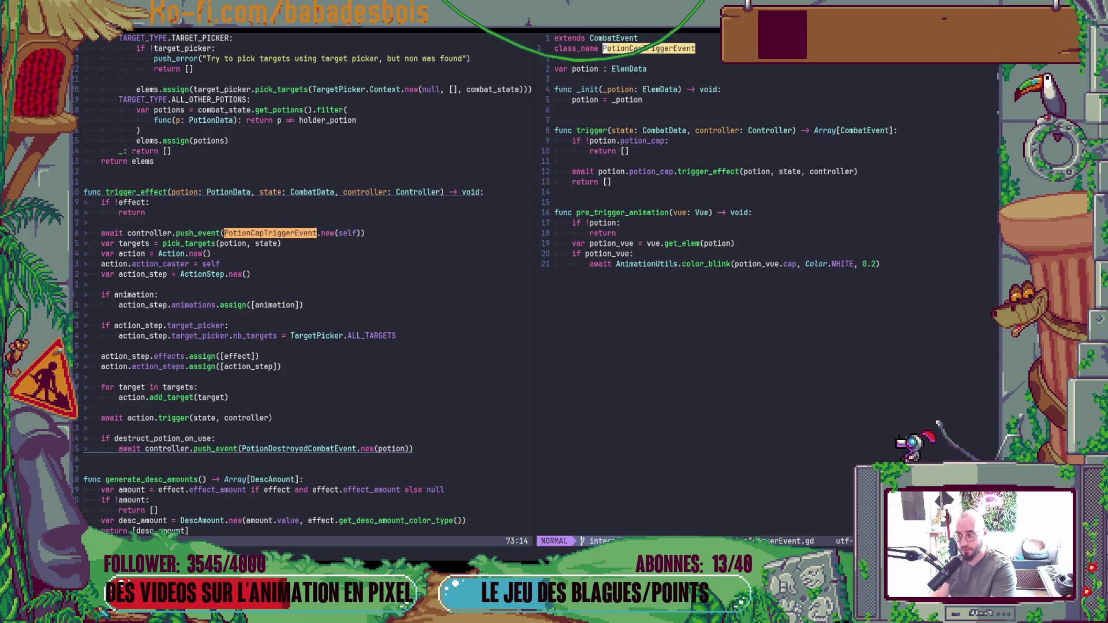
{"action": "key", "text": "space"}
{"action": "key", "text": "f"}
{"action": "key", "text": "w"}
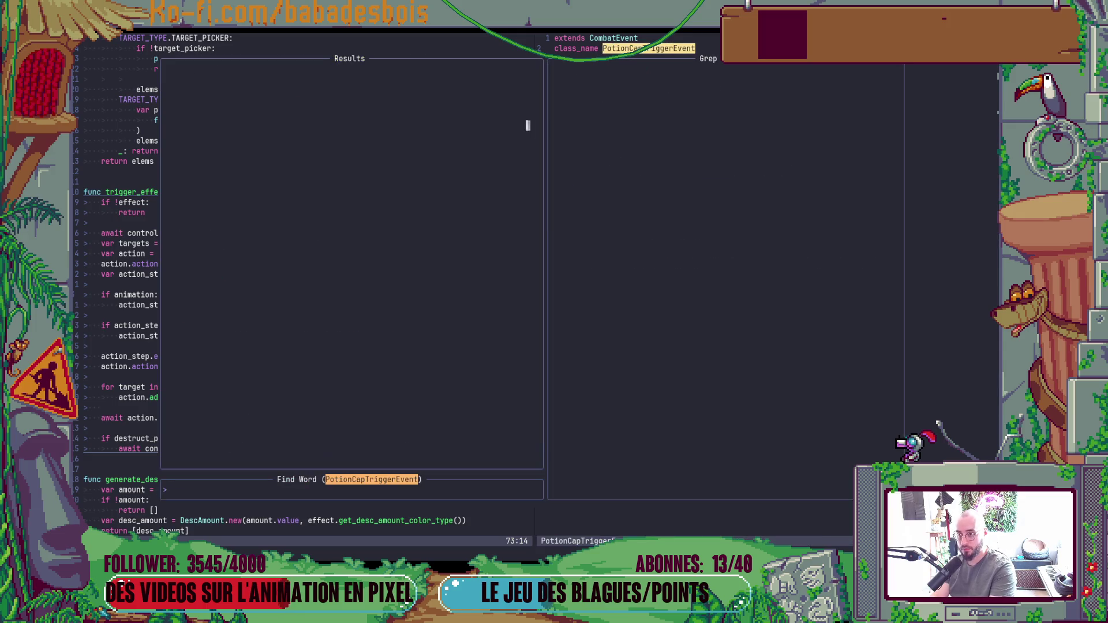
{"action": "key", "text": "ctrl+n"}
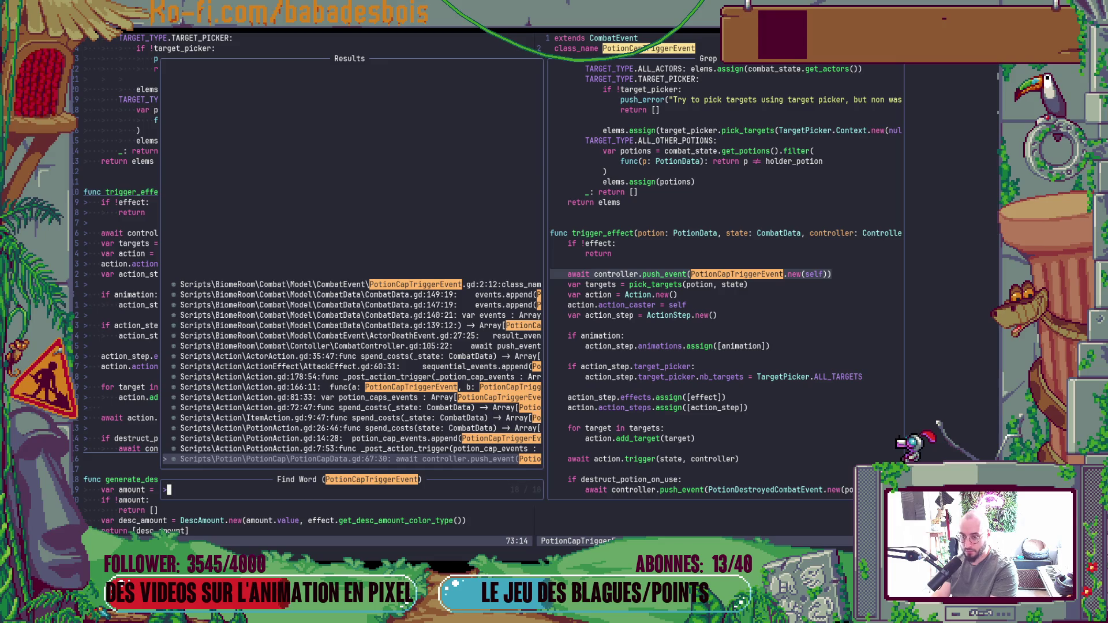
{"action": "key", "text": "Return"}
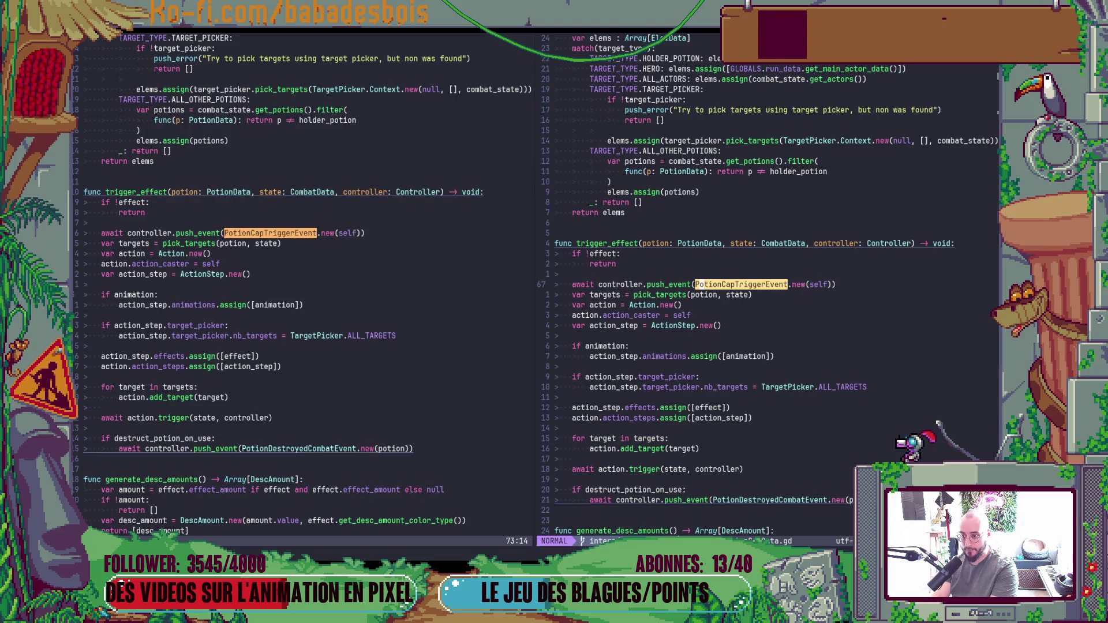
Change PotionCapTriggerEvent.new(self) to new(potion) and save the file.
{"action": "key", "text": "$"}
{"action": "key", "text": "h"}
{"action": "key", "text": "h"}
{"action": "key", "text": "h"}
{"action": "type", "text": "ciwpotion"}
{"action": "key", "text": "Escape"}
{"action": "type", "text": ":w"}
{"action": "key", "text": "Return"}
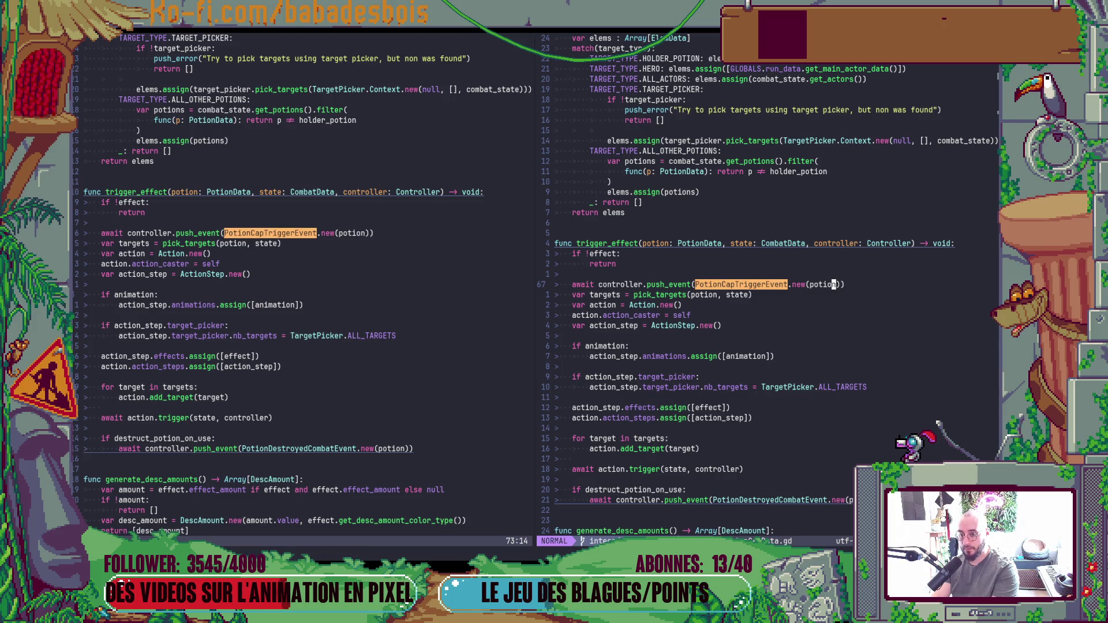
Grep the project for every use of PotionCapTriggerEvent.
{"action": "key", "text": "l"}
{"action": "key", "text": "^"}
{"action": "key", "text": "$"}
{"action": "key", "text": "b"}
{"action": "key", "text": "b"}
{"action": "key", "text": "b"}
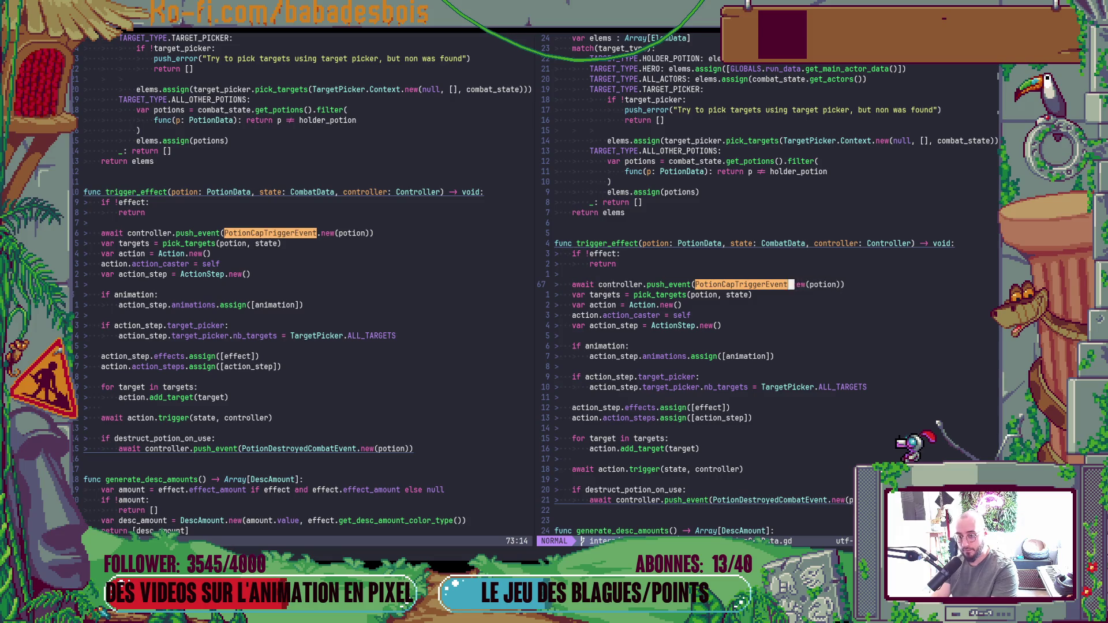
{"action": "key", "text": "b"}
{"action": "key", "text": "space"}
{"action": "key", "text": "f"}
{"action": "key", "text": "w"}
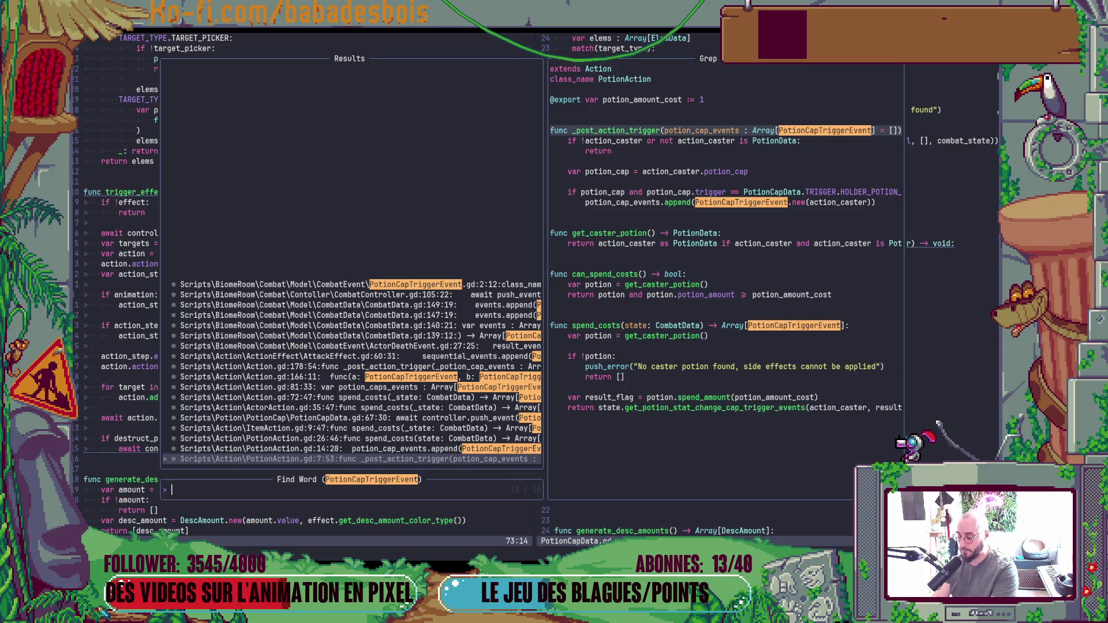
Send the 18 matches to a list and review the uses in PotionAction.gd, ItemAction.gd and ActorAction.gd.
{"action": "key", "text": "ctrl+q"}
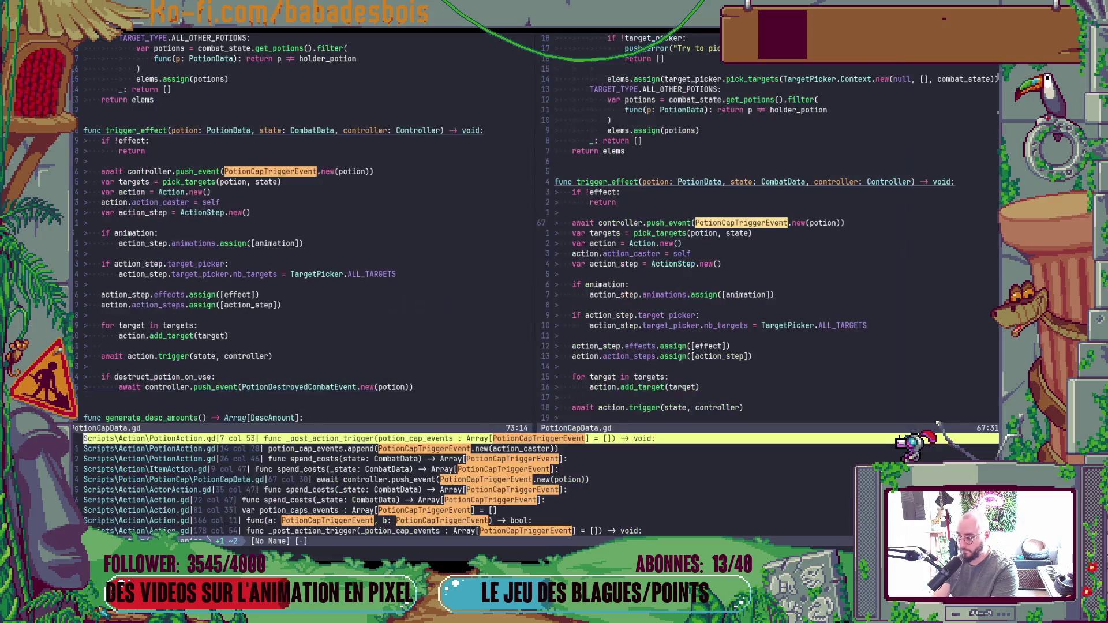
{"action": "key", "text": "Return"}
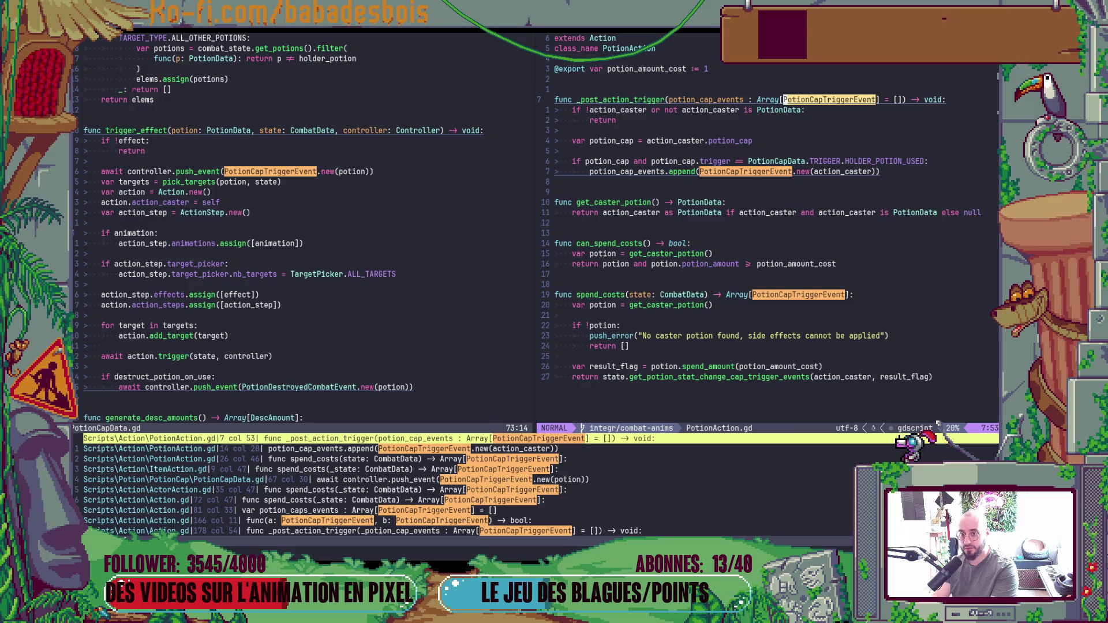
{"action": "key", "text": "ctrl+w"}
{"action": "key", "text": "j"}
{"action": "key", "text": "j"}
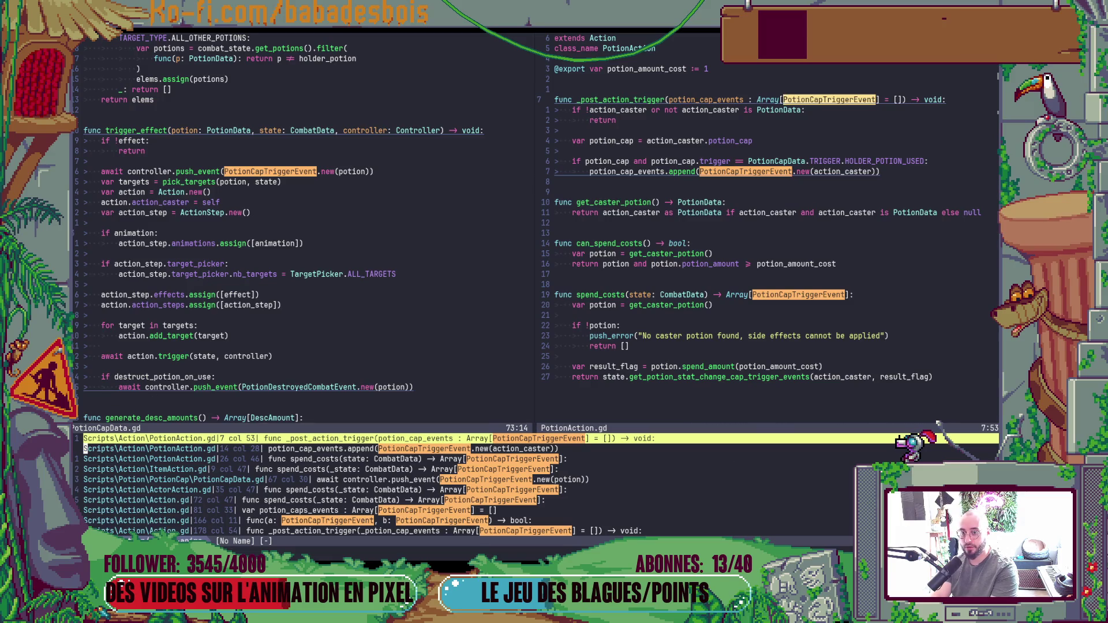
{"action": "key", "text": "Return"}
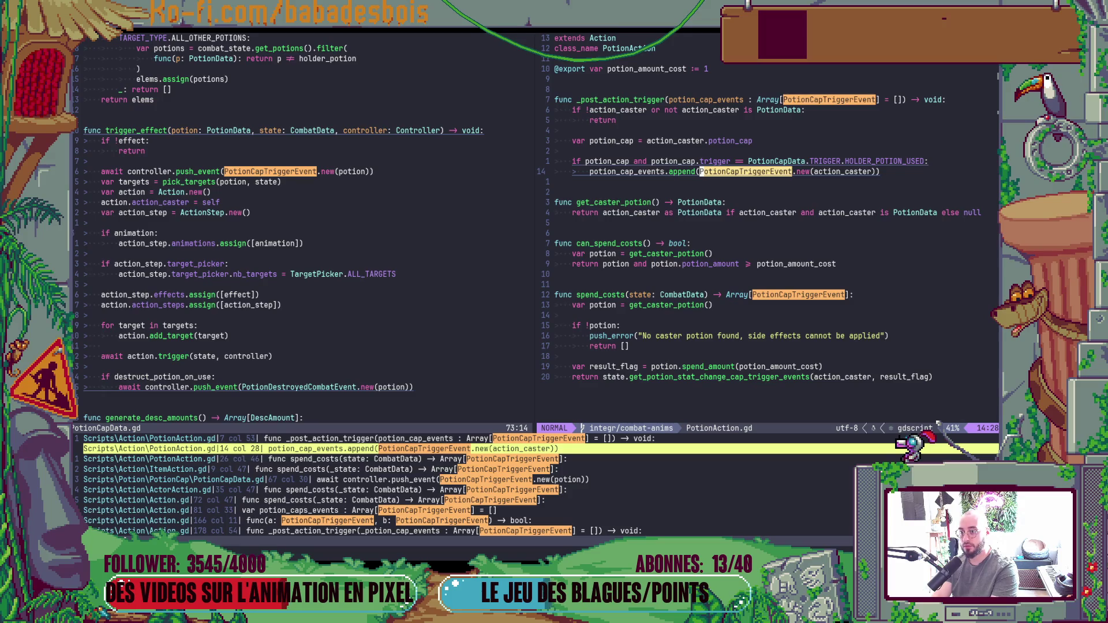
{"action": "key", "text": "ctrl+w"}
{"action": "key", "text": "j"}
{"action": "key", "text": "Return"}
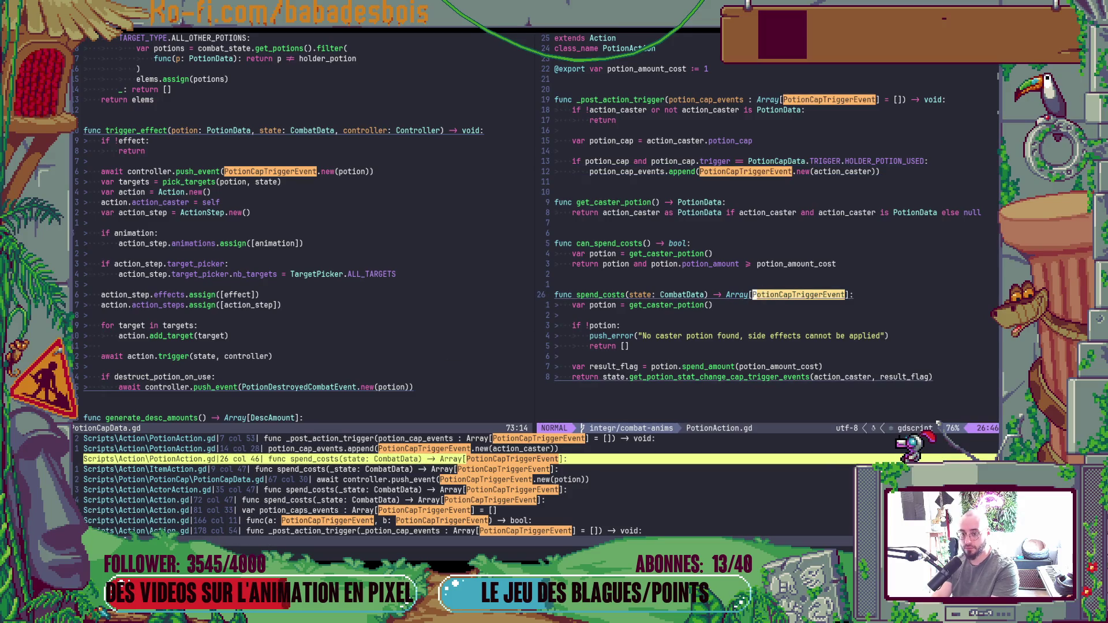
{"action": "key", "text": "ctrl+w"}
{"action": "key", "text": "j"}
{"action": "key", "text": "j"}
{"action": "key", "text": "Return"}
{"action": "key", "text": "ctrl+w"}
{"action": "key", "text": "j"}
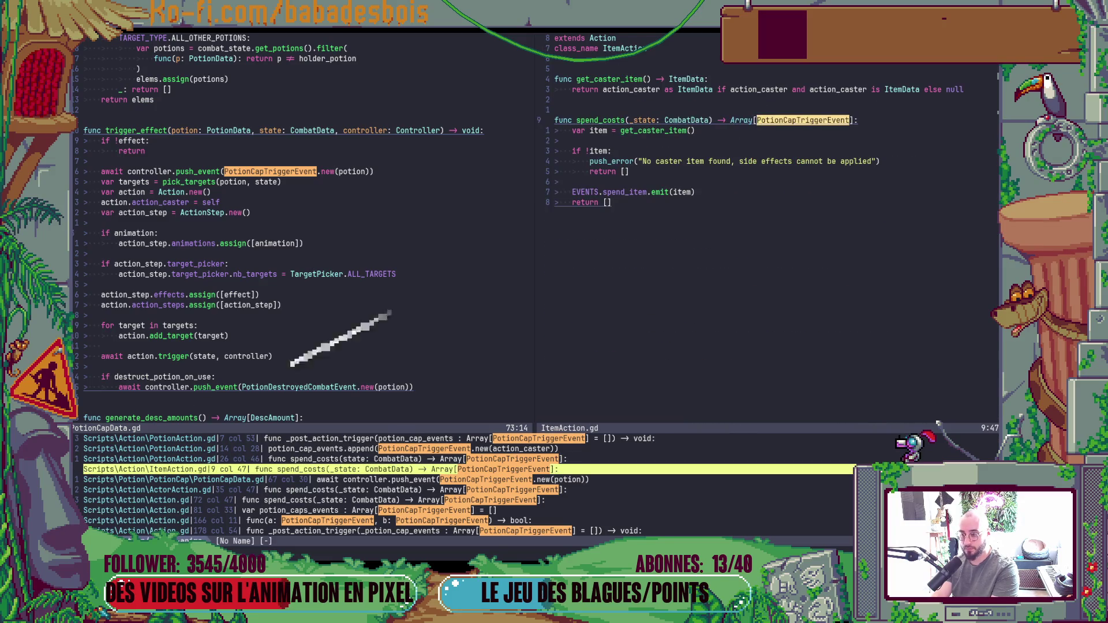
{"action": "key", "text": "j"}
{"action": "key", "text": "Return"}
{"action": "key", "text": "ctrl+w"}
{"action": "key", "text": "j"}
Review the Action.gd matches in spend_costs, the sort comparator and _post_action_trigger, plus AttackEffect.gd.
{"action": "key", "text": "j"}
{"action": "key", "text": "Return"}
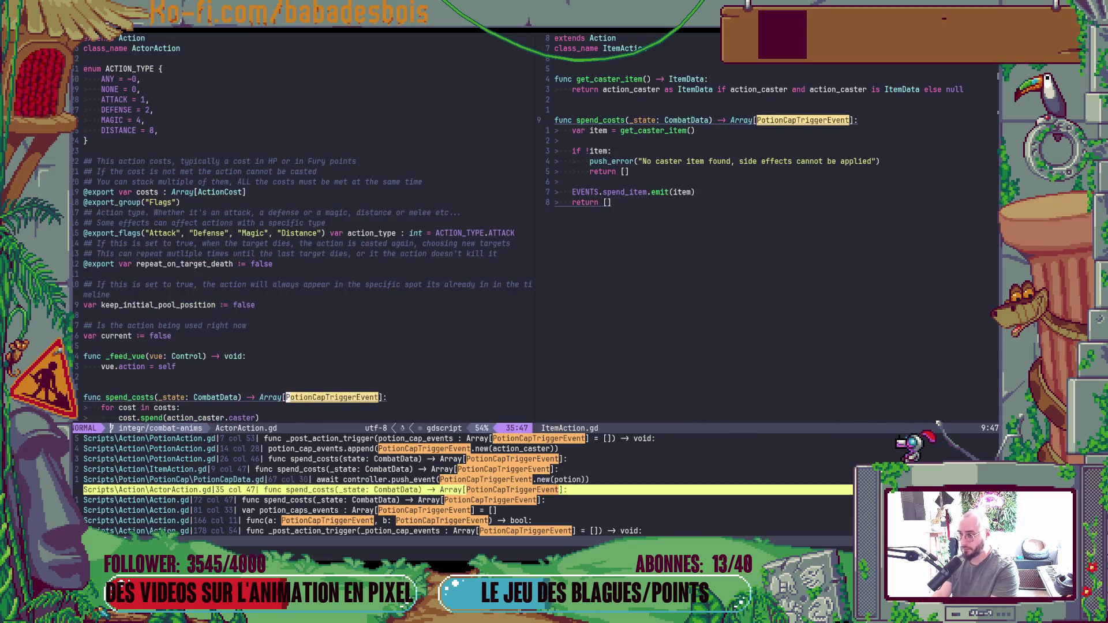
{"action": "key", "text": "ctrl+w"}
{"action": "key", "text": "j"}
{"action": "key", "text": "j"}
{"action": "key", "text": "Return"}
{"action": "key", "text": "ctrl+w"}
{"action": "key", "text": "j"}
{"action": "key", "text": "j"}
{"action": "key", "text": "Return"}
{"action": "key", "text": "ctrl+w"}
{"action": "key", "text": "j"}
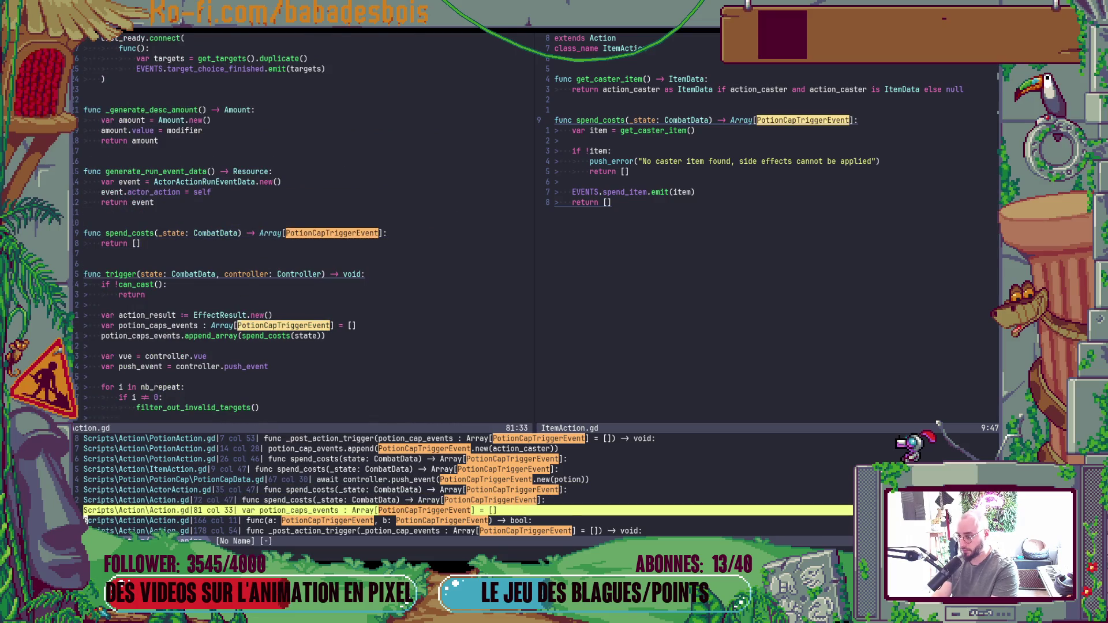
{"action": "key", "text": "j"}
{"action": "key", "text": "Return"}
{"action": "key", "text": "ctrl+w"}
{"action": "key", "text": "j"}
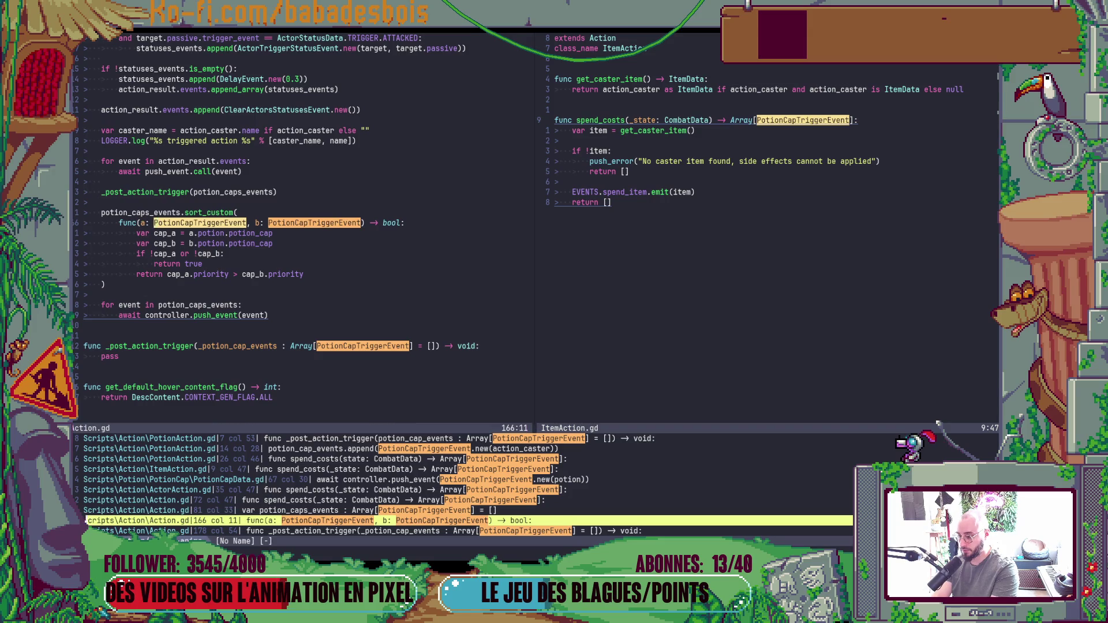
{"action": "key", "text": "j"}
{"action": "key", "text": "Return"}
{"action": "key", "text": "ctrl+w"}
{"action": "key", "text": "j"}
{"action": "key", "text": "j"}
{"action": "key", "text": "Return"}
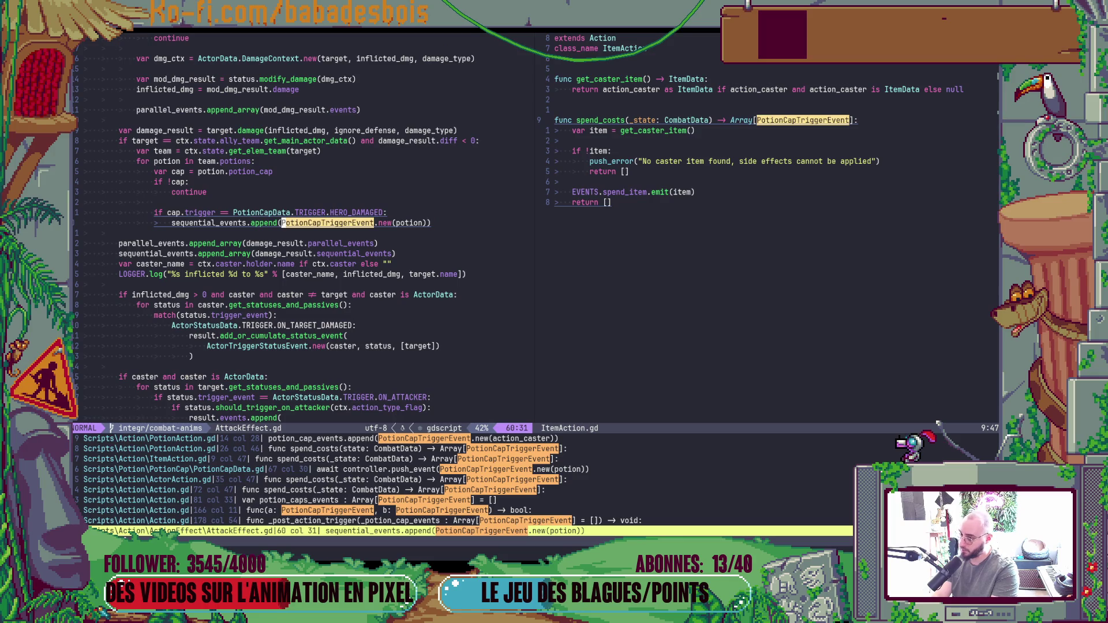
Review the ActorDeathEvent.gd, CombatData.gd lines 139-140 and PotionCapTriggerEvent class definition matches.
{"action": "key", "text": "ctrl+w"}
{"action": "key", "text": "l"}
{"action": "key", "text": "j"}
{"action": "key", "text": "ctrl+w"}
{"action": "key", "text": "j"}
{"action": "key", "text": "j"}
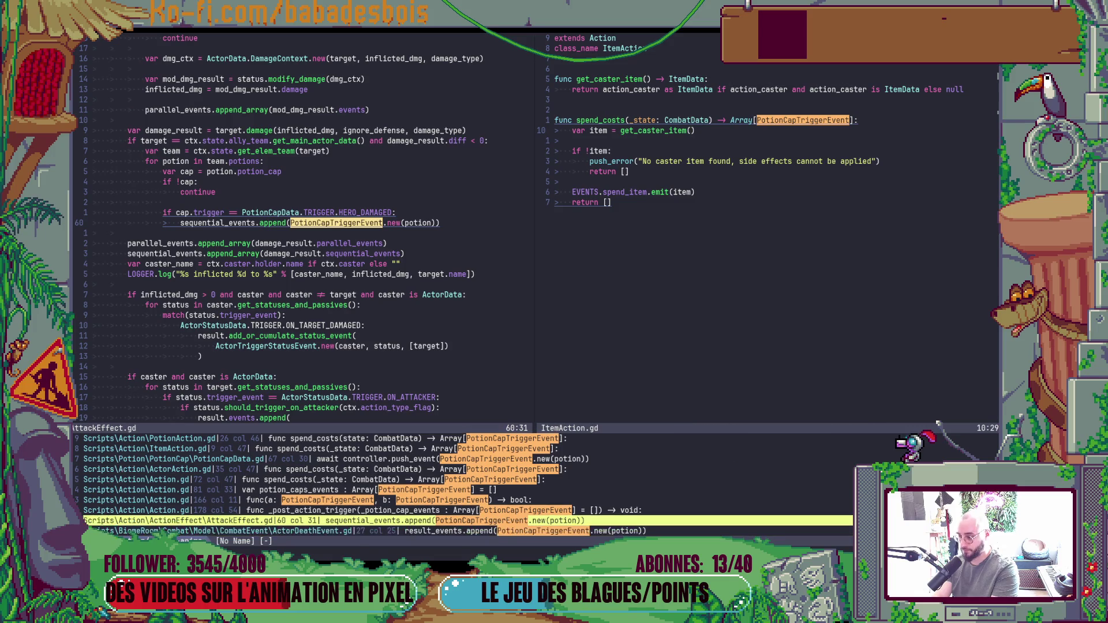
{"action": "key", "text": "Return"}
{"action": "key", "text": "ctrl+w"}
{"action": "key", "text": "j"}
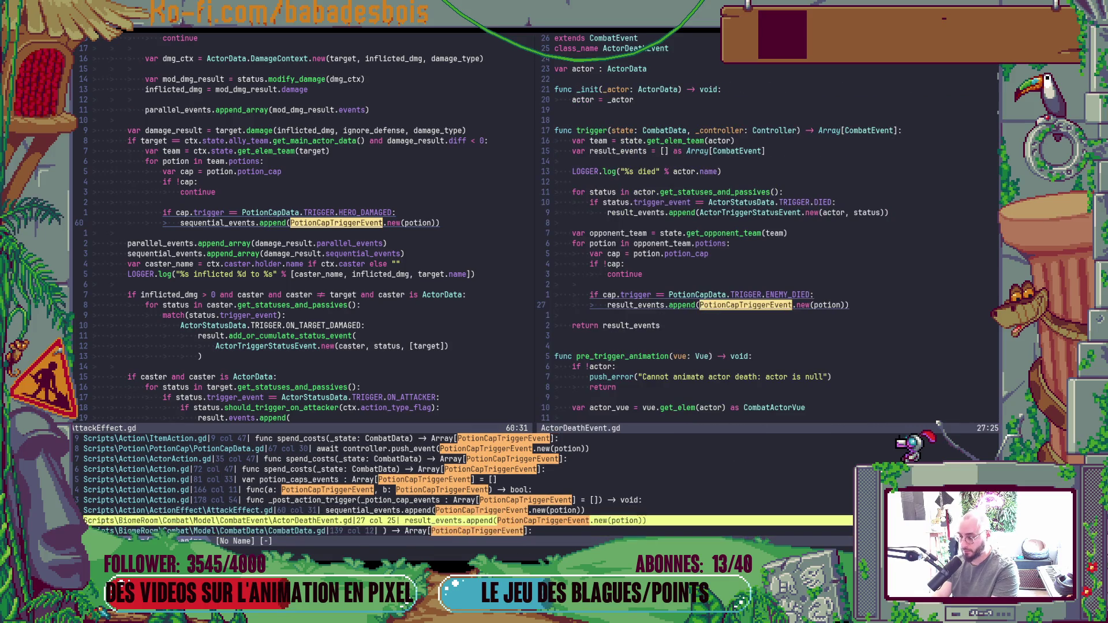
{"action": "key", "text": "j"}
{"action": "key", "text": "Return"}
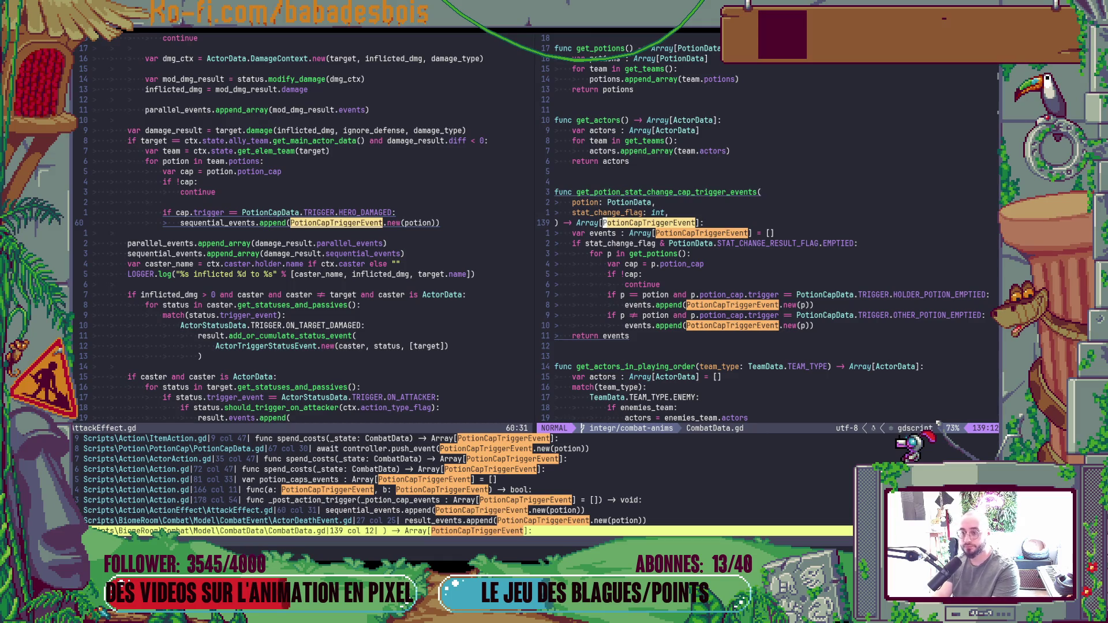
{"action": "key", "text": "ctrl+w"}
{"action": "key", "text": "j"}
{"action": "key", "text": "j"}
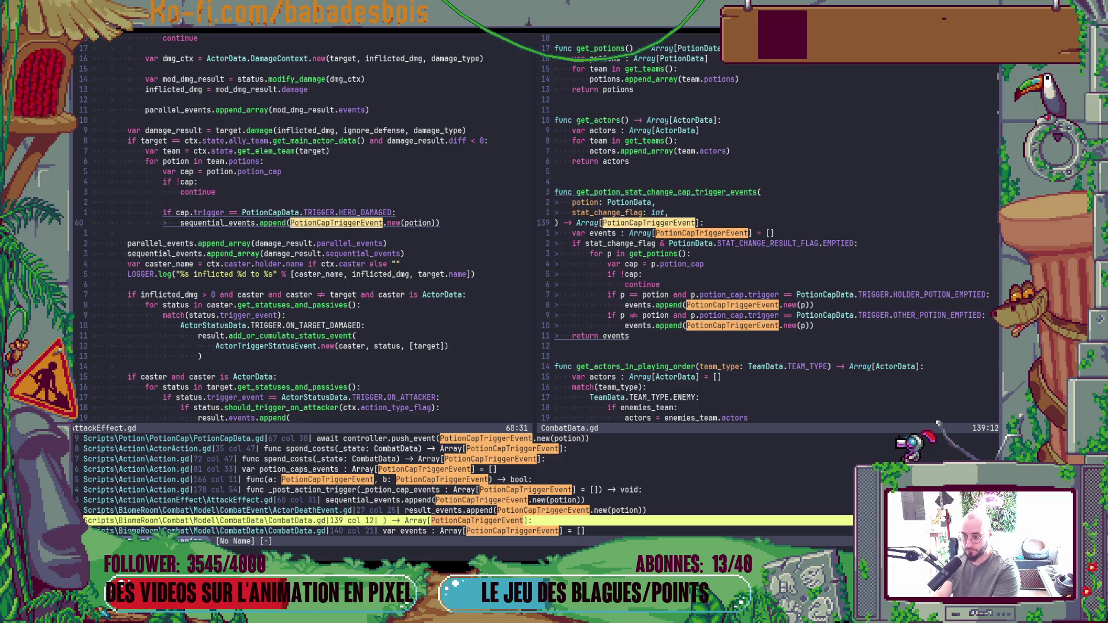
{"action": "key", "text": "Return"}
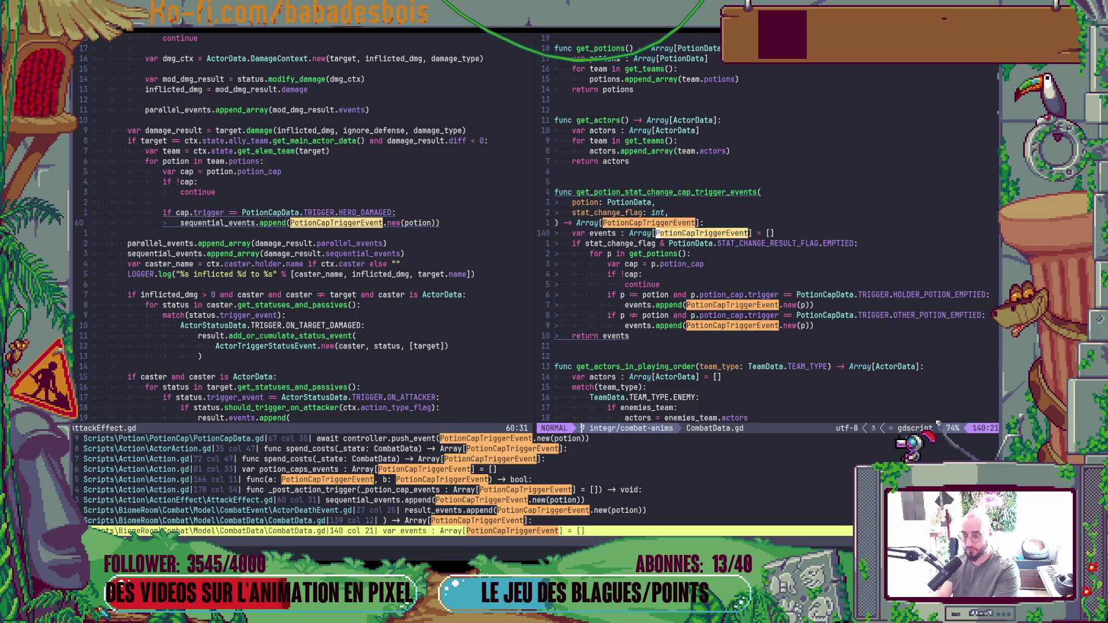
{"action": "key", "text": "ctrl+w"}
{"action": "key", "text": "j"}
{"action": "key", "text": "j"}
{"action": "key", "text": "j"}
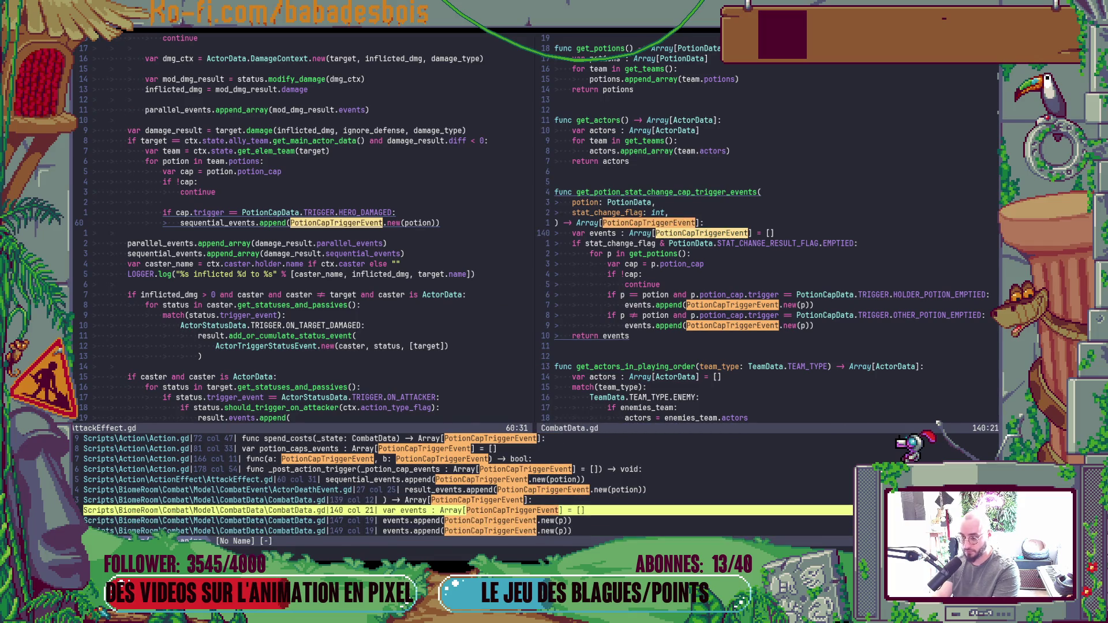
{"action": "key", "text": "j"}
{"action": "key", "text": "j"}
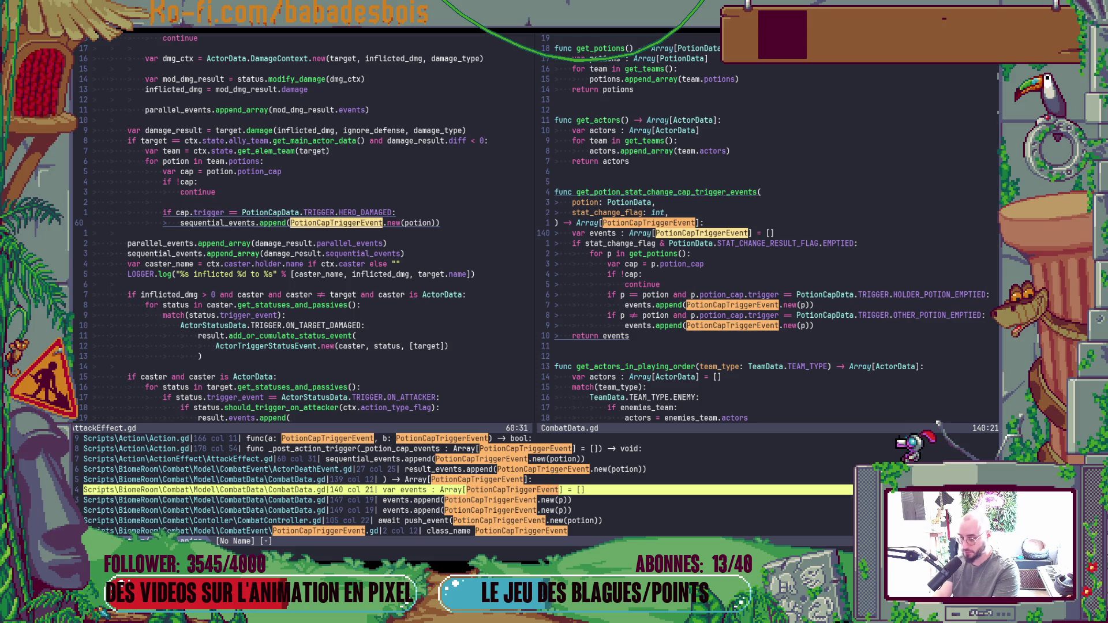
{"action": "key", "text": "Return"}
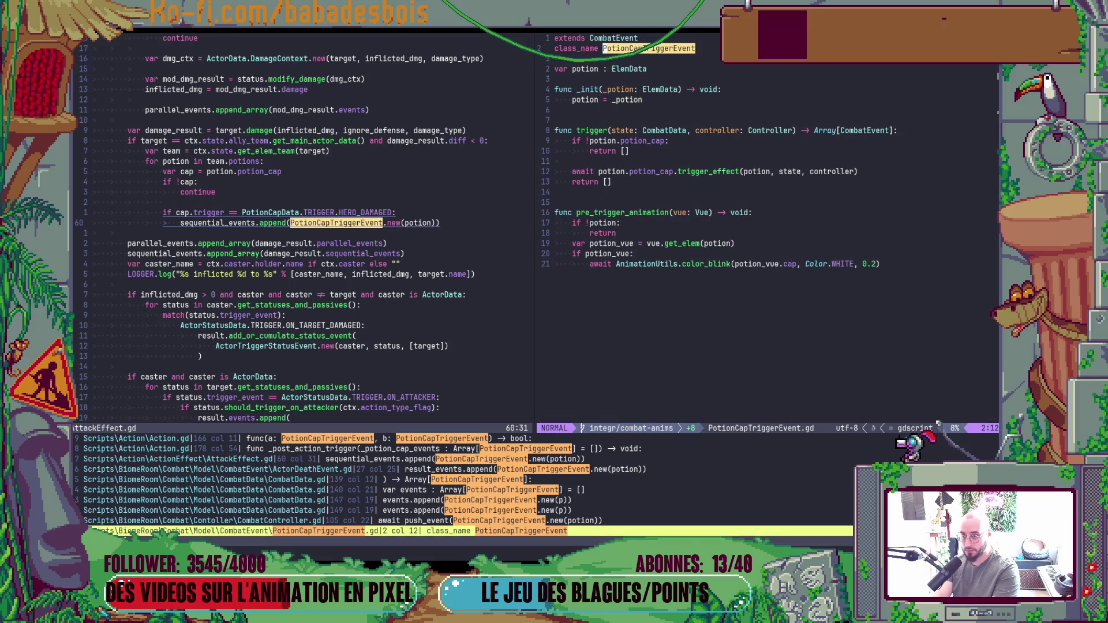
{"action": "key", "text": "ctrl+w"}
{"action": "key", "text": "j"}
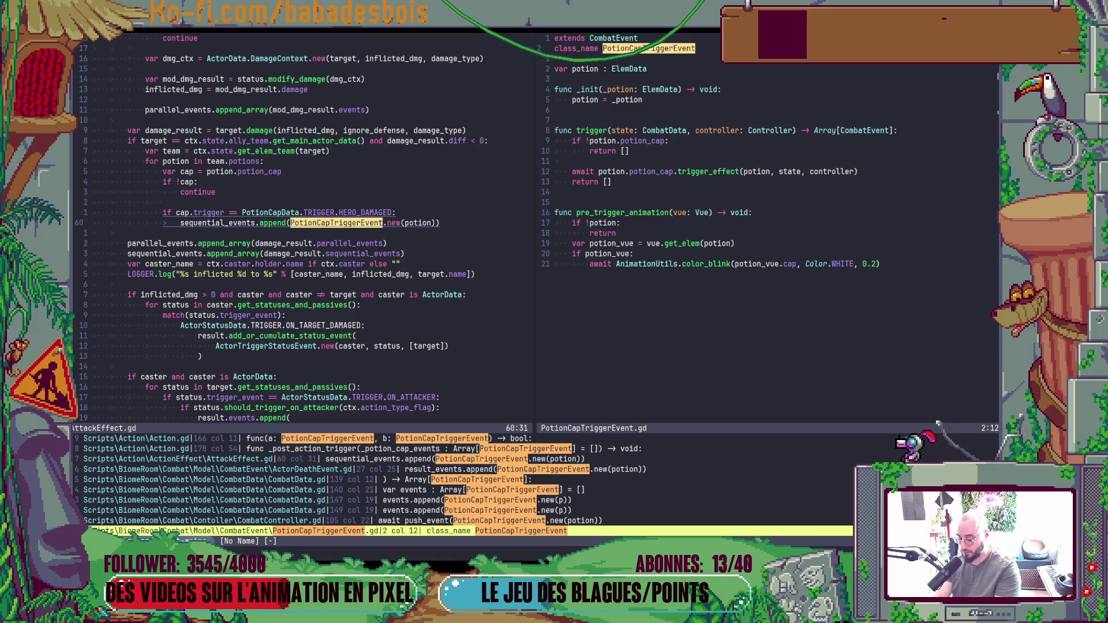
Close the matches list and launch the game from Godot.
{"action": "key", "text": "Escape"}
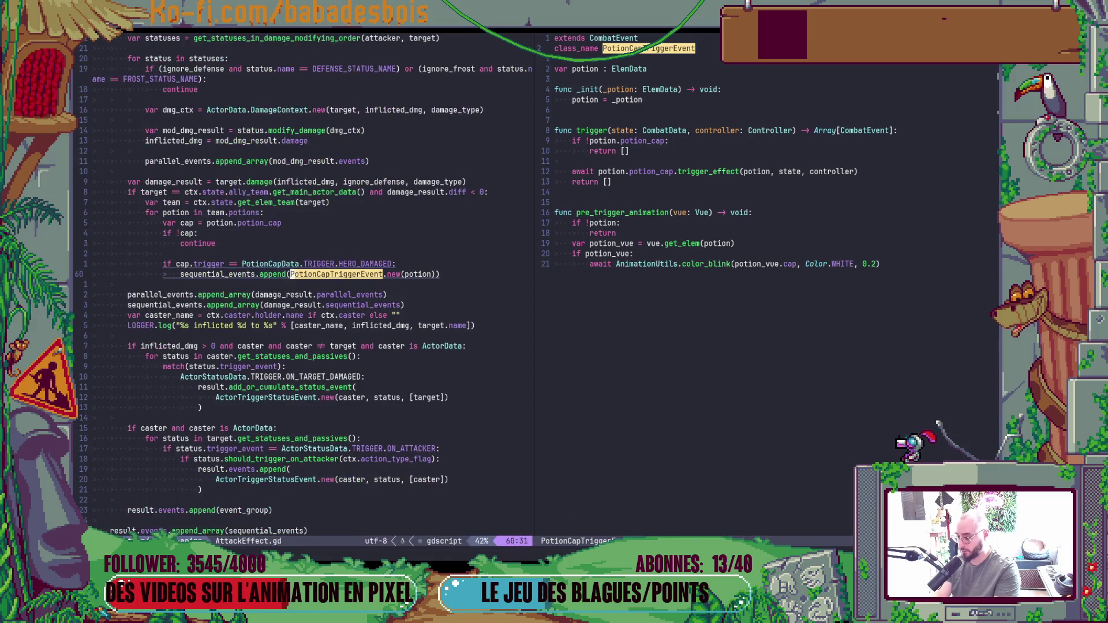
{"action": "key", "text": "alt+Tab"}
{"action": "key", "text": "F5"}
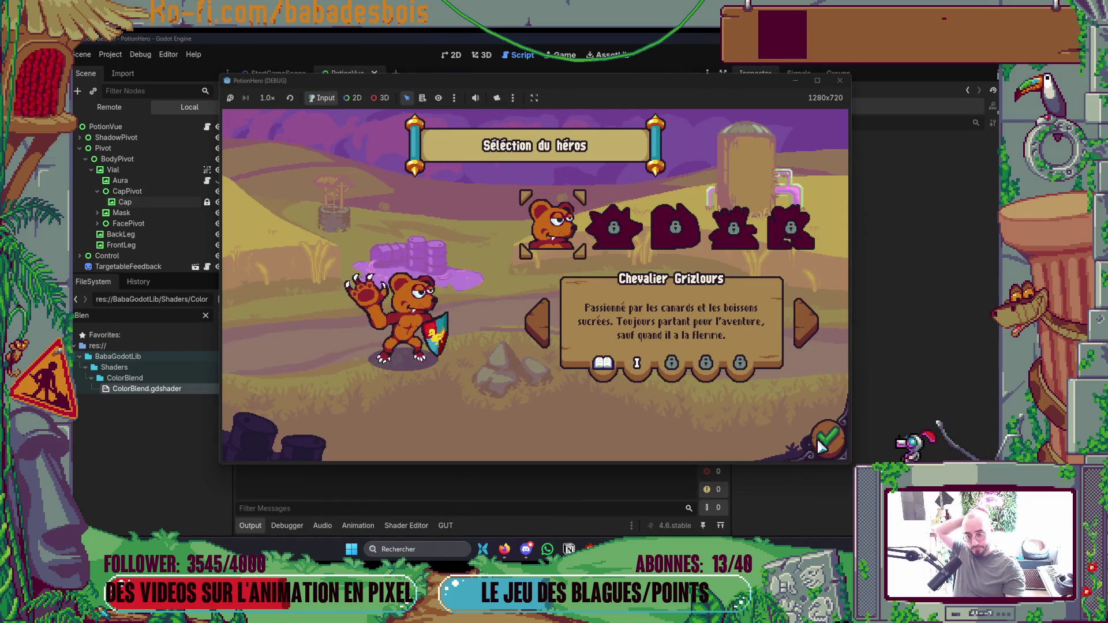
Choose the Réveil de l'ours adventure, skip the dialogue and enter the first battle.
{"action": "left_click", "coordinate": [570, 229]}
{"action": "left_click", "coordinate": [631, 232]}
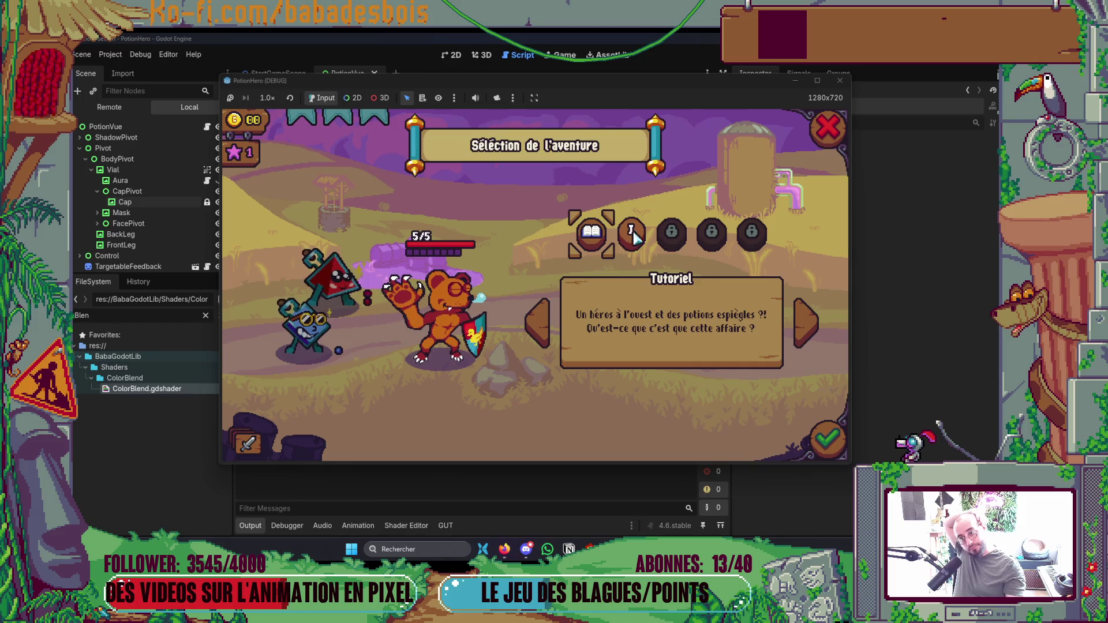
{"action": "left_click", "coordinate": [828, 434]}
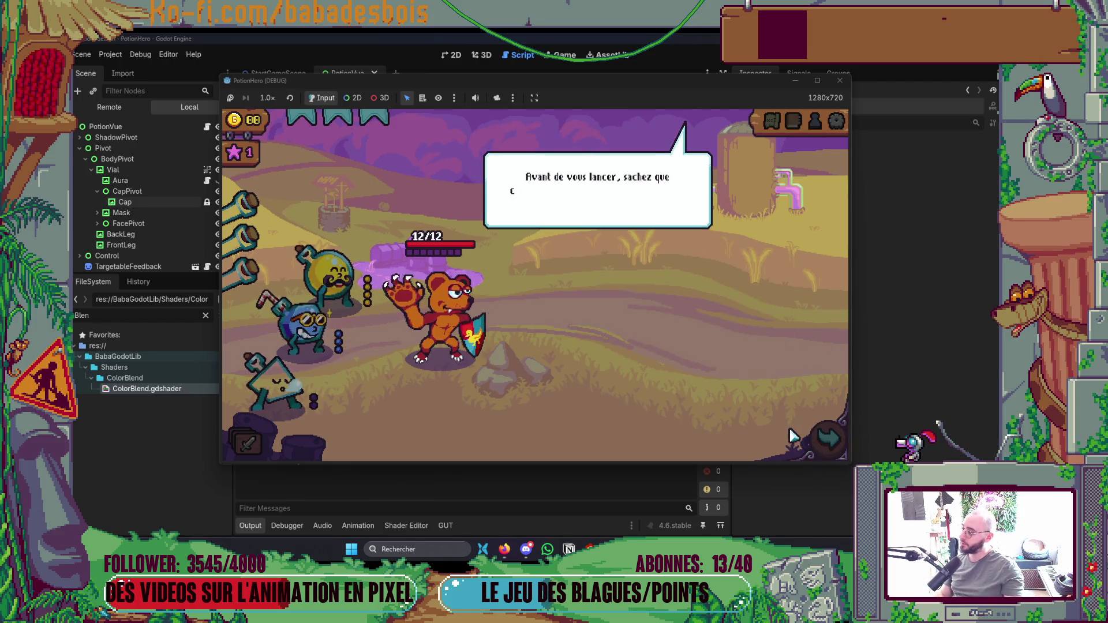
{"action": "left_click", "coordinate": [677, 386]}
{"action": "left_click", "coordinate": [677, 386]}
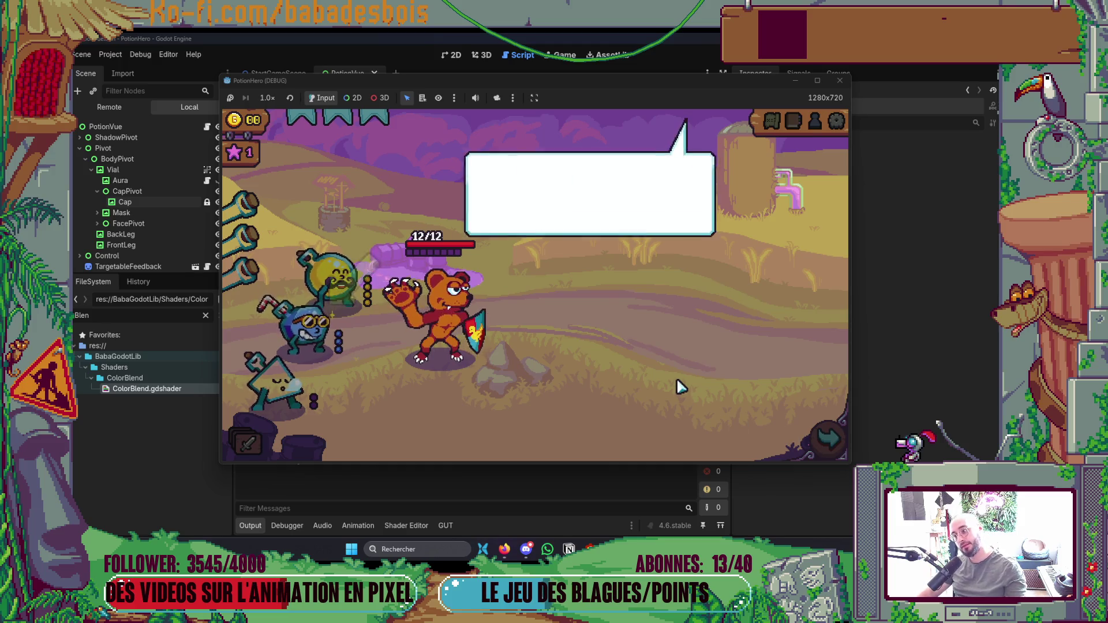
{"action": "left_click", "coordinate": [677, 386]}
{"action": "left_click", "coordinate": [753, 433]}
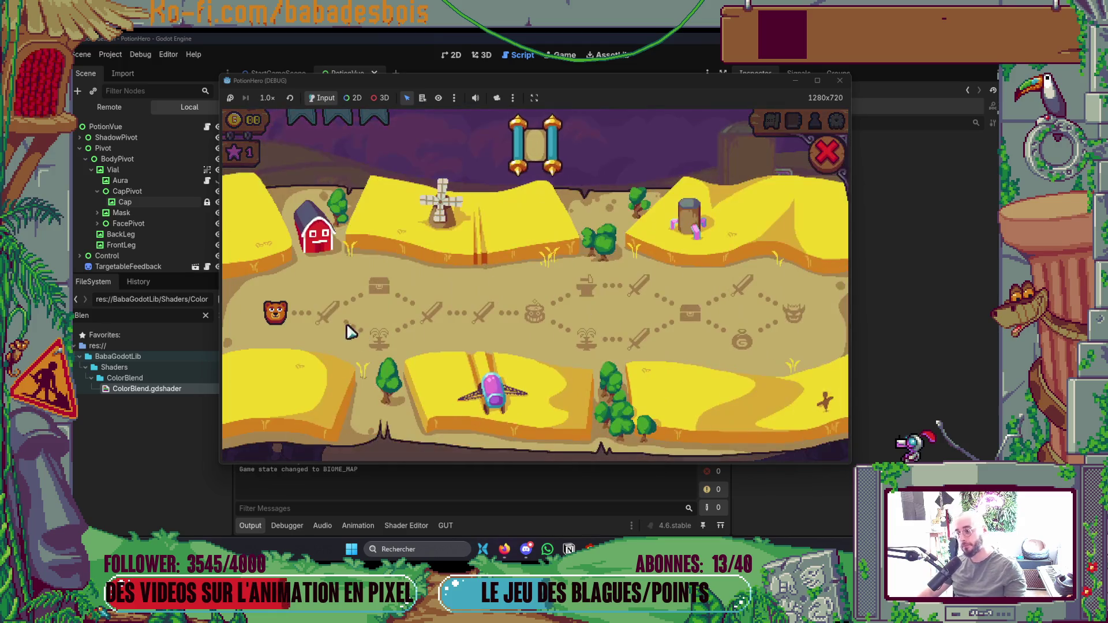
{"action": "left_click", "coordinate": [305, 310]}
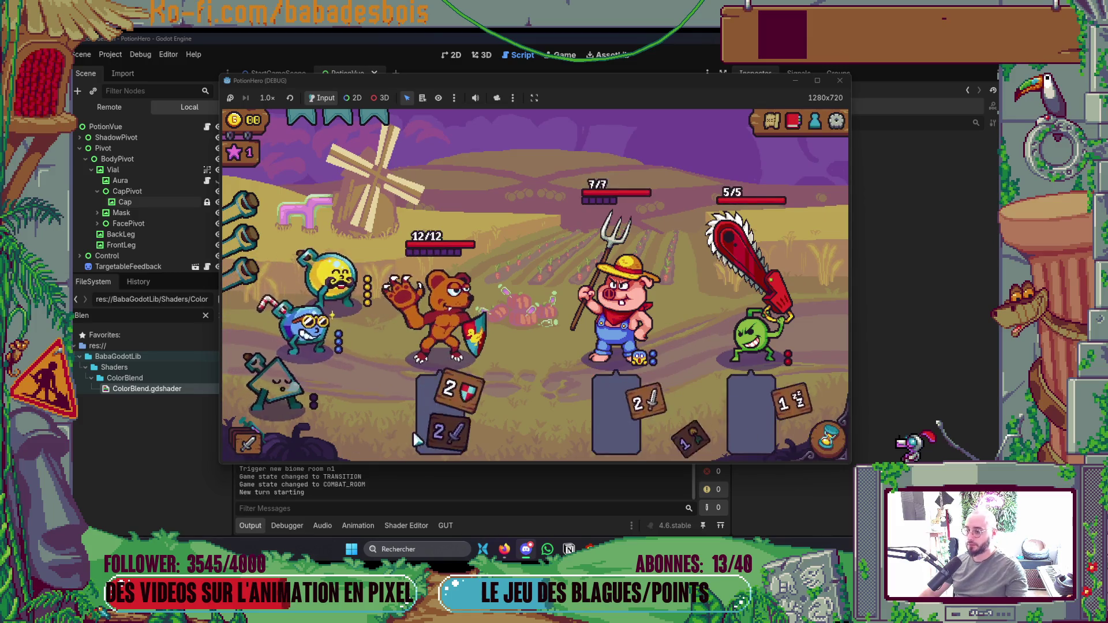
Use the potion on the bear several times, then close the game window to stop debugging.
{"action": "left_click", "coordinate": [449, 329]}
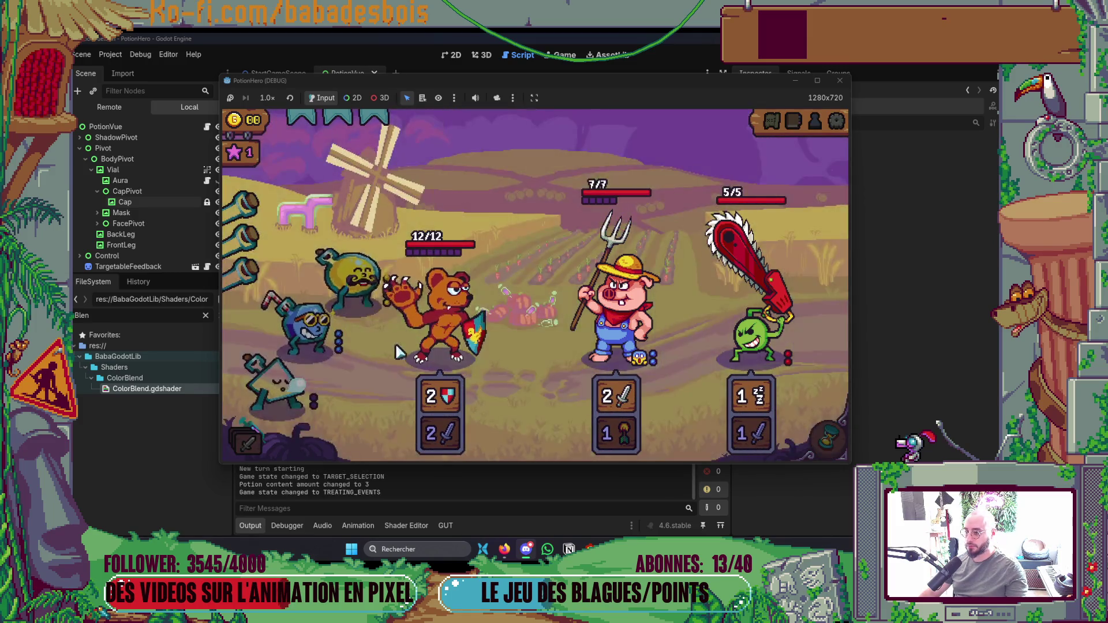
{"action": "left_click", "coordinate": [396, 348]}
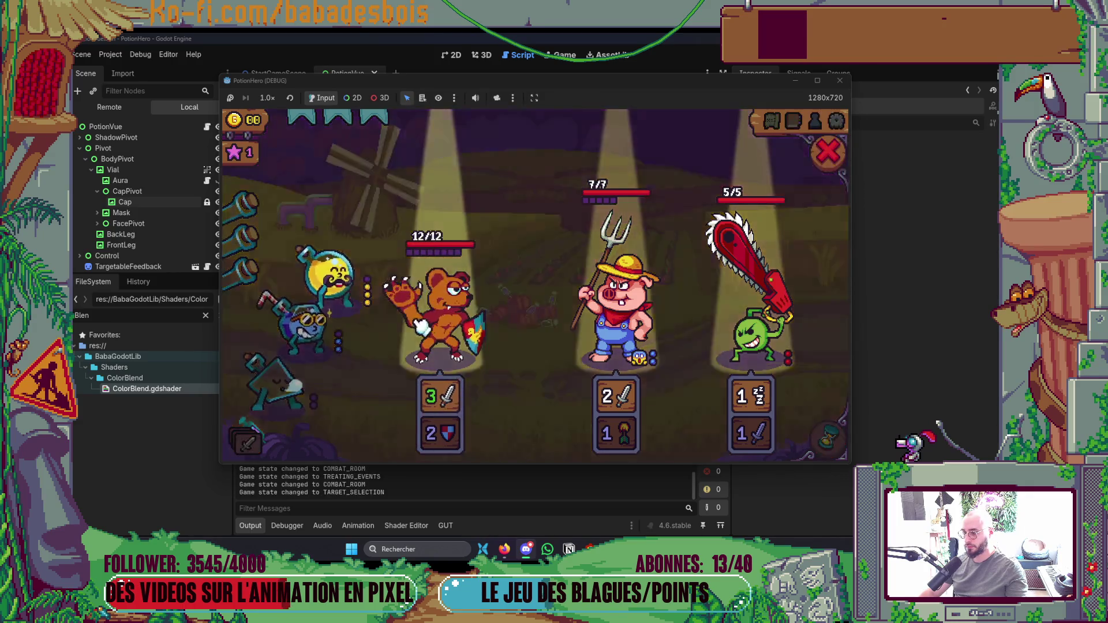
{"action": "left_click", "coordinate": [424, 330]}
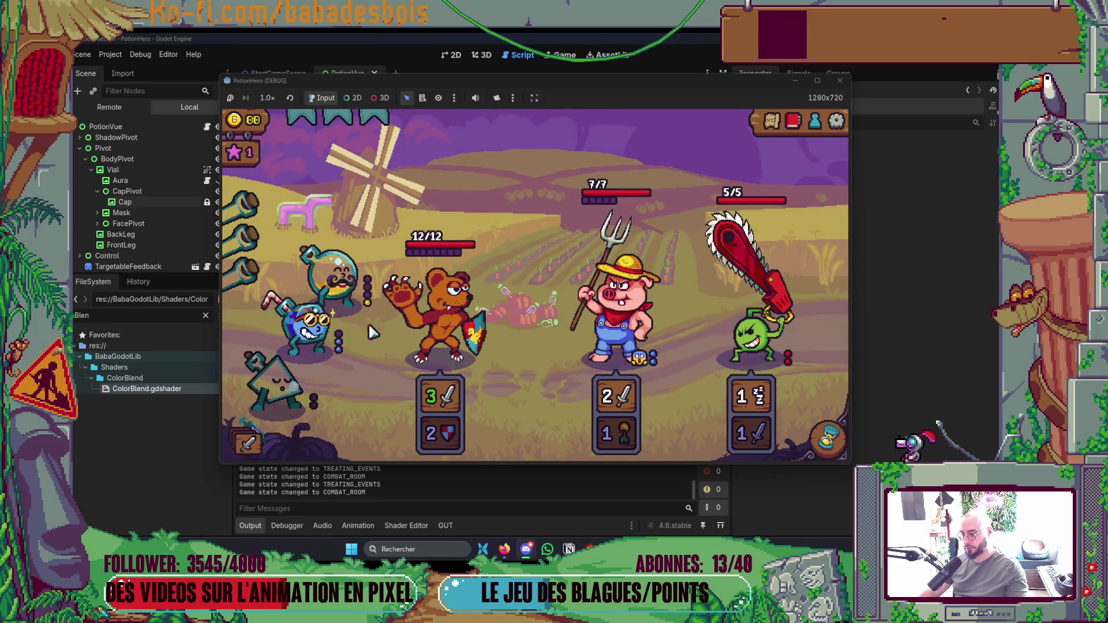
{"action": "left_click", "coordinate": [441, 343]}
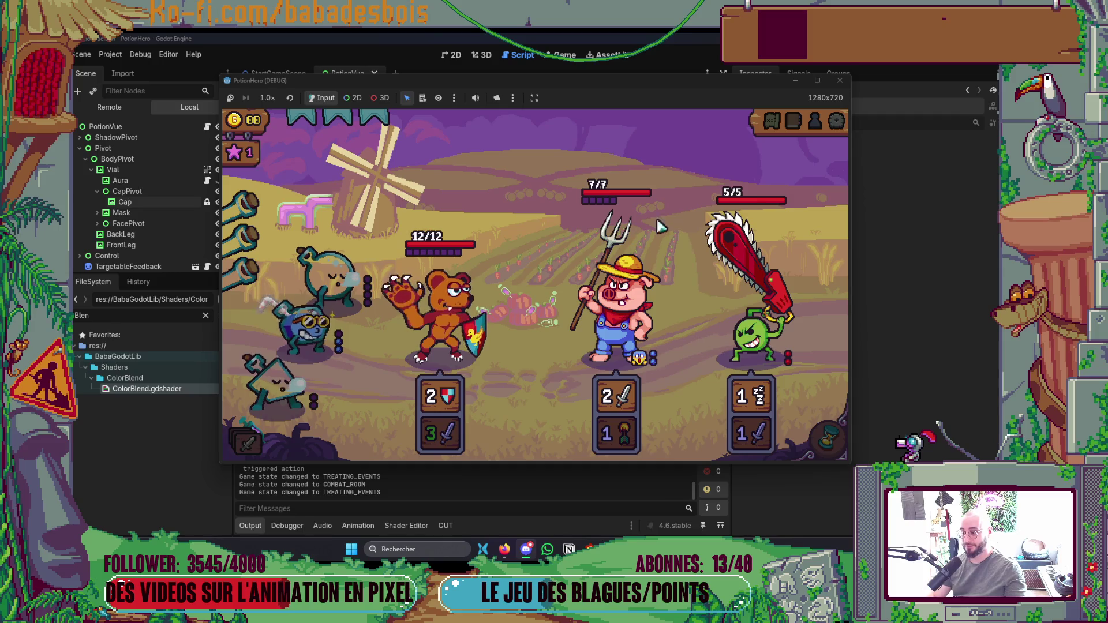
{"action": "left_click", "coordinate": [839, 80]}
{"action": "key", "text": "alt+Tab"}
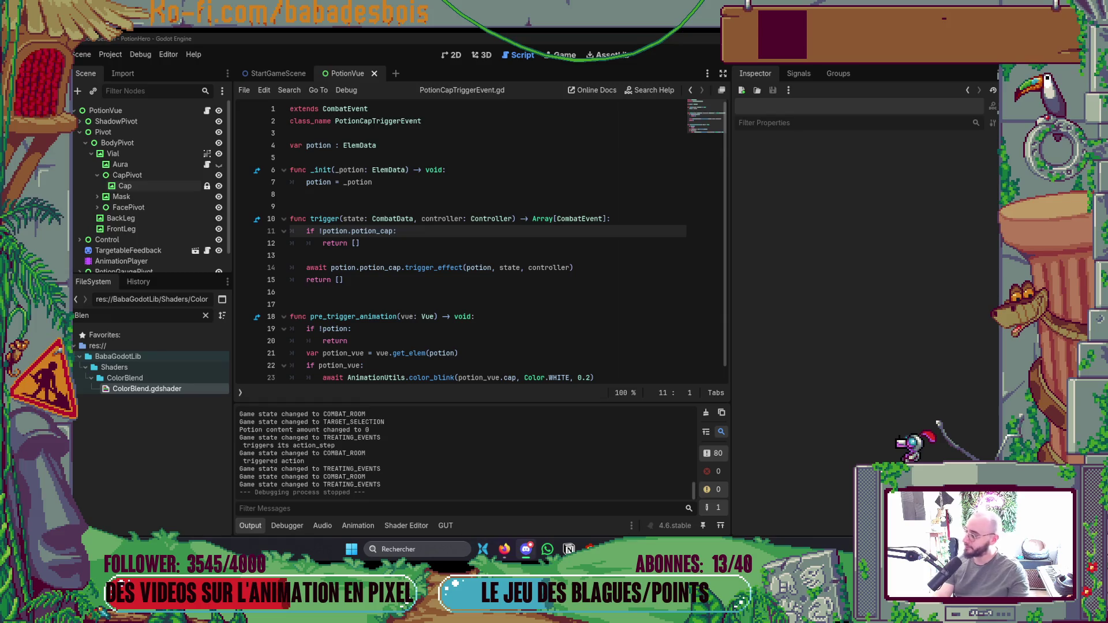
In Neovim, look up the color_blink definition from pre_trigger_animation, then return to PotionCapTriggerEvent.gd.
{"action": "key", "text": "alt+Tab"}
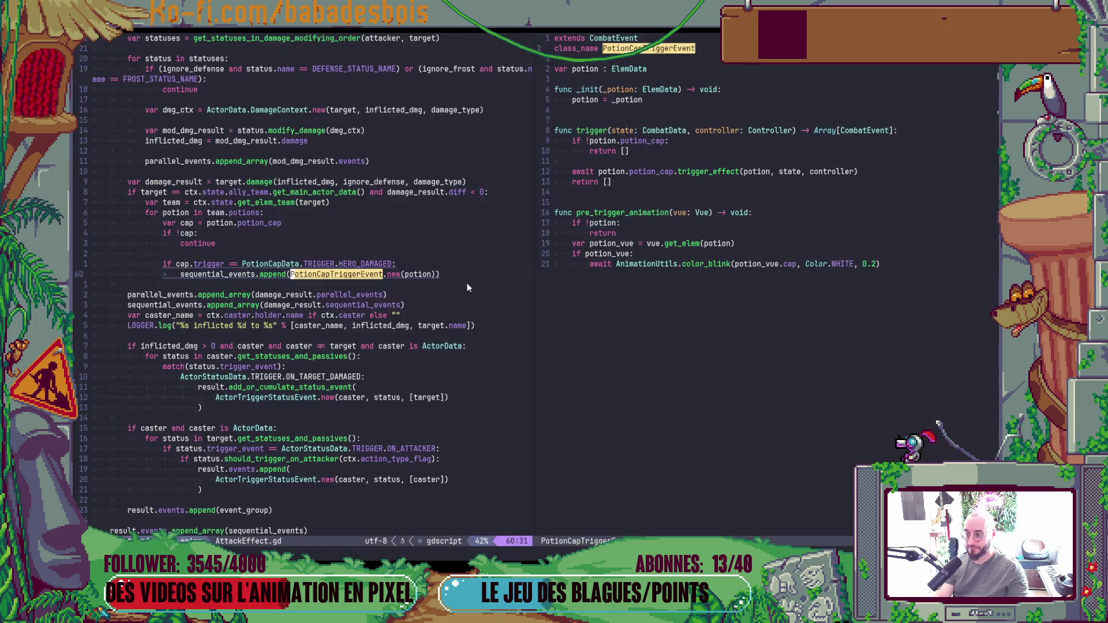
{"action": "left_click", "coordinate": [622, 227]}
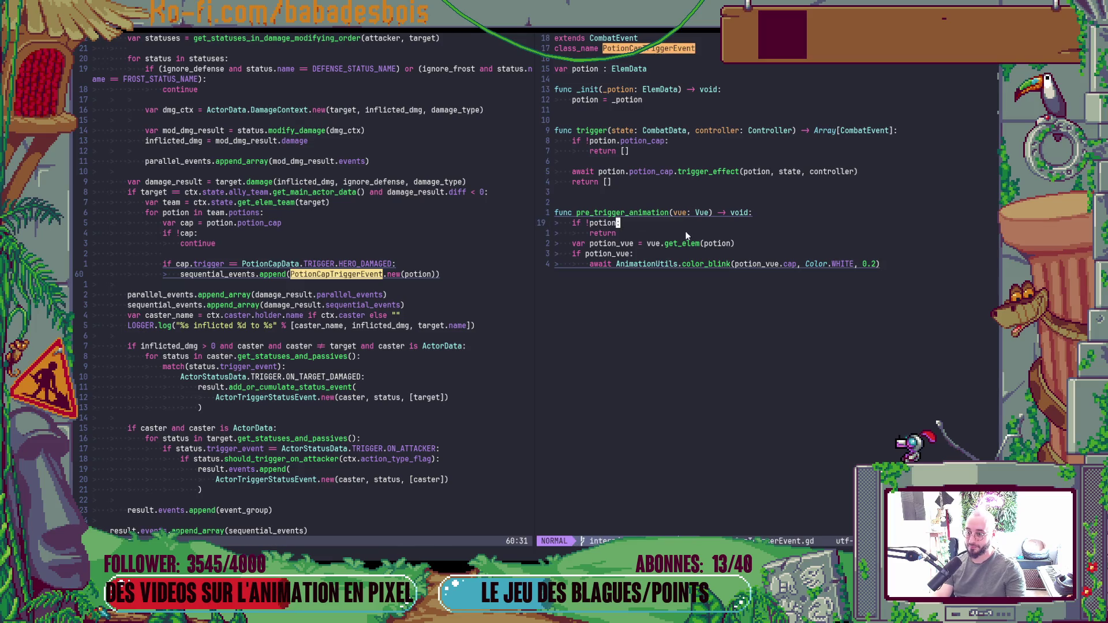
{"action": "key", "text": "h"}
{"action": "key", "text": "j"}
{"action": "key", "text": "j"}
{"action": "key", "text": "j"}
{"action": "key", "text": "j"}
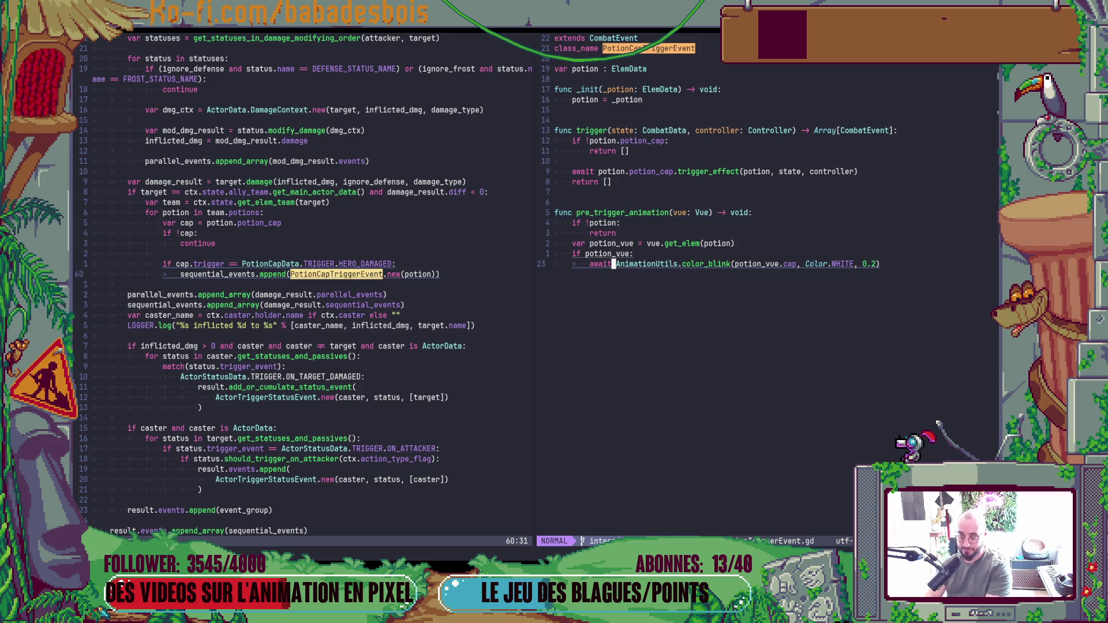
{"action": "key", "text": "l"}
{"action": "key", "text": "l"}
{"action": "key", "text": "l"}
{"action": "key", "text": "g"}
{"action": "key", "text": "d"}
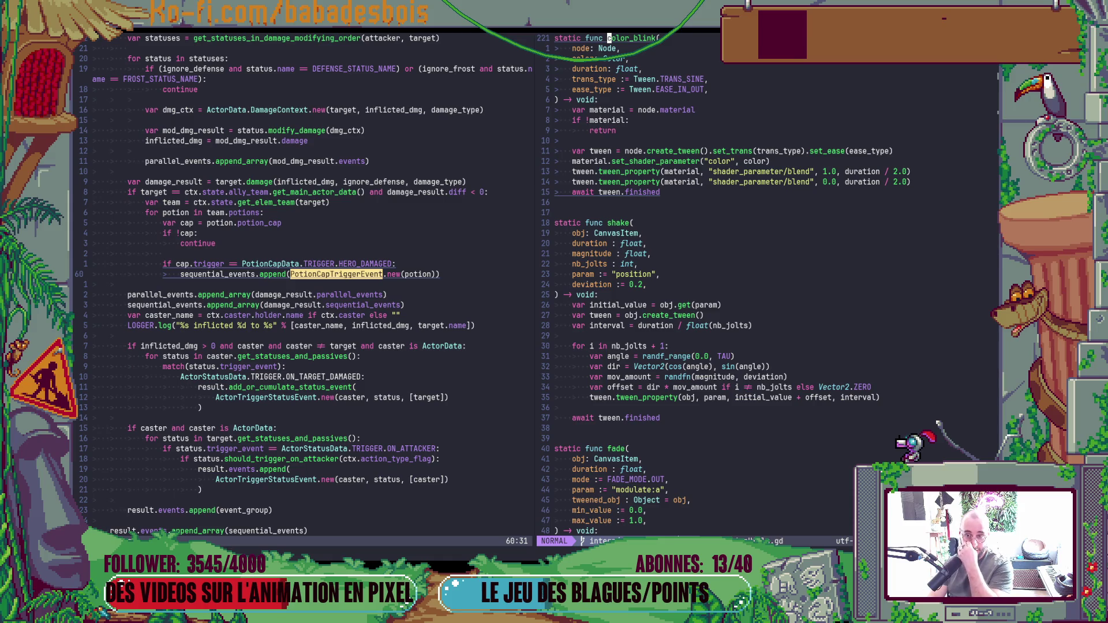
{"action": "key", "text": "j"}
{"action": "key", "text": "j"}
{"action": "key", "text": "j"}
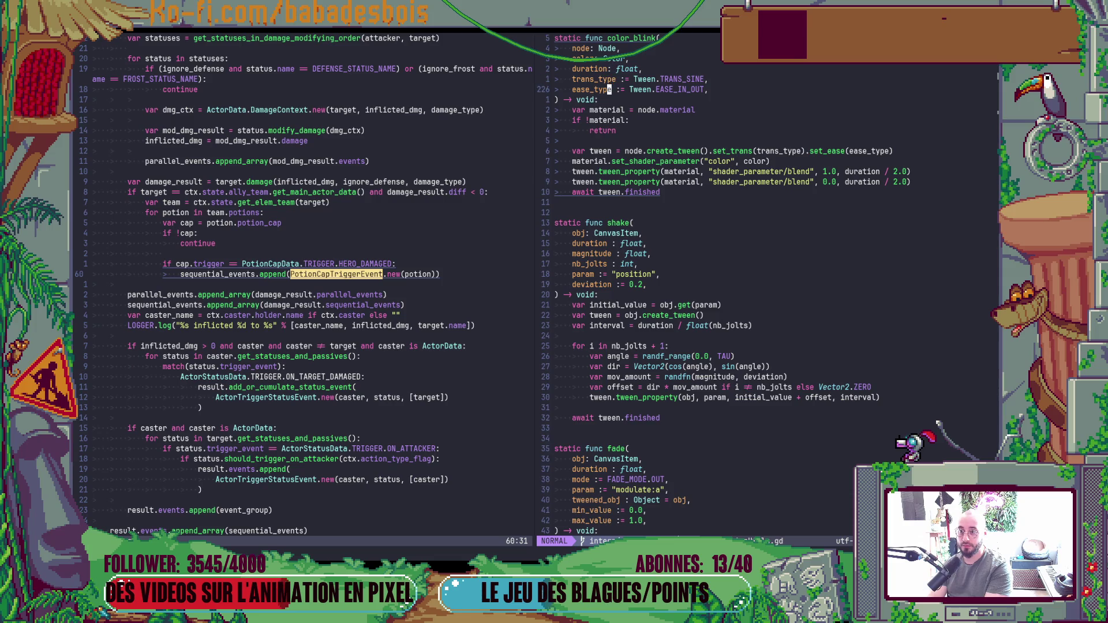
{"action": "key", "text": "ctrl+o"}
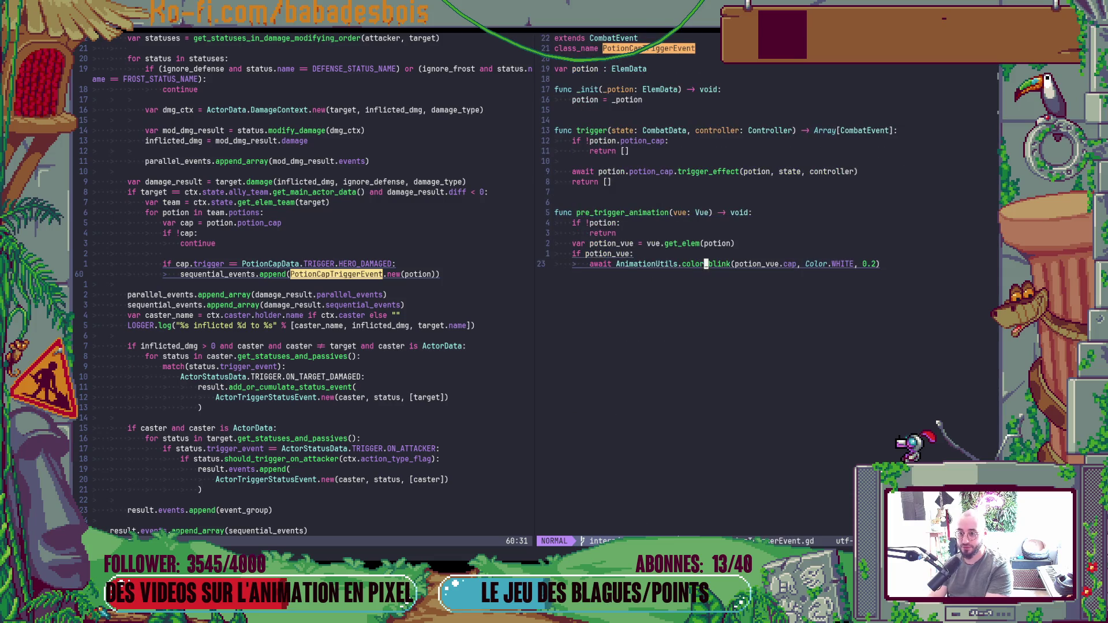
Insert a print_stack() line under 'if potion_vue:', save with :w, and run the game in Godot.
{"action": "type", "text": "AGED:"}
{"action": "key", "text": "Return"}
{"action": "type", "text": "pri"}
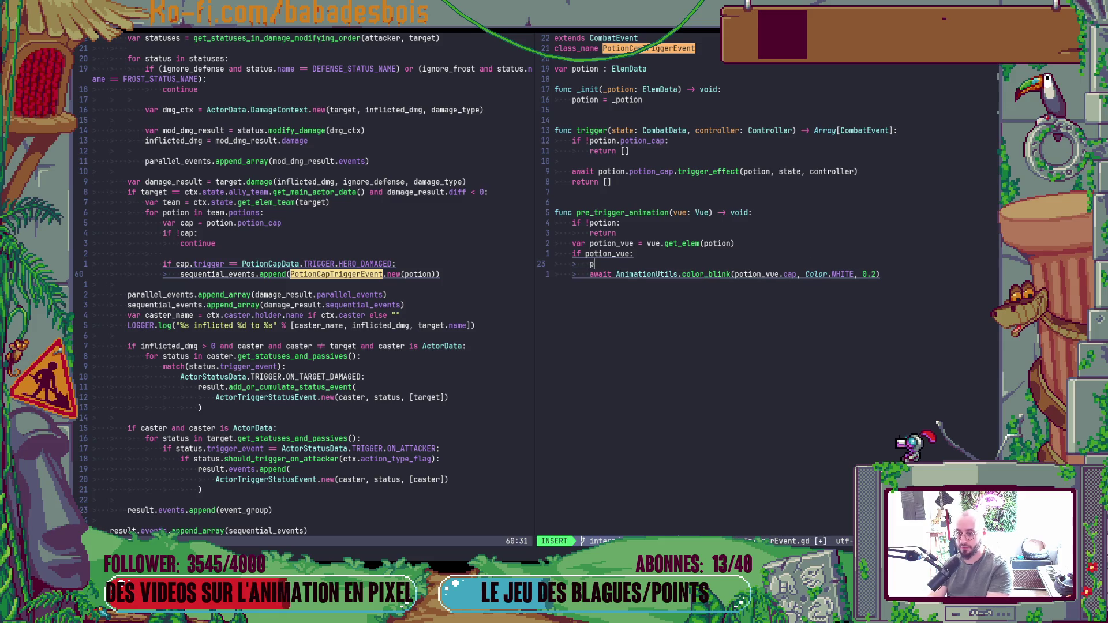
{"action": "key", "text": "Tab"}
{"action": "key", "text": "Tab"}
{"action": "key", "text": "Tab"}
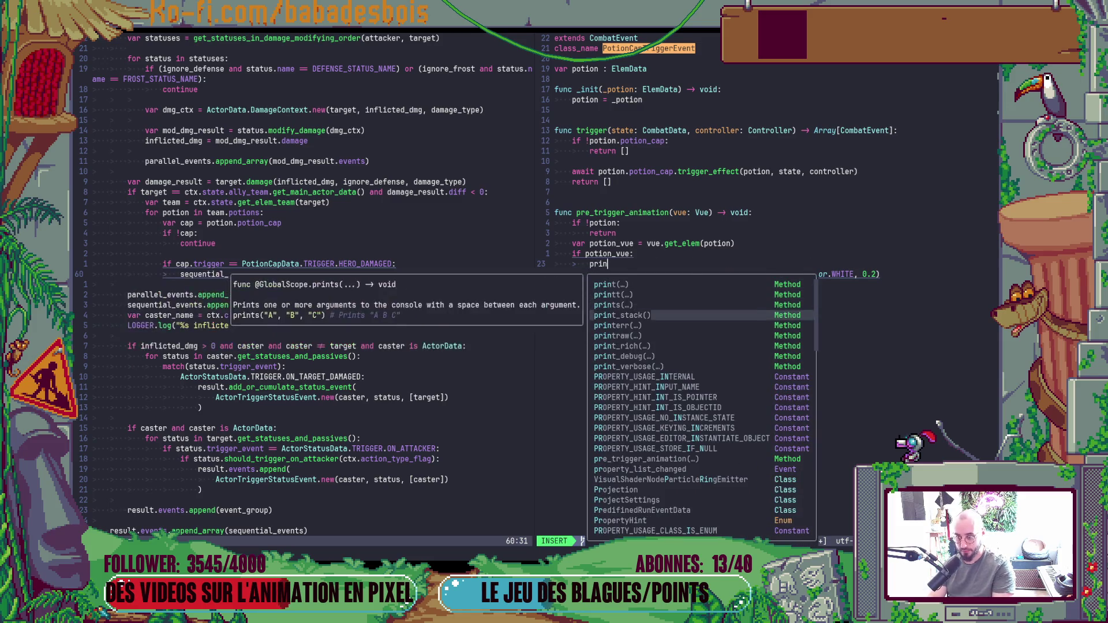
{"action": "key", "text": "Return"}
{"action": "key", "text": "Escape"}
{"action": "type", "text": ":w"}
{"action": "key", "text": "Return"}
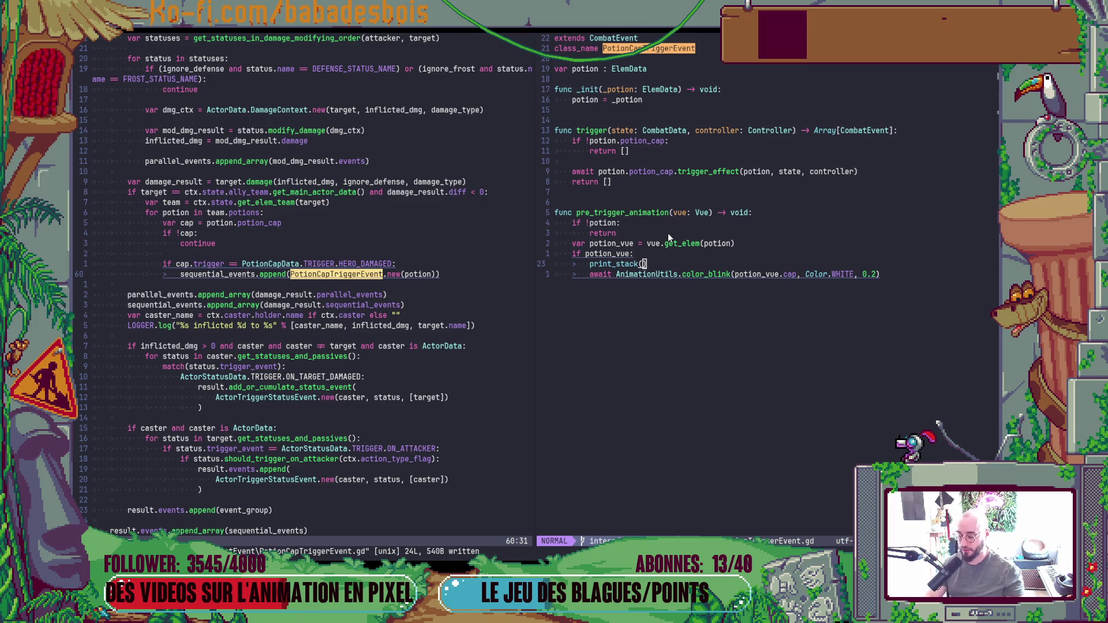
{"action": "key", "text": "alt+Tab"}
{"action": "key", "text": "F5"}
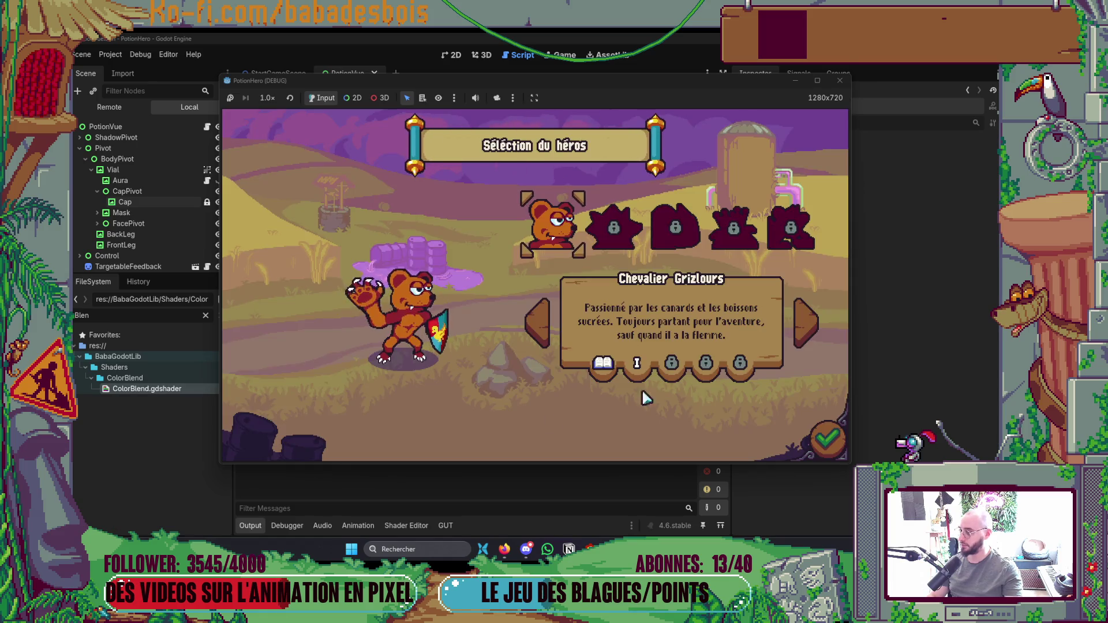
Confirm the hero and adventure, skip the tutorial, and enter the first battle on the map.
{"action": "left_click", "coordinate": [826, 439]}
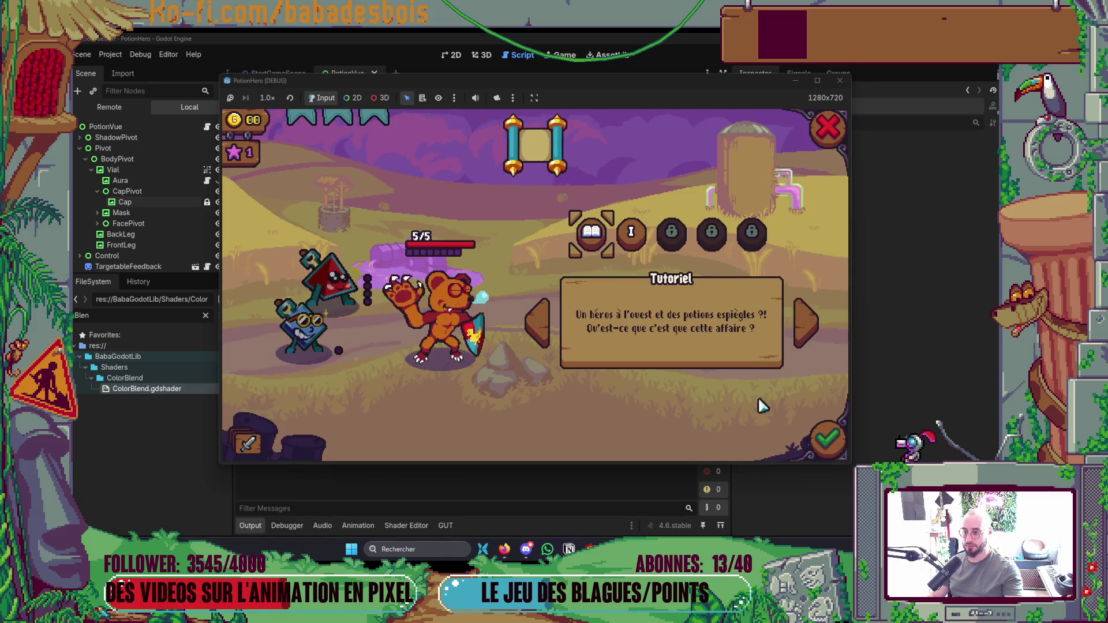
{"action": "left_click", "coordinate": [833, 437]}
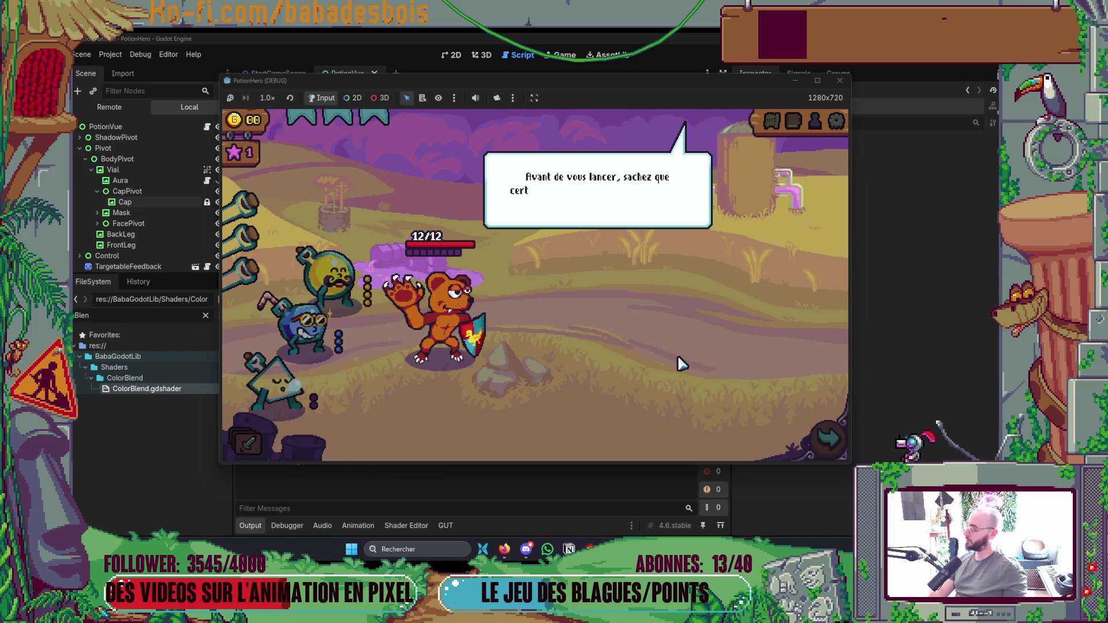
{"action": "left_click", "coordinate": [628, 375]}
{"action": "left_click", "coordinate": [628, 374]}
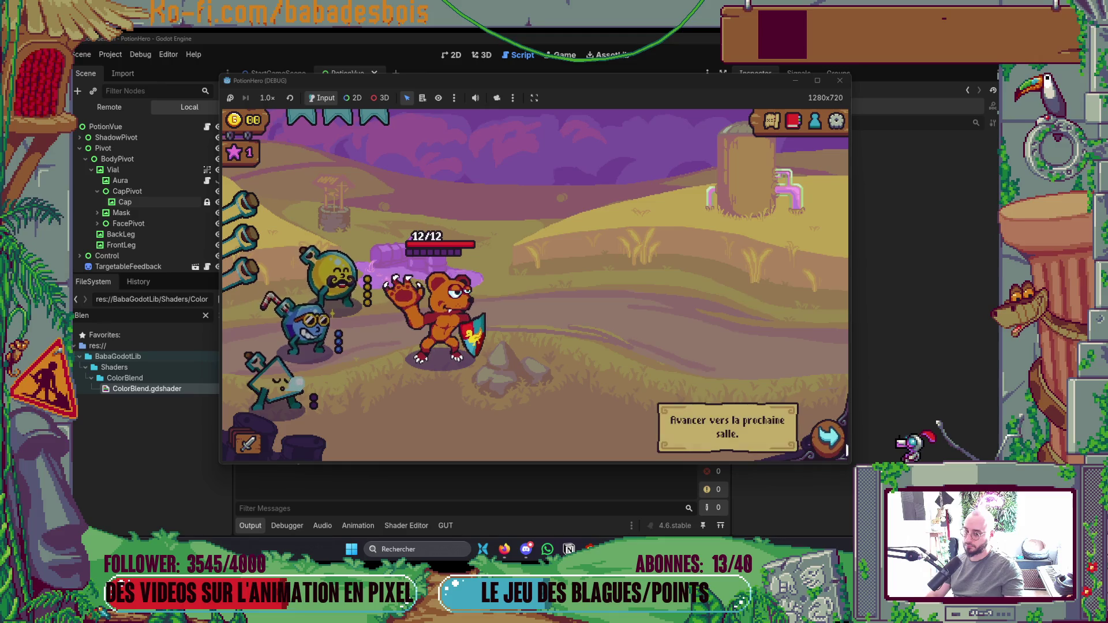
{"action": "left_click", "coordinate": [837, 443]}
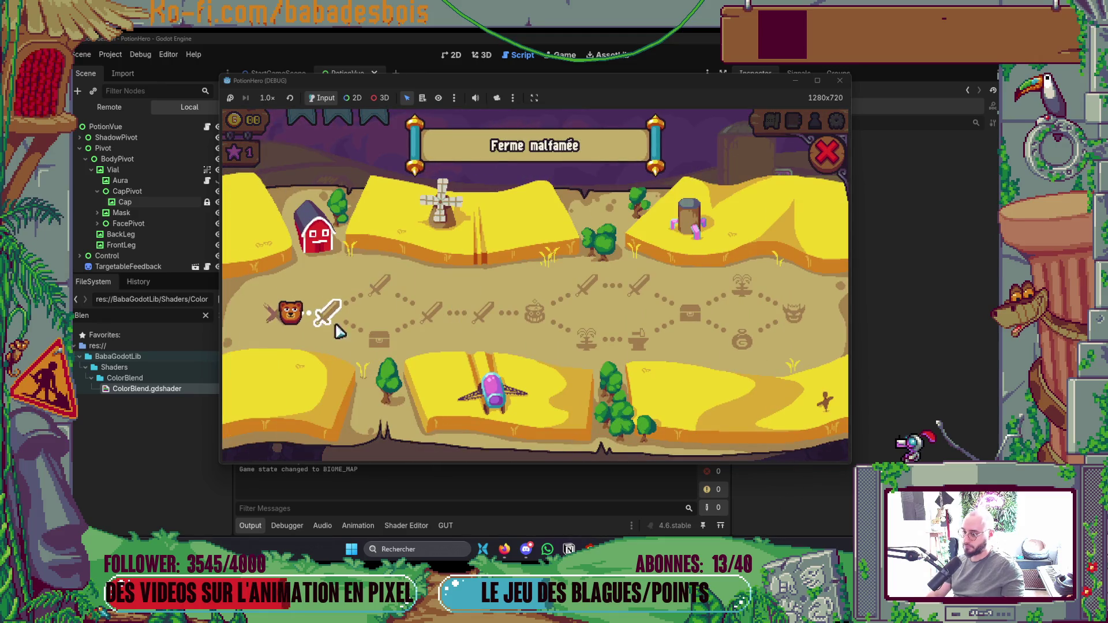
{"action": "left_click", "coordinate": [336, 326]}
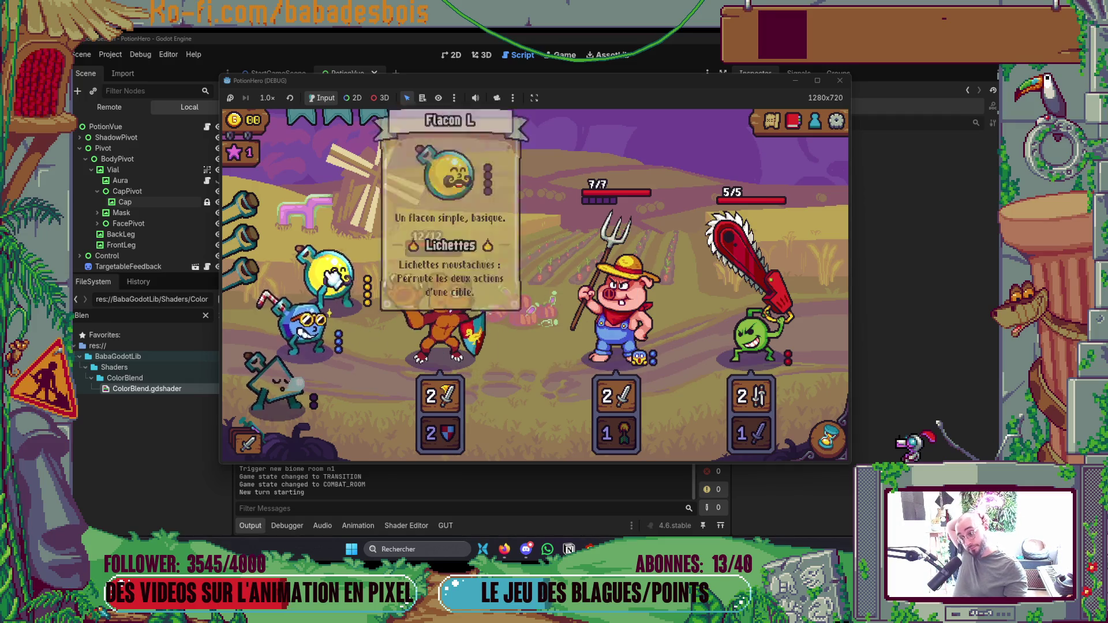
Use the yellow potion on the bear three times until it is empty.
{"action": "left_click", "coordinate": [360, 294]}
{"action": "left_click", "coordinate": [360, 294]}
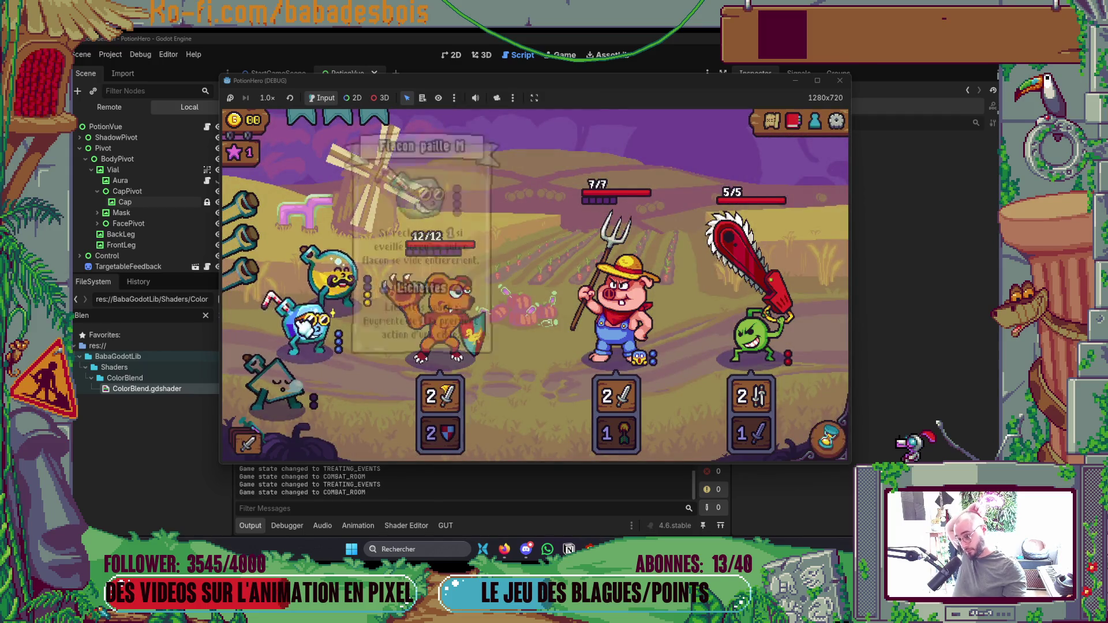
{"action": "left_click", "coordinate": [428, 336]}
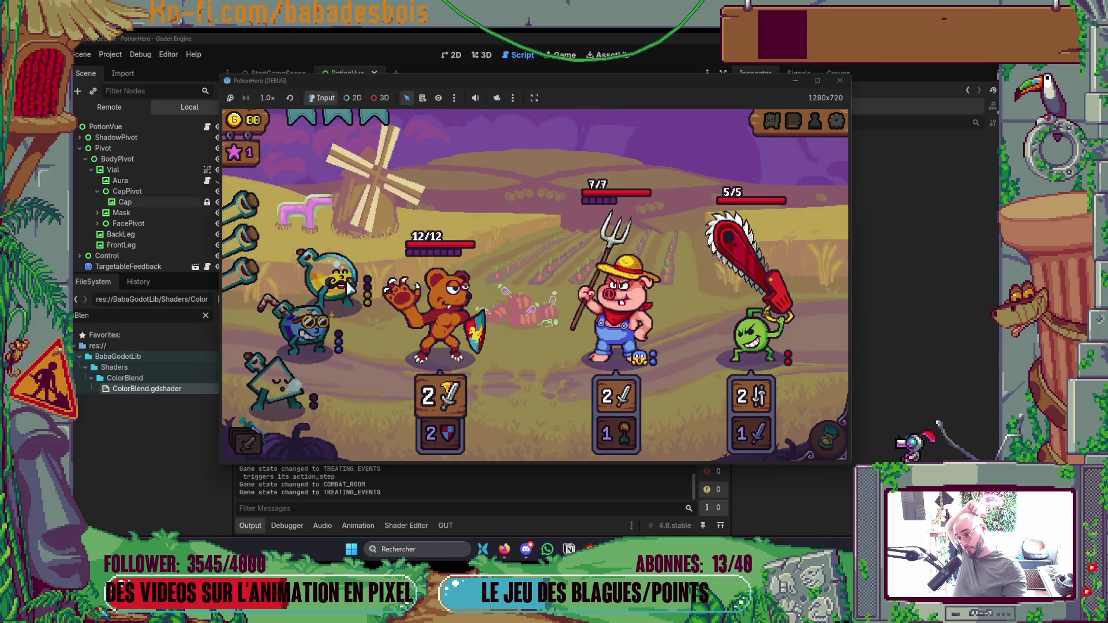
{"action": "left_click", "coordinate": [427, 337]}
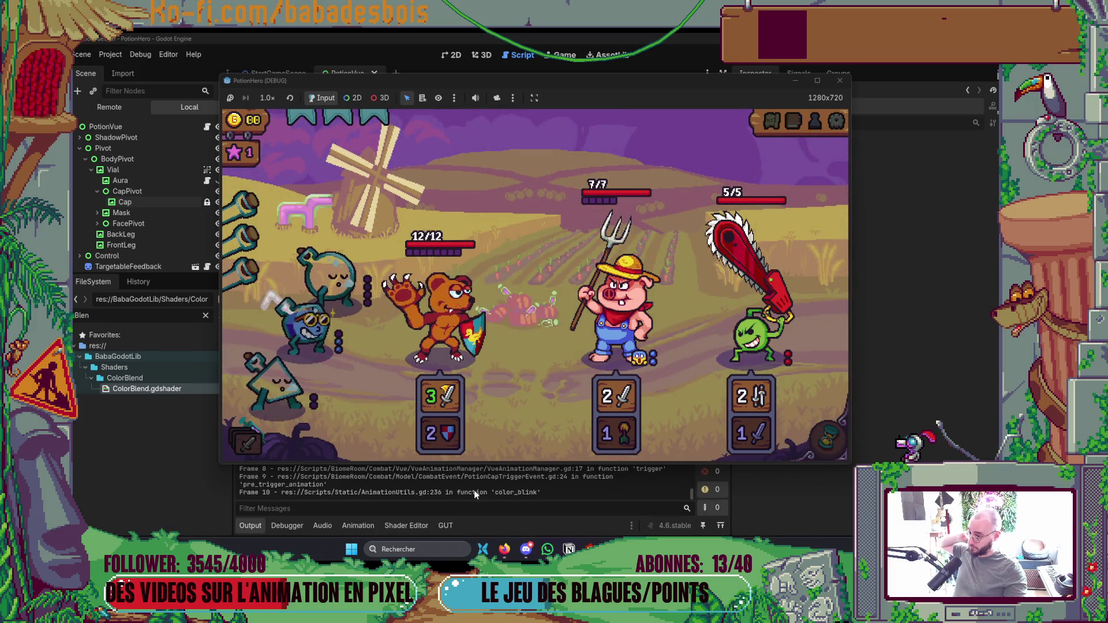
Close the game and scroll through the printed stack traces in the Debugger and Output panels.
{"action": "left_click", "coordinate": [473, 490]}
{"action": "scroll", "coordinate": [532, 466], "scroll_direction": "down", "scroll_amount": 5}
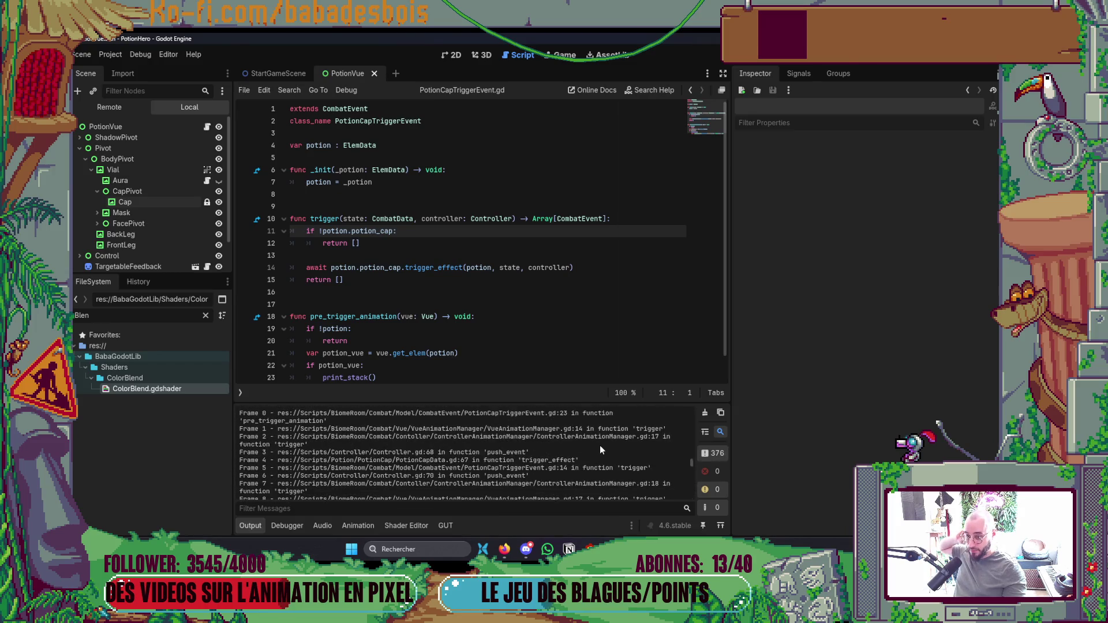
{"action": "key", "text": "alt+d"}
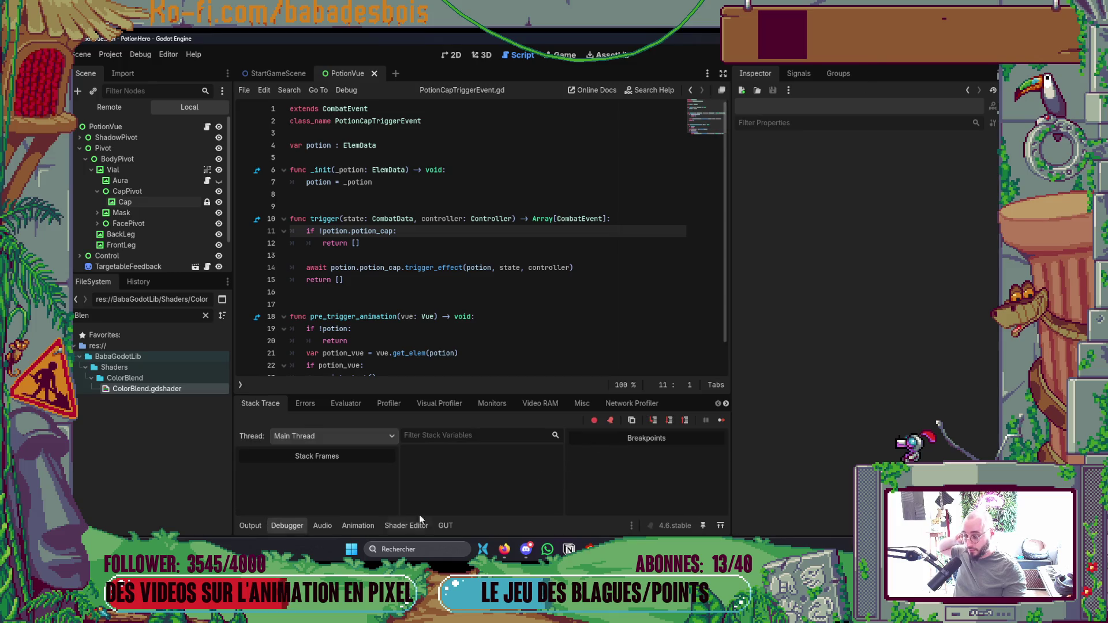
{"action": "left_click", "coordinate": [253, 528]}
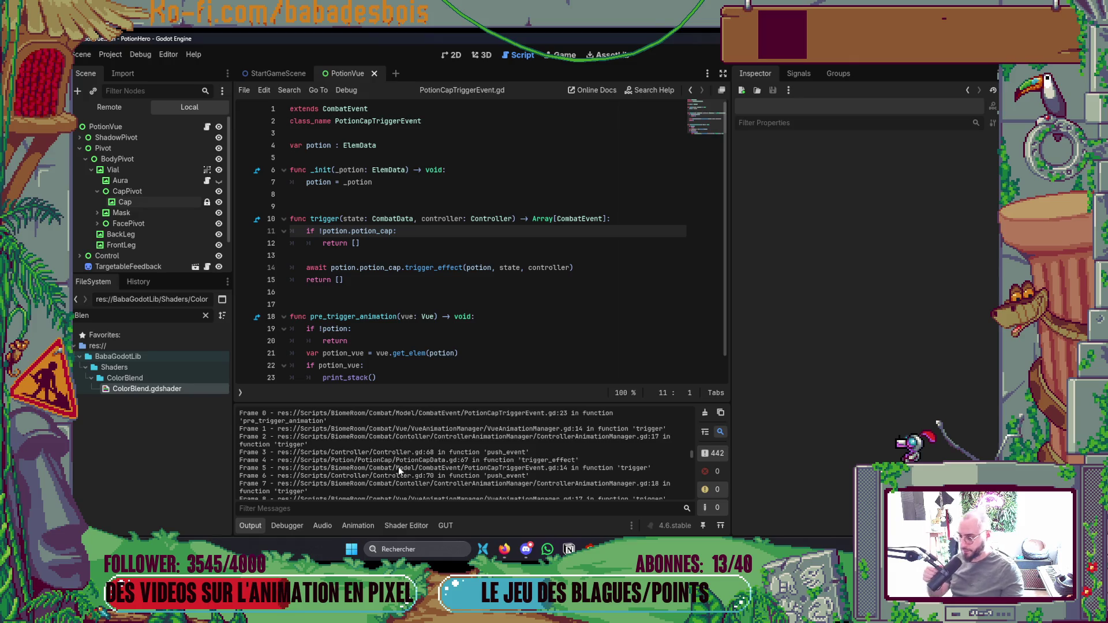
{"action": "scroll", "coordinate": [397, 469], "scroll_direction": "up", "scroll_amount": 1}
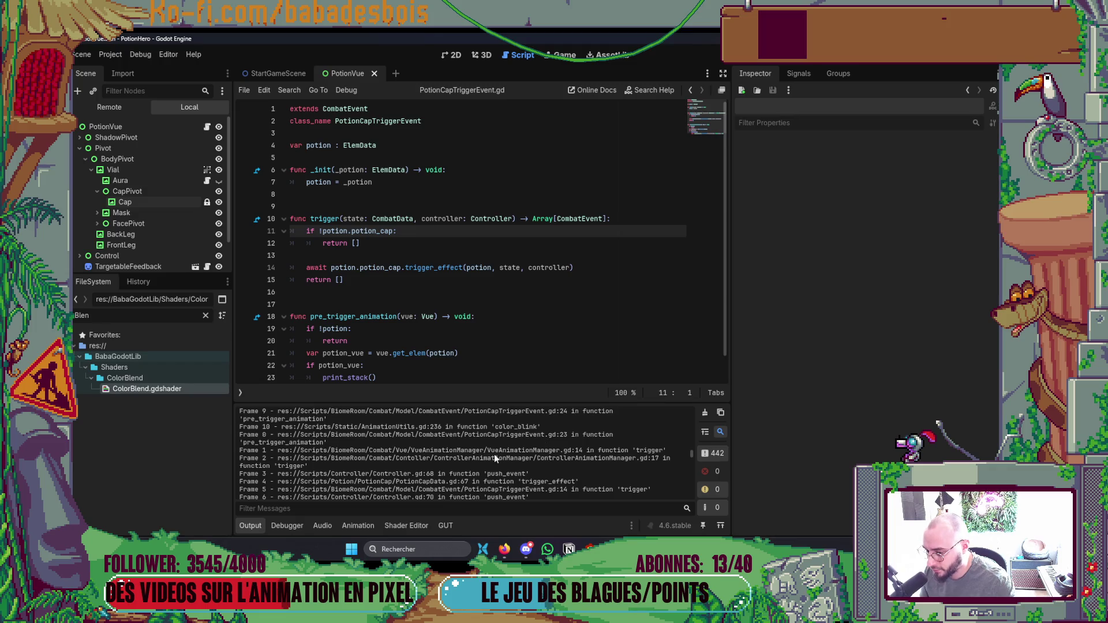
Switch from Godot back to the Neovim window.
{"action": "key", "text": "alt+Tab"}
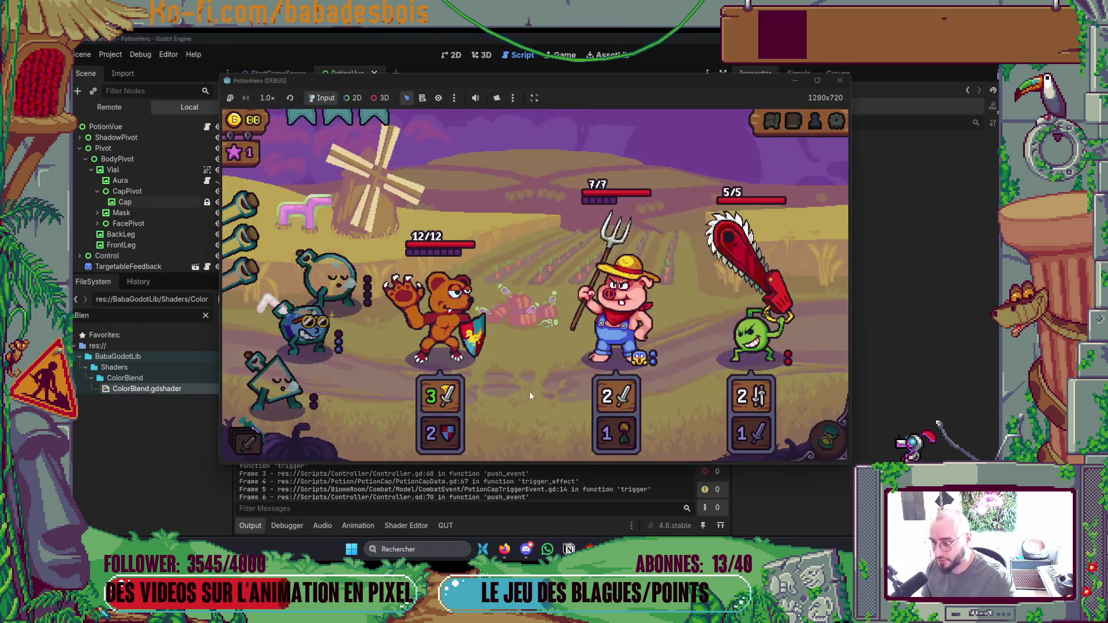
{"action": "key", "text": "alt+Tab"}
{"action": "key", "text": "Tab"}
{"action": "left_click", "coordinate": [818, 230]}
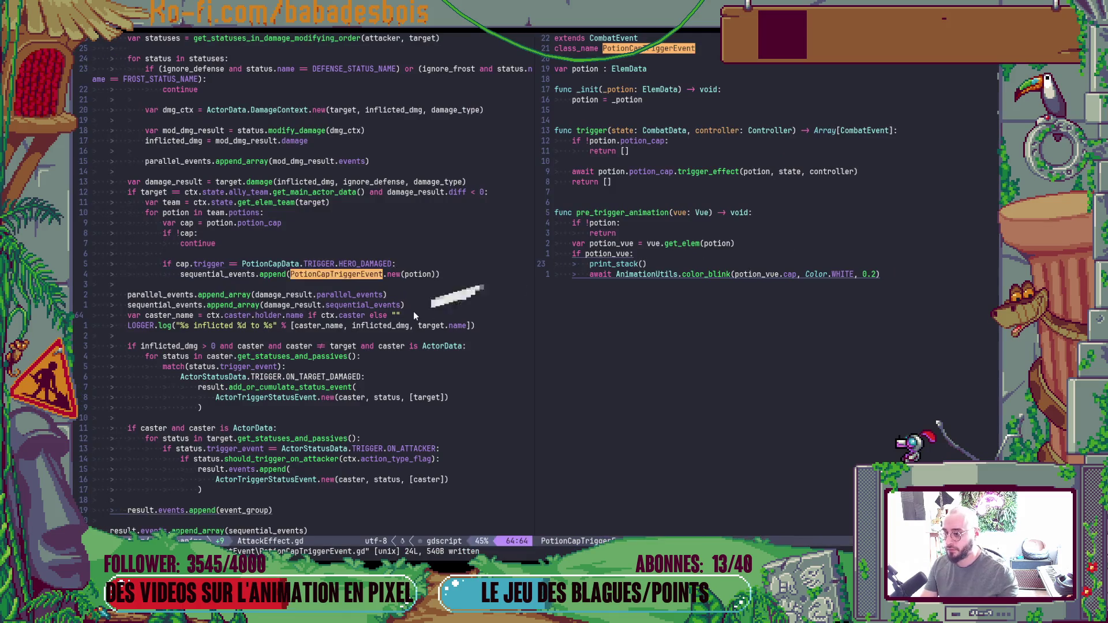
Open VueAnimationManager.gd with Telescope's file finder, briefly checking the game window.
{"action": "key", "text": "space"}
{"action": "key", "text": "f"}
{"action": "key", "text": "f"}
{"action": "type", "text": "VueAnim"}
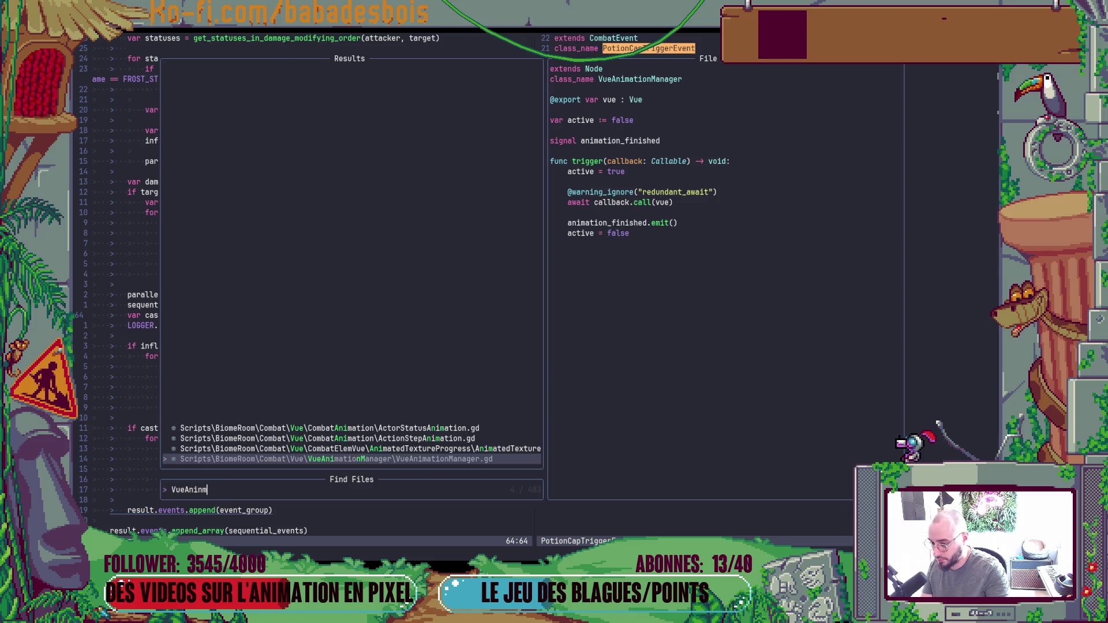
{"action": "key", "text": "Return"}
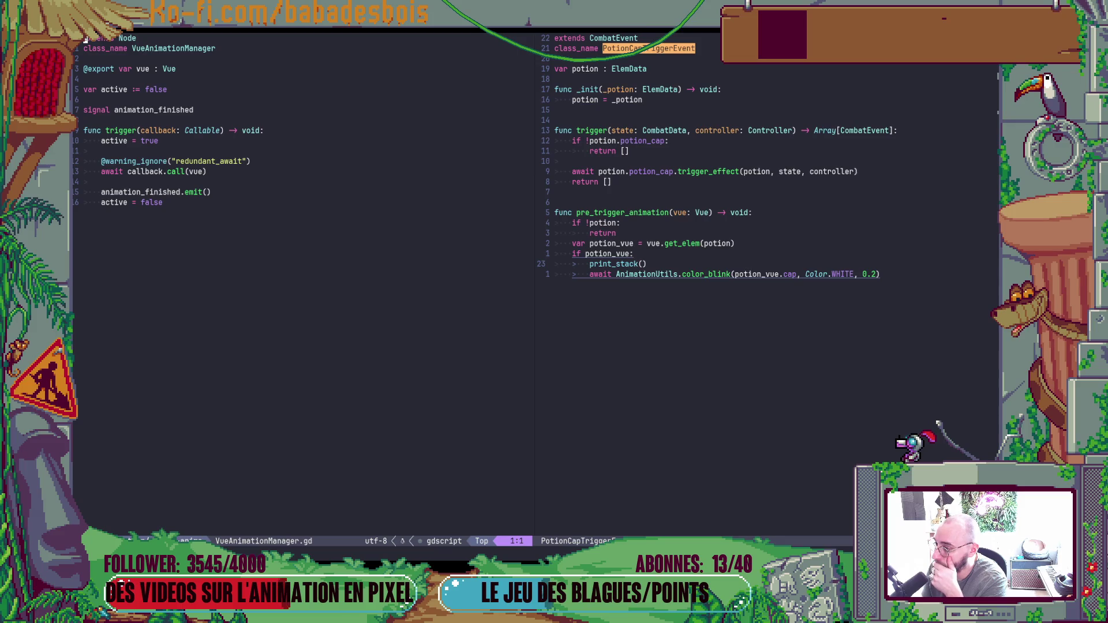
{"action": "key", "text": "alt+Tab"}
{"action": "key", "text": "alt+Tab"}
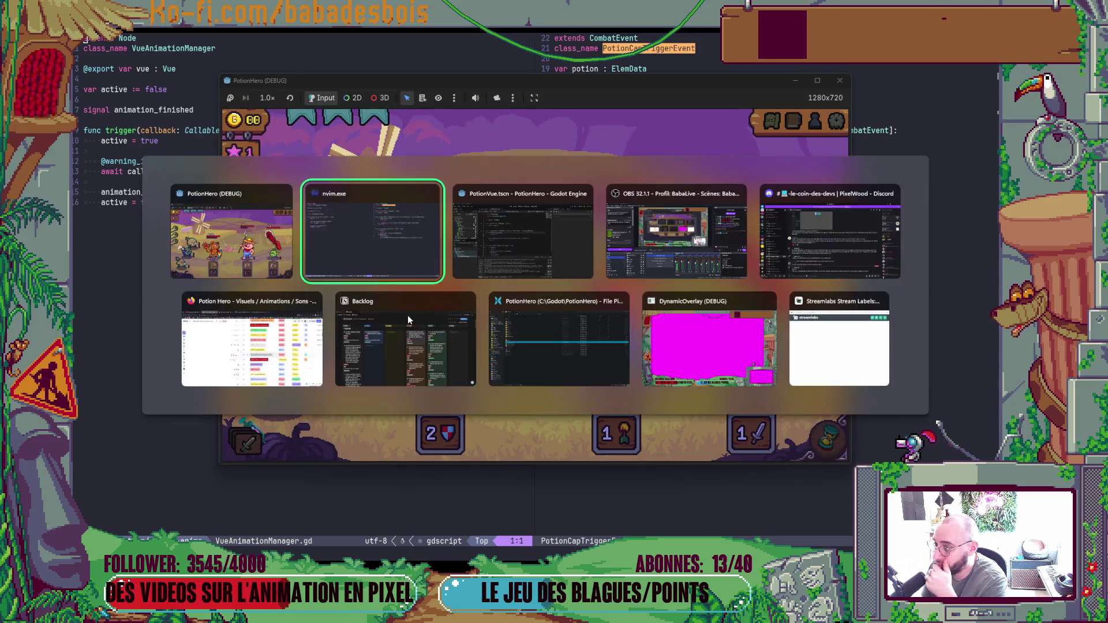
{"action": "key", "text": "alt+Tab"}
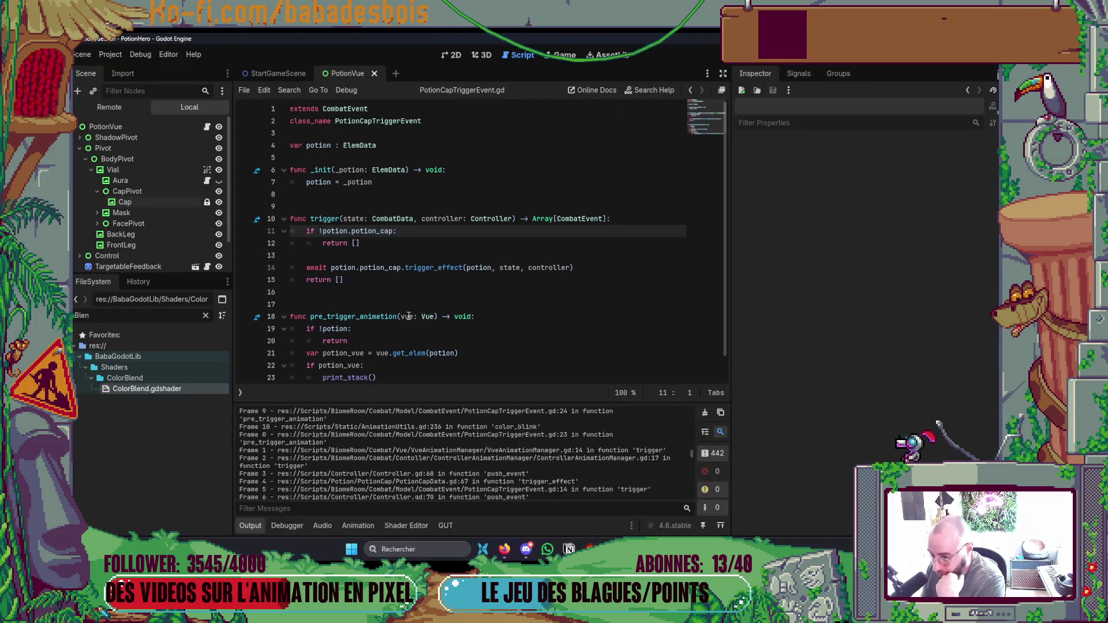
{"action": "key", "text": "alt+Tab"}
{"action": "key", "text": "alt+Tab"}
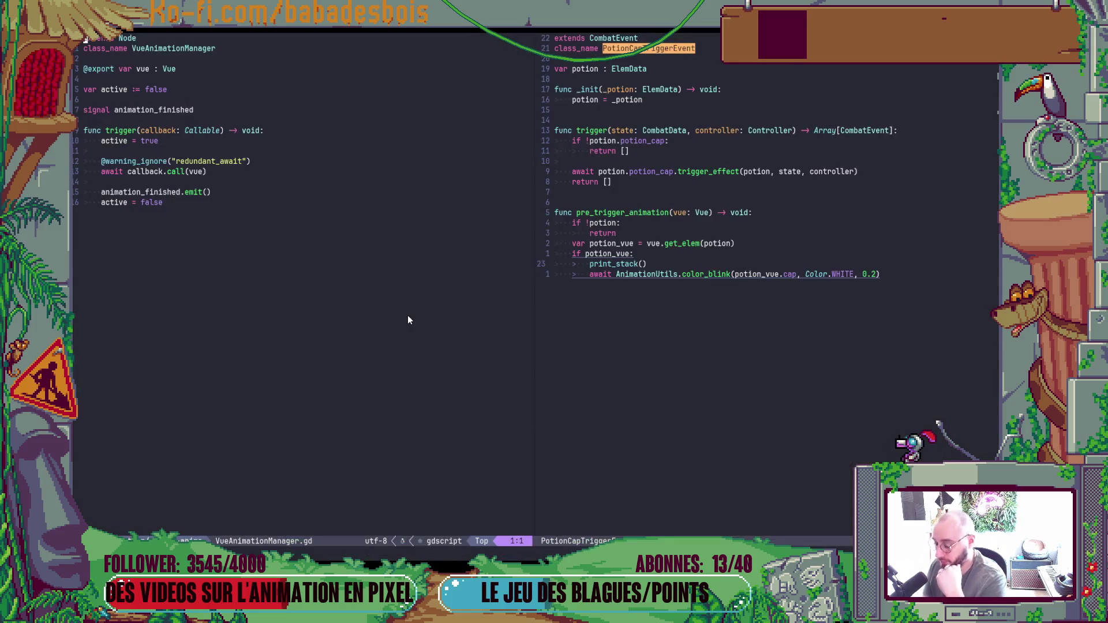
Open ControllerAnimationManager.gd in the left pane, then go back to the Godot editor.
{"action": "key", "text": "space"}
{"action": "key", "text": "f"}
{"action": "key", "text": "f"}
{"action": "type", "text": "ControllerMa"}
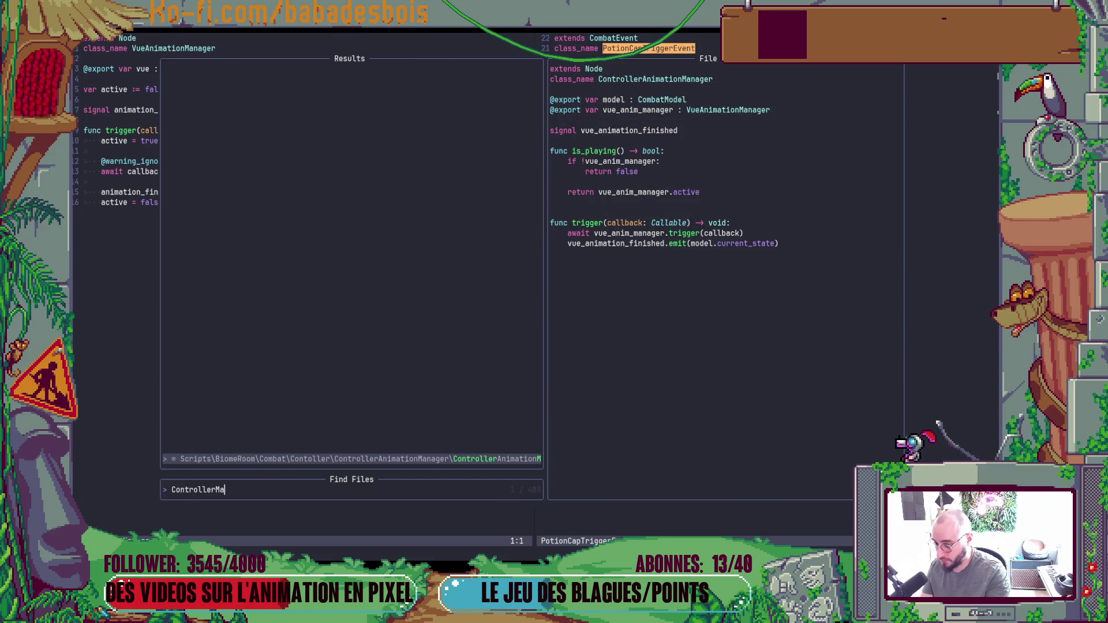
{"action": "key", "text": "Return"}
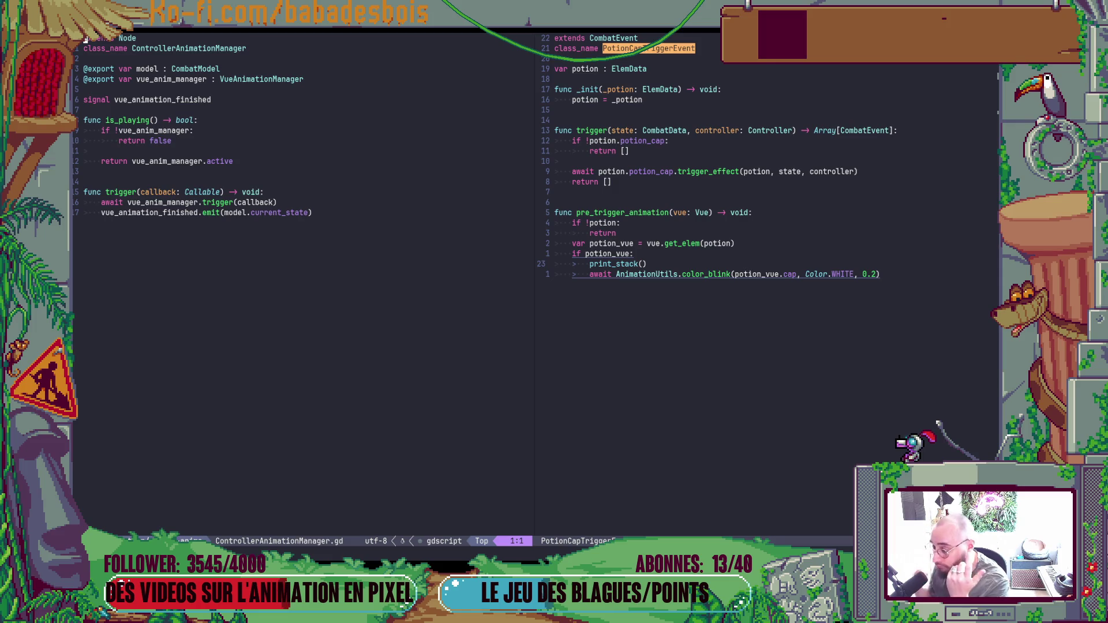
{"action": "key", "text": "alt+Tab"}
{"action": "key", "text": "alt+Tab"}
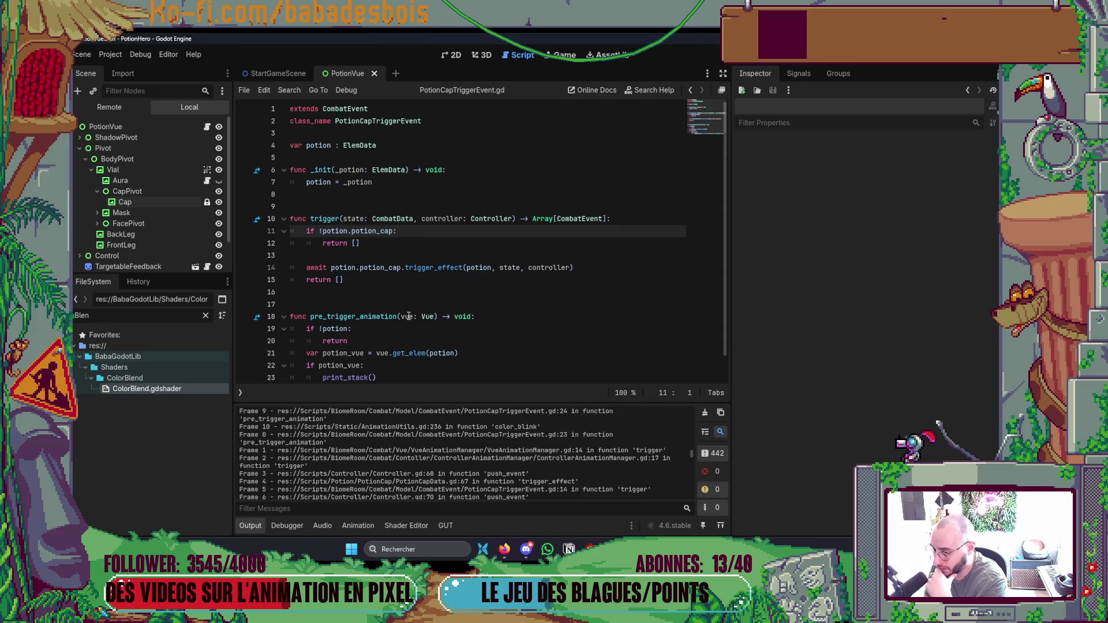
Open PotionCapData.gd in Neovim's left pane via Telescope, then return to Godot.
{"action": "scroll", "coordinate": [497, 426], "scroll_direction": "down", "scroll_amount": 1}
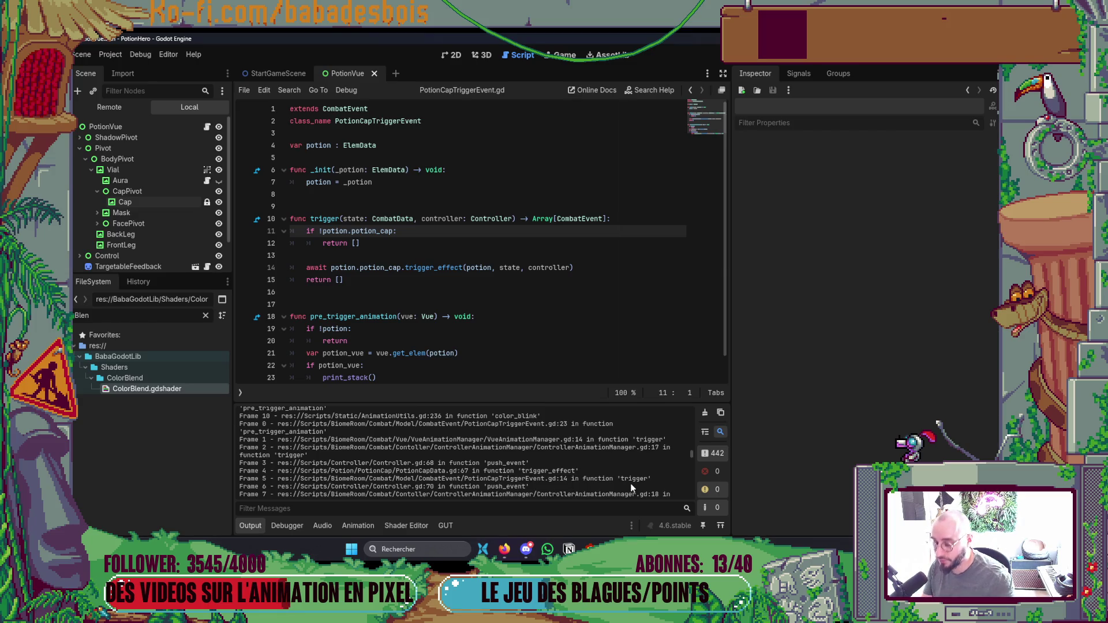
{"action": "key", "text": "alt+Tab"}
{"action": "key", "text": "space"}
{"action": "key", "text": "f"}
{"action": "key", "text": "f"}
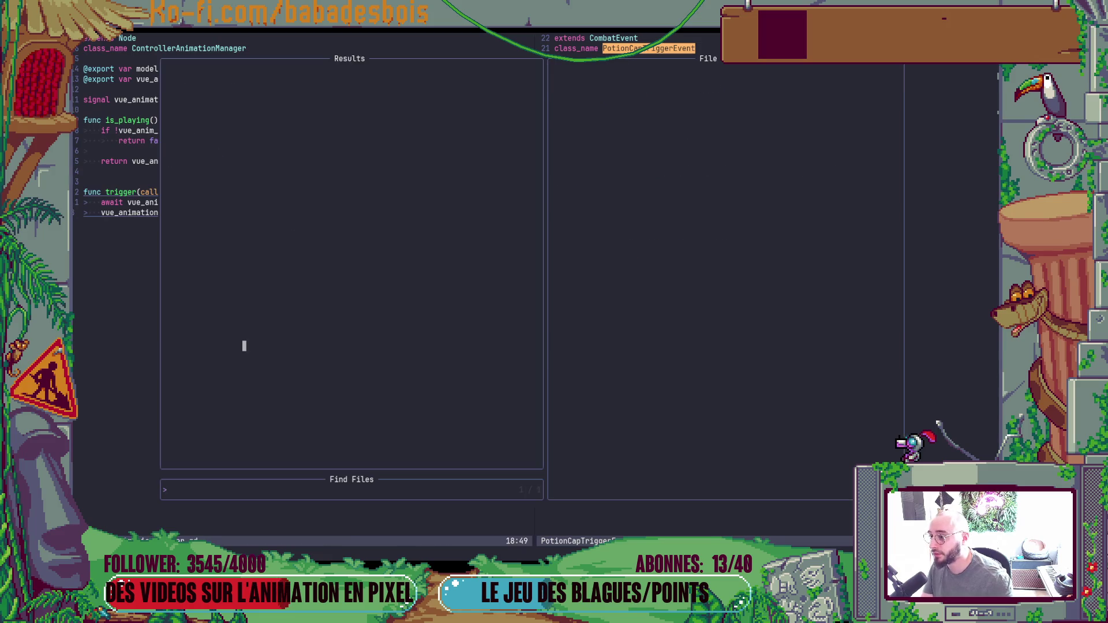
{"action": "type", "text": "PotioNCap"}
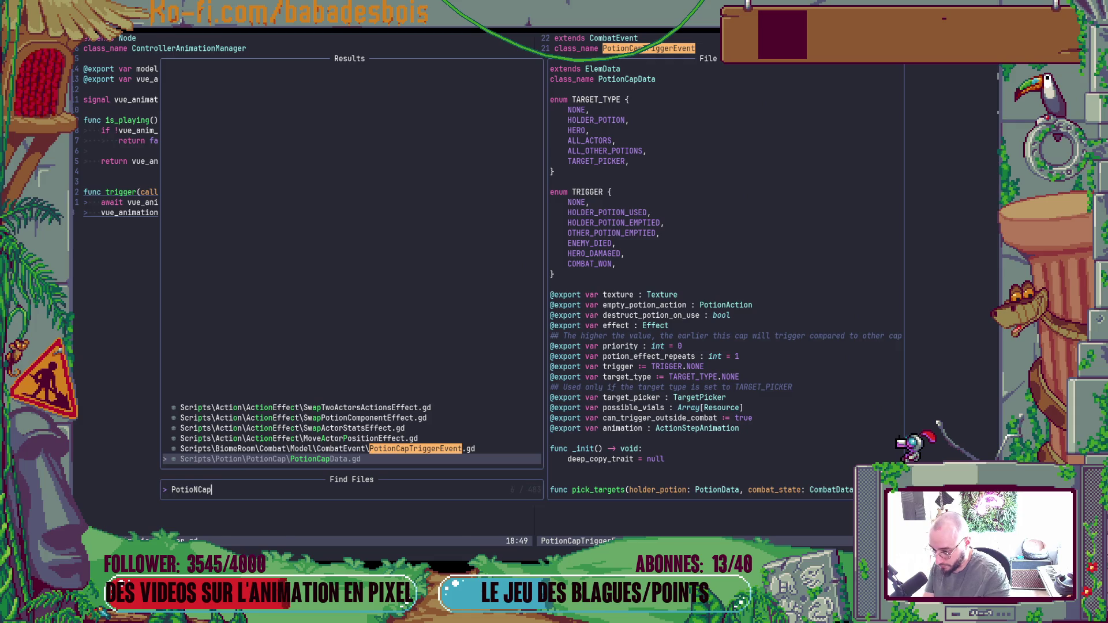
{"action": "key", "text": "Return"}
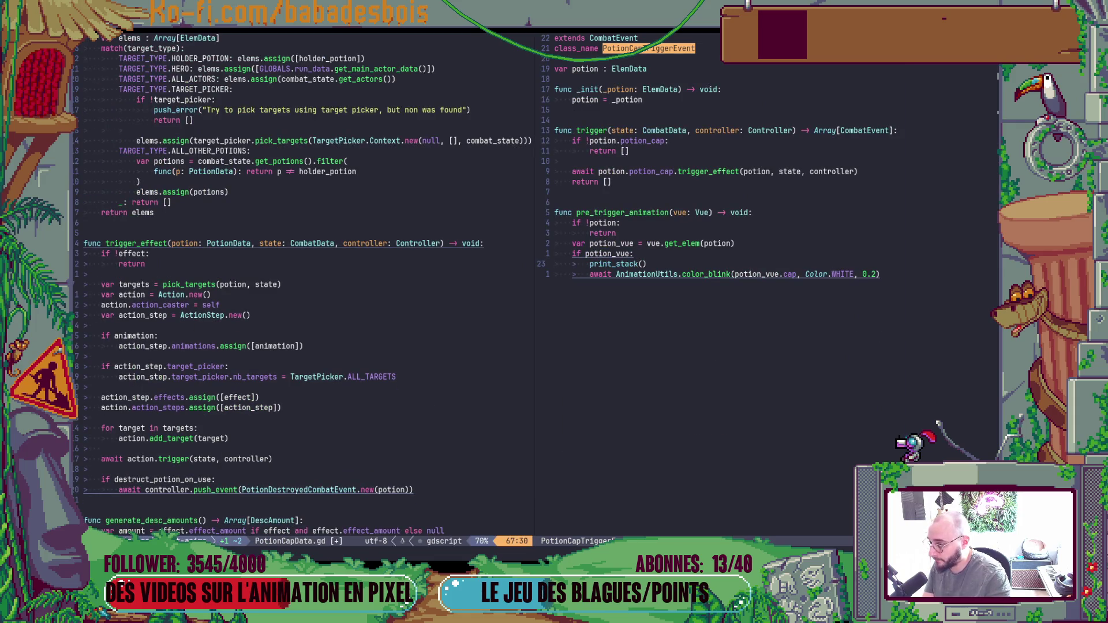
{"action": "key", "text": "alt+Tab"}
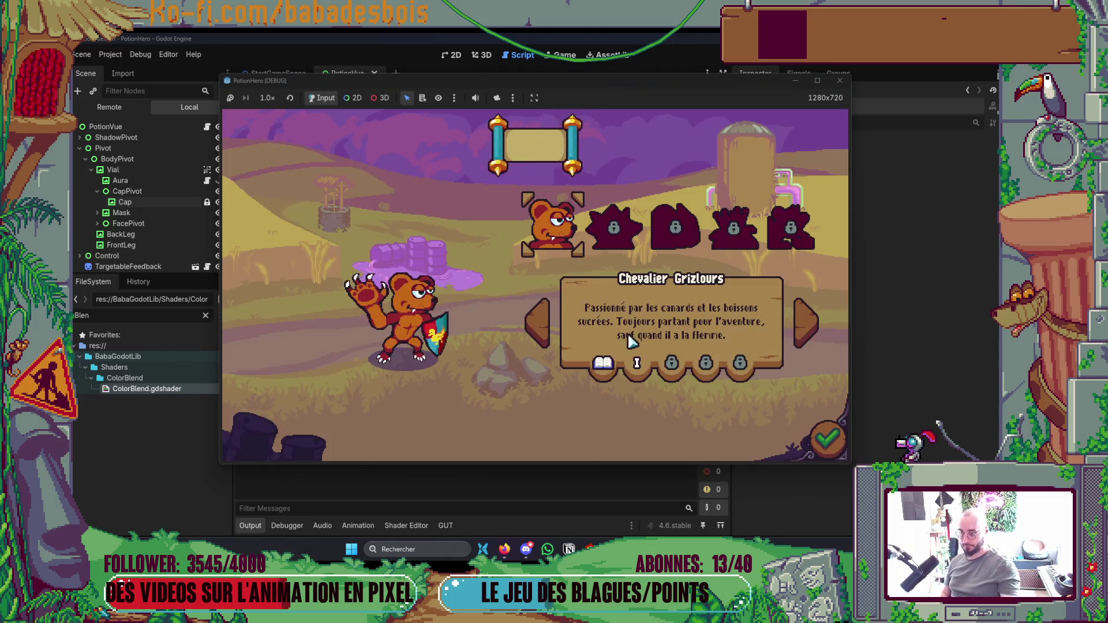
Confirm the bear hero, launch Réveil de l'ours, skip the tutorial, and enter the first combat.
{"action": "left_click", "coordinate": [630, 229]}
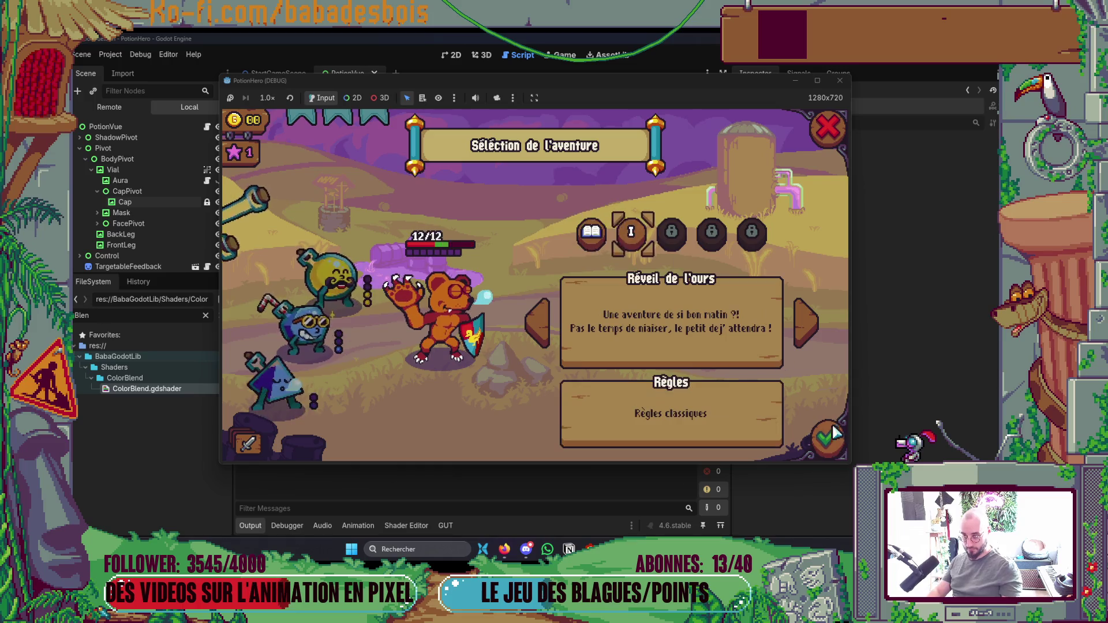
{"action": "left_click", "coordinate": [827, 439]}
{"action": "left_click", "coordinate": [735, 390]}
{"action": "left_click", "coordinate": [743, 387]}
{"action": "left_click", "coordinate": [743, 387]}
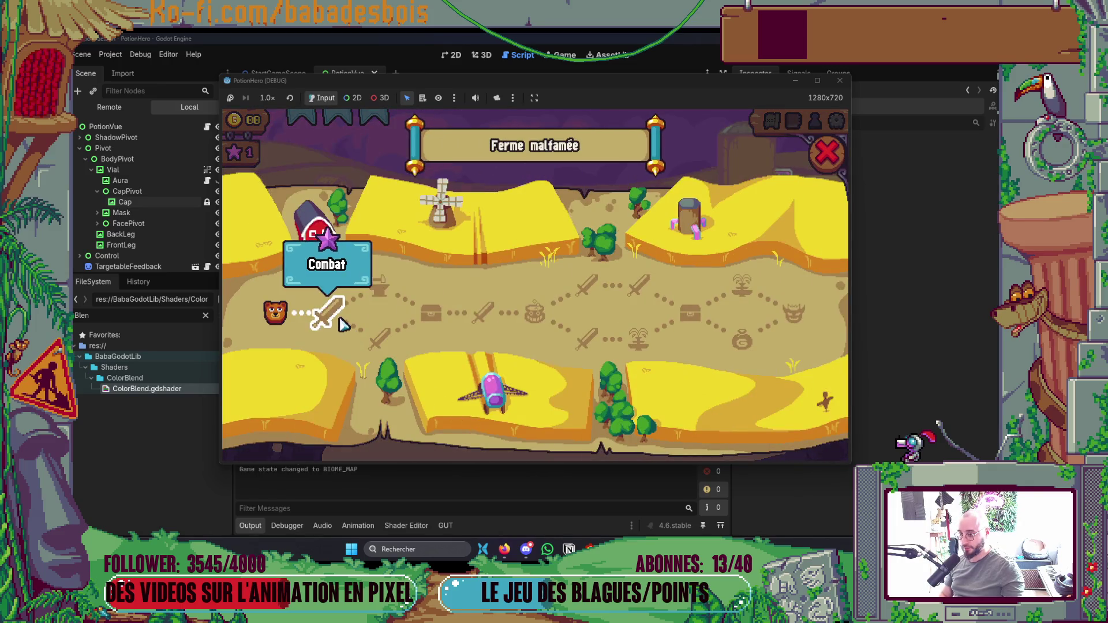
{"action": "left_click", "coordinate": [326, 313]}
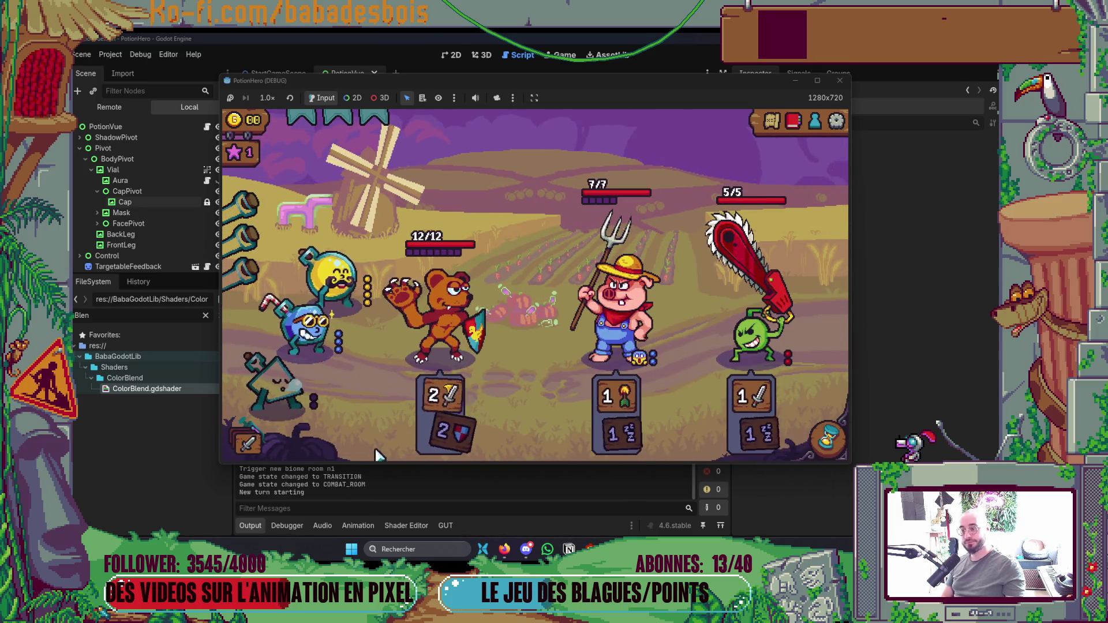
Apply the blue and yellow potions to the bear until empty, then close the game.
{"action": "left_click", "coordinate": [331, 330]}
{"action": "left_click", "coordinate": [415, 343]}
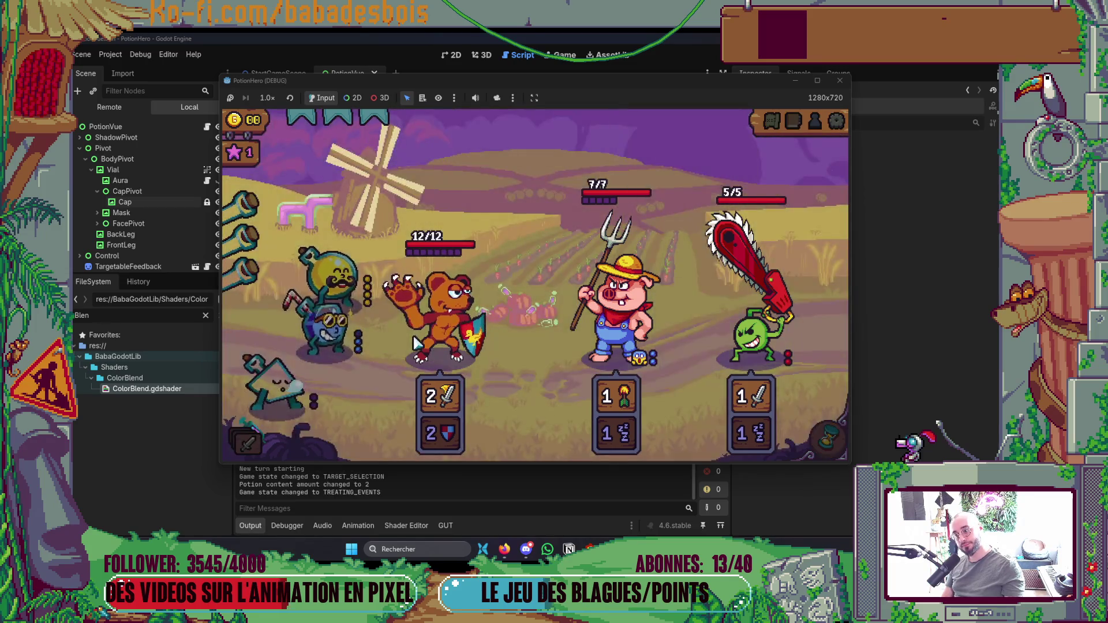
{"action": "left_click", "coordinate": [333, 277]}
{"action": "left_click", "coordinate": [415, 332]}
{"action": "left_click", "coordinate": [346, 276]}
{"action": "left_click", "coordinate": [416, 336]}
{"action": "left_click", "coordinate": [346, 276]}
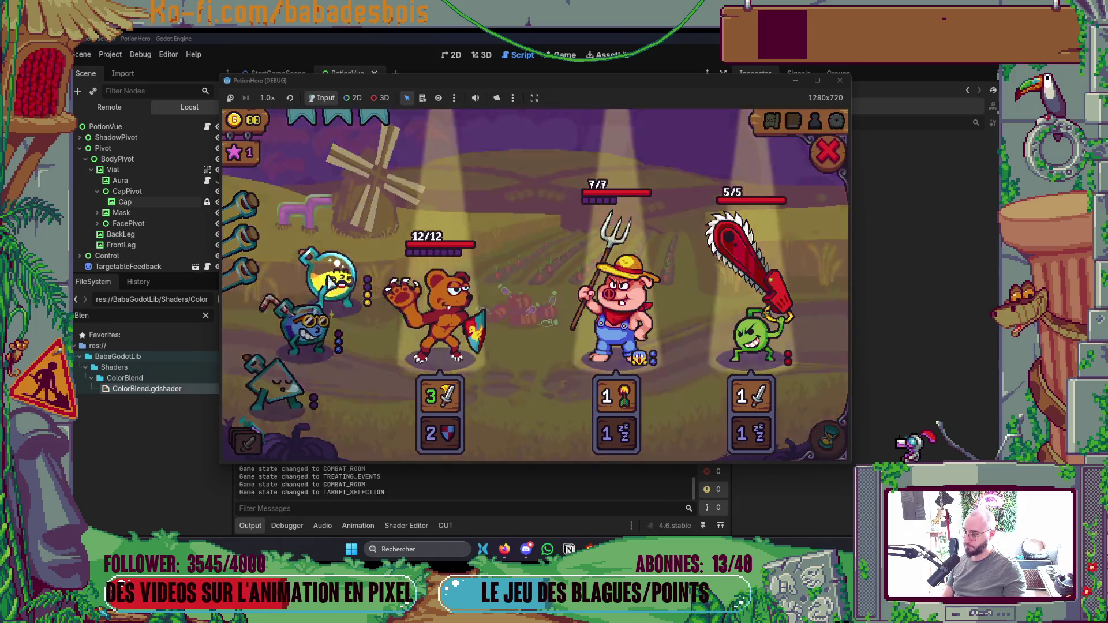
{"action": "left_click", "coordinate": [446, 340]}
{"action": "left_click", "coordinate": [446, 341]}
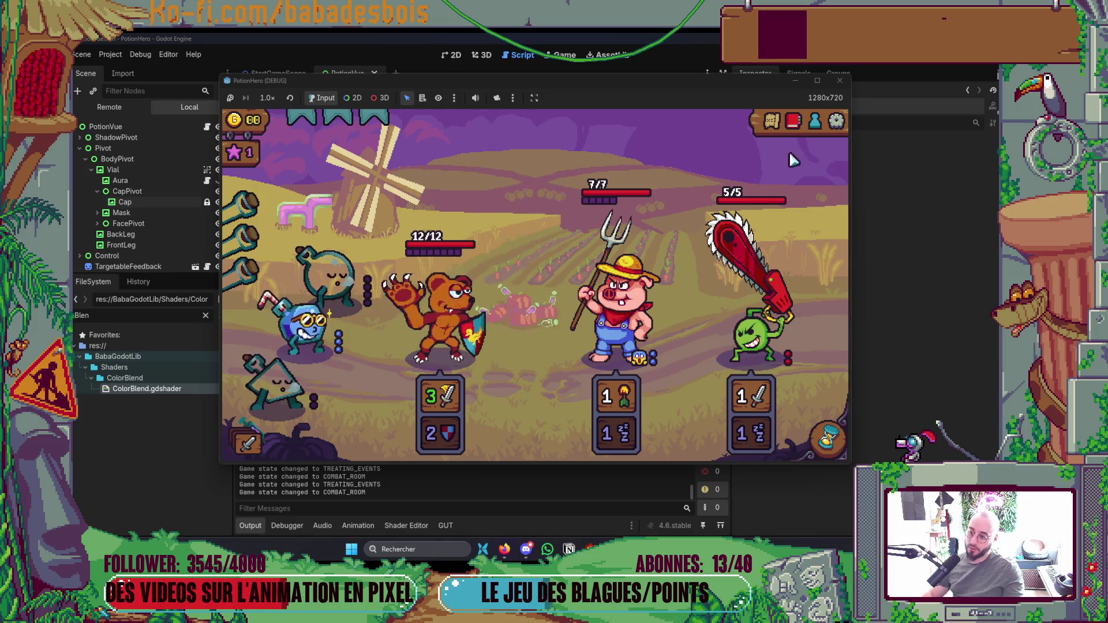
{"action": "left_click", "coordinate": [838, 82]}
Raise the color_blink duration from 0.2 to 0.3 and delete the print_stack debug line.
{"action": "key", "text": "alt+Tab"}
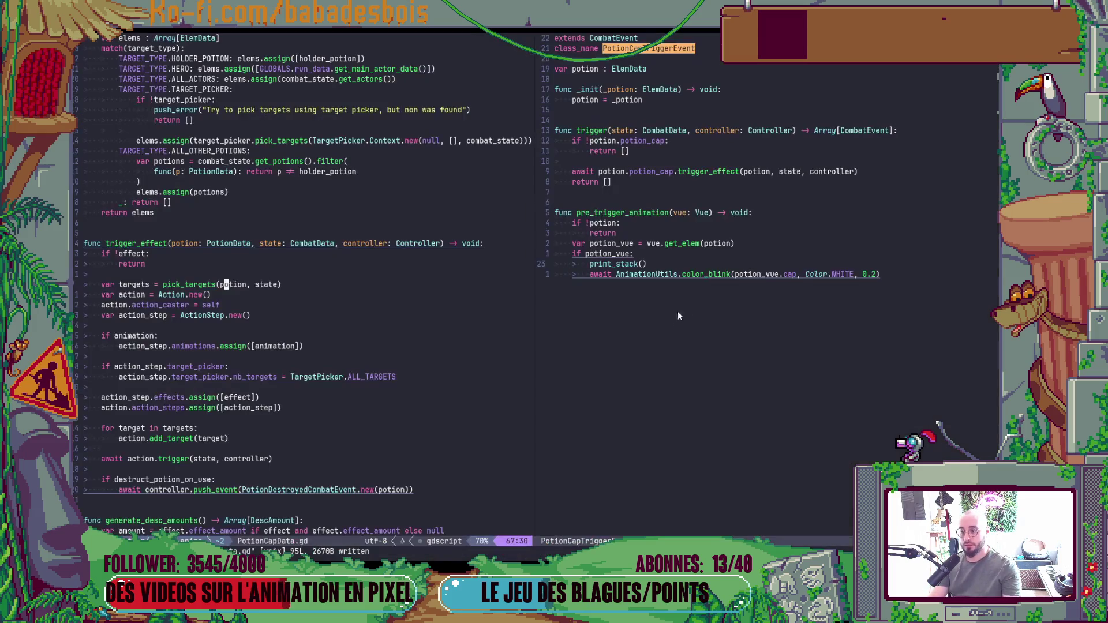
{"action": "left_click", "coordinate": [873, 275]}
{"action": "key", "text": "r"}
{"action": "key", "text": "3"}
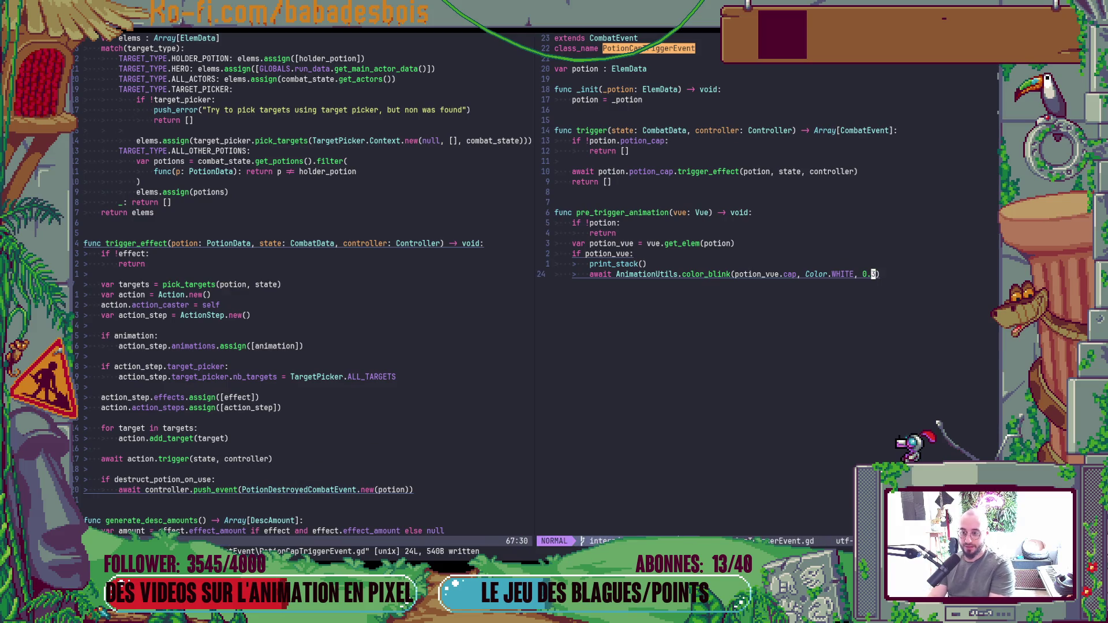
{"action": "key", "text": "d"}
{"action": "key", "text": "d"}
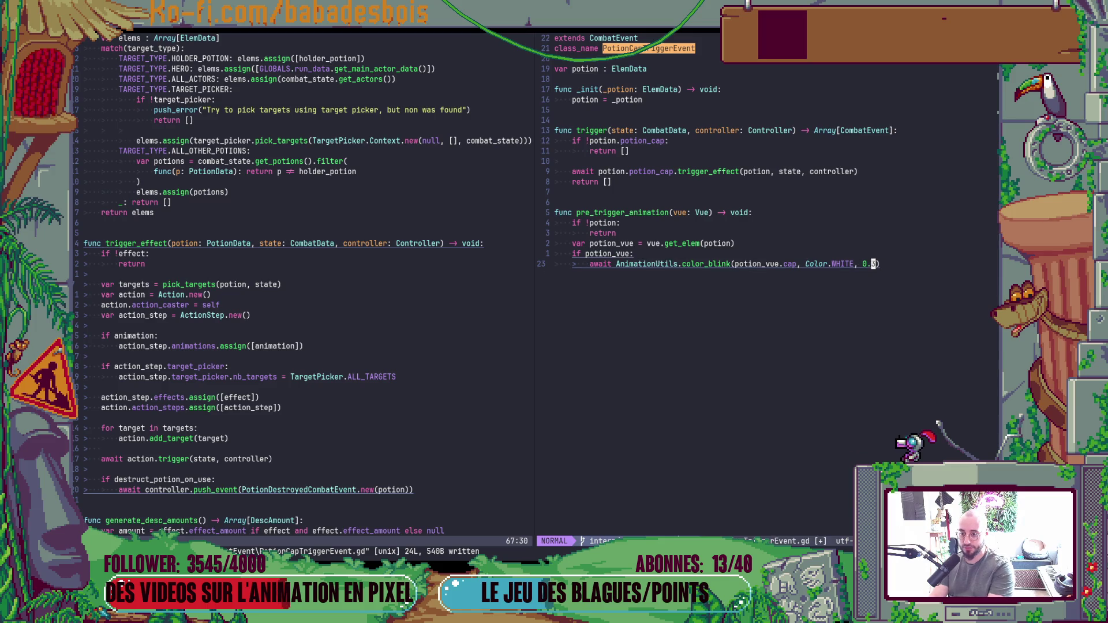
Add AnimationUtils.bounce(potion_vue.cap, 1, 0.2, 0.2) before the blink, then relaunch the game.
{"action": "type", "text": "OAn"}
{"action": "key", "text": "Return"}
{"action": "type", "text": "."}
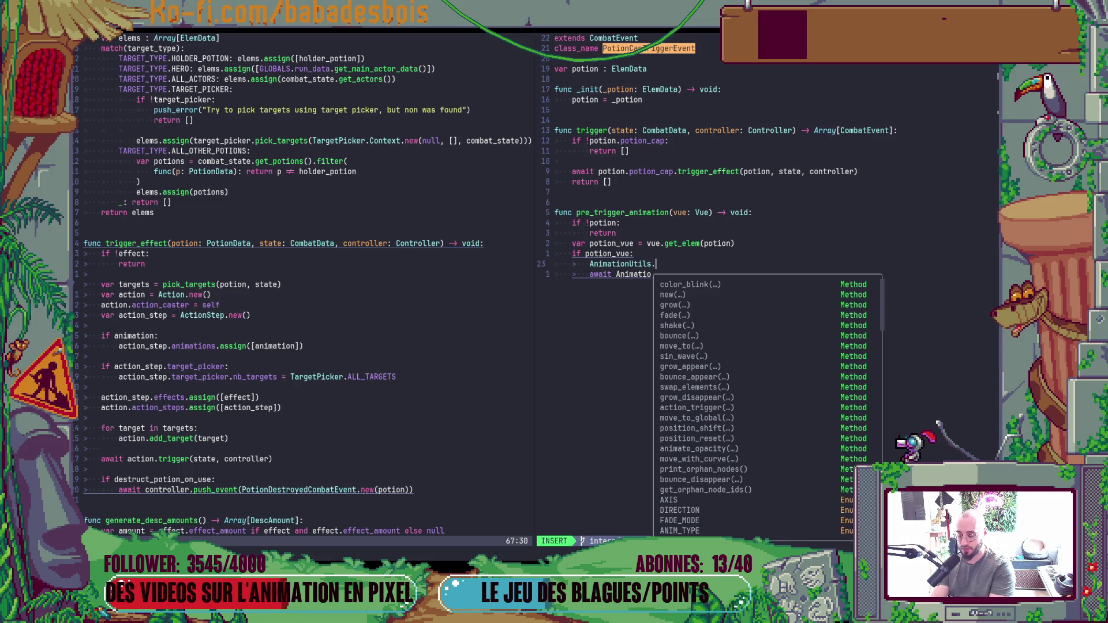
{"action": "type", "text": "bou"}
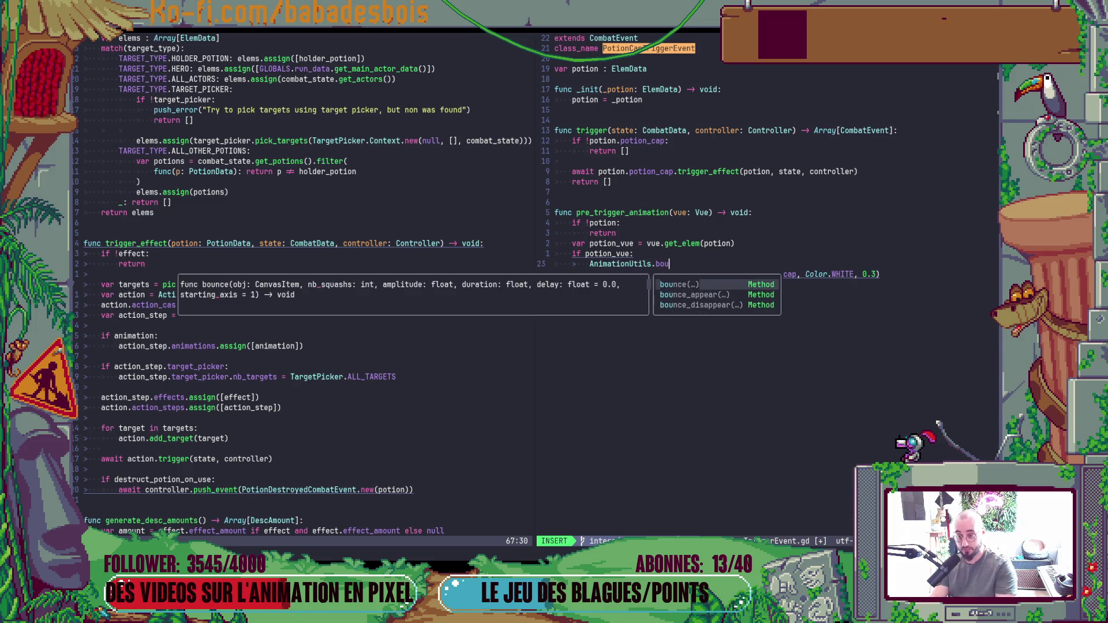
{"action": "key", "text": "Return"}
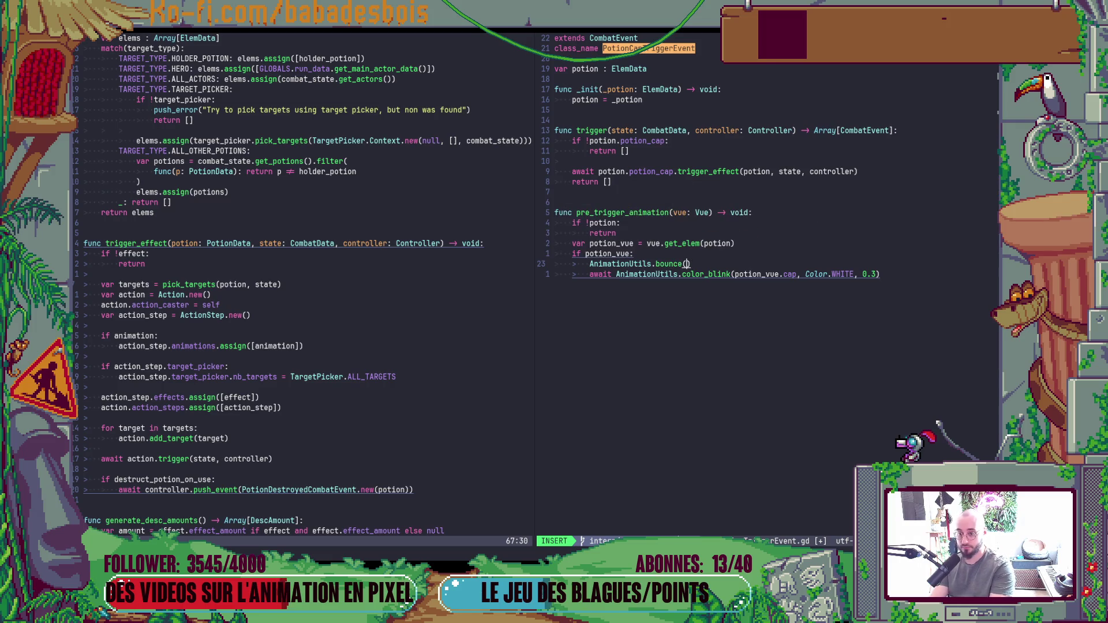
{"action": "type", "text": "potion_vue.cap"}
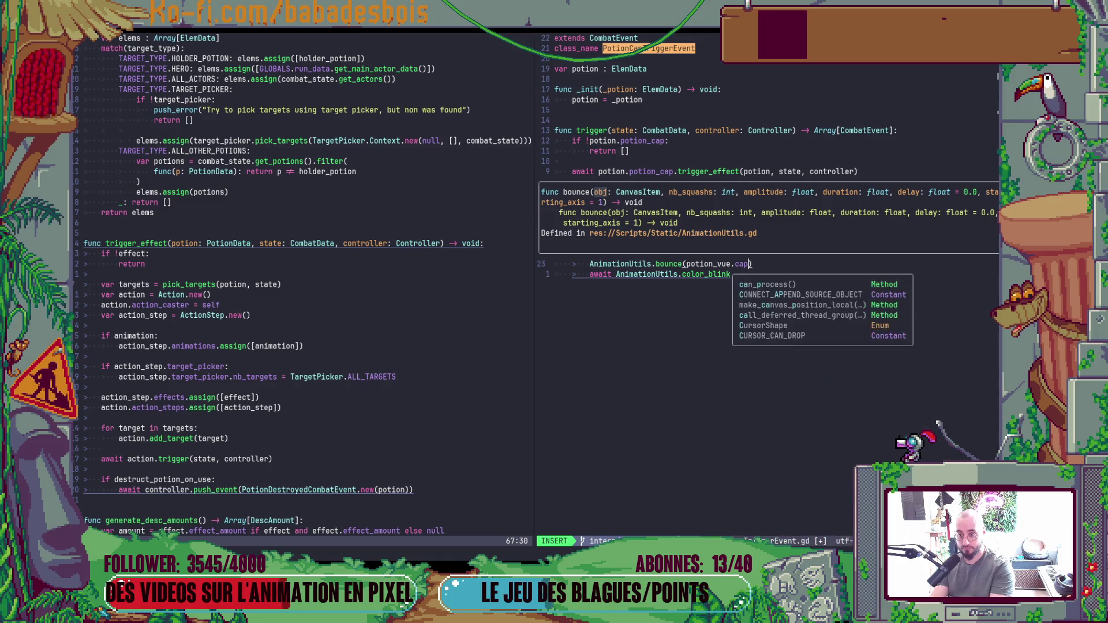
{"action": "type", "text": ", 1, 0.2, 0.2"}
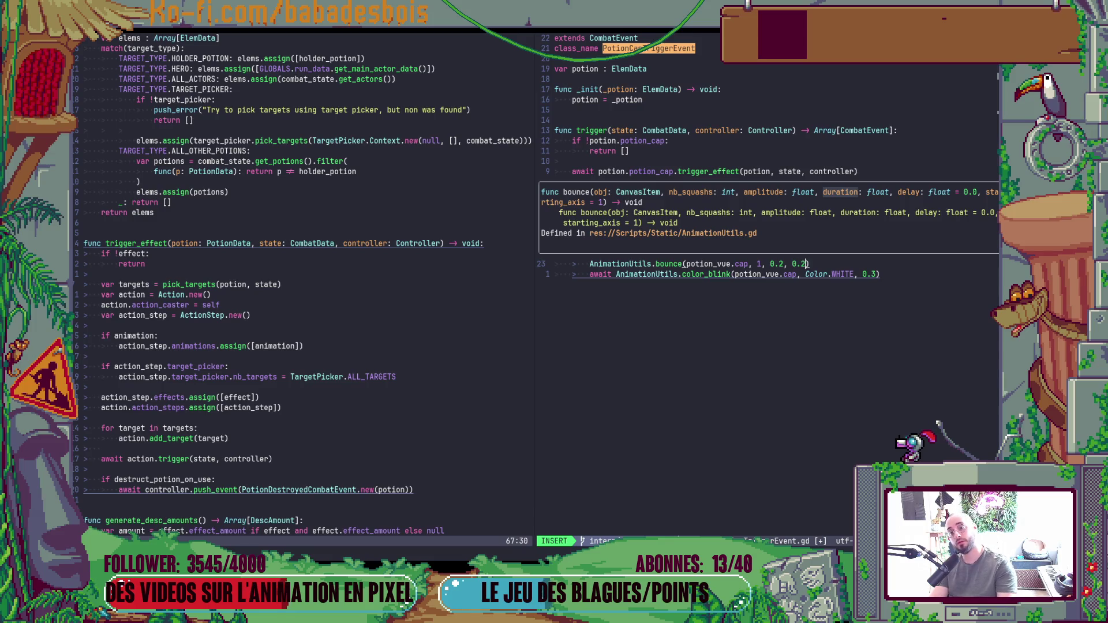
{"action": "key", "text": "Escape"}
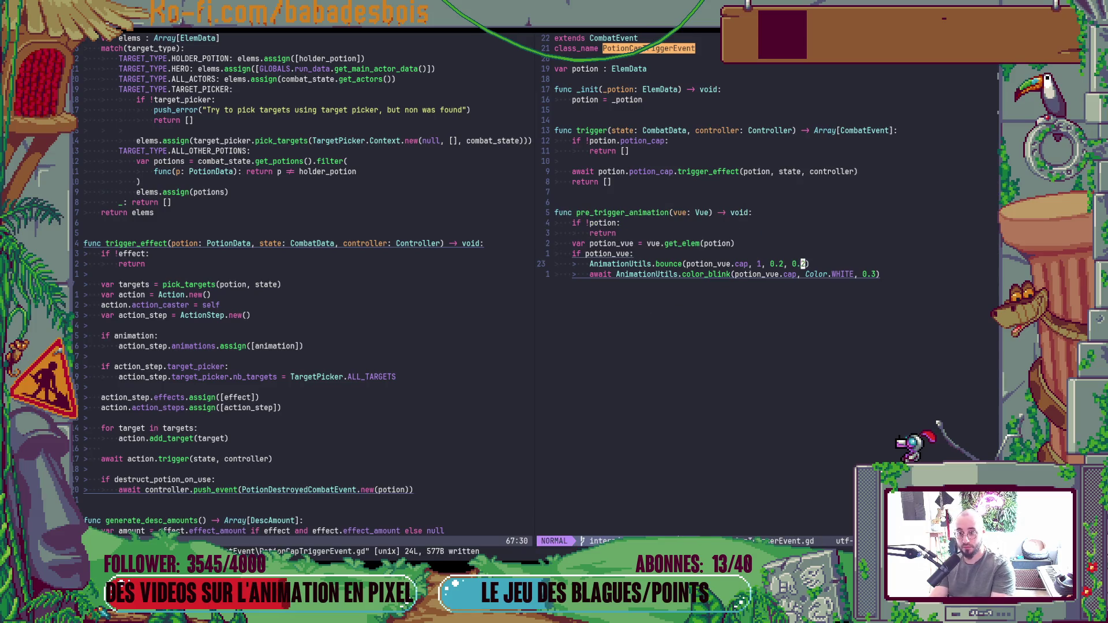
{"action": "key", "text": "alt+Tab"}
{"action": "key", "text": "F5"}
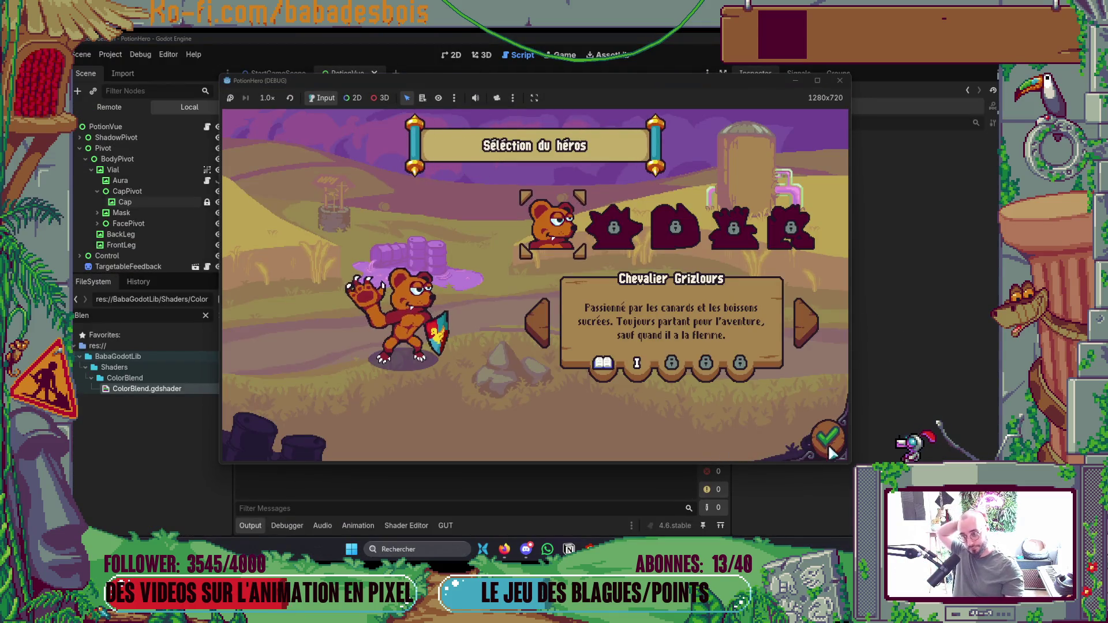
Confirm the bear hero, launch Réveil de l'ours, skip the tutorial, and enter the first farm level.
{"action": "left_click", "coordinate": [828, 439]}
{"action": "left_click", "coordinate": [640, 233]}
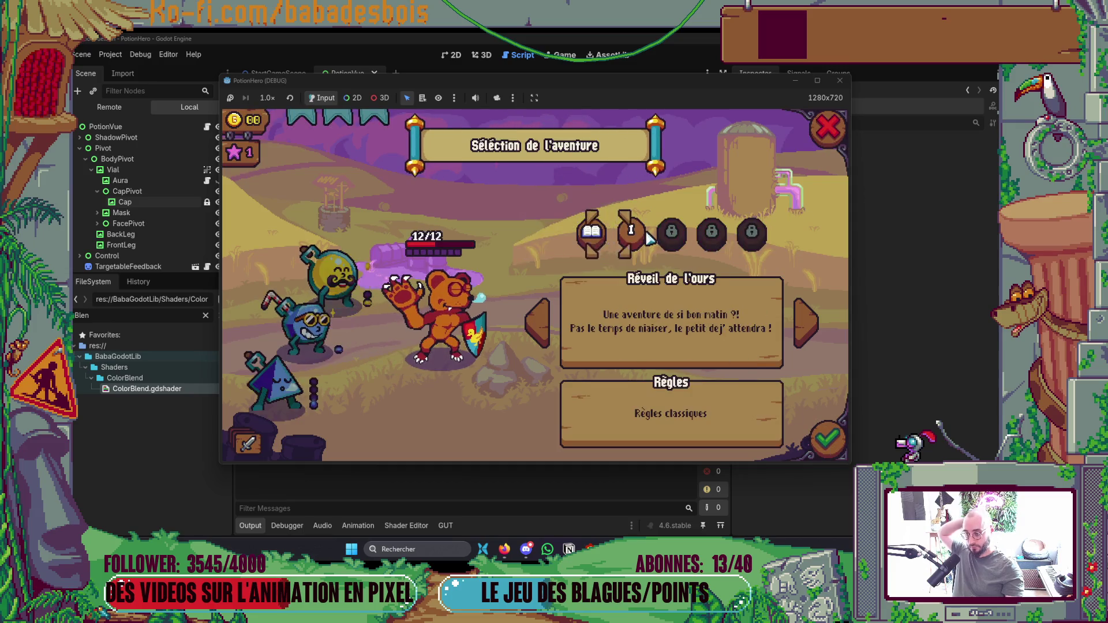
{"action": "left_click", "coordinate": [828, 438]}
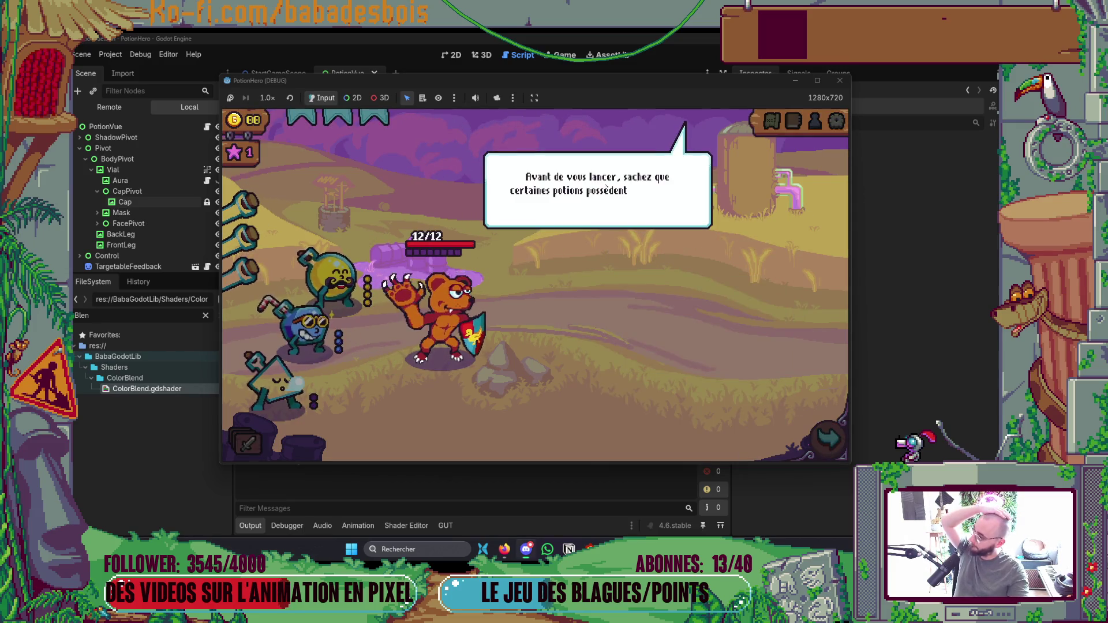
{"action": "left_click", "coordinate": [583, 353]}
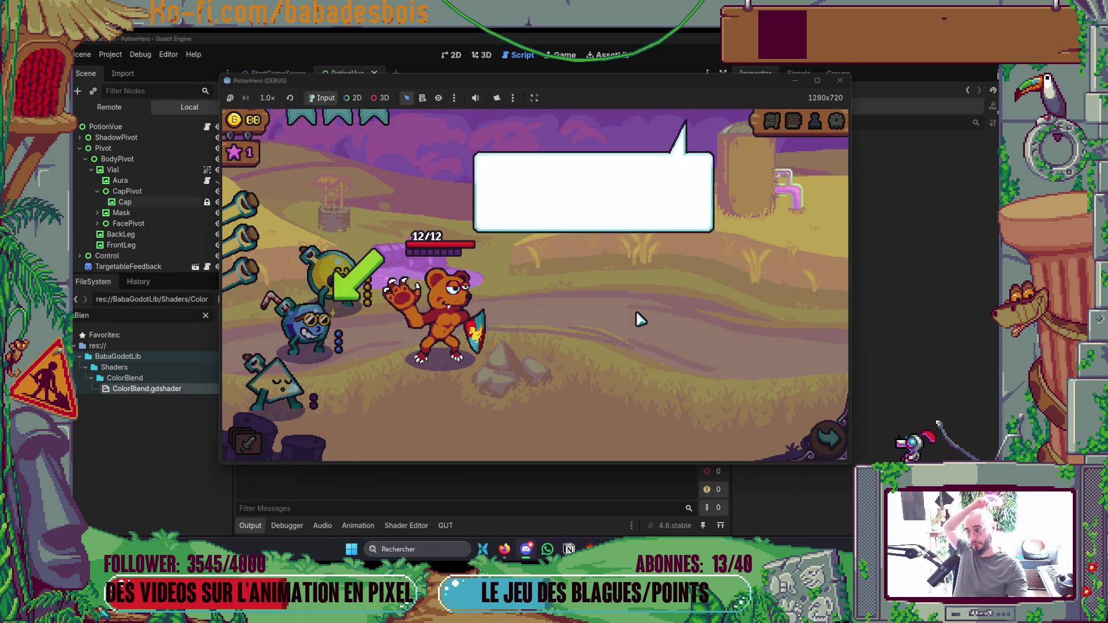
{"action": "left_click", "coordinate": [637, 320]}
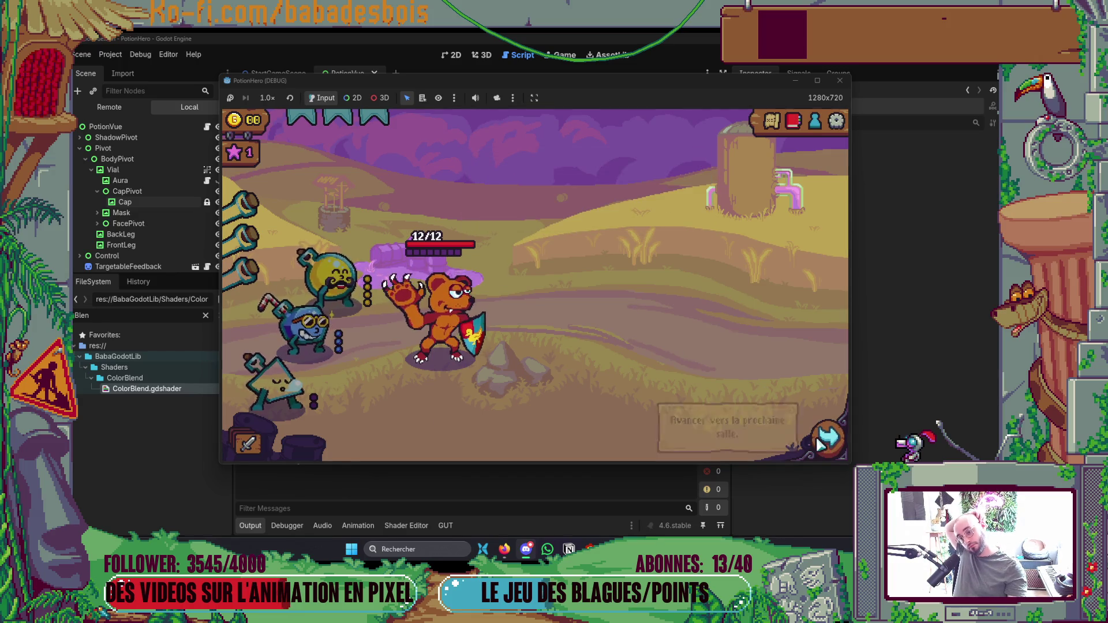
{"action": "left_click", "coordinate": [827, 439]}
{"action": "left_click", "coordinate": [331, 314]}
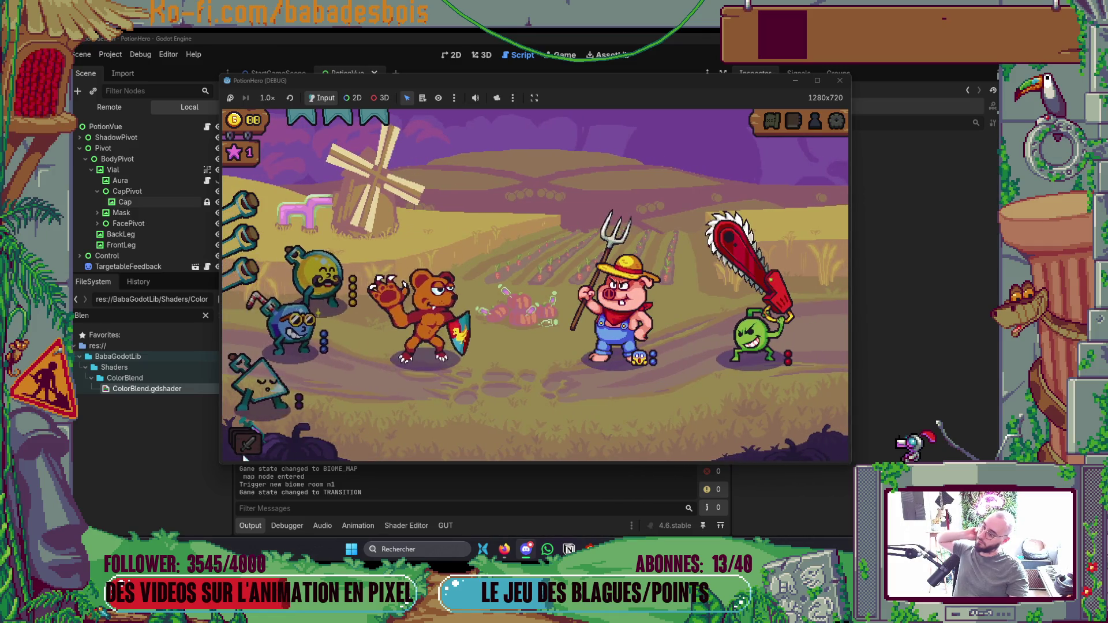
Apply potions and the flask to the bear, then stop the running game.
{"action": "mouse_move", "coordinate": [326, 338]}
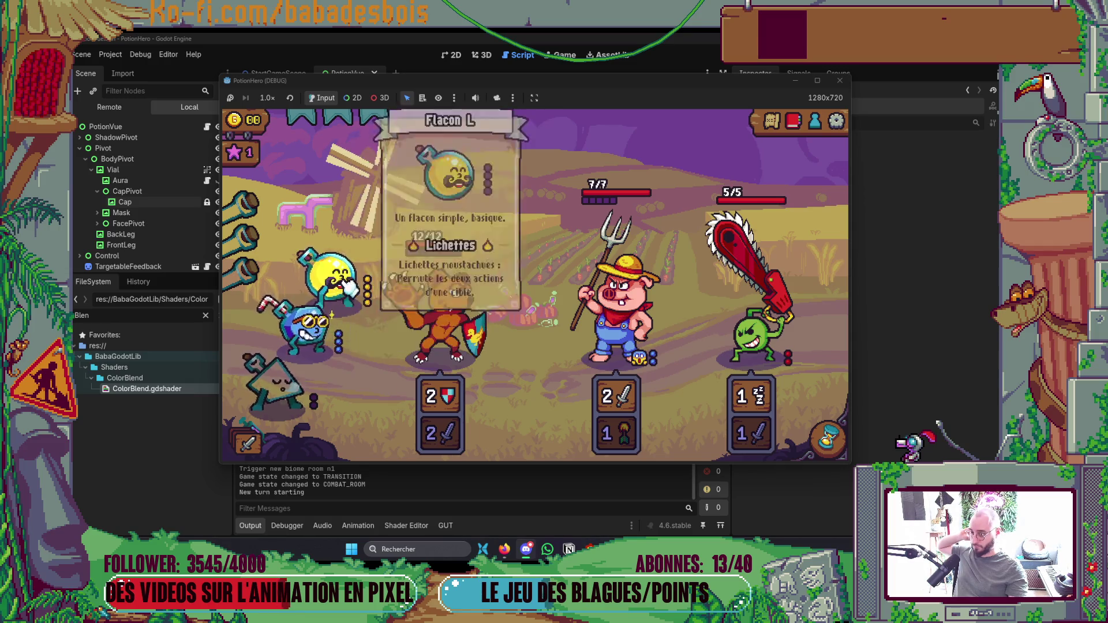
{"action": "left_click", "coordinate": [339, 306]}
{"action": "left_click", "coordinate": [436, 344]}
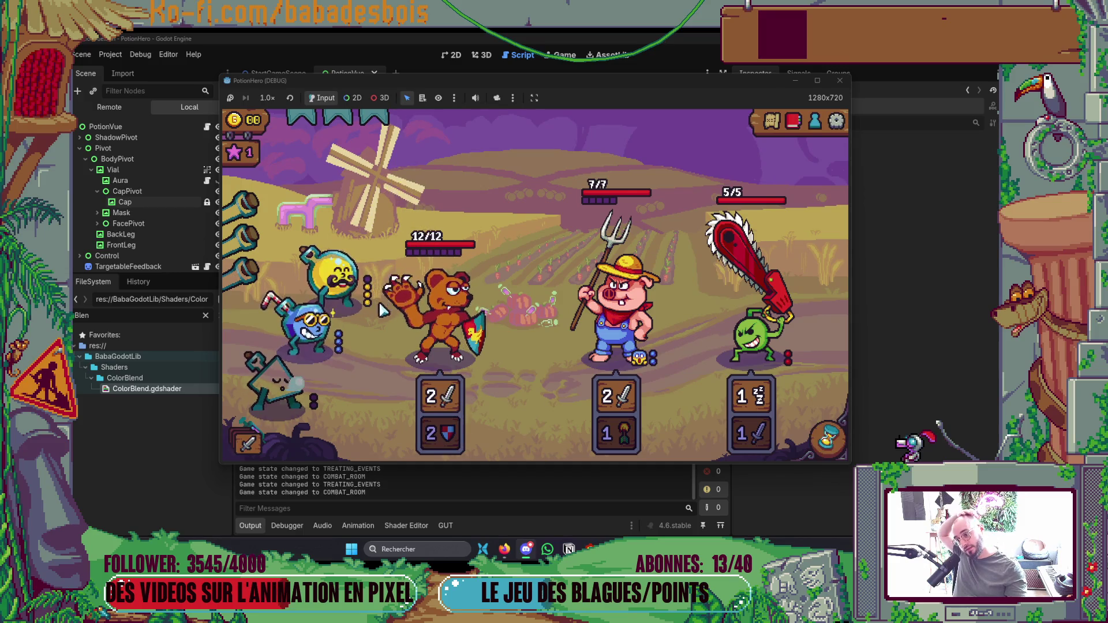
{"action": "left_click", "coordinate": [340, 277]}
{"action": "left_click", "coordinate": [405, 341]}
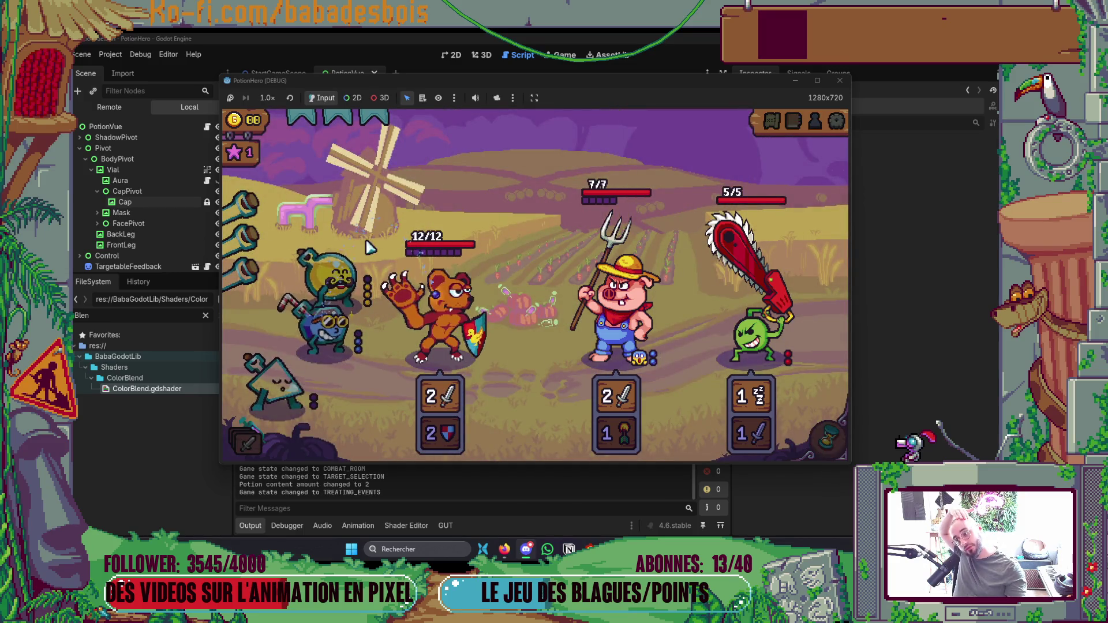
{"action": "left_click", "coordinate": [430, 338]}
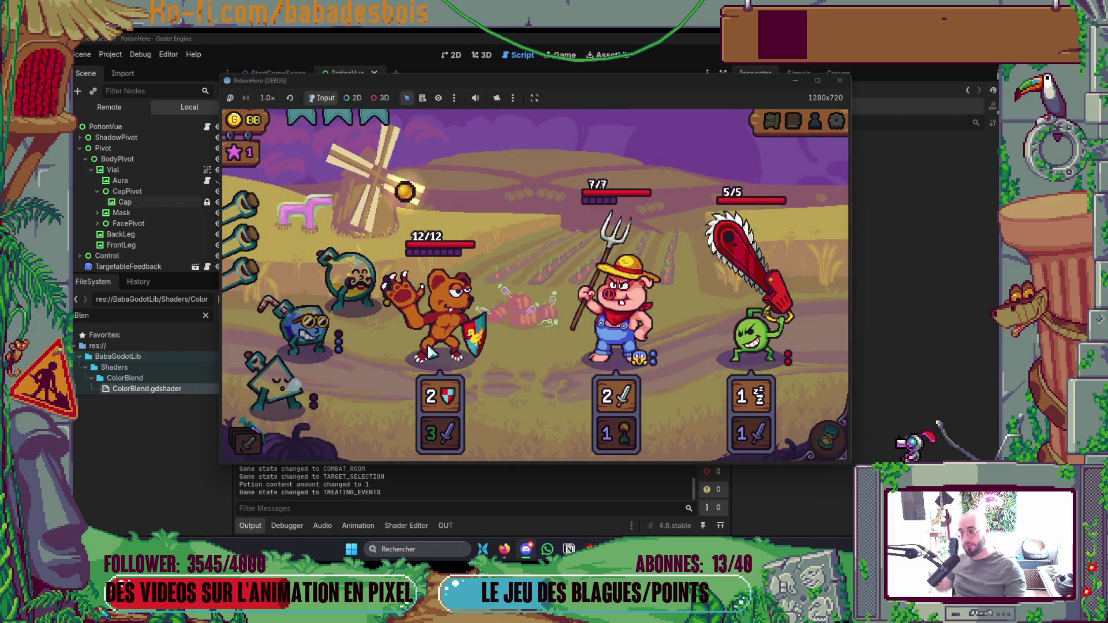
{"action": "left_click", "coordinate": [332, 282]}
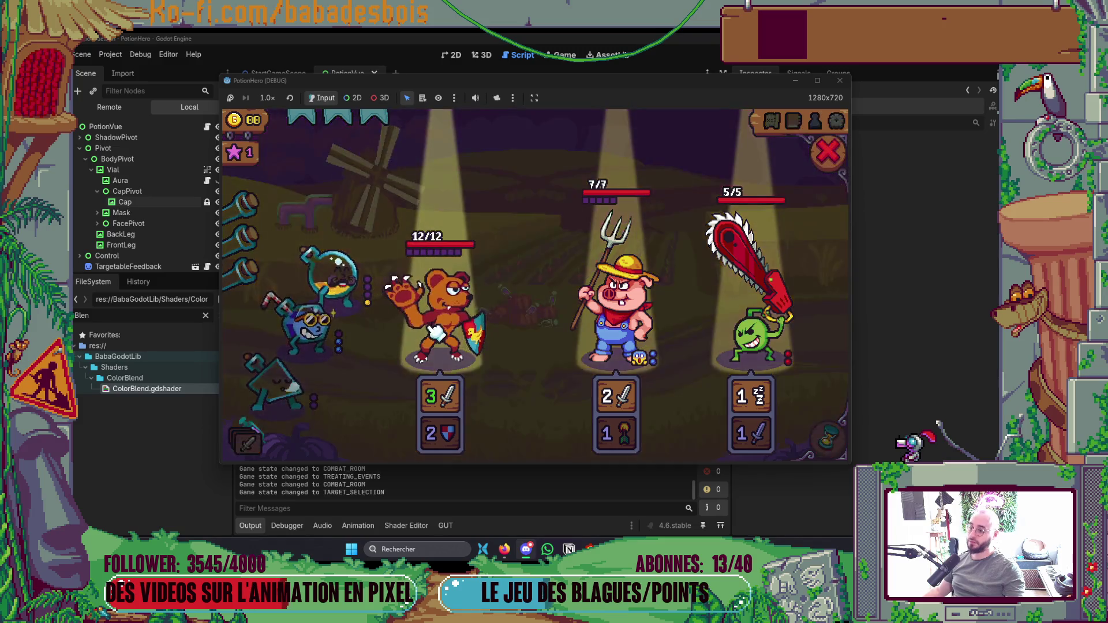
{"action": "left_click", "coordinate": [441, 311]}
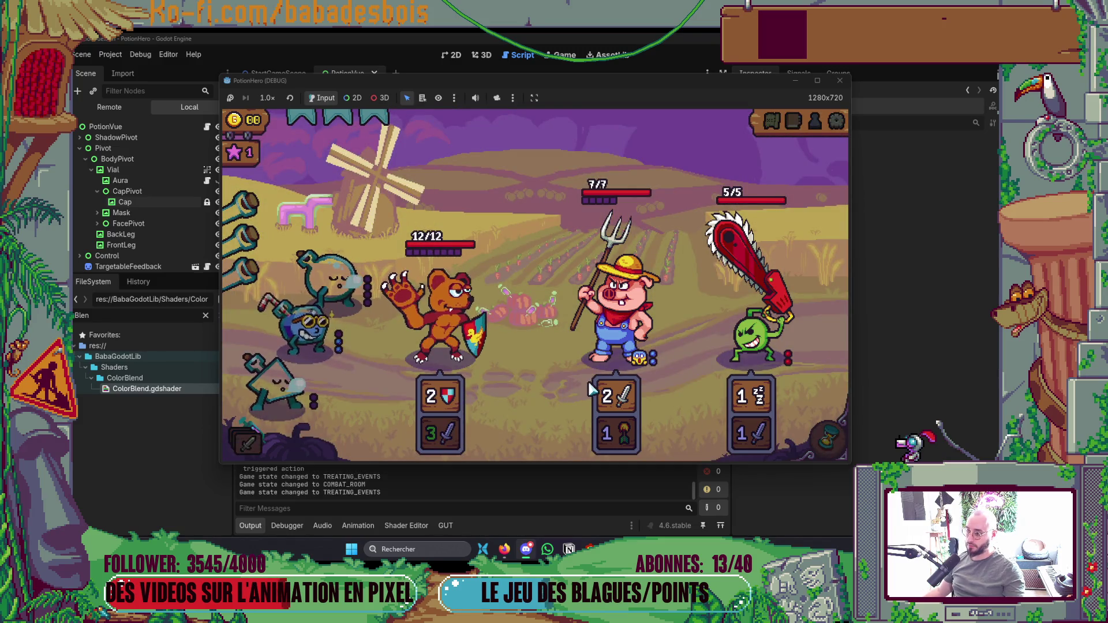
{"action": "mouse_move", "coordinate": [606, 392]}
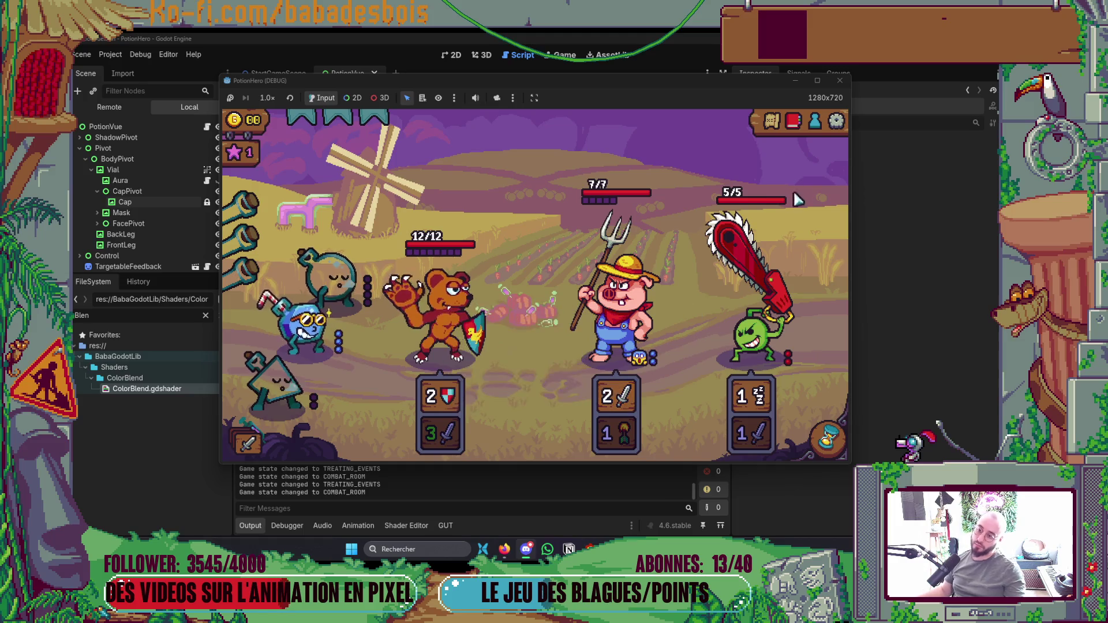
{"action": "left_click", "coordinate": [840, 82]}
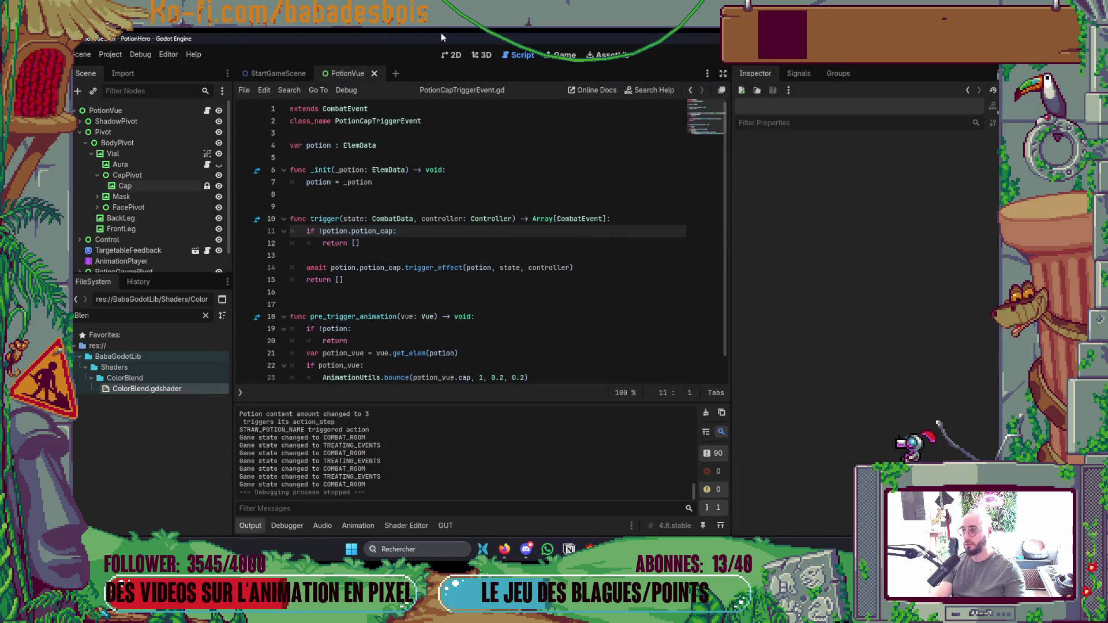
Select and unlock the Cap node in the PotionVue scene's 2D view.
{"action": "left_click", "coordinate": [451, 54]}
{"action": "scroll", "coordinate": [467, 199], "scroll_direction": "up", "scroll_amount": 3}
{"action": "right_click", "coordinate": [445, 189]}
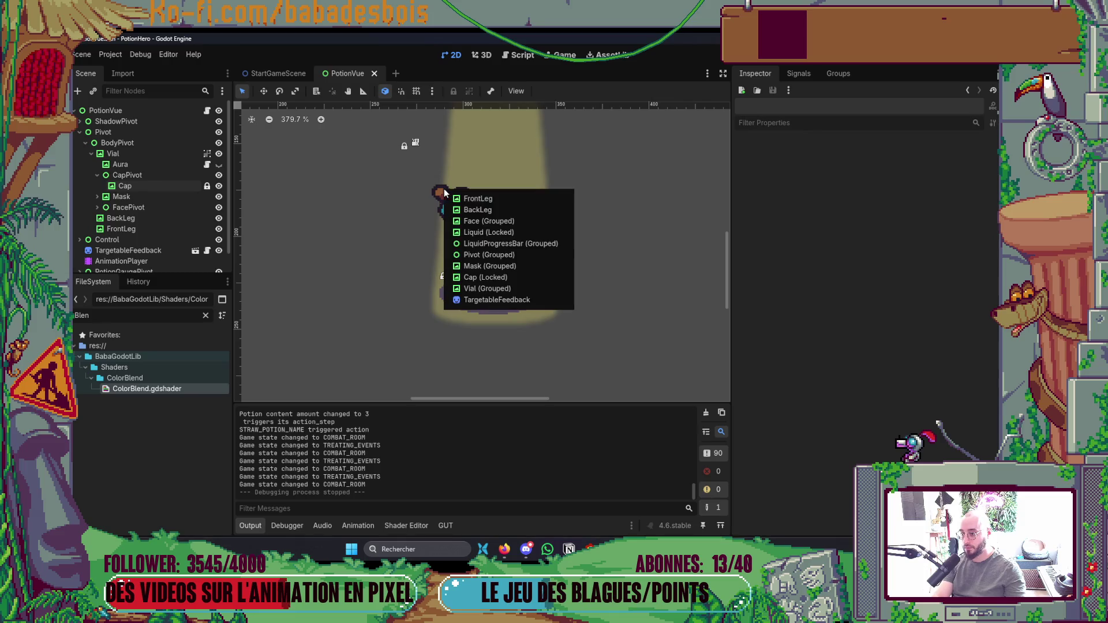
{"action": "left_click", "coordinate": [483, 278]}
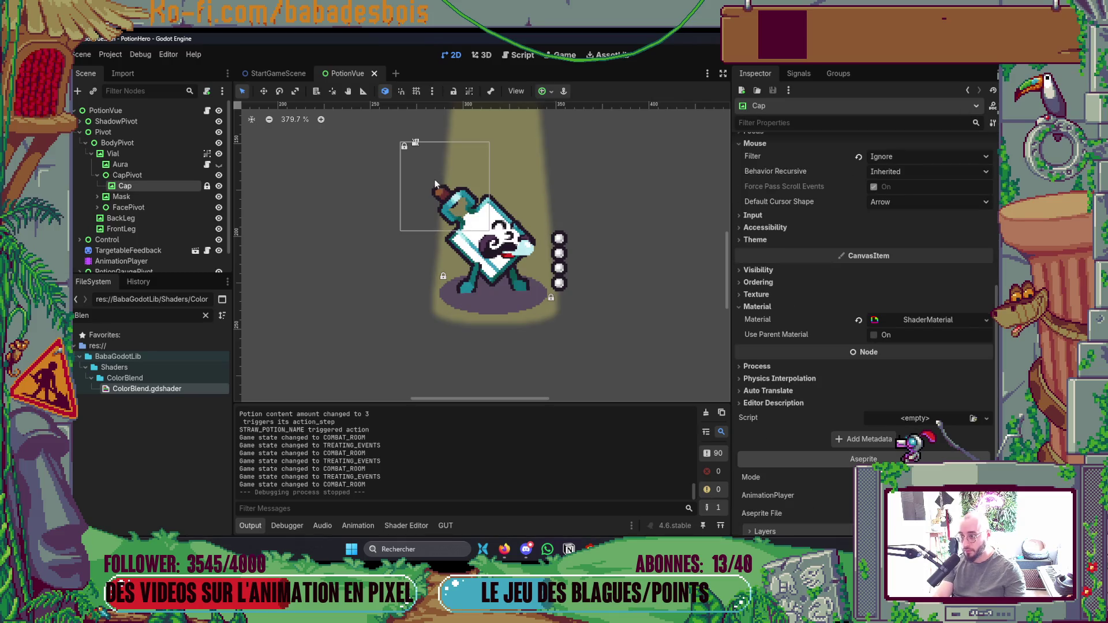
{"action": "left_click", "coordinate": [207, 185]}
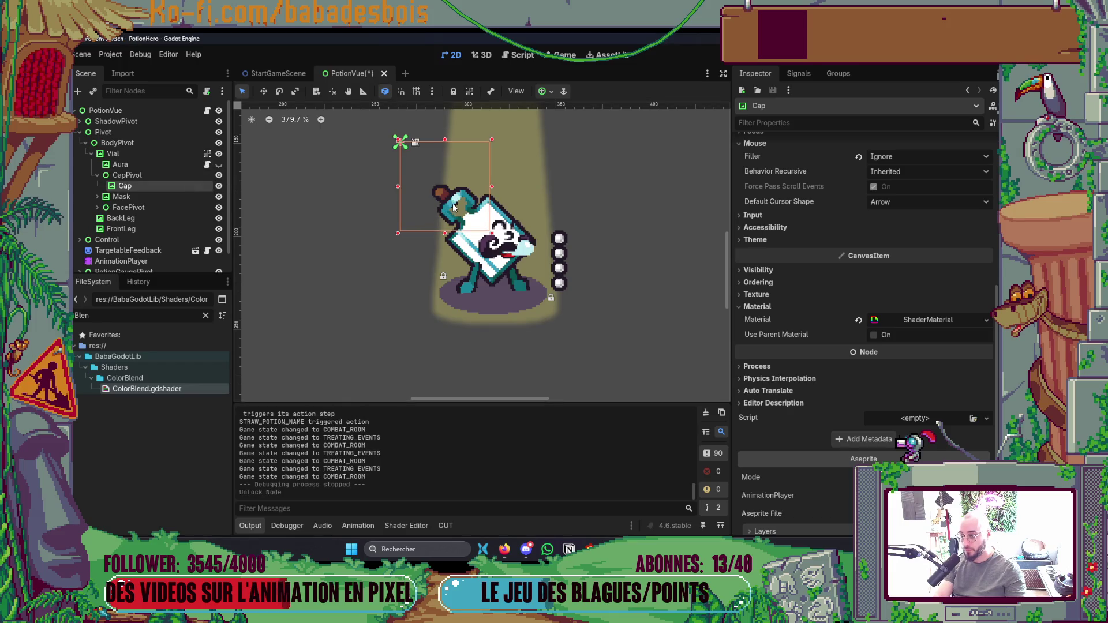
Set Cap's pivot offset to (27, 31), lock it again, and relaunch the game.
{"action": "key", "text": "v"}
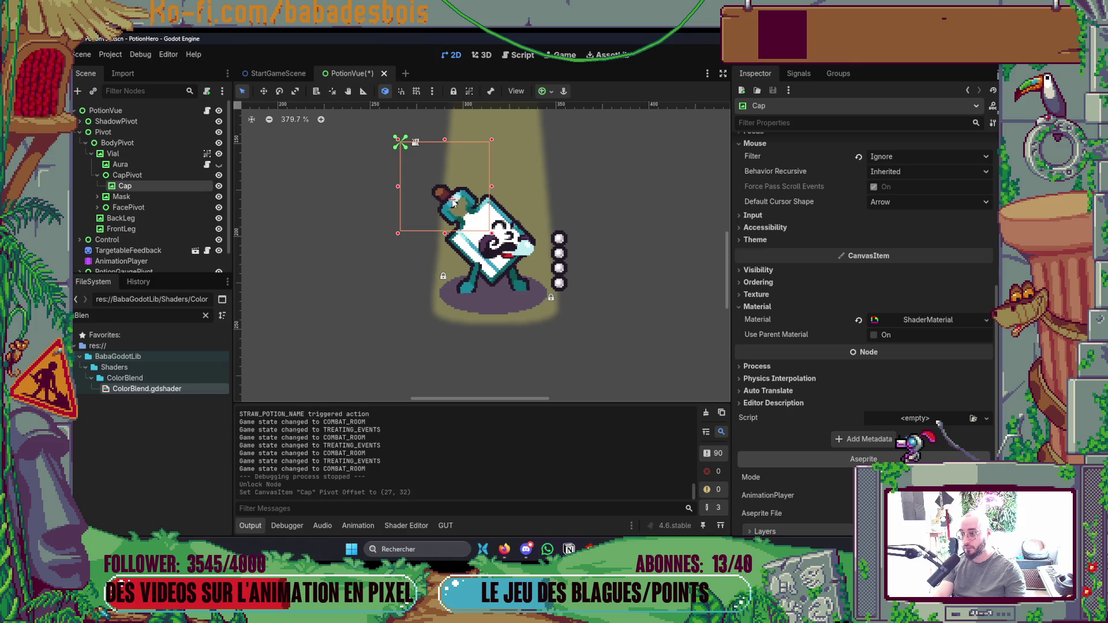
{"action": "key", "text": "v"}
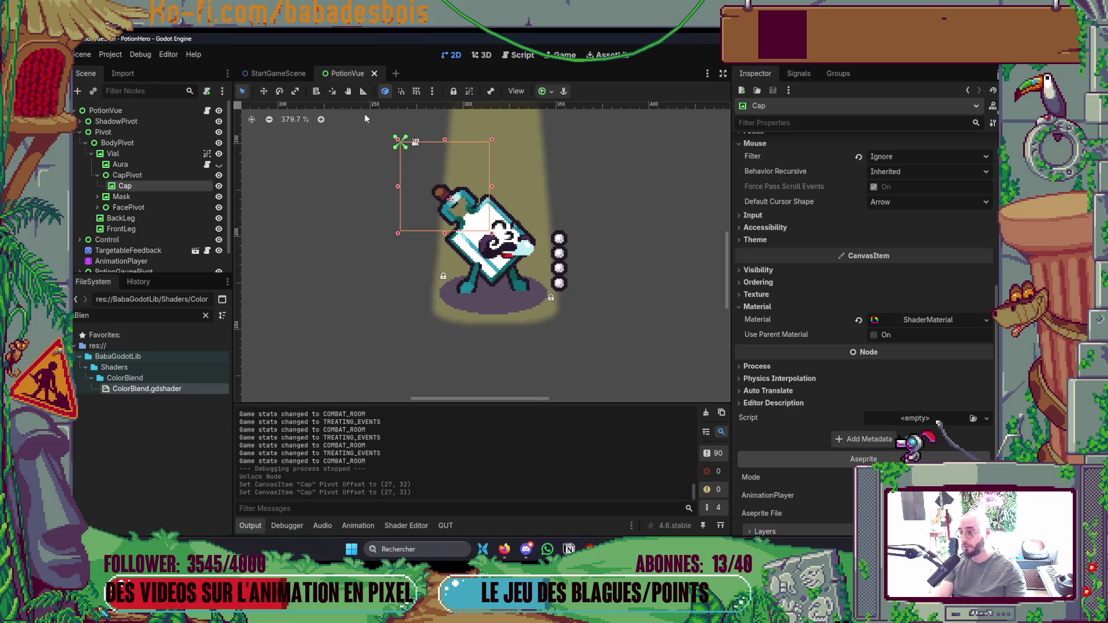
{"action": "left_click", "coordinate": [453, 92]}
{"action": "key", "text": "F5"}
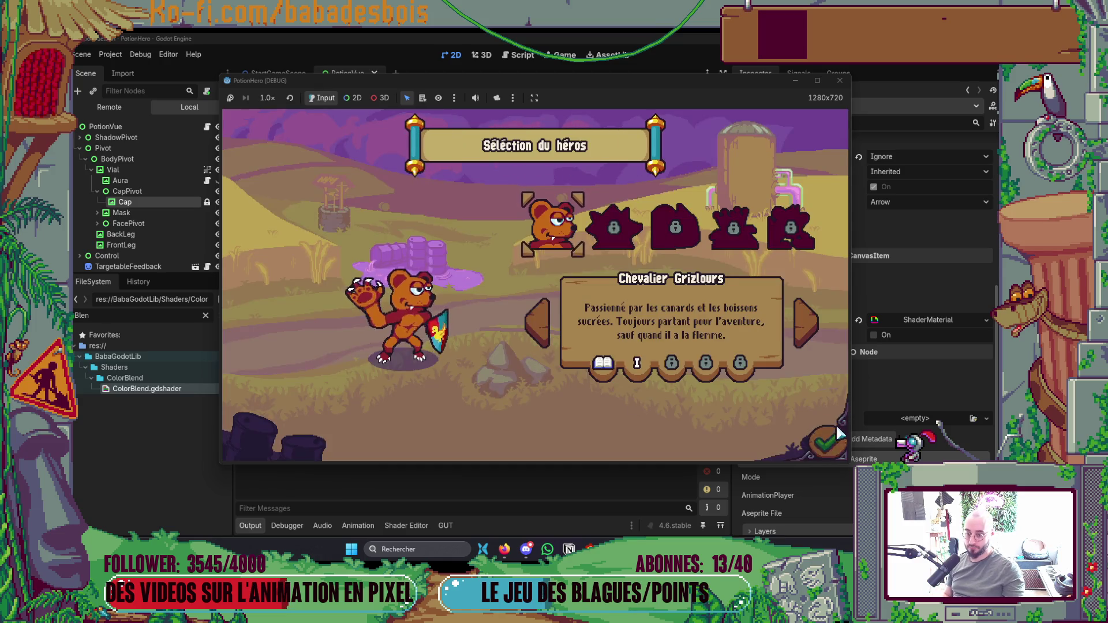
Confirm the hero and start Réveil de l'ours, then show Firefox's YouTube Music tab.
{"action": "left_click", "coordinate": [631, 231]}
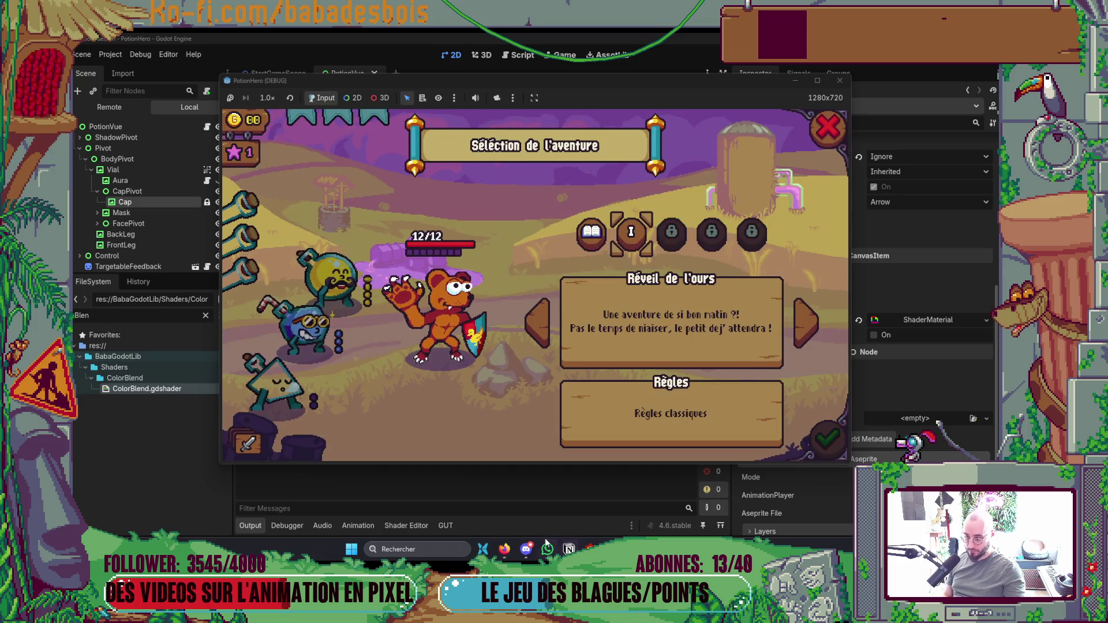
{"action": "left_click", "coordinate": [827, 440]}
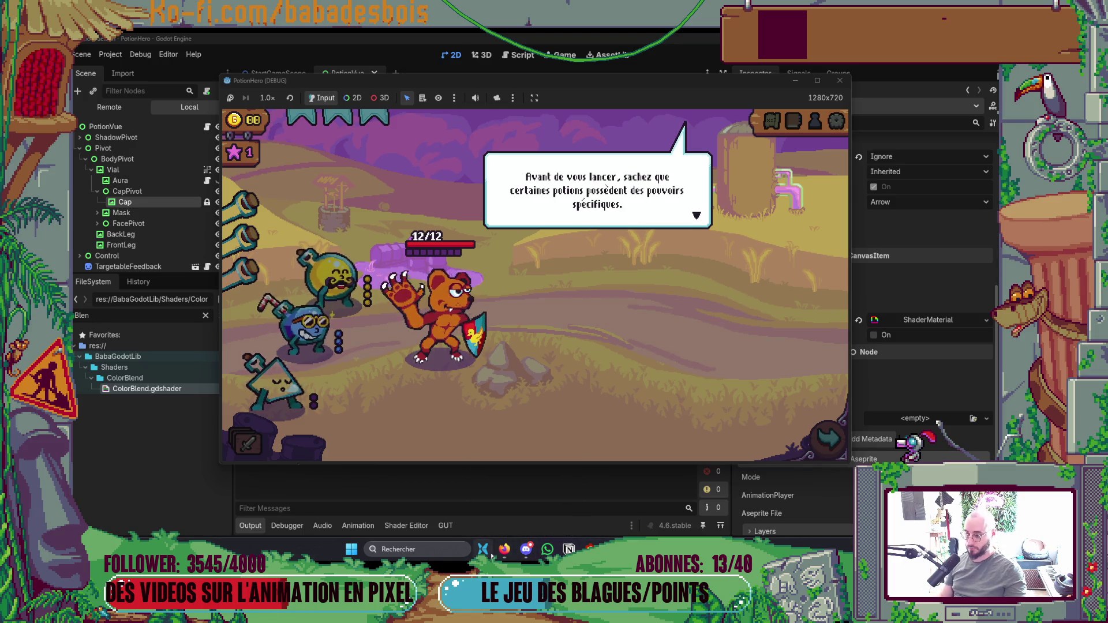
{"action": "left_click", "coordinate": [502, 551]}
{"action": "left_click", "coordinate": [158, 45]}
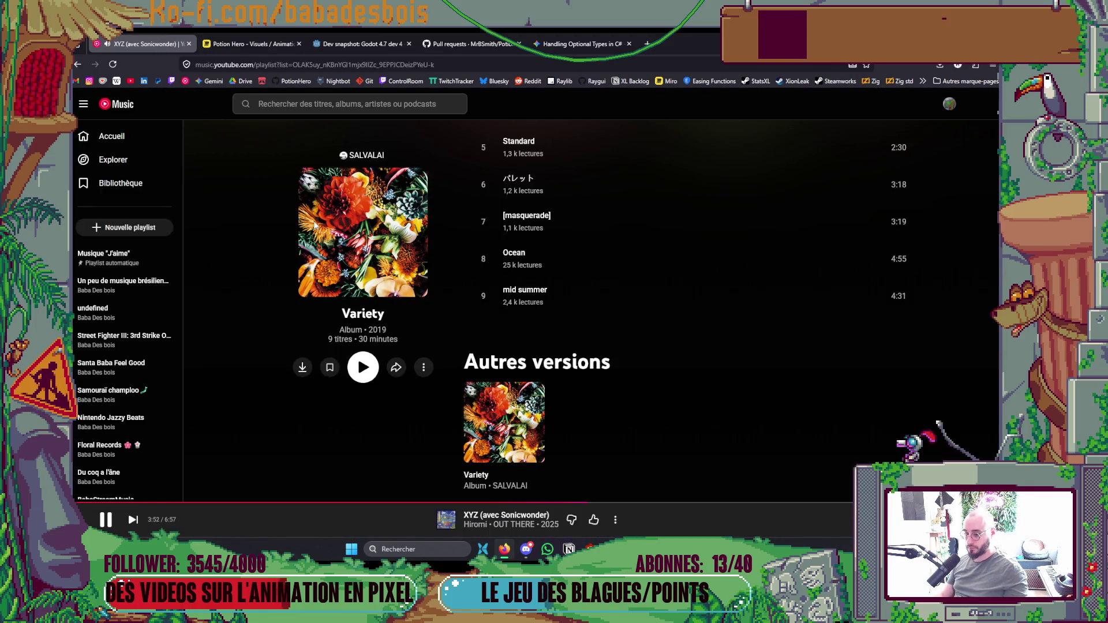
Search YouTube Music for St Germain Tourist and play the Tourist album.
{"action": "left_click", "coordinate": [351, 108]}
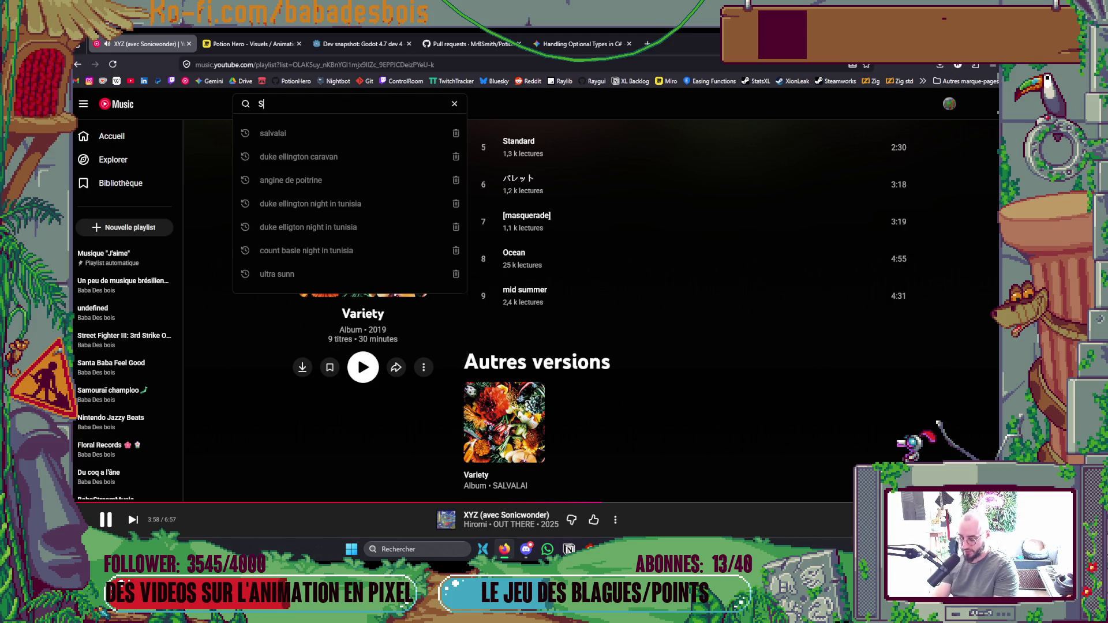
{"action": "type", "text": "tGerma"}
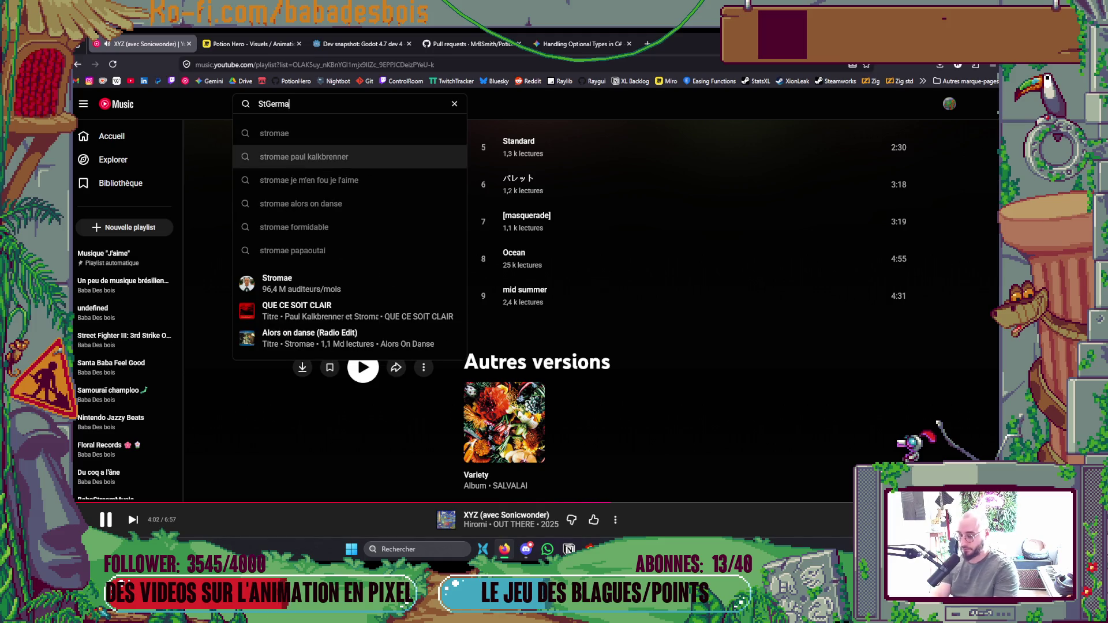
{"action": "type", "text": "in"}
{"action": "key", "text": "Down"}
{"action": "key", "text": "Down"}
{"action": "key", "text": "Down"}
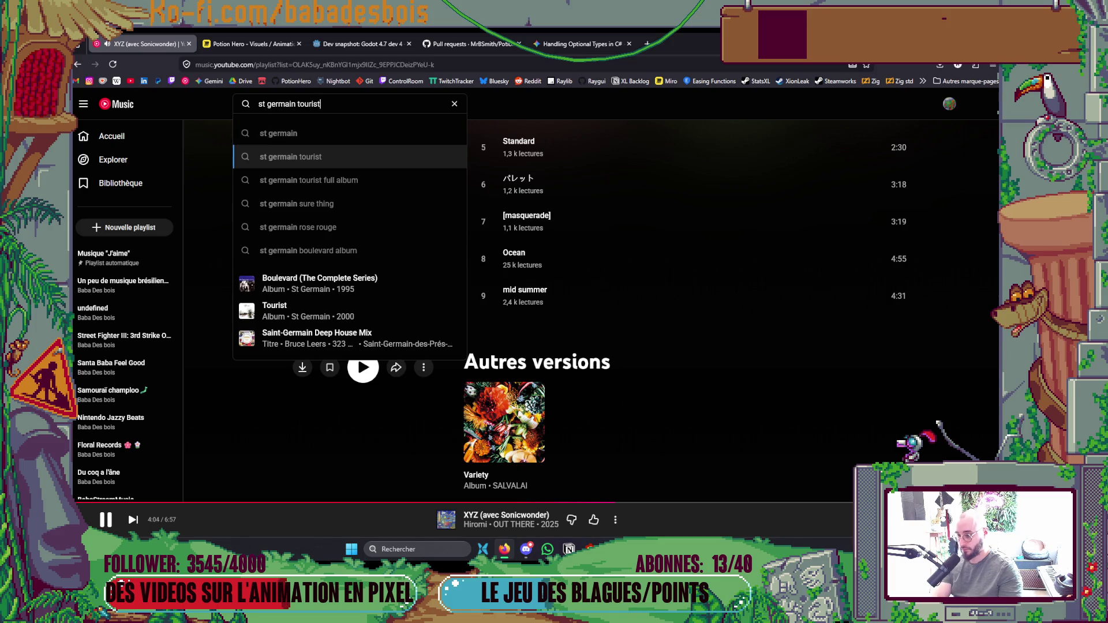
{"action": "key", "text": "Up"}
{"action": "key", "text": "Return"}
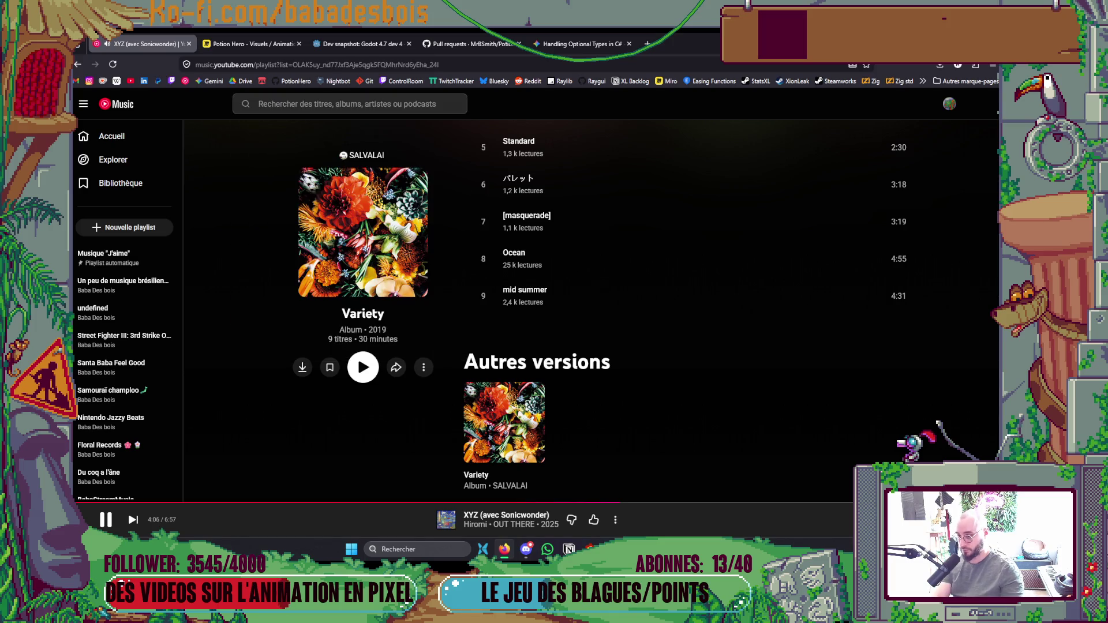
{"action": "left_click", "coordinate": [367, 397]}
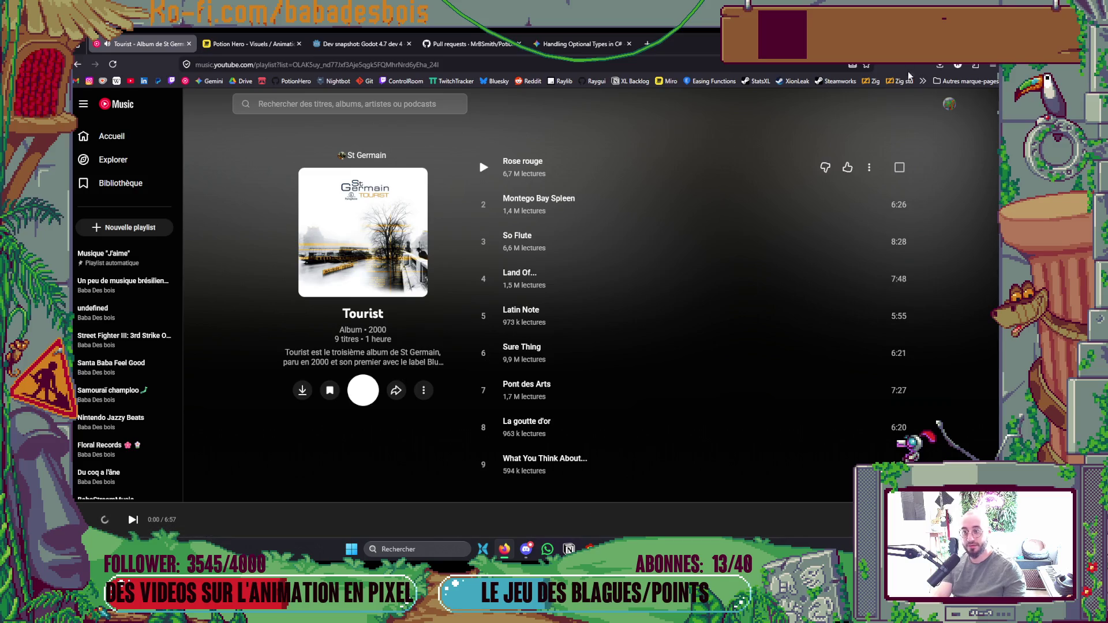
Return to PotionHero and dismiss the tutorial dialogue.
{"action": "key", "text": "alt+Tab"}
{"action": "left_click", "coordinate": [643, 311]}
{"action": "left_click", "coordinate": [643, 311]}
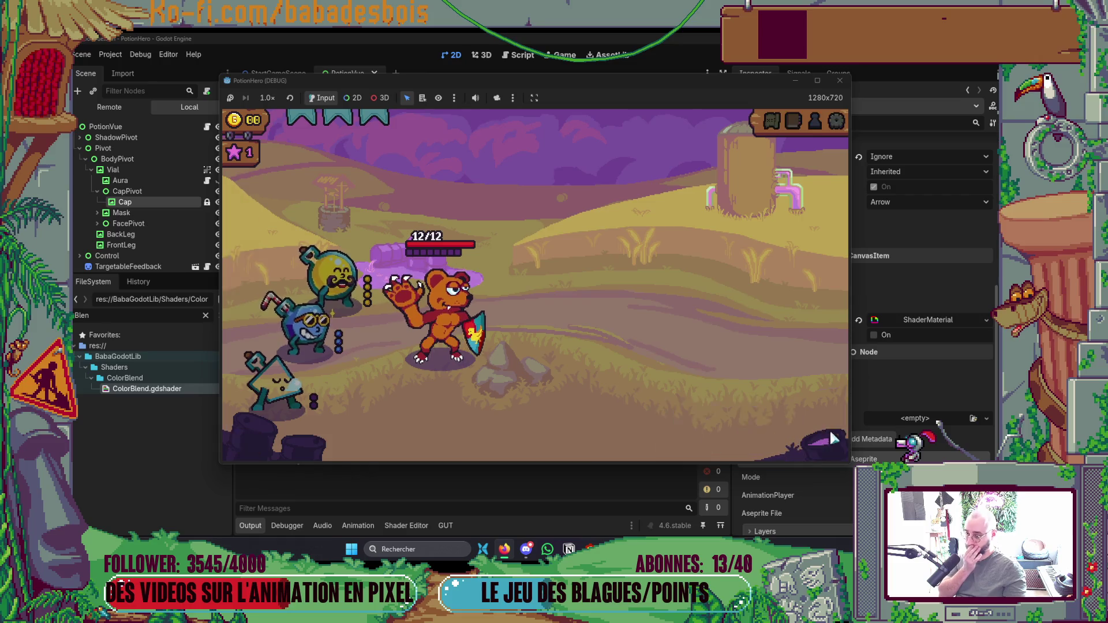
Enter a combat from the biome map and use the Flacon L flask on the bear twice.
{"action": "left_click", "coordinate": [833, 438]}
{"action": "left_click", "coordinate": [347, 314]}
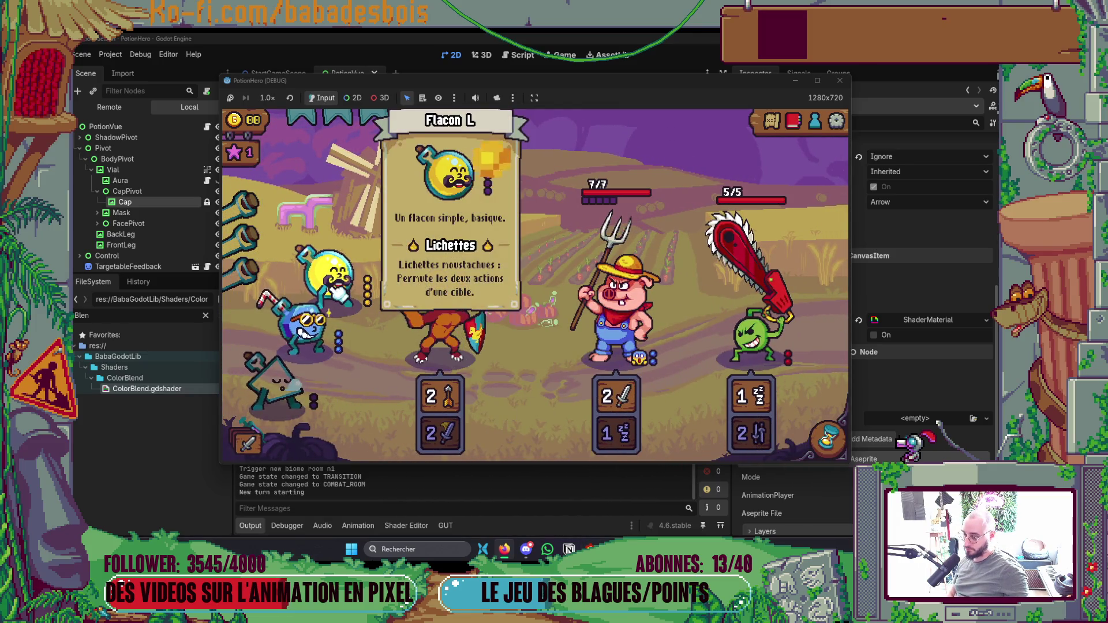
{"action": "left_click", "coordinate": [339, 291]}
{"action": "left_click", "coordinate": [376, 344]}
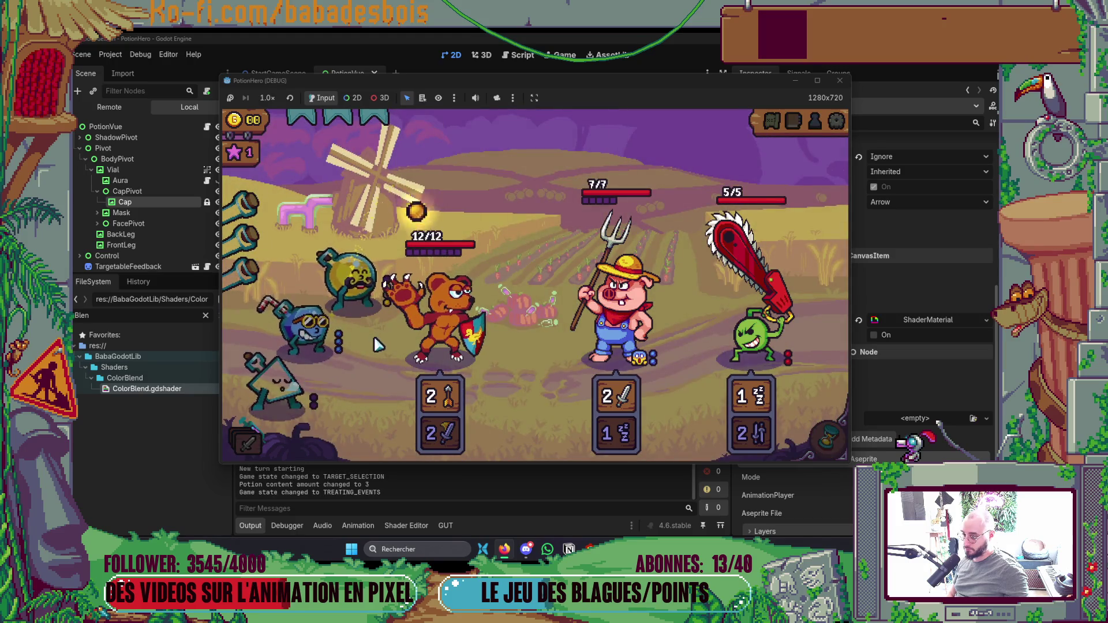
{"action": "left_click", "coordinate": [340, 283]}
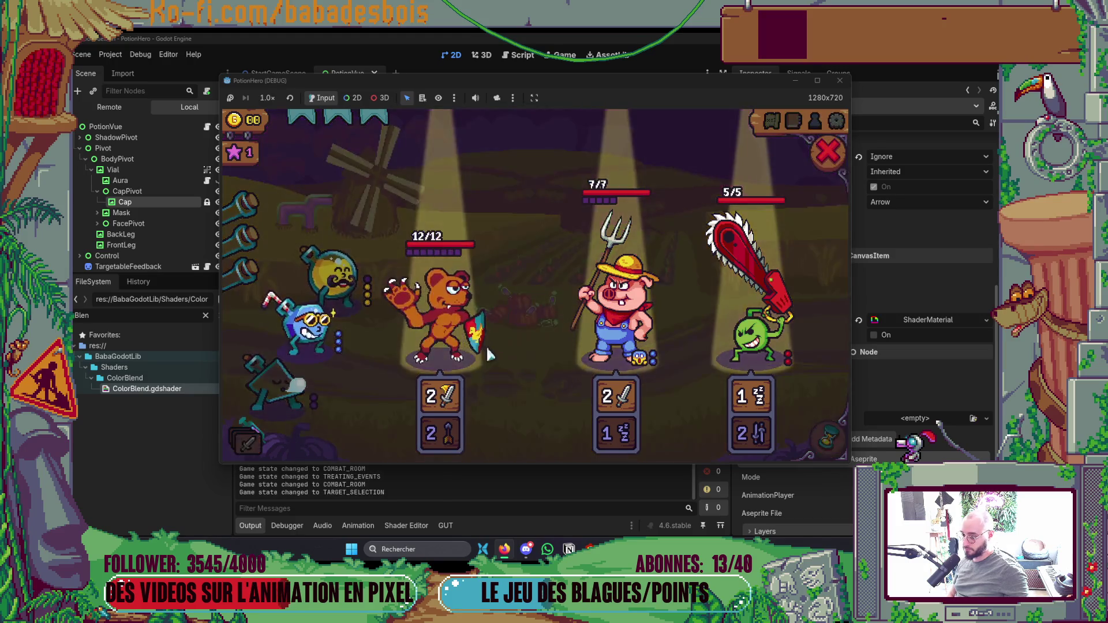
{"action": "left_click", "coordinate": [487, 354]}
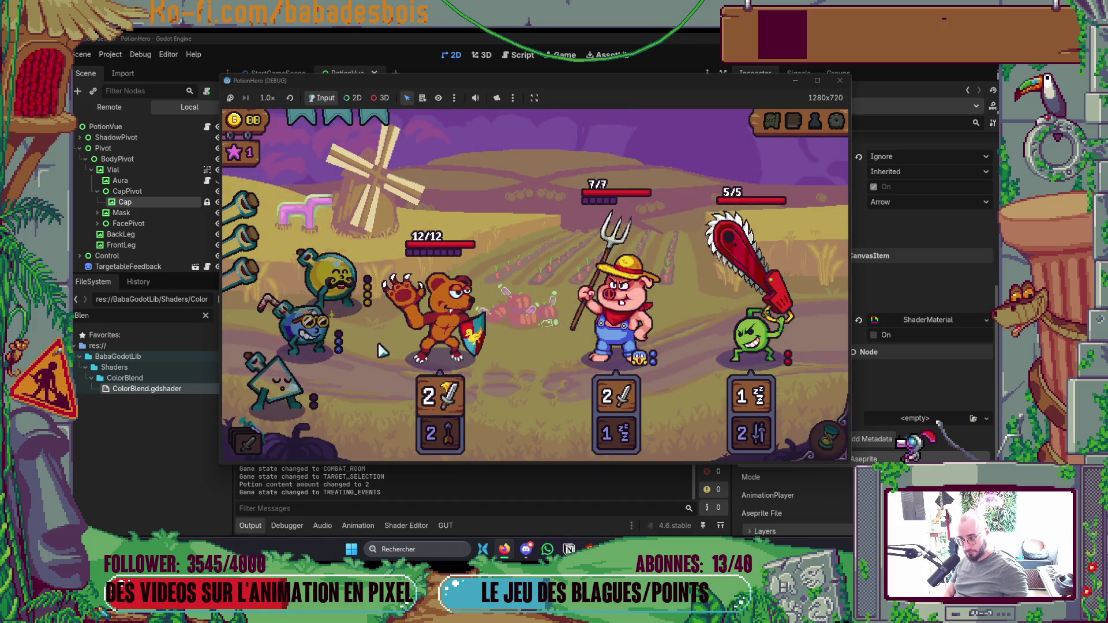
Keep applying the flask to the bear, raising its attack to 3, until the last dose.
{"action": "left_click", "coordinate": [338, 277]}
{"action": "left_click", "coordinate": [437, 351]}
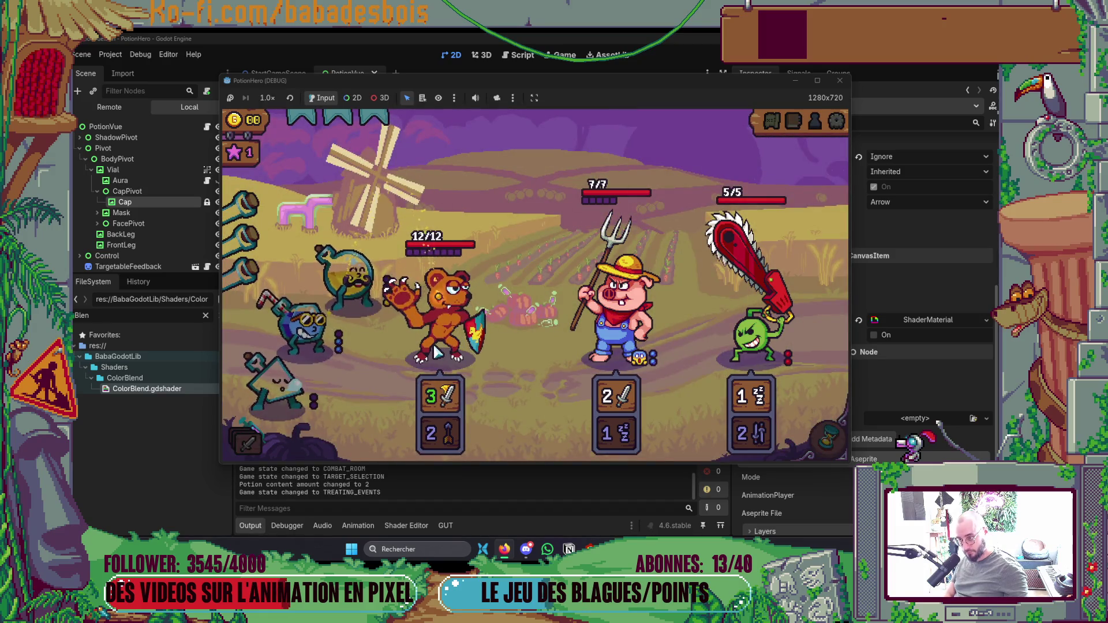
{"action": "left_click", "coordinate": [340, 280]}
{"action": "left_click", "coordinate": [447, 344]}
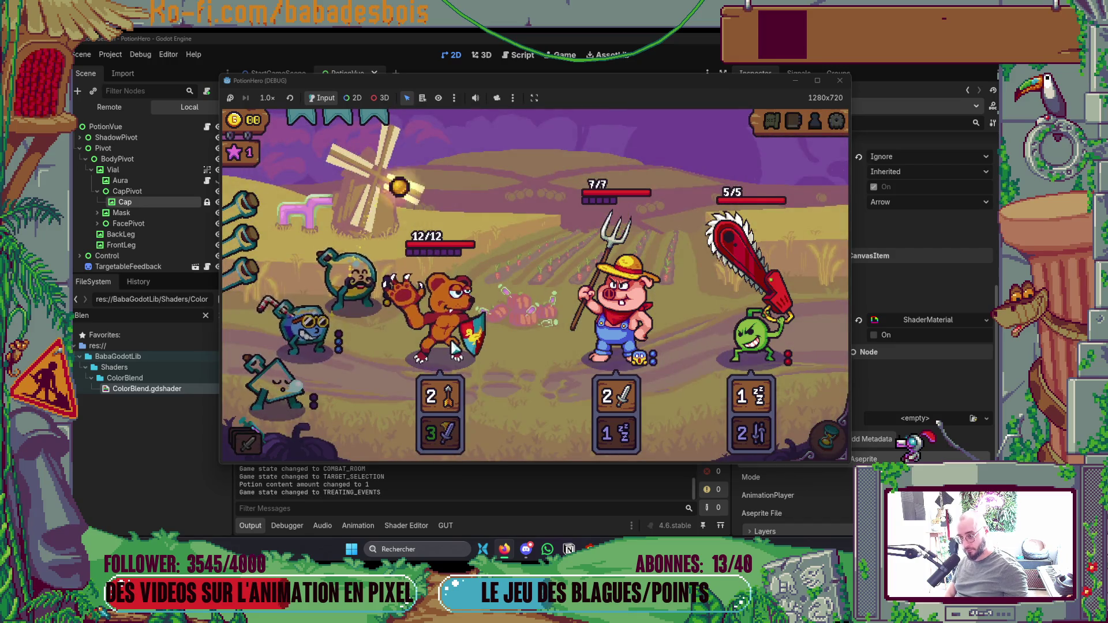
{"action": "left_click", "coordinate": [465, 362]}
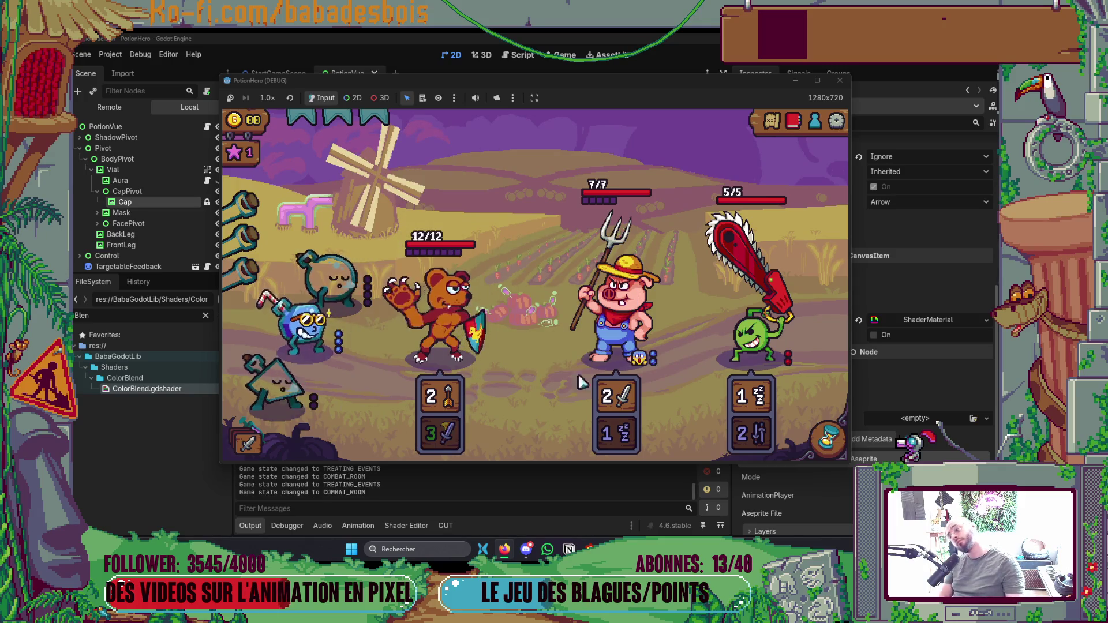
{"action": "key", "text": "alt+Tab"}
Change the cap bounce timings to 0.3, 0.3 and the white blink to 0.4, then close the game.
{"action": "key", "text": "Tab"}
{"action": "key", "text": "Tab"}
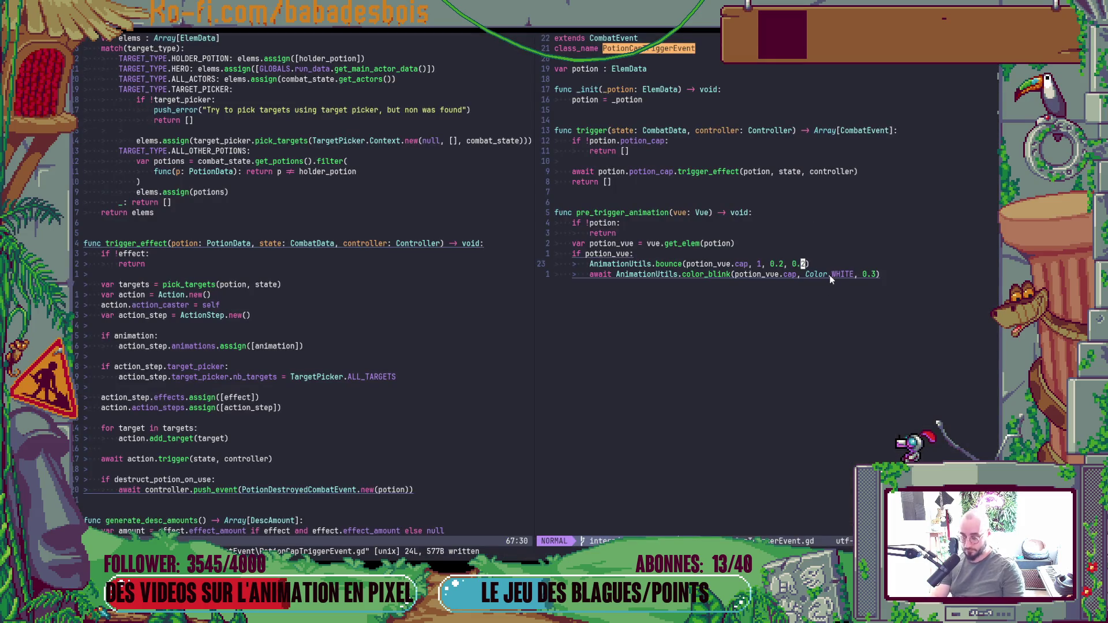
{"action": "key", "text": "x"}
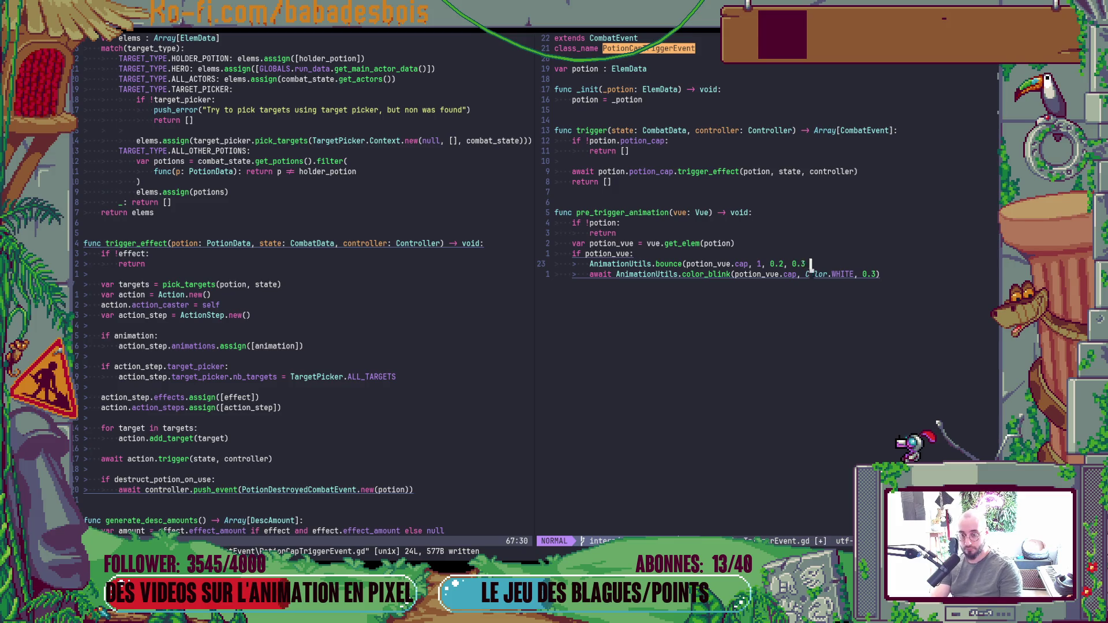
{"action": "key", "text": "j"}
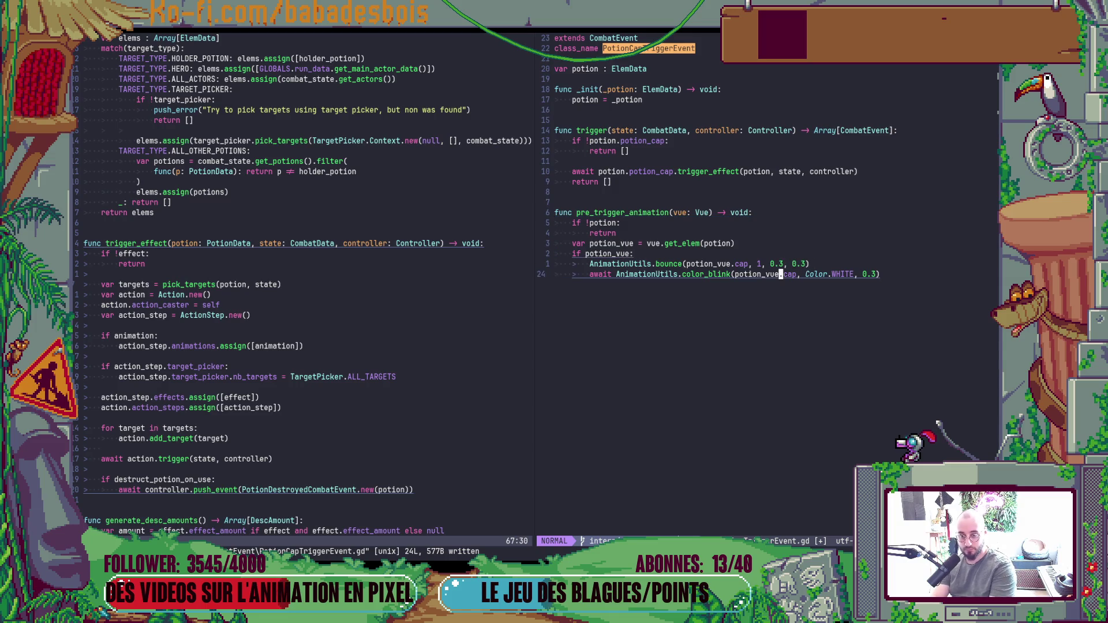
{"action": "type", "text": "r4:"}
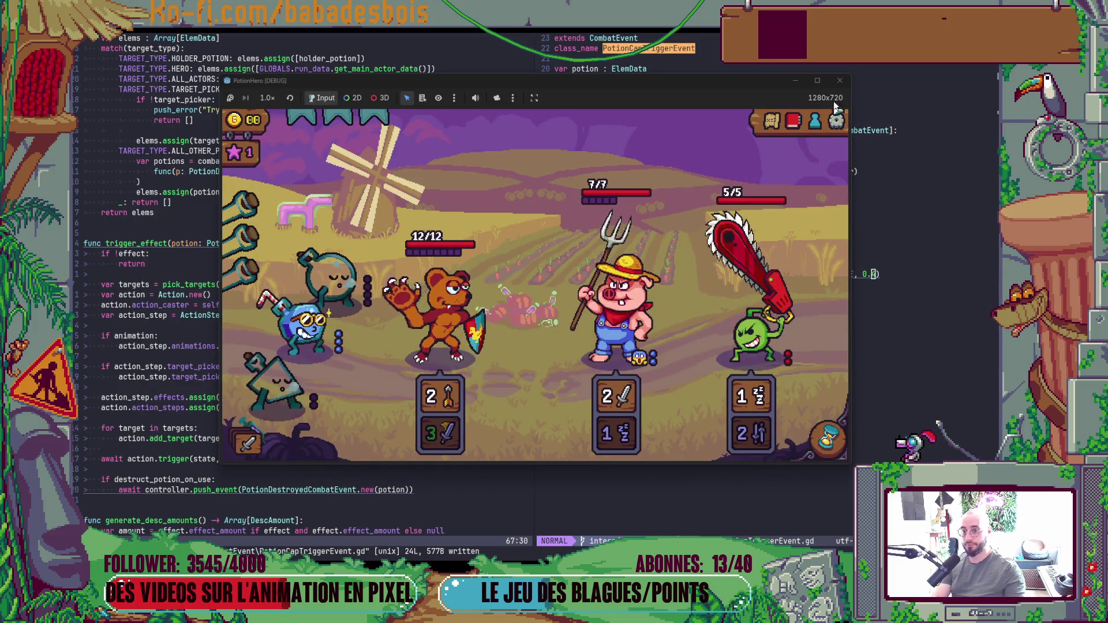
{"action": "left_click", "coordinate": [838, 81]}
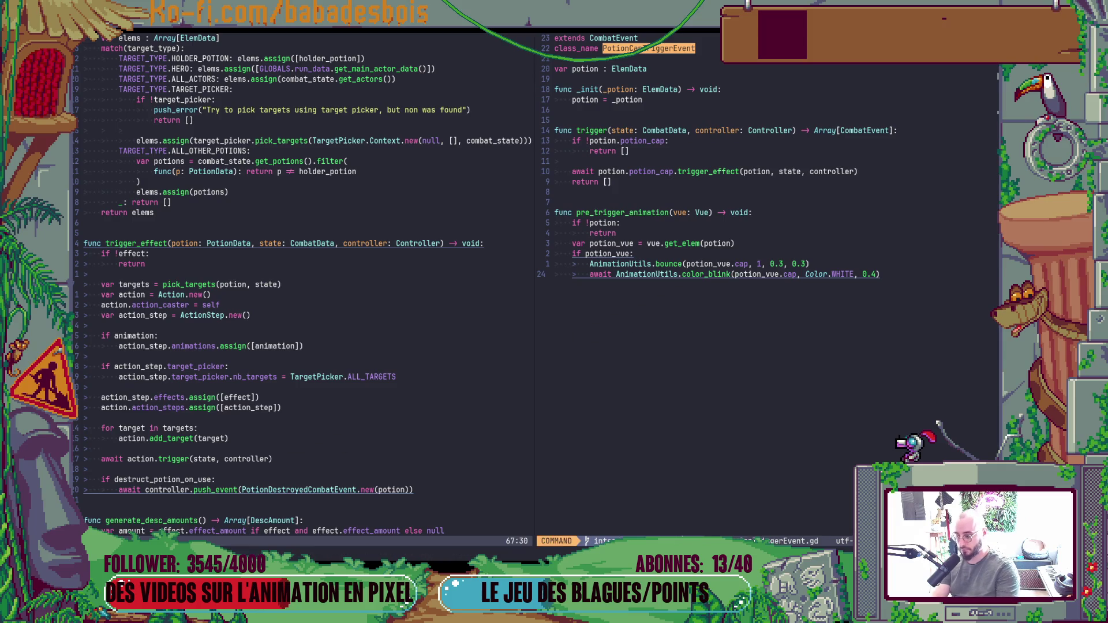
{"action": "key", "text": "alt+Tab"}
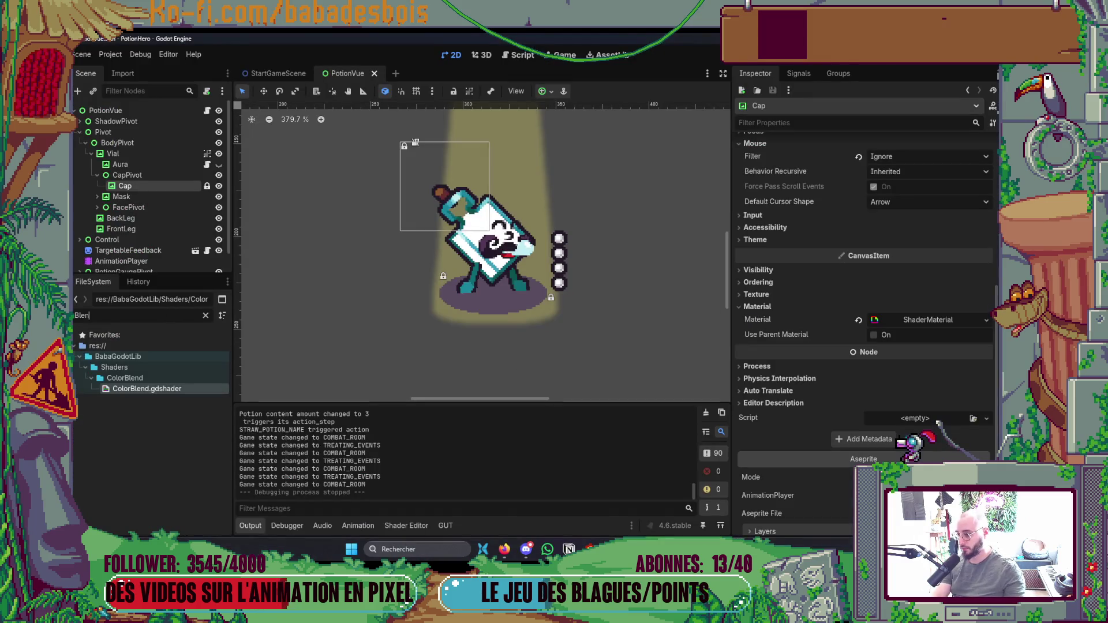
Open DemoRunData1.tres and set the first team potion's amount to 1.
{"action": "type", "text": "RunDat"}
{"action": "type", "text": "ata"}
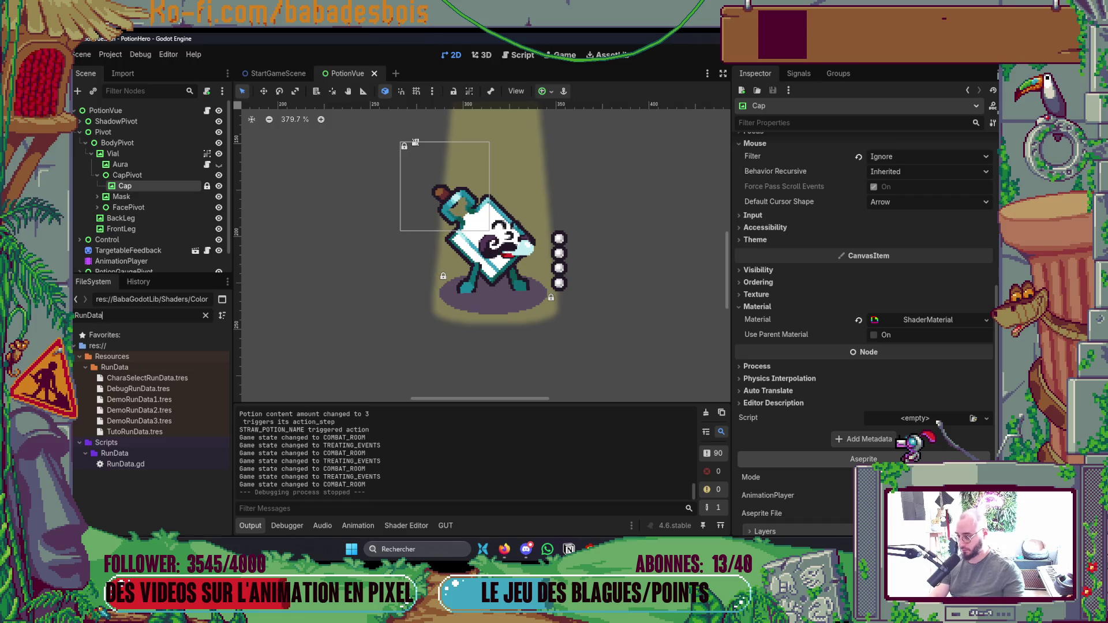
{"action": "left_click", "coordinate": [166, 399]}
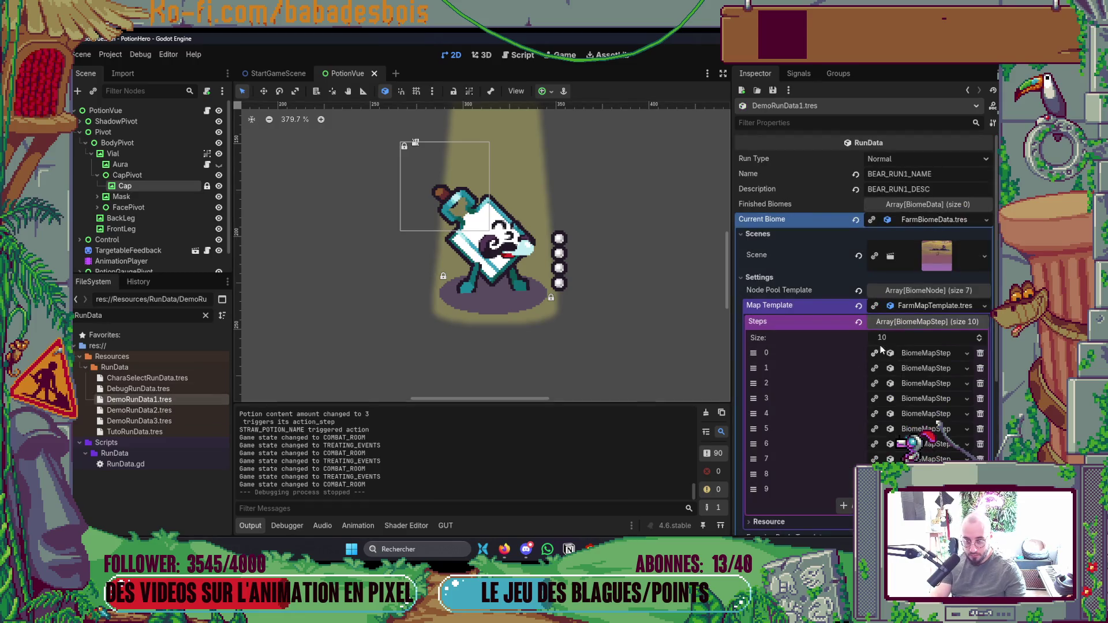
{"action": "left_click", "coordinate": [918, 308]}
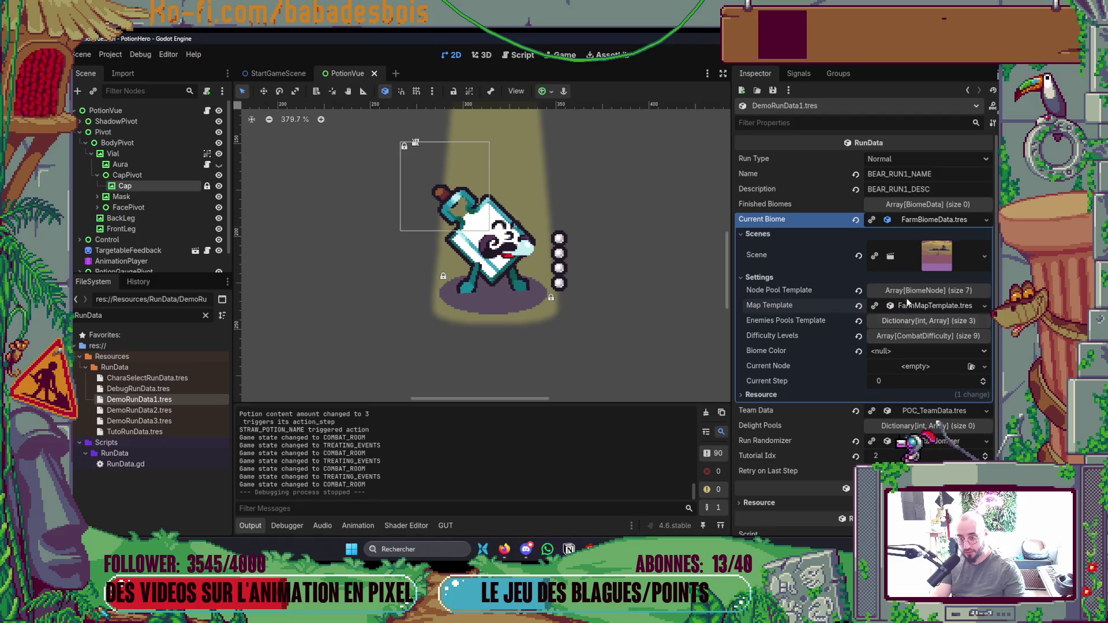
{"action": "left_click", "coordinate": [906, 220]}
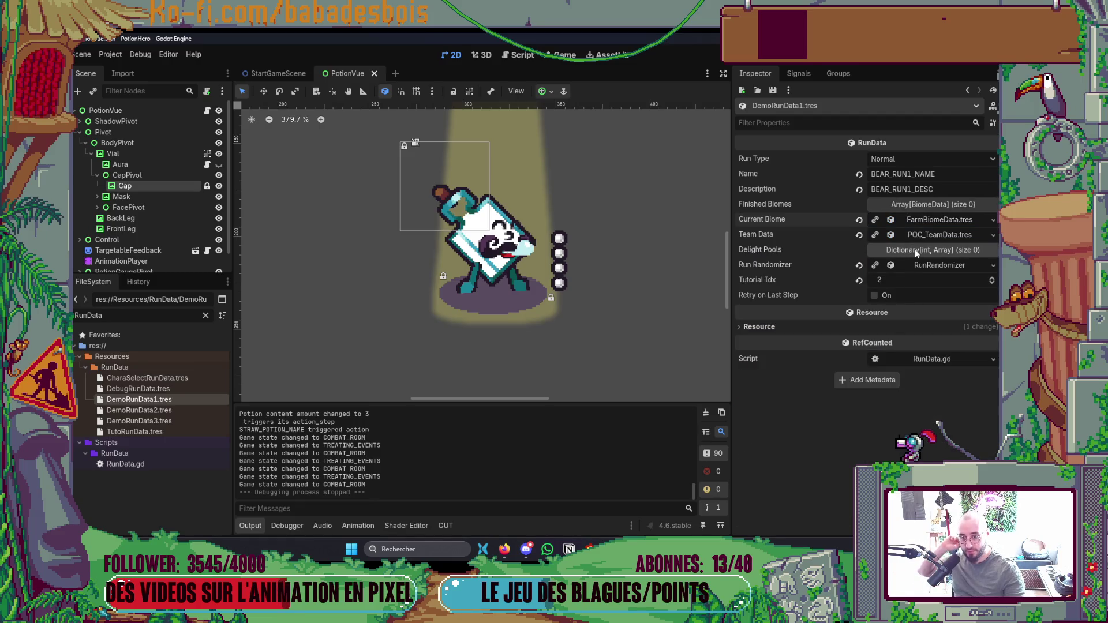
{"action": "left_click", "coordinate": [913, 230]}
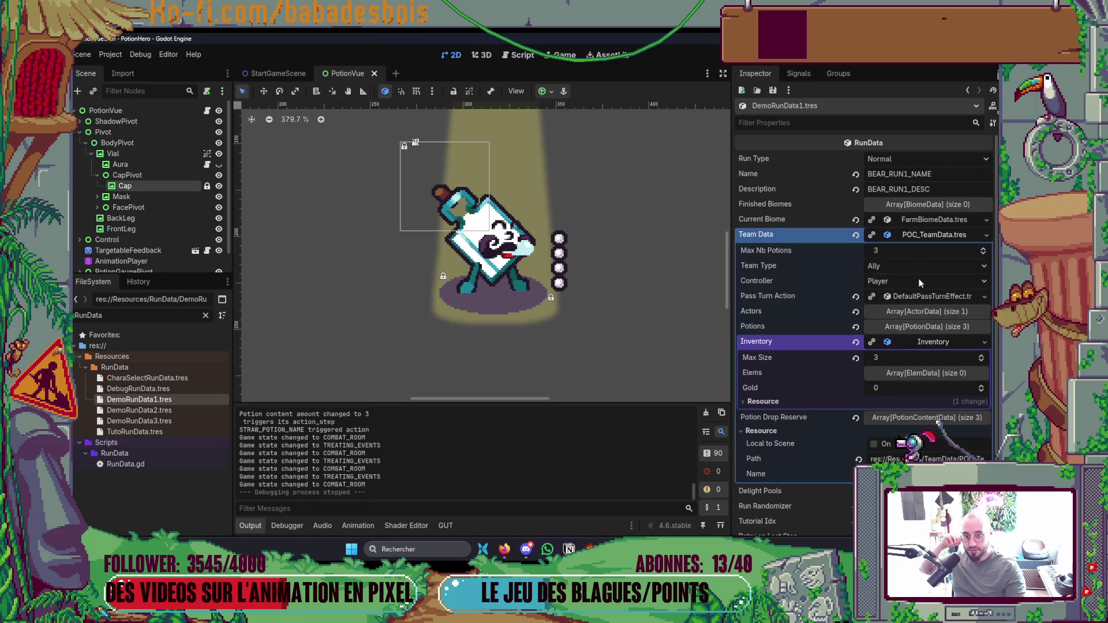
{"action": "left_click", "coordinate": [909, 327]}
{"action": "left_click", "coordinate": [926, 358]}
{"action": "left_click", "coordinate": [914, 404]}
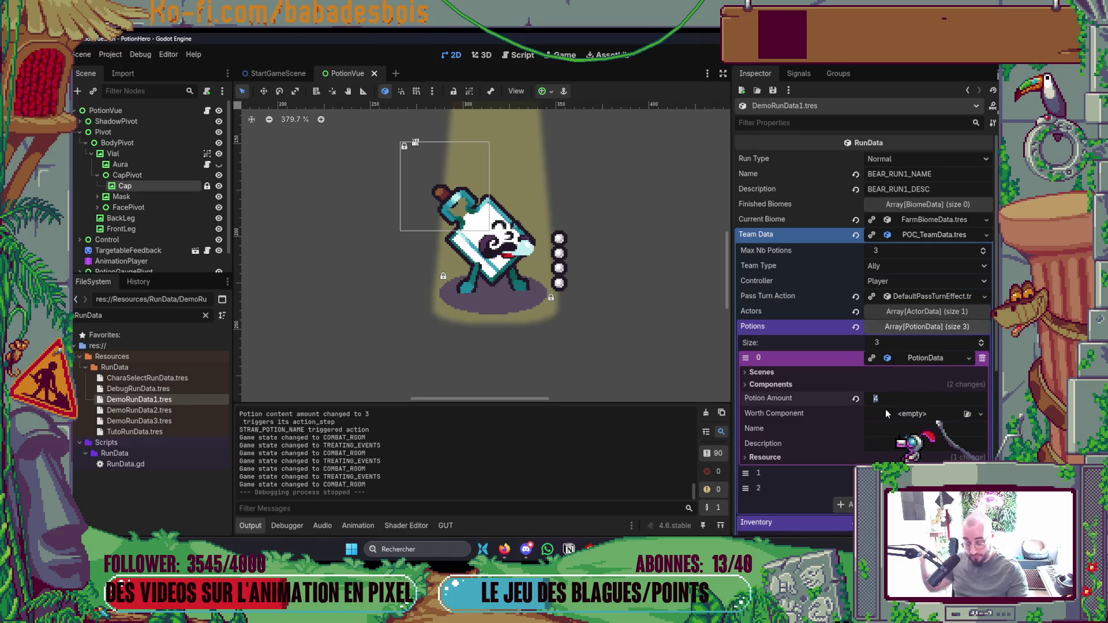
{"action": "type", "text": "1"}
{"action": "key", "text": "Return"}
Set the third team potion's amount to 1 and expand its components.
{"action": "left_click", "coordinate": [926, 358]}
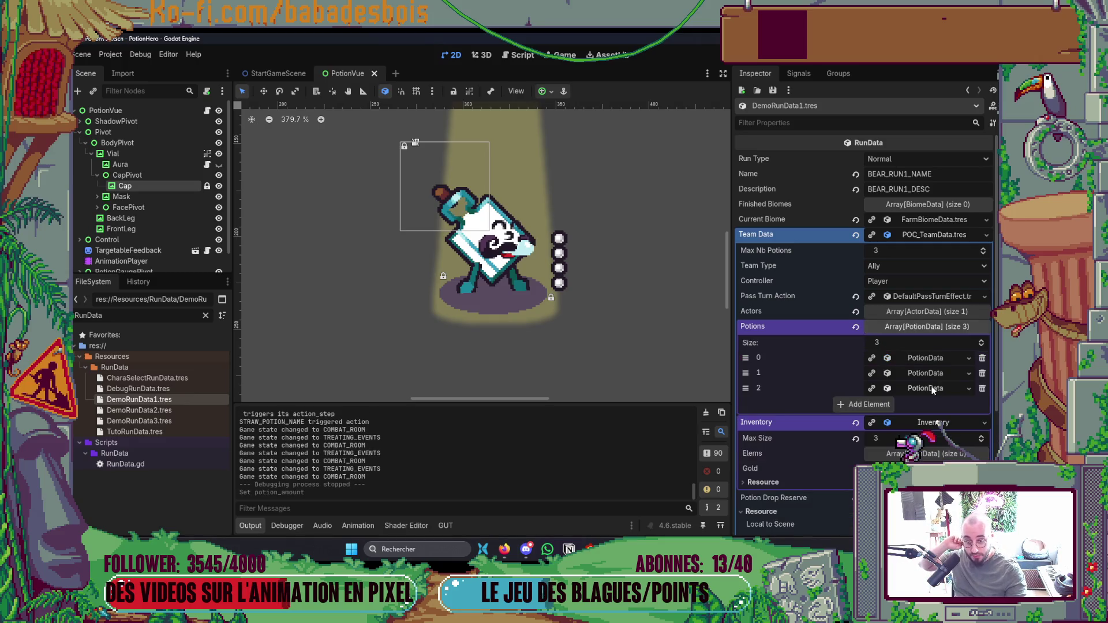
{"action": "left_click", "coordinate": [932, 388]}
{"action": "left_click", "coordinate": [897, 429]}
{"action": "type", "text": "1"}
{"action": "key", "text": "Return"}
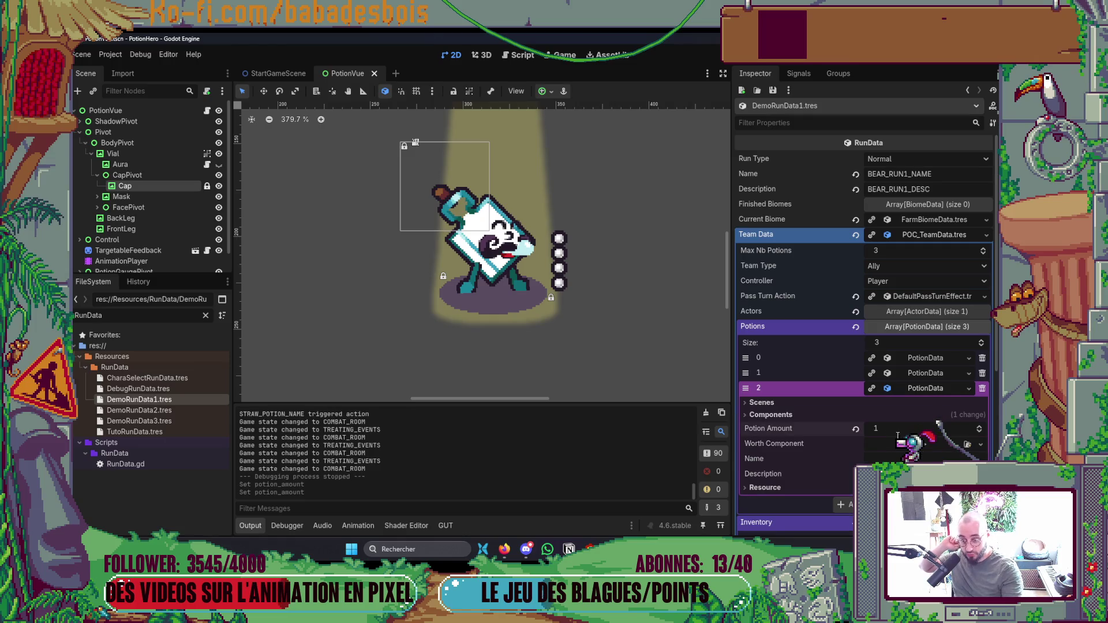
{"action": "left_click", "coordinate": [795, 416]}
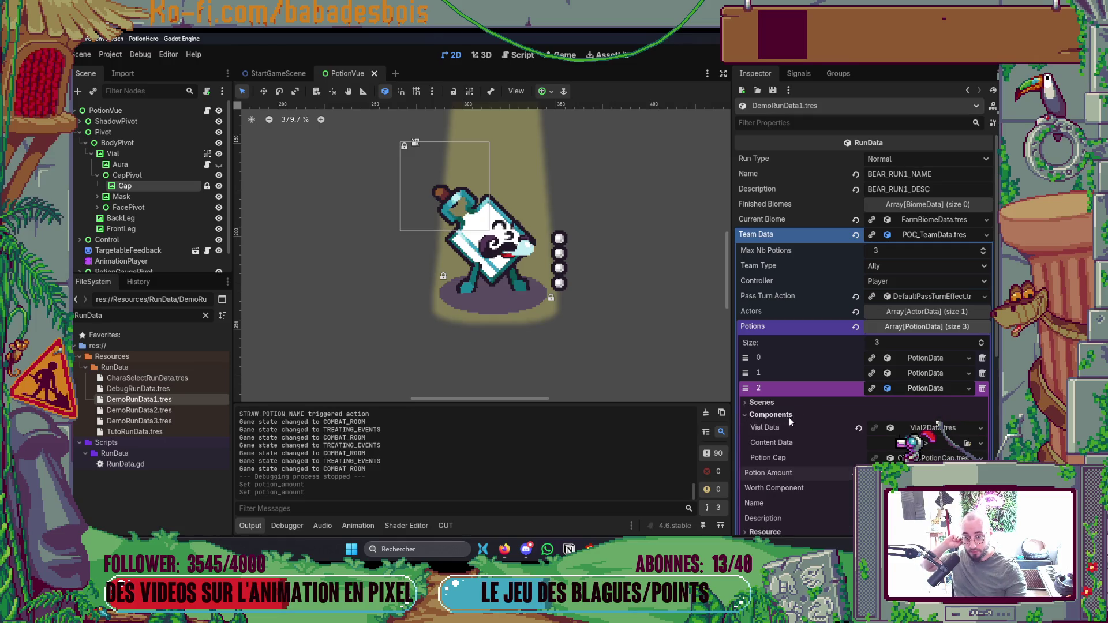
Assign HealPotionContent.tres as the third potion's content data, then save and launch.
{"action": "double_click", "coordinate": [127, 316]}
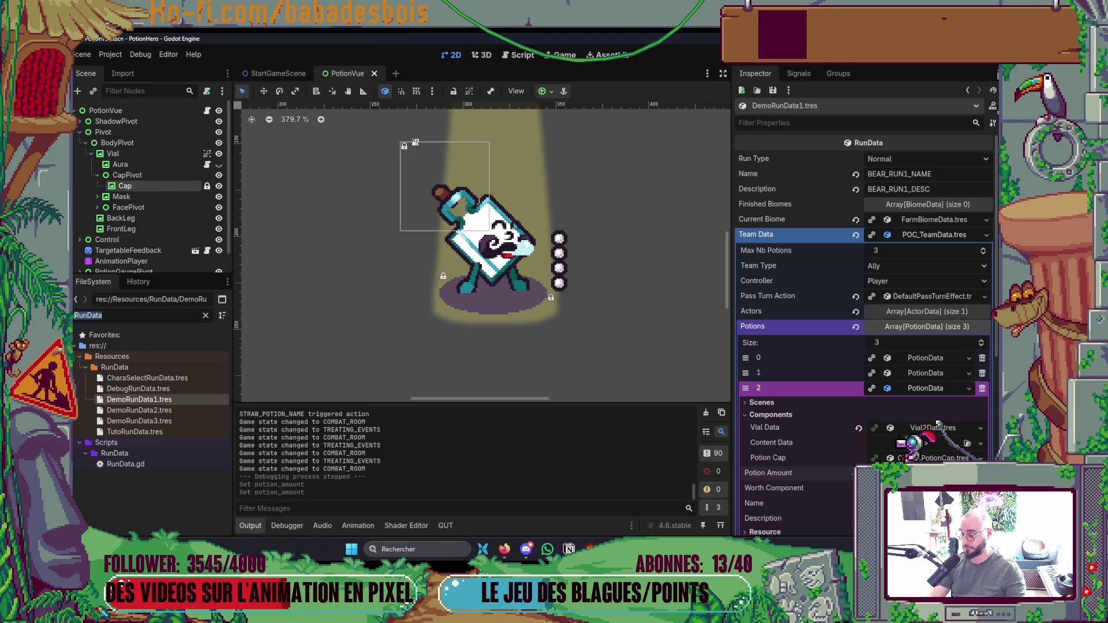
{"action": "type", "text": "ContentData"}
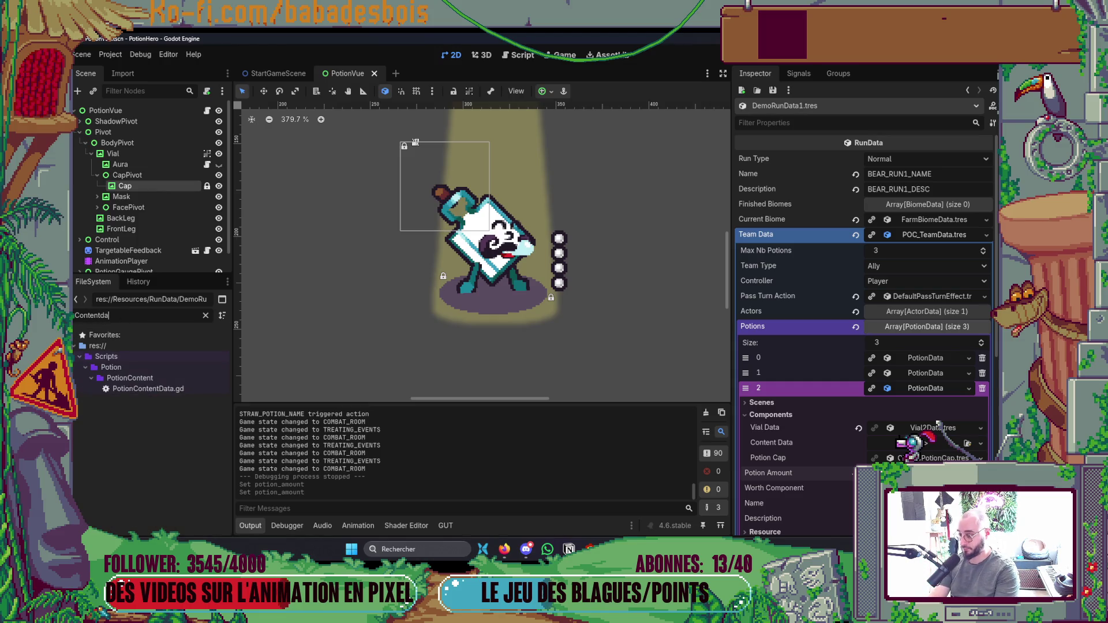
{"action": "key", "text": "BackSpace"}
{"action": "key", "text": "BackSpace"}
{"action": "key", "text": "BackSpace"}
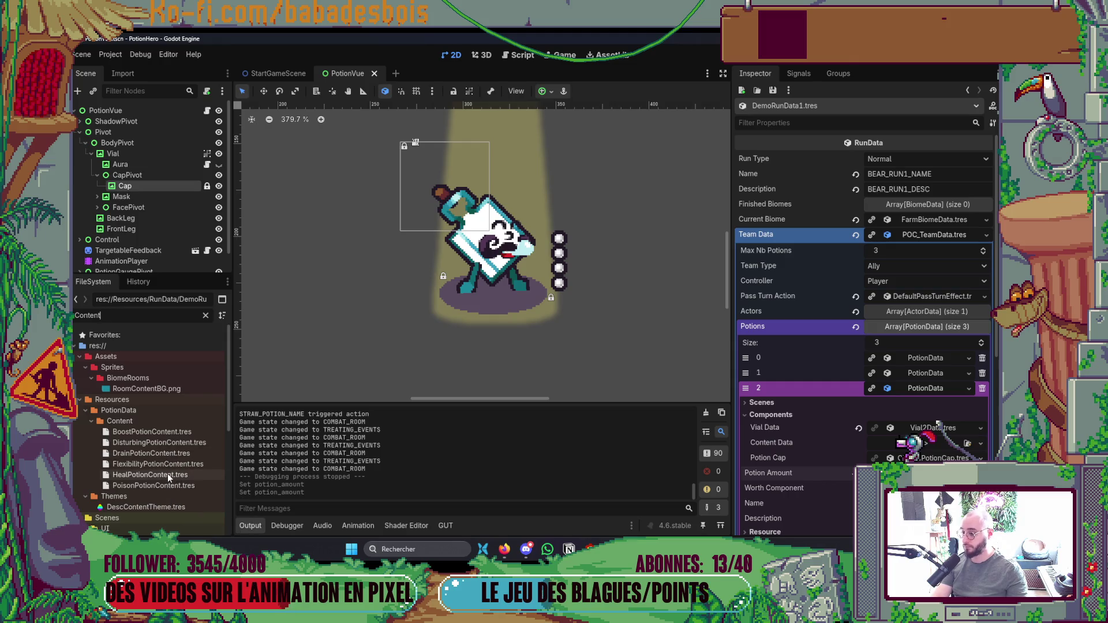
{"action": "left_click", "coordinate": [161, 453]}
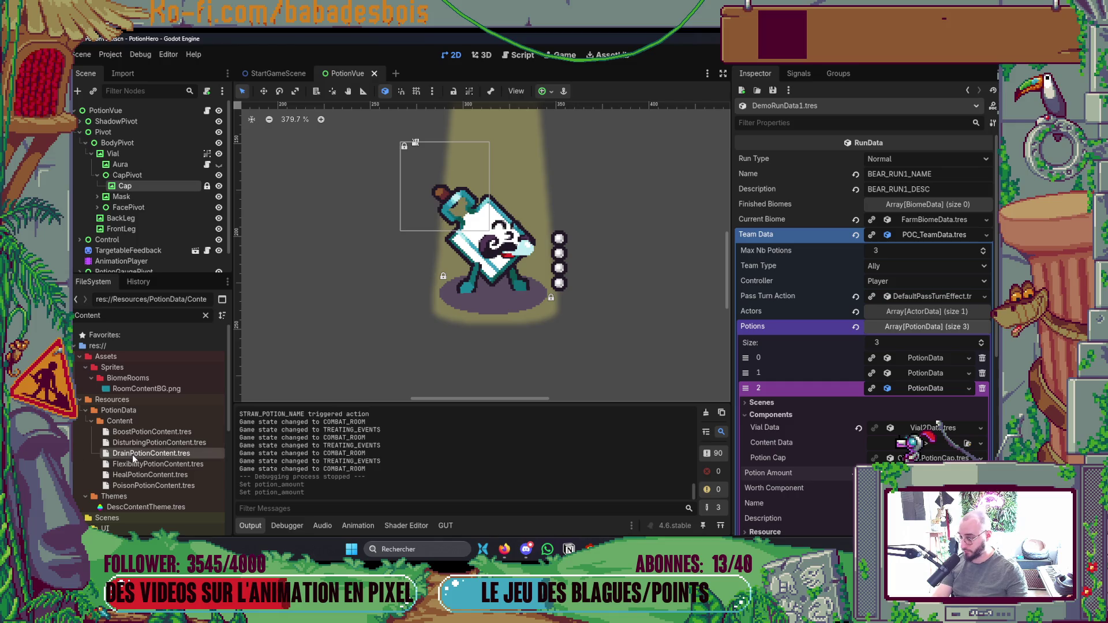
{"action": "left_click_drag", "start_coordinate": [142, 475], "coordinate": [923, 443]}
{"action": "key", "text": "ctrl+s"}
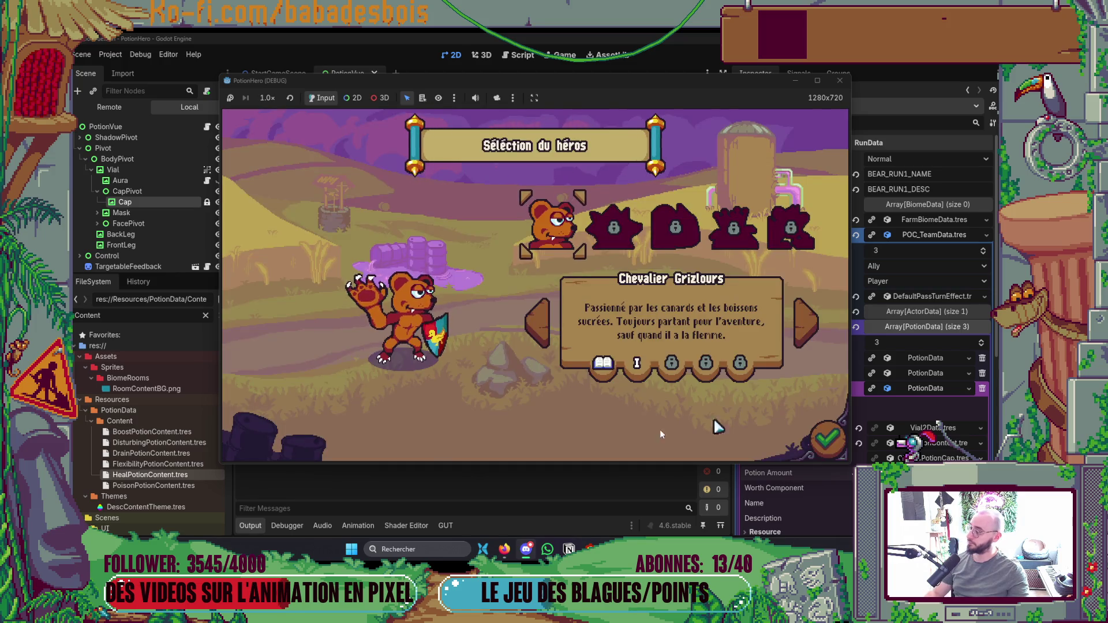
Confirm the bear hero, enter the first farm room, and use the flask ally's potion.
{"action": "left_click", "coordinate": [836, 441]}
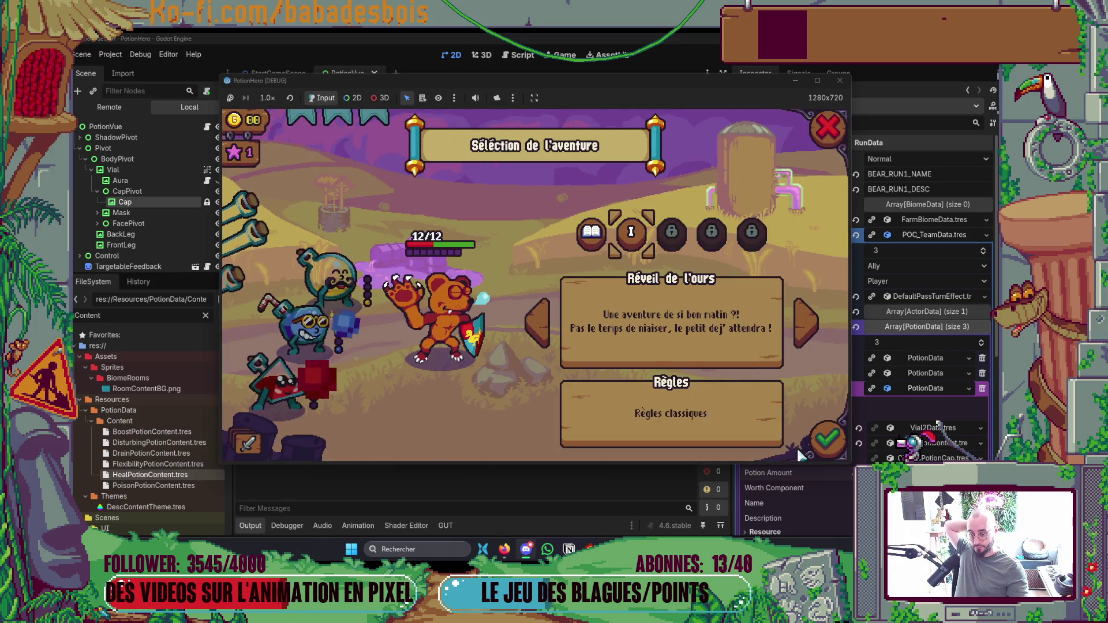
{"action": "left_click", "coordinate": [505, 548]}
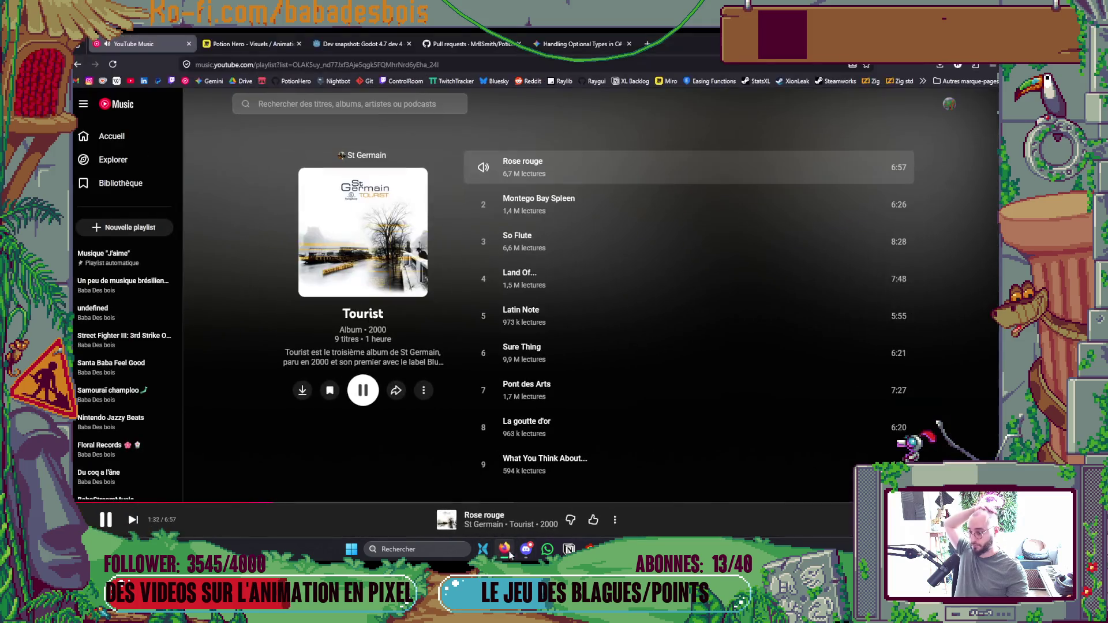
{"action": "left_click", "coordinate": [504, 549]}
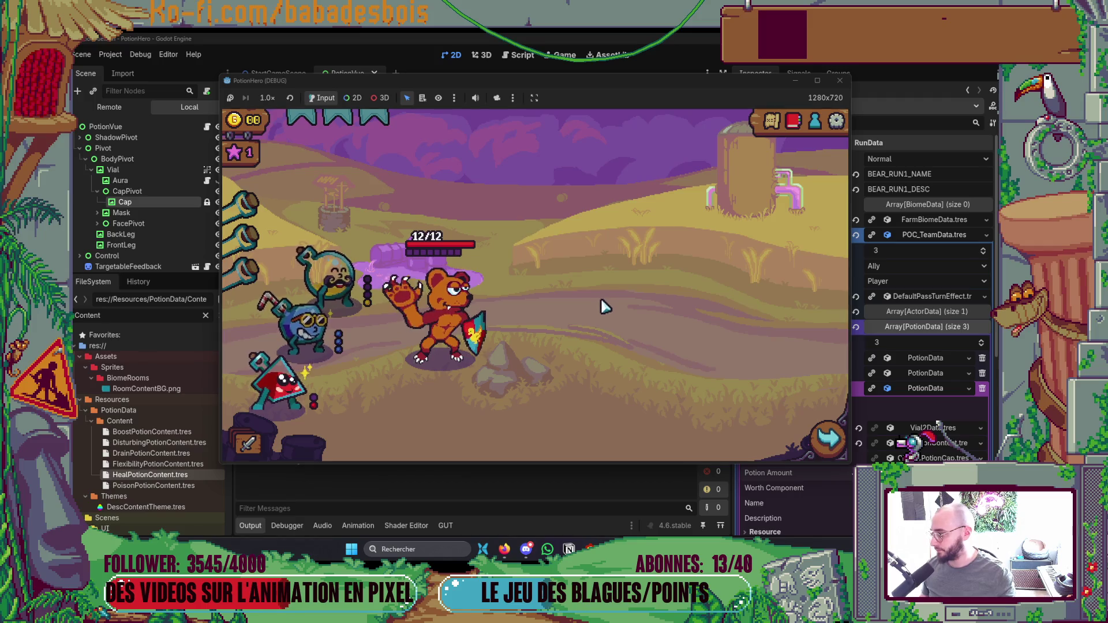
{"action": "left_click", "coordinate": [825, 439]}
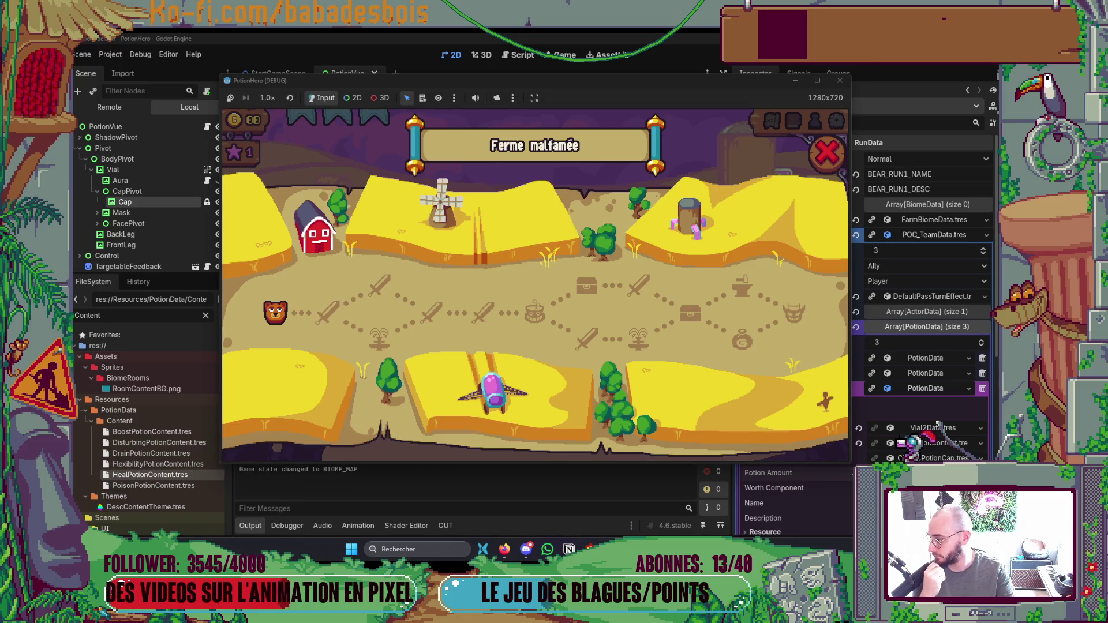
{"action": "left_click", "coordinate": [344, 316]}
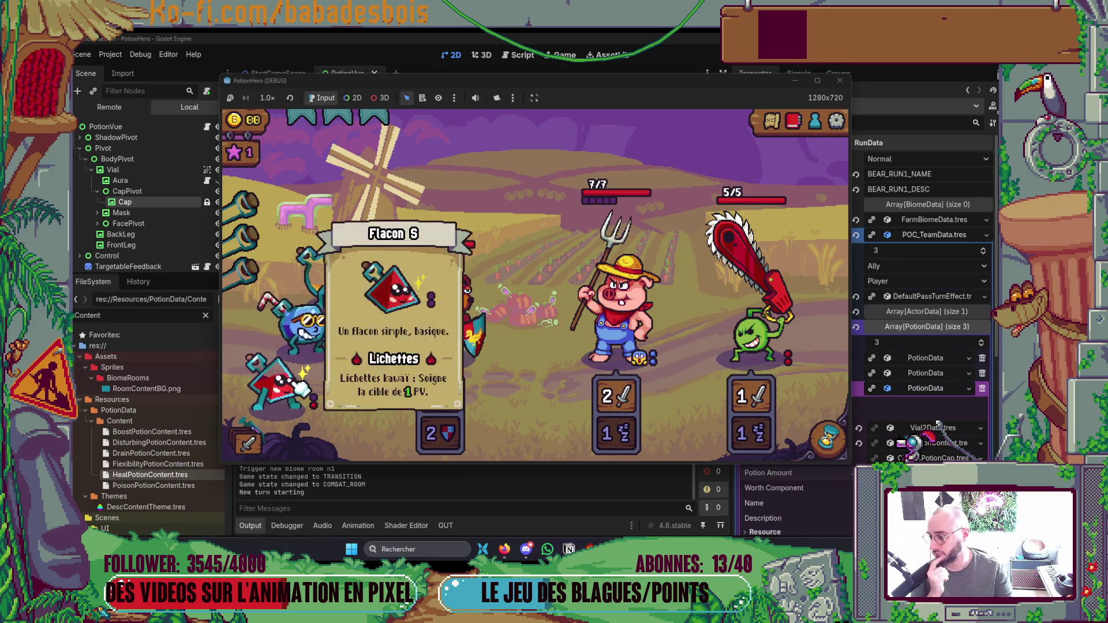
{"action": "mouse_move", "coordinate": [457, 394]}
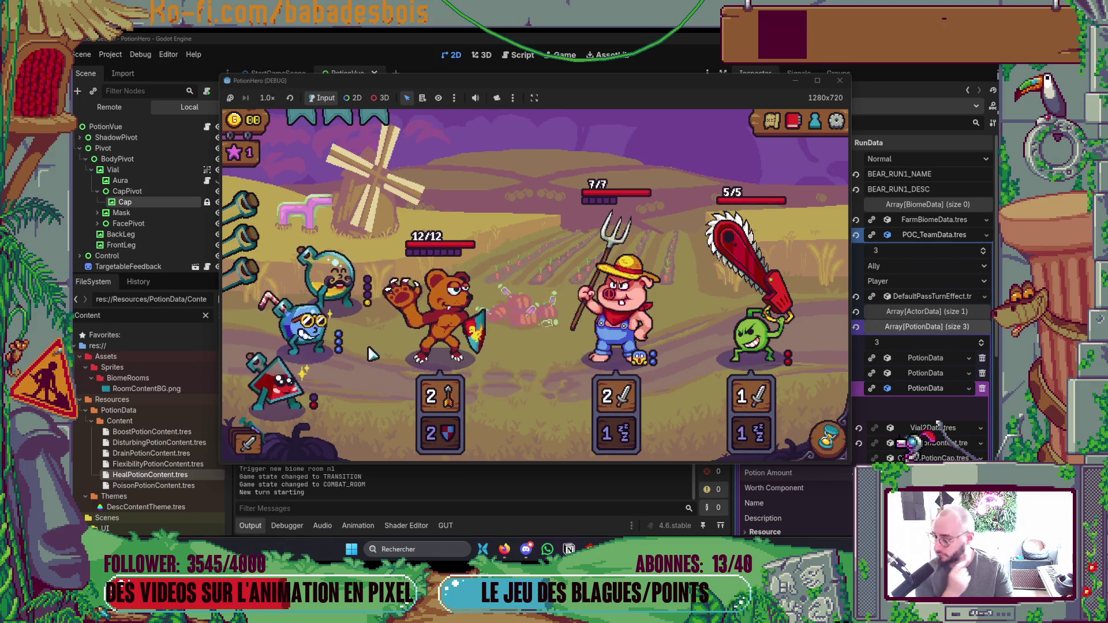
{"action": "left_click", "coordinate": [361, 280]}
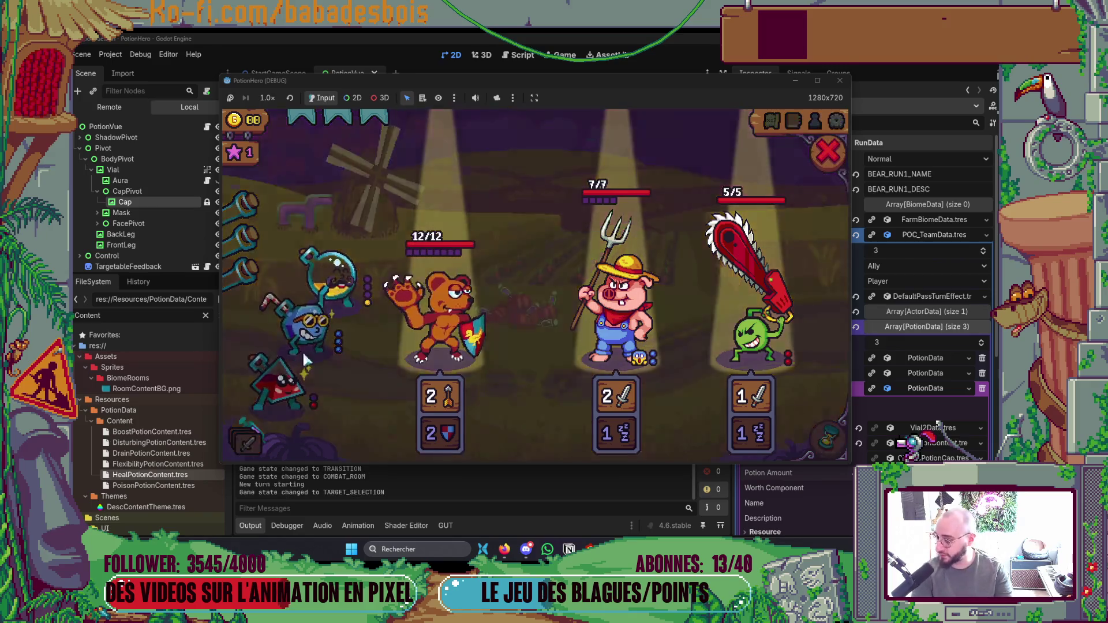
{"action": "left_click", "coordinate": [430, 315]}
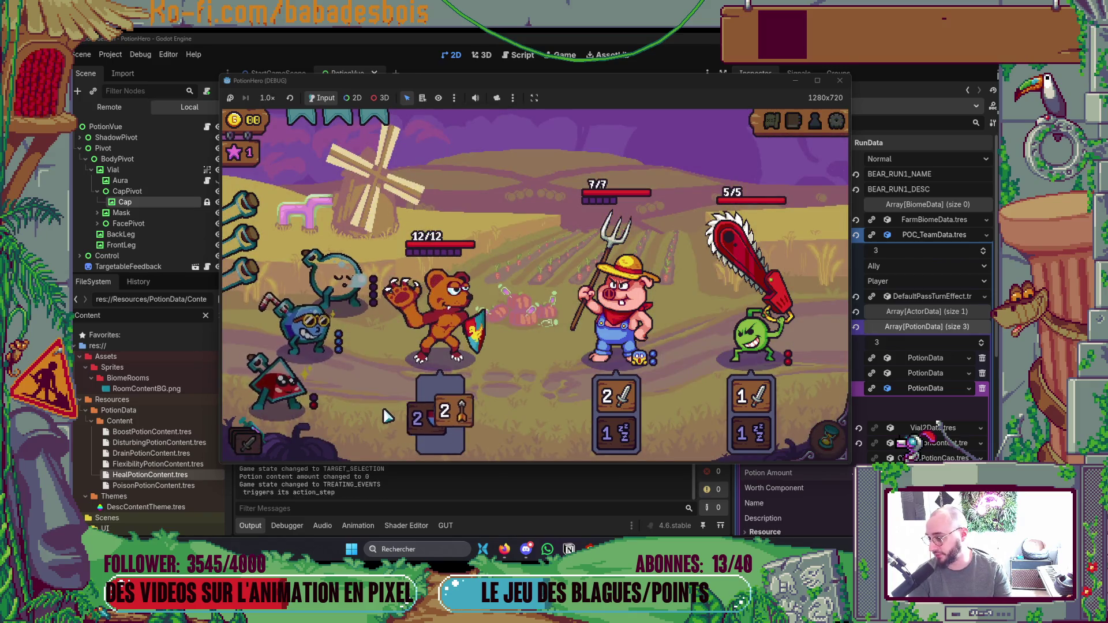
Close the running game and switch over to Neovim.
{"action": "mouse_move", "coordinate": [276, 309]}
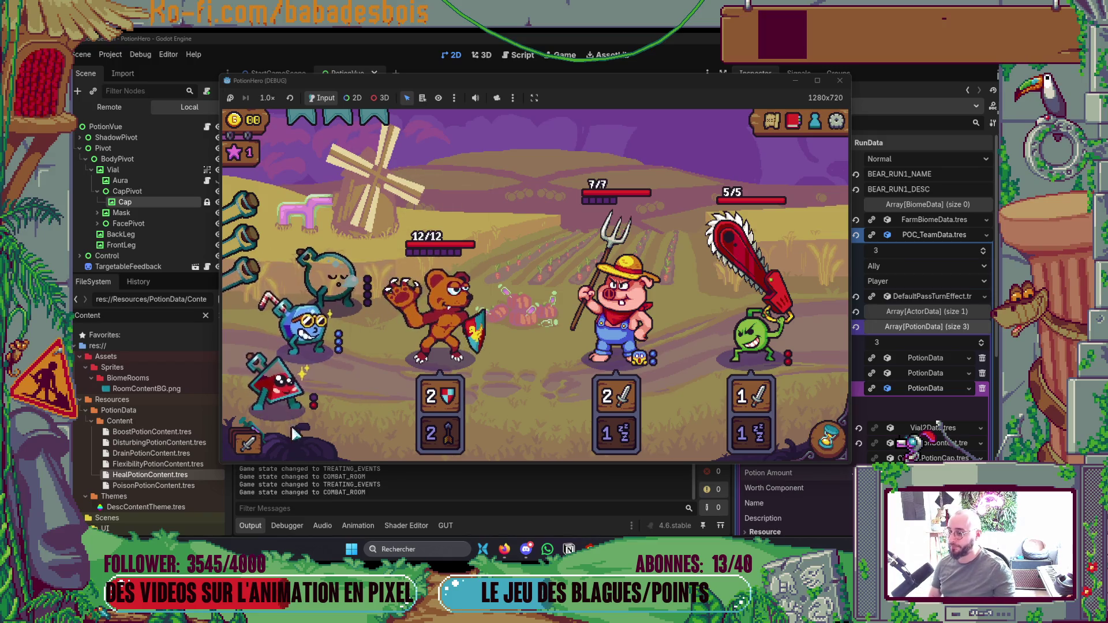
{"action": "left_click", "coordinate": [839, 80]}
{"action": "key", "text": "alt+Tab"}
{"action": "key", "text": "Tab"}
{"action": "left_click", "coordinate": [247, 370]}
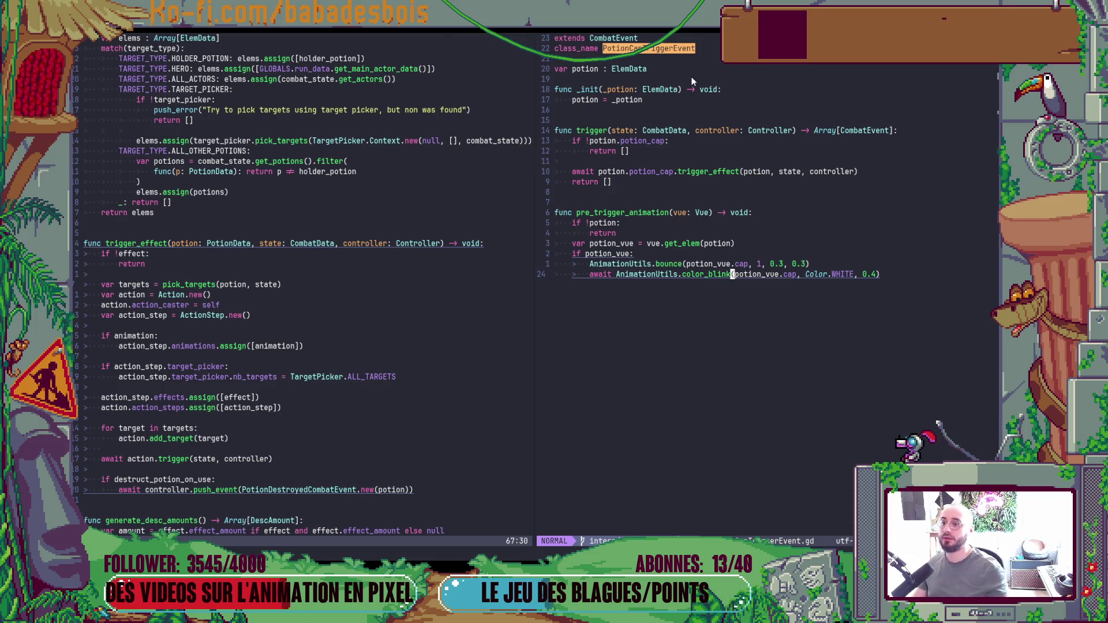
Grep the project for PotionCapTriggerEvent with Telescope and send the matches to the quickfix list.
{"action": "left_click", "coordinate": [672, 49]}
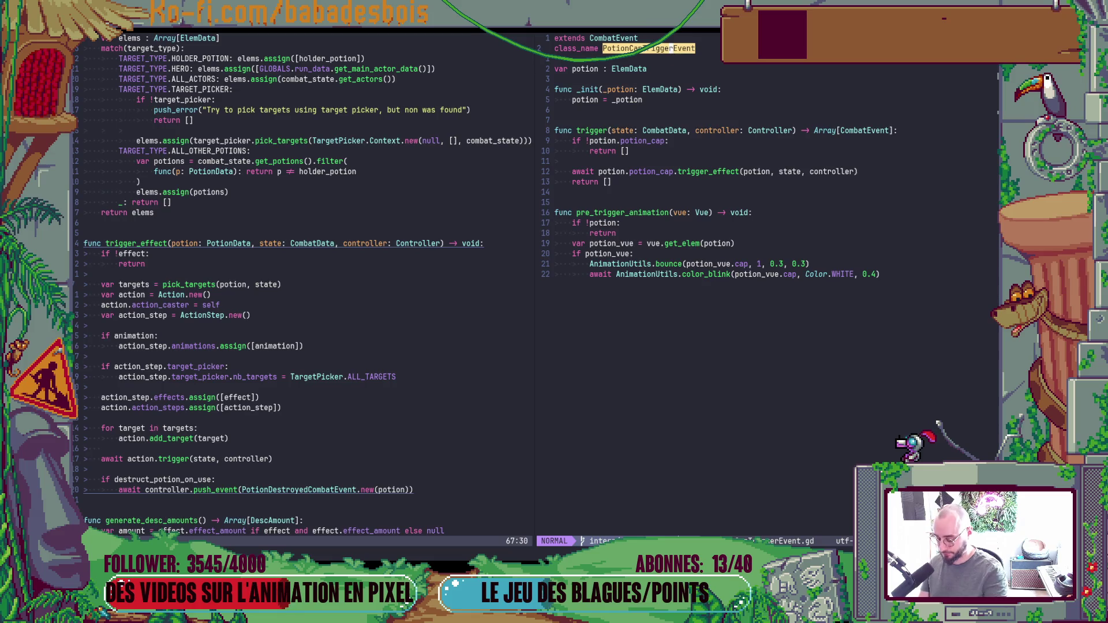
{"action": "key", "text": "space"}
{"action": "key", "text": "s"}
{"action": "key", "text": "w"}
{"action": "key", "text": "ctrl+q"}
{"action": "key", "text": "j"}
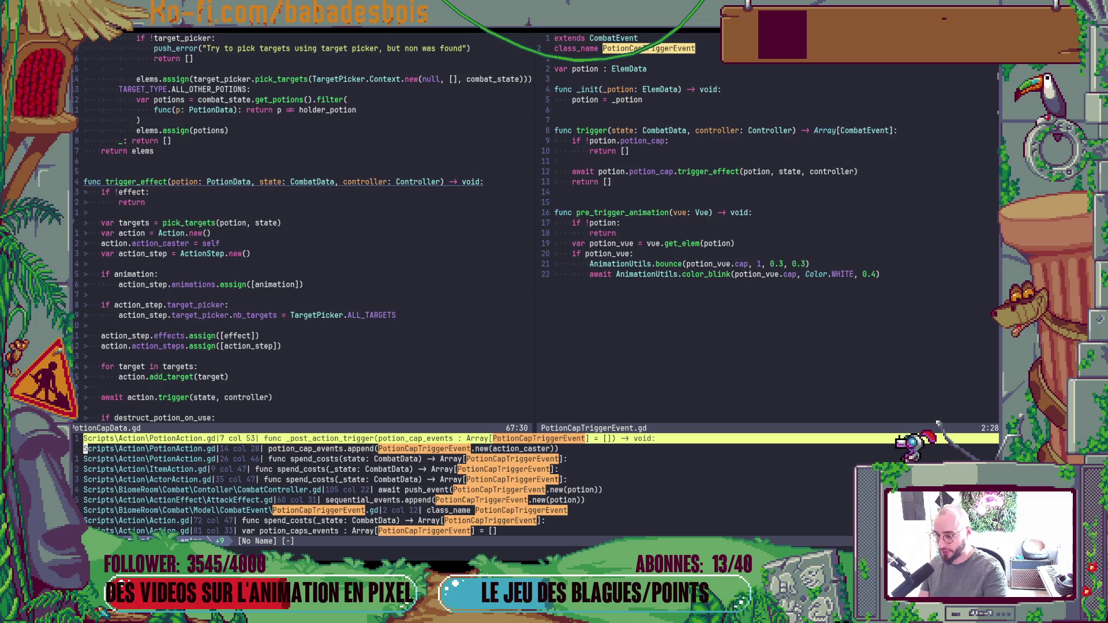
Live-grep for 'PotionCapTriggerEvent.new' and send the matches to a quickfix list.
{"action": "key", "text": "space"}
{"action": "type", "text": "sg"}
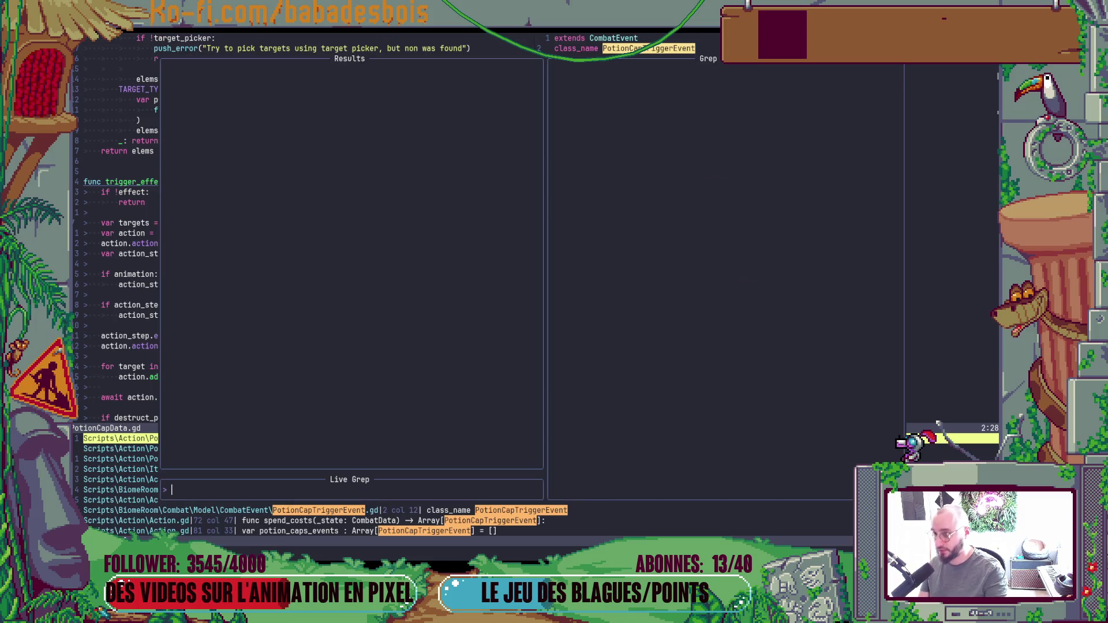
{"action": "type", "text": "PotionCa"}
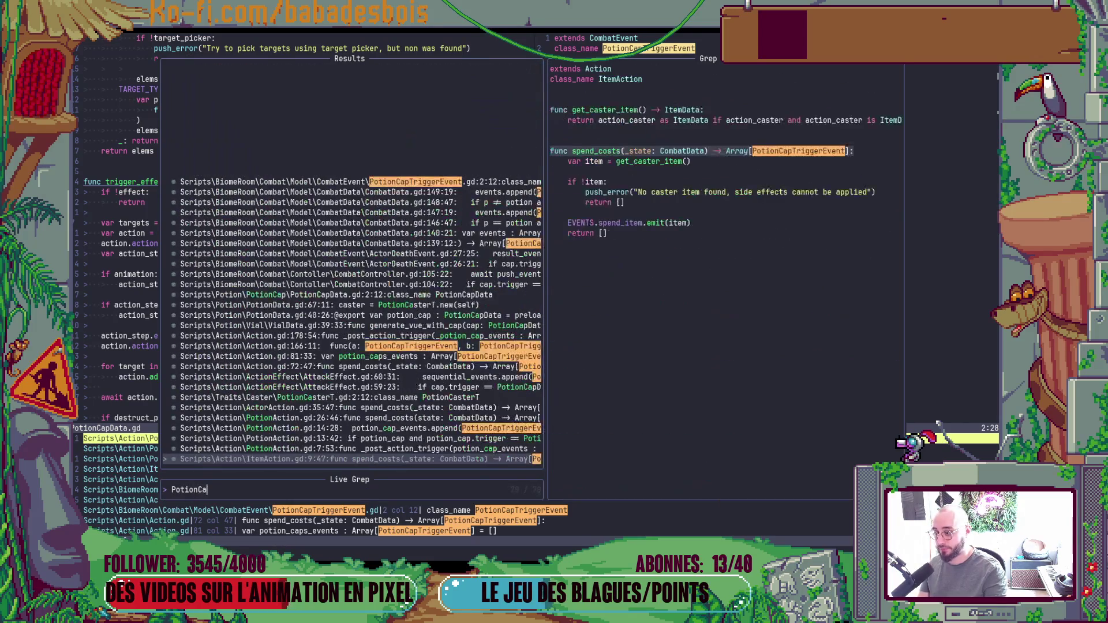
{"action": "type", "text": "pTriggerEvent"}
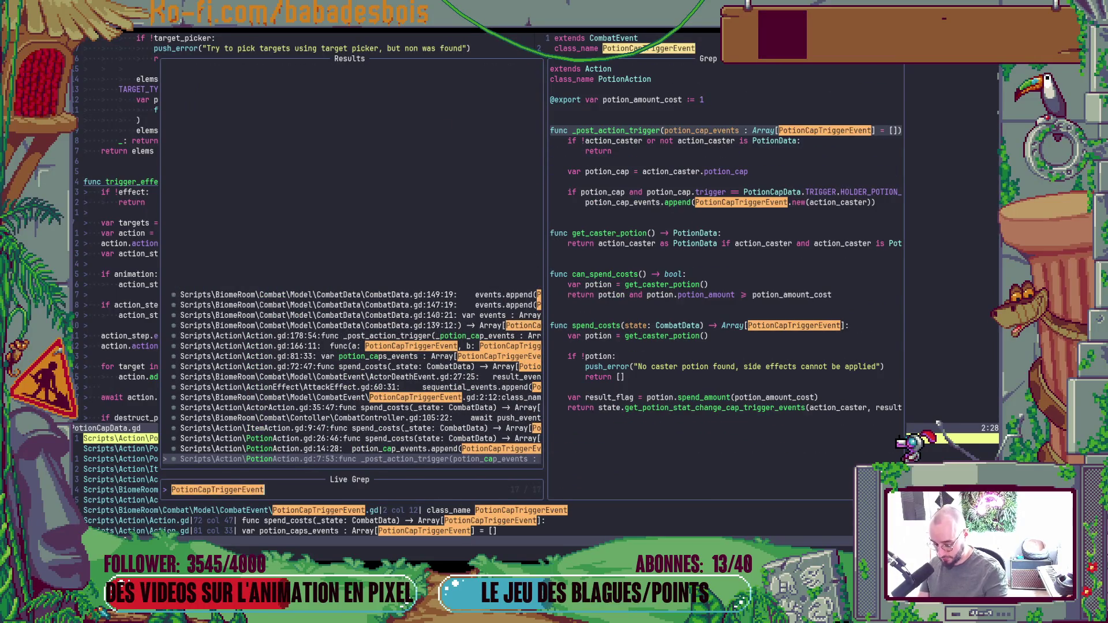
{"action": "type", "text": ".new"}
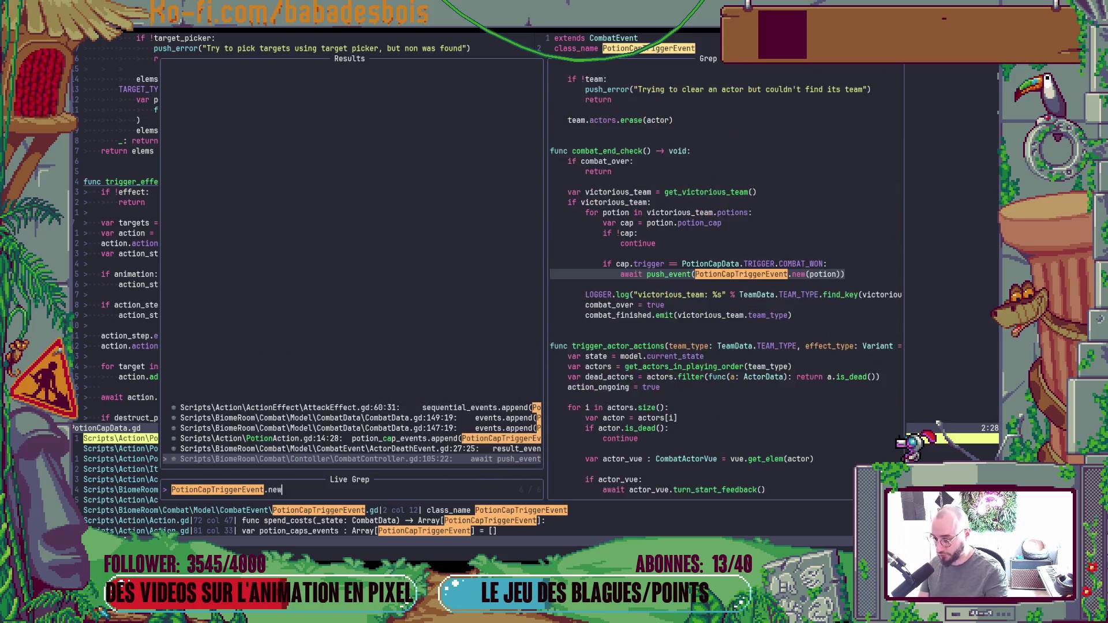
{"action": "key", "text": "ctrl+q"}
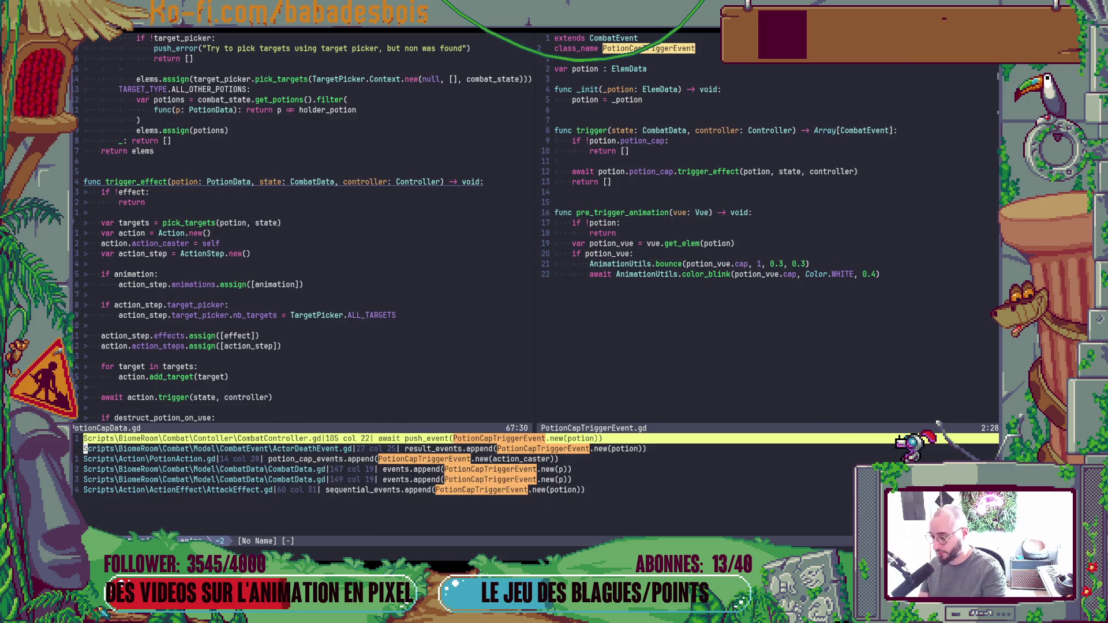
{"action": "key", "text": "j"}
{"action": "key", "text": "Return"}
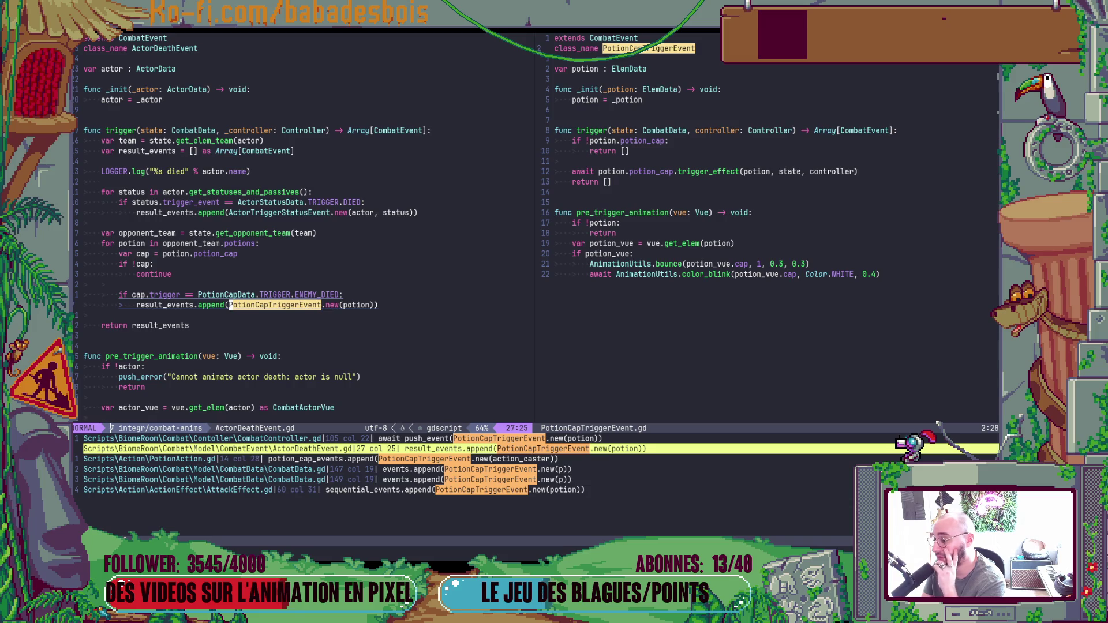
Jump through the usages from PotionAction.gd to CombatData.gd line 147.
{"action": "left_click", "coordinate": [85, 458]}
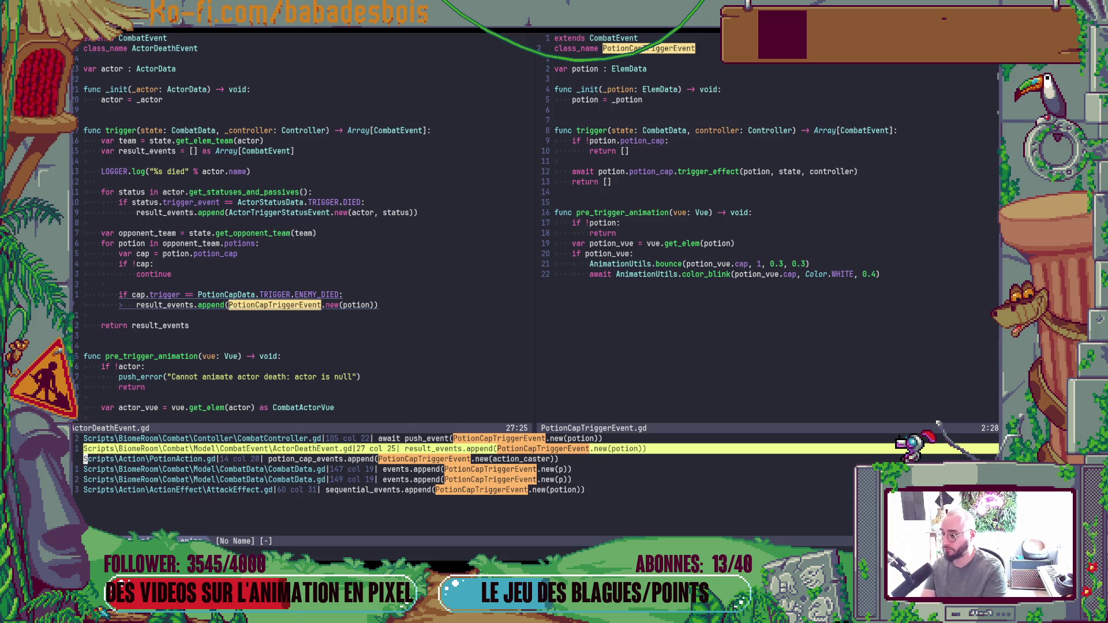
{"action": "key", "text": "Return"}
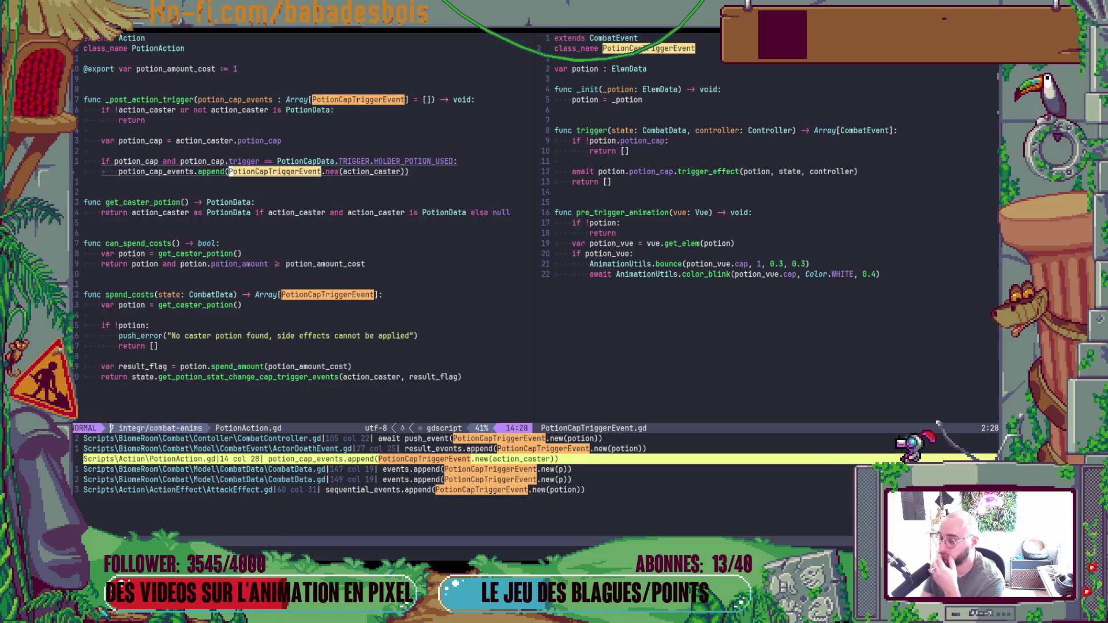
{"action": "key", "text": "ctrl+w"}
{"action": "key", "text": "j"}
{"action": "key", "text": "j"}
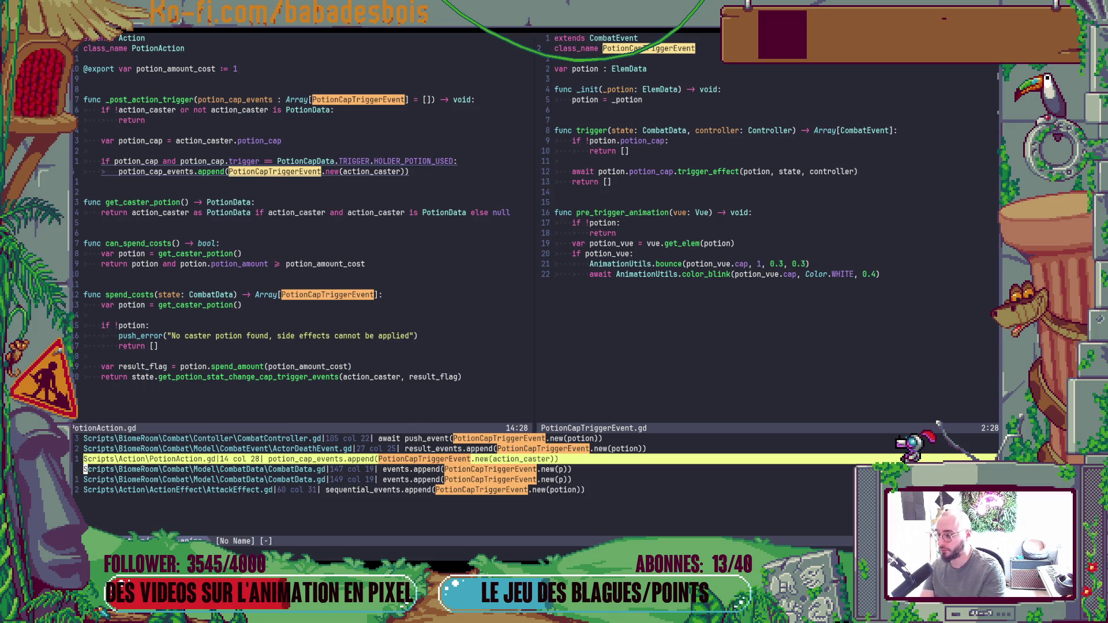
{"action": "key", "text": "Return"}
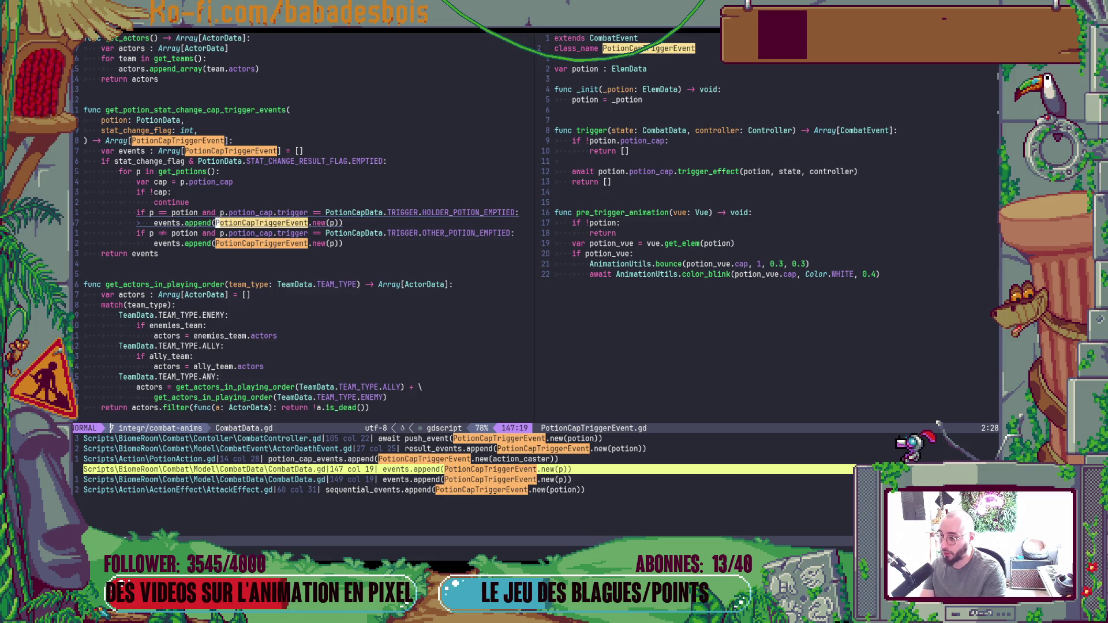
Edit line 148 of CombatData.gd so only other potions queue OTHER_POTION_EMPTIED, and save.
{"action": "key", "text": "j"}
{"action": "key", "text": "j"}
{"action": "key", "text": "k"}
{"action": "key", "text": "dollar"}
{"action": "key", "text": "i"}
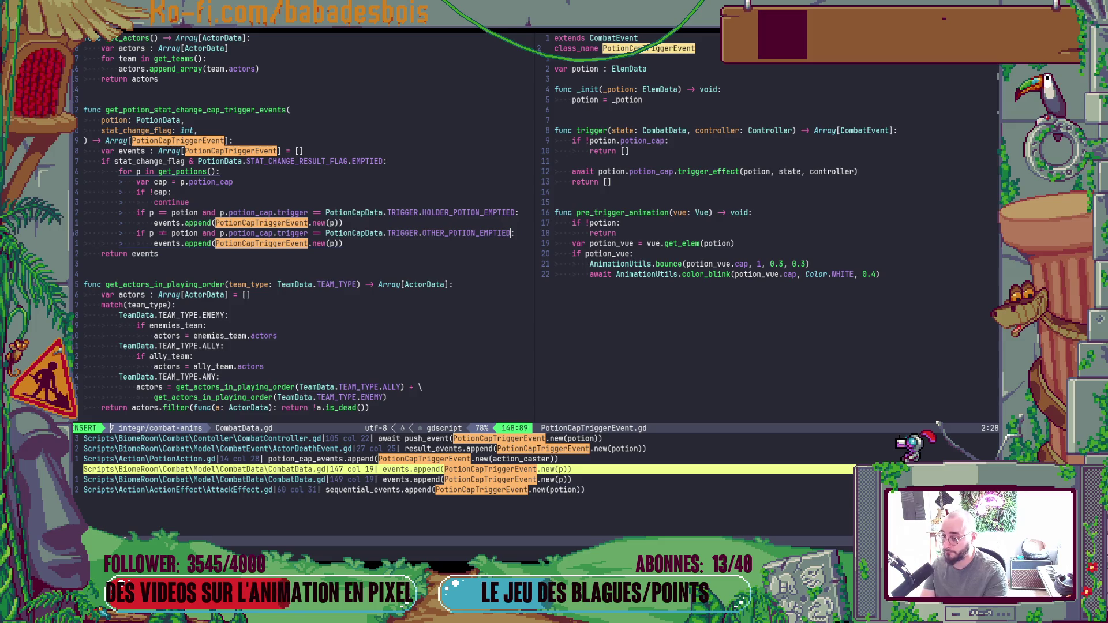
{"action": "type", "text": "a"}
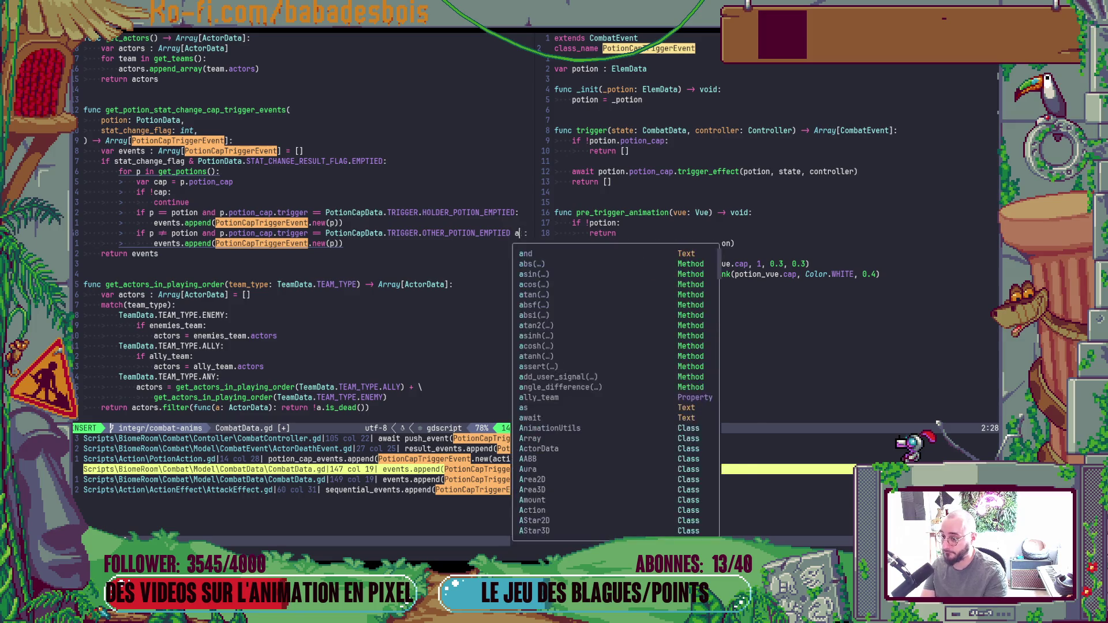
{"action": "key", "text": "BackSpace"}
{"action": "key", "text": "BackSpace"}
{"action": "key", "text": "Escape"}
{"action": "type", "text": ":w"}
{"action": "key", "text": "Return"}
{"action": "key", "text": "j"}
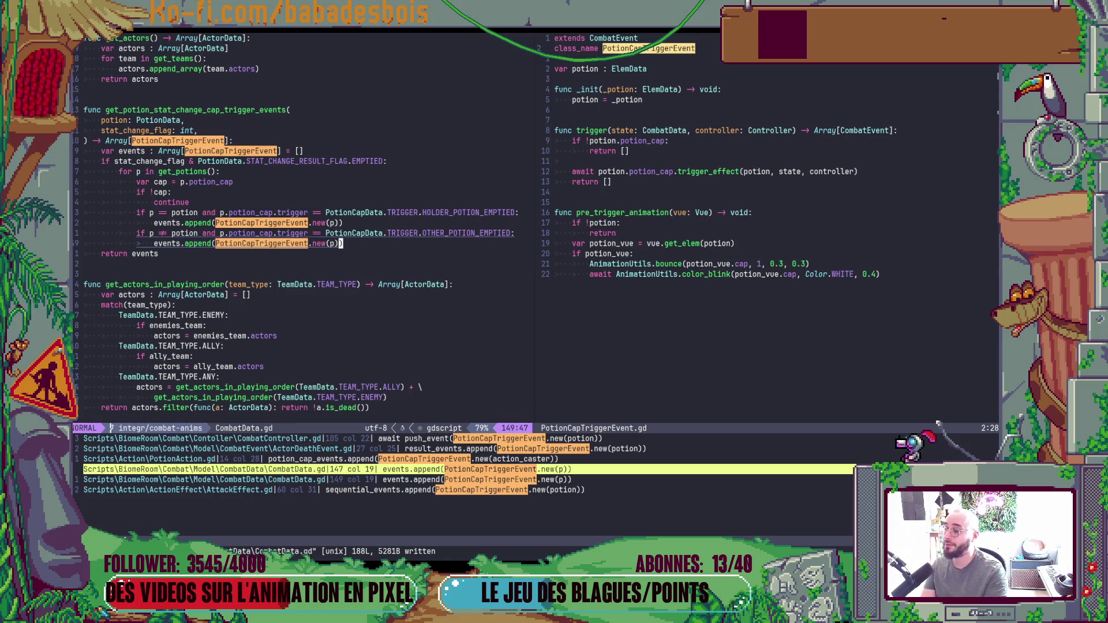
Search project files for 'Pot', then switch to Godot.
{"action": "key", "text": "space"}
{"action": "type", "text": "f"}
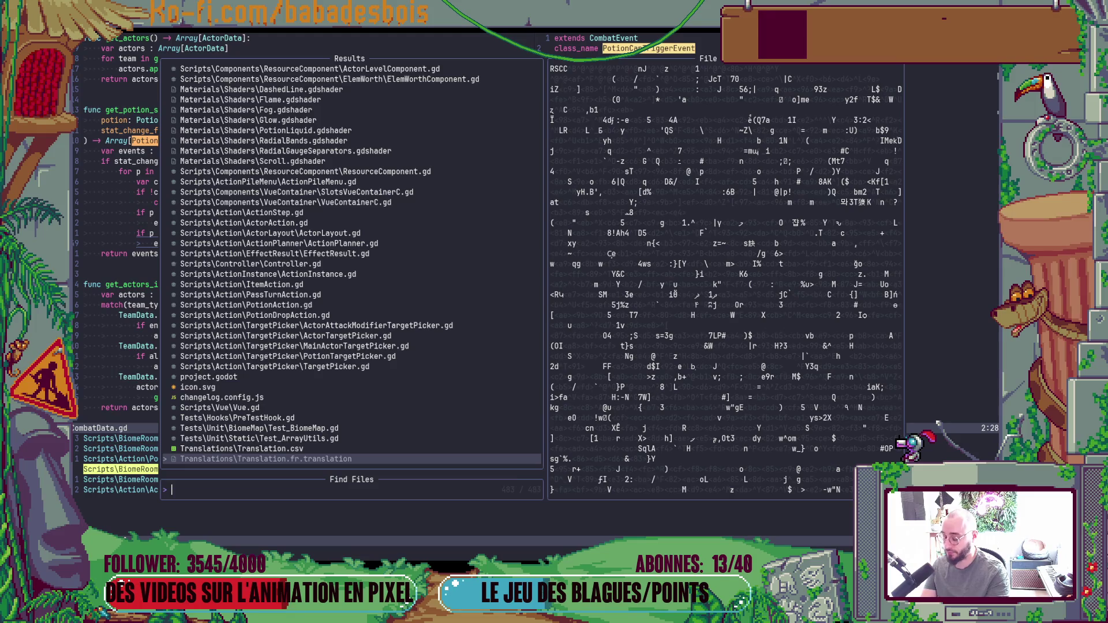
{"action": "type", "text": "Pot"}
{"action": "key", "text": "alt+Tab"}
{"action": "key", "text": "Left"}
{"action": "key", "text": "Down"}
Filter the FileSystem for 'Straw', inspect StrawPotionCap.tres's empty Target Picker, and return to Neovim.
{"action": "double_click", "coordinate": [98, 314]}
{"action": "type", "text": "St"}
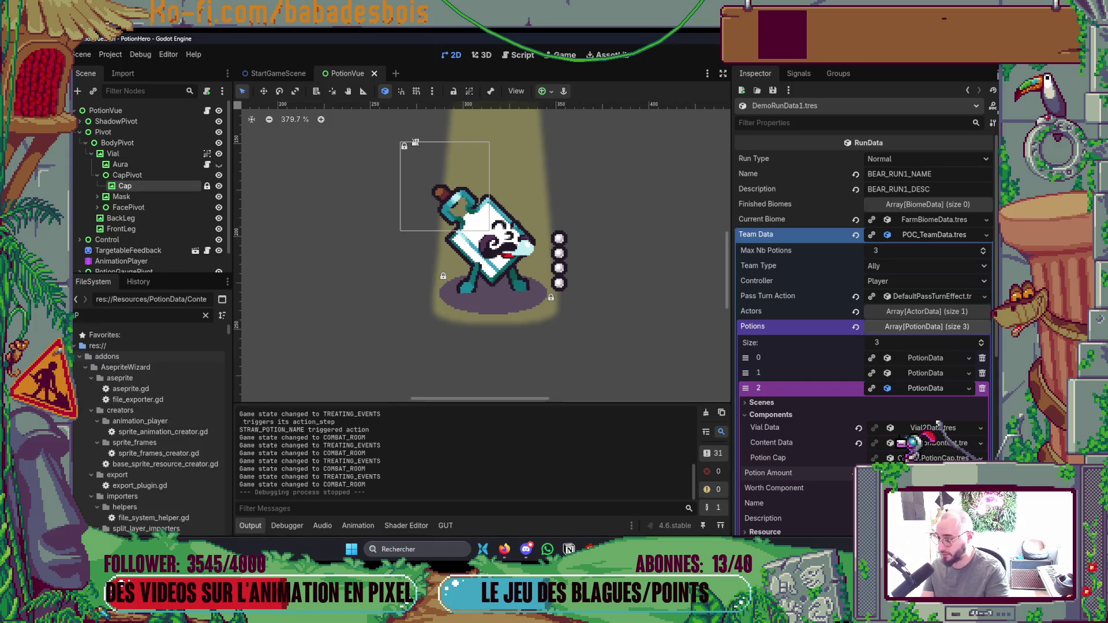
{"action": "type", "text": "raw"}
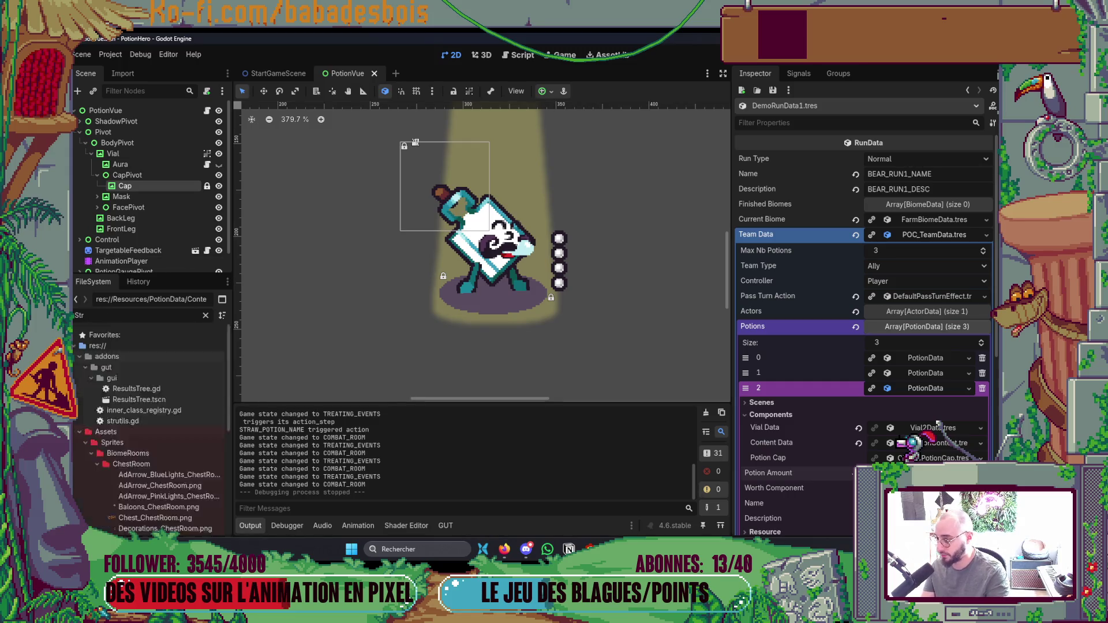
{"action": "left_click", "coordinate": [166, 379]}
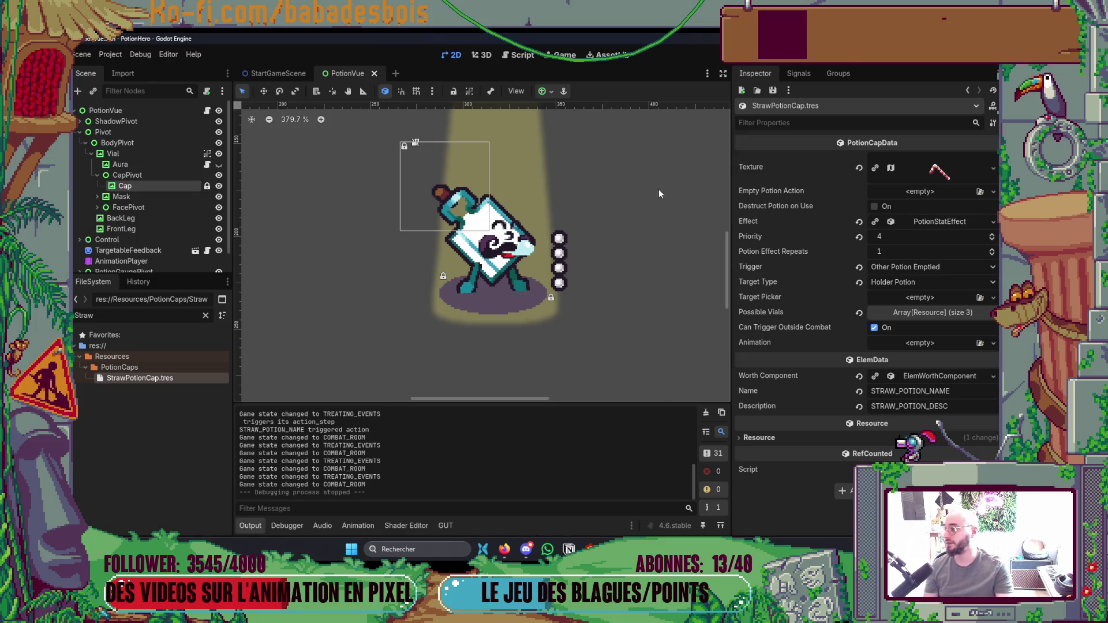
{"action": "key", "text": "alt+Tab"}
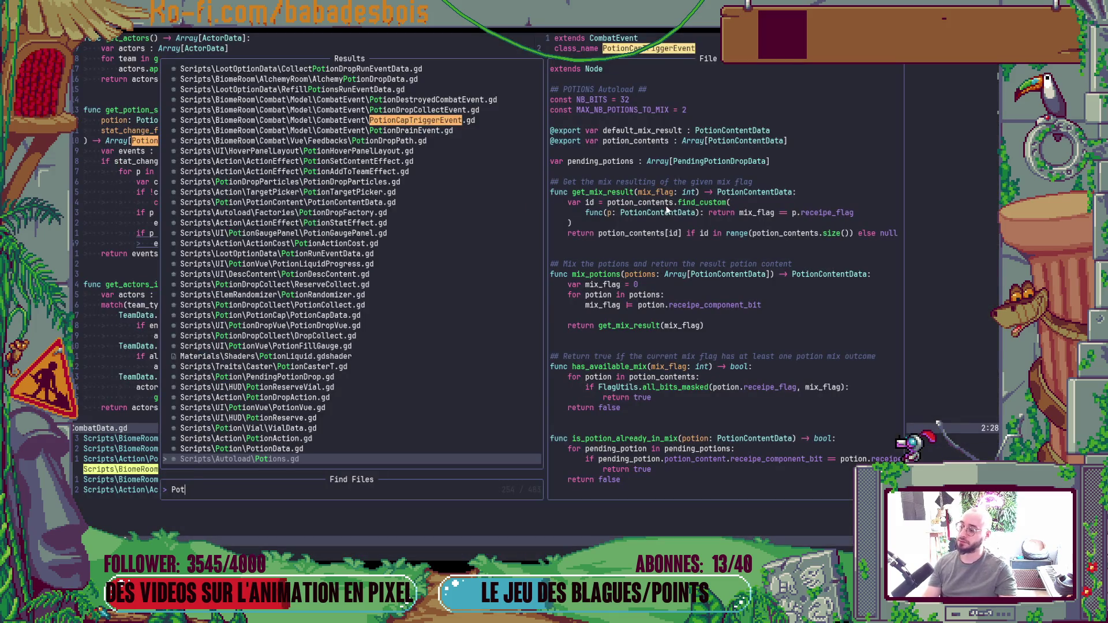
Add a blank line after line 20's early return in pre_trigger_animation, then reopen the file finder.
{"action": "key", "text": "Escape"}
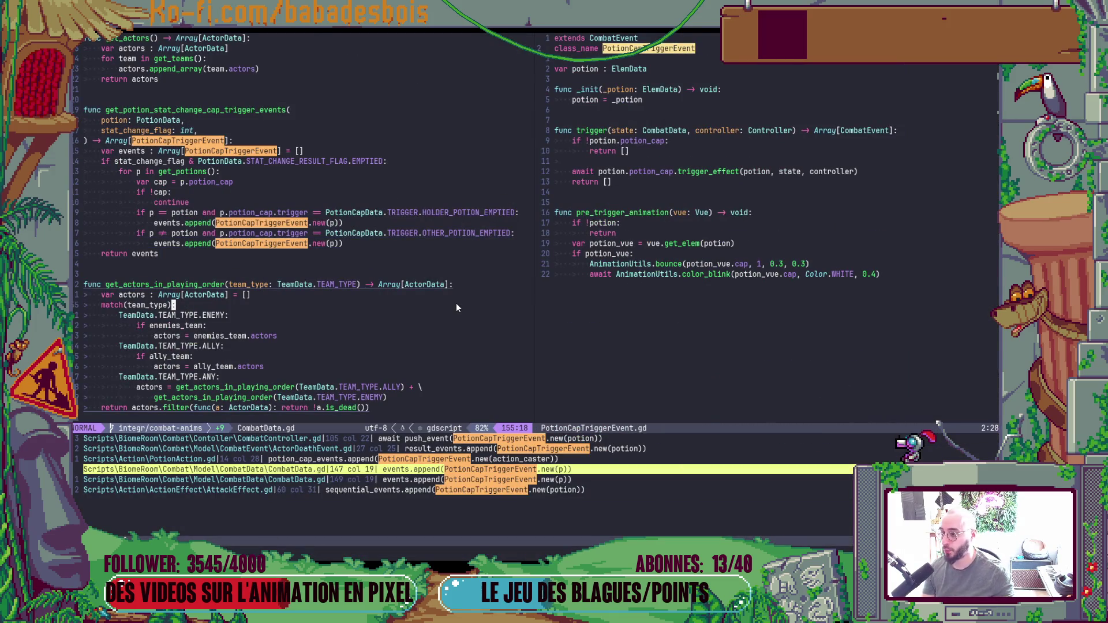
{"action": "left_click", "coordinate": [641, 234]}
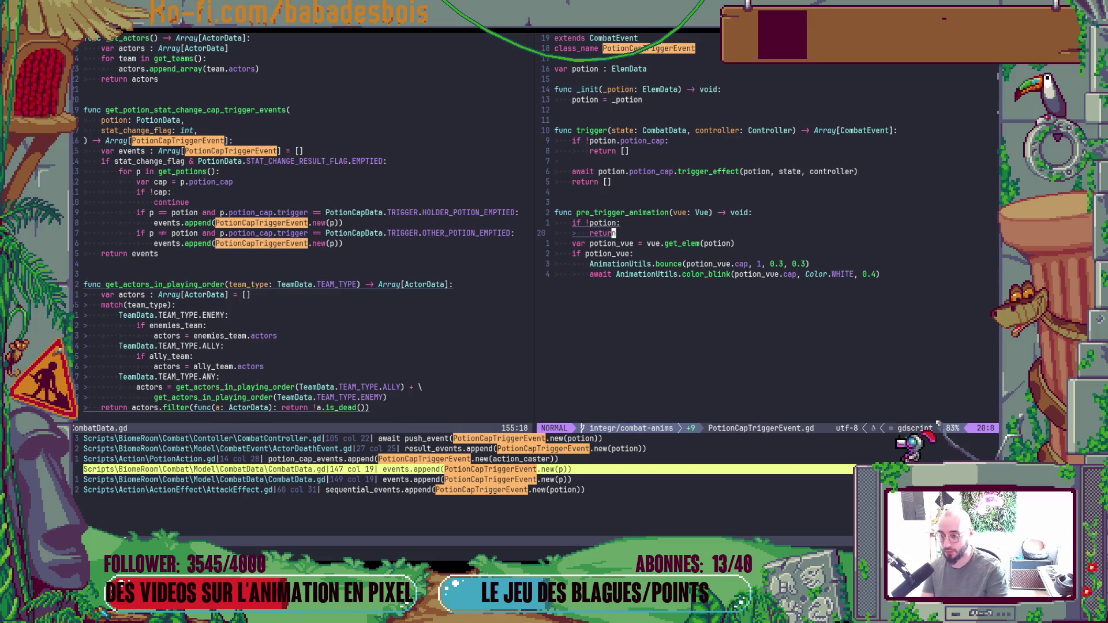
{"action": "key", "text": "bracketright"}
{"action": "key", "text": "space"}
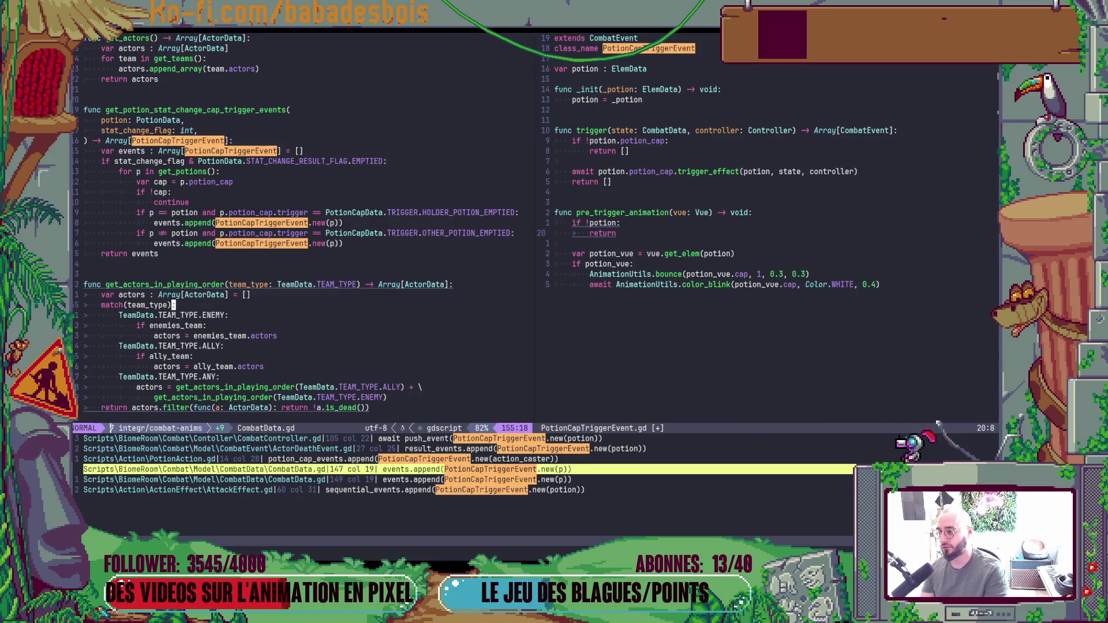
{"action": "key", "text": "space"}
Open PotionCapData.gd via the file finder using the query 'PotioNCap'.
{"action": "key", "text": "f"}
{"action": "key", "text": "f"}
{"action": "type", "text": "PotioNCap"}
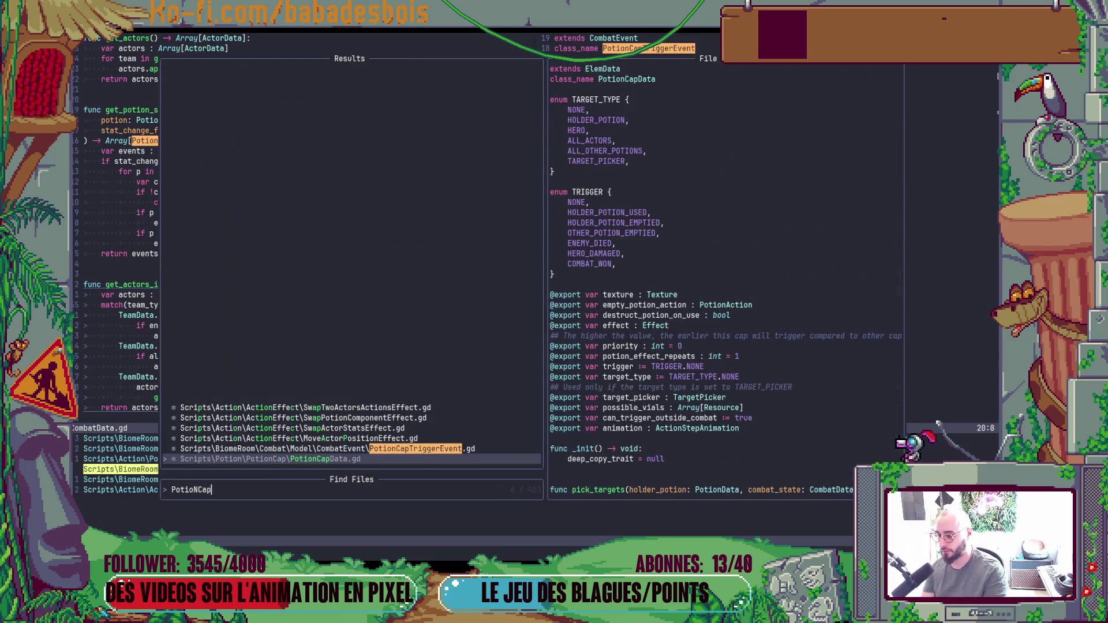
{"action": "key", "text": "Return"}
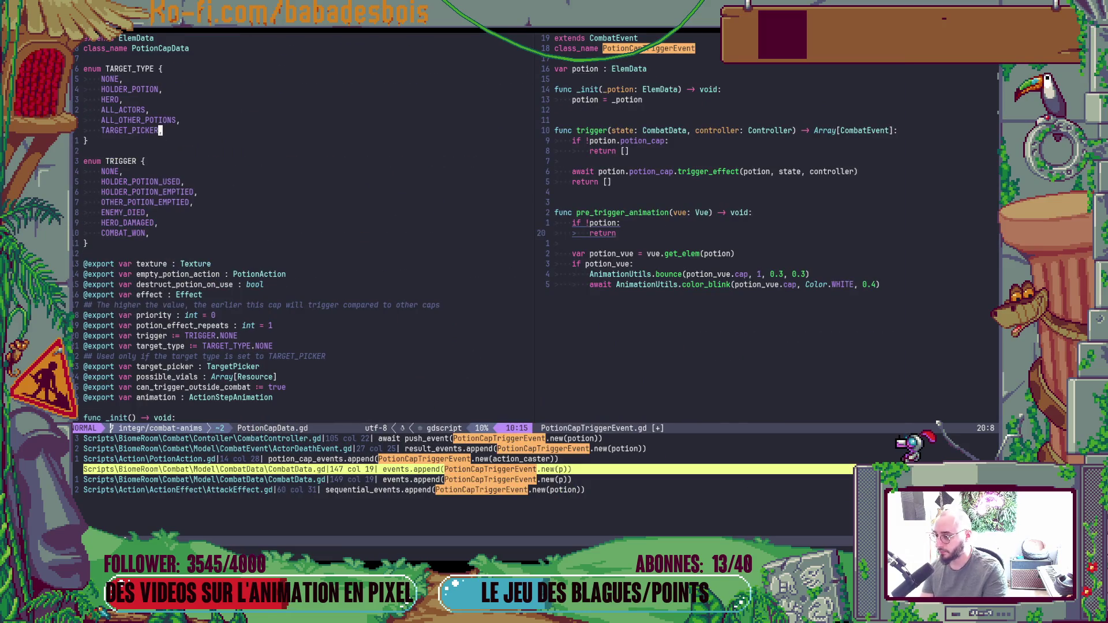
{"action": "key", "text": "colon"}
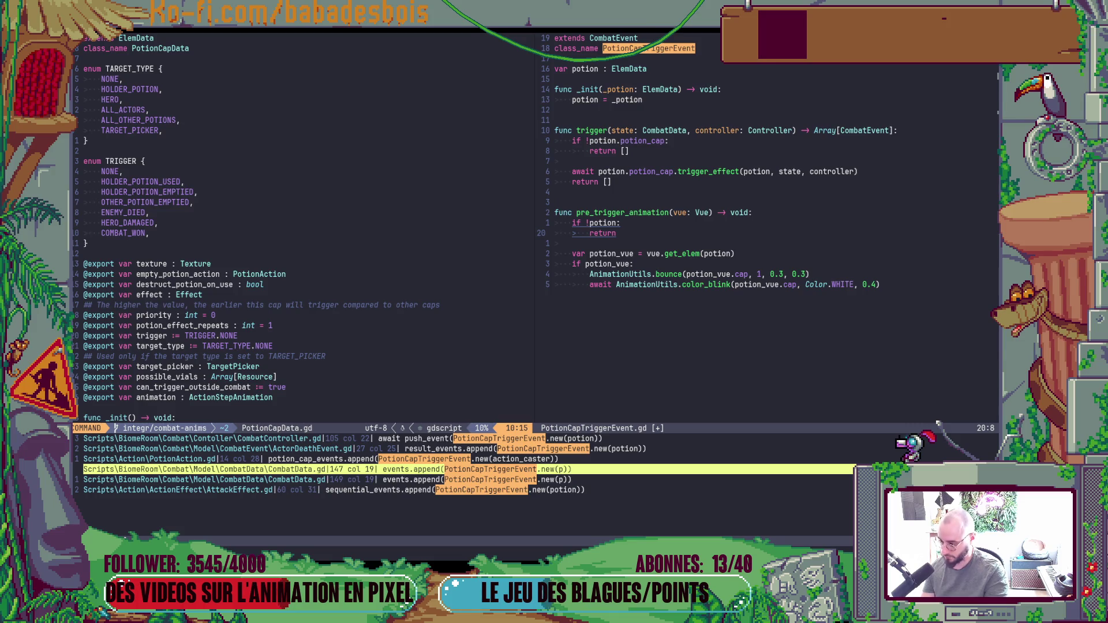
{"action": "key", "text": "Escape"}
Insert an empty 'enum ADDITIONAL_CONDITION { }' block above the texture export.
{"action": "left_click", "coordinate": [226, 284]}
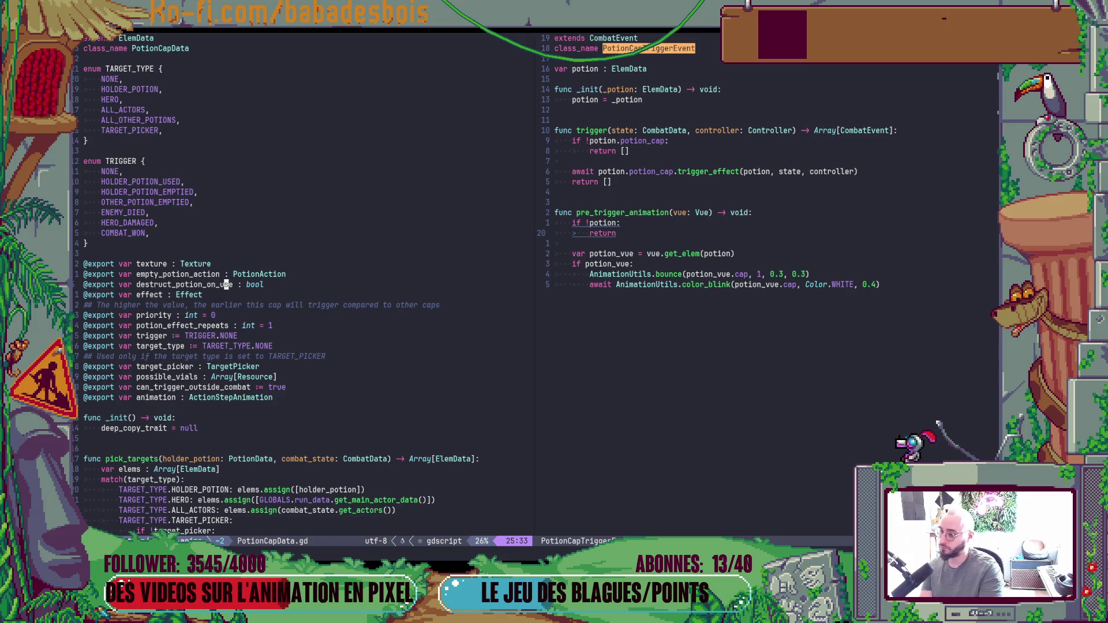
{"action": "key", "text": "k"}
{"action": "key", "text": "k"}
{"action": "key", "text": "k"}
{"action": "key", "text": "o"}
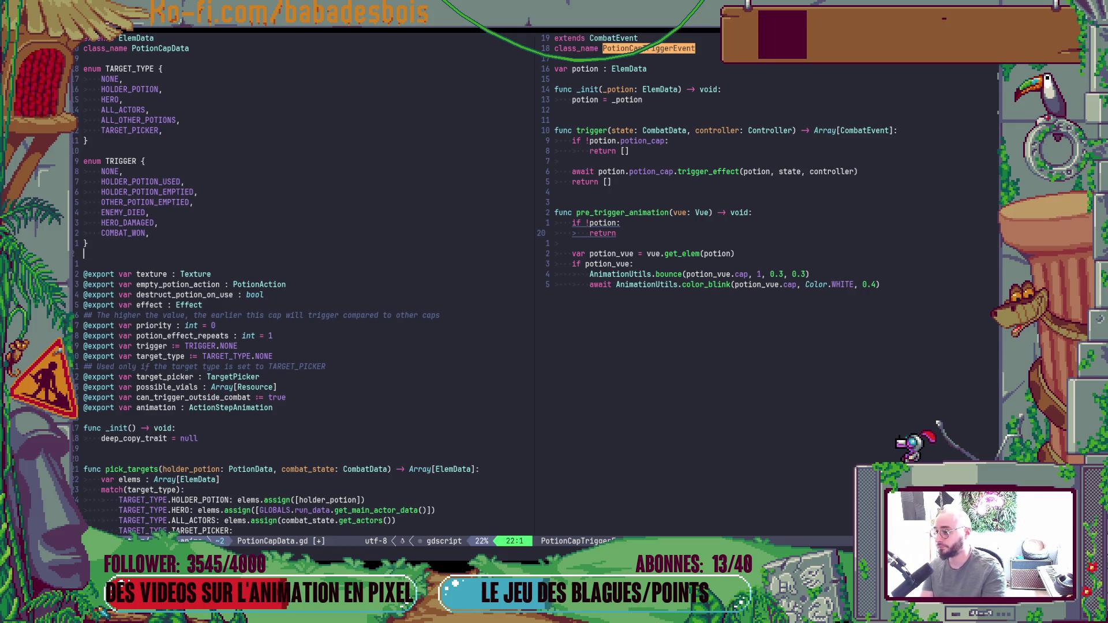
{"action": "key", "text": "Return"}
{"action": "key", "text": "Up"}
{"action": "type", "text": "enum "}
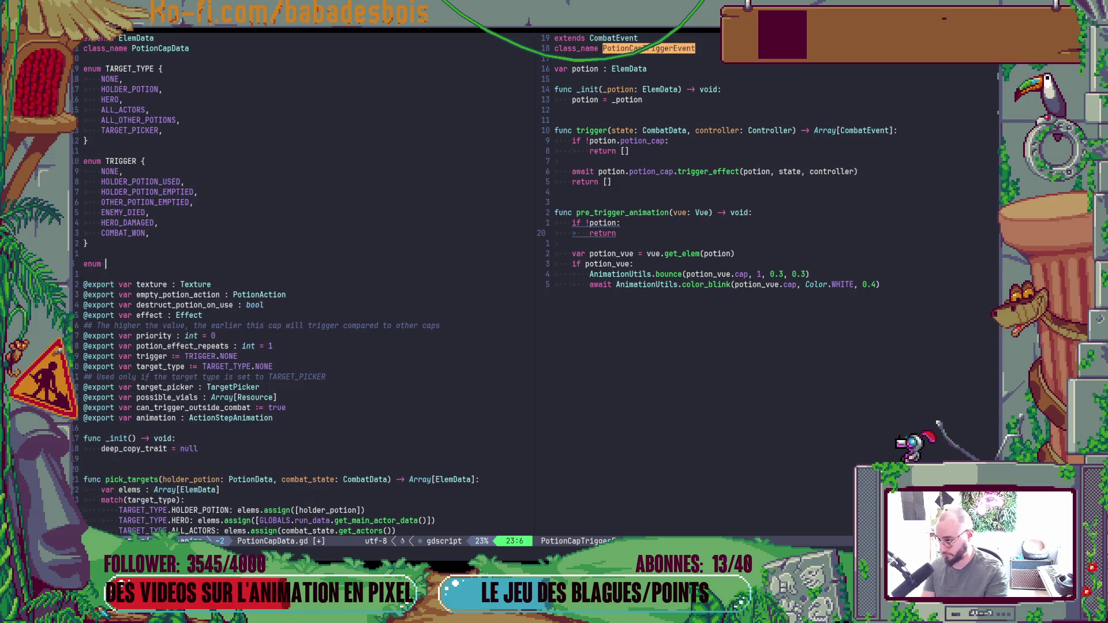
{"action": "type", "text": "ADI"}
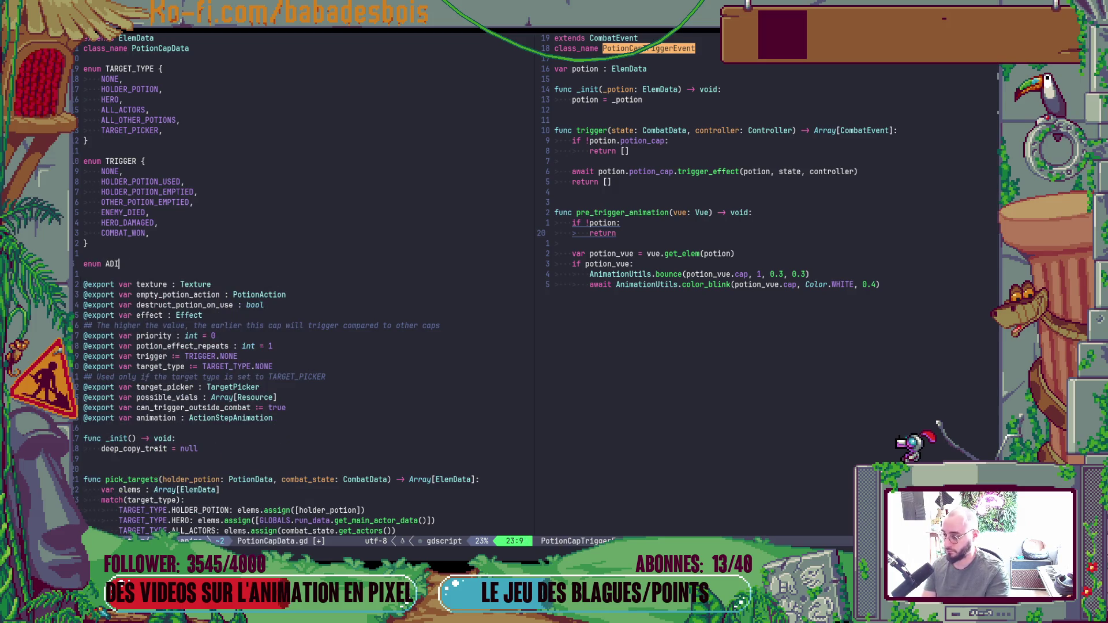
{"action": "key", "text": "BackSpace"}
{"action": "type", "text": "DITIONA"}
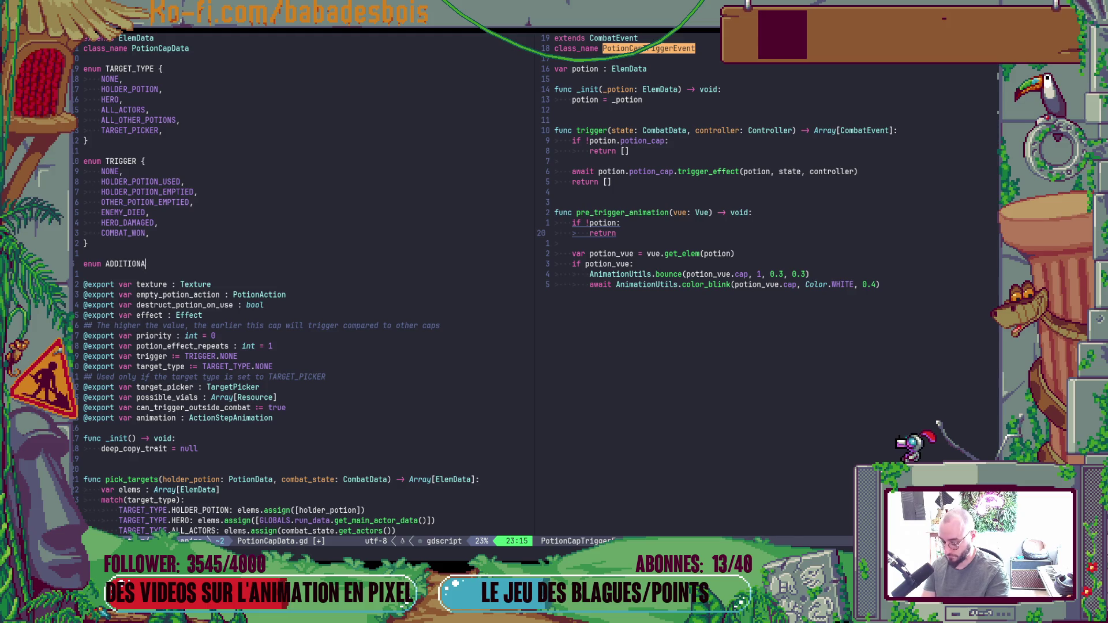
{"action": "type", "text": "L_CON"}
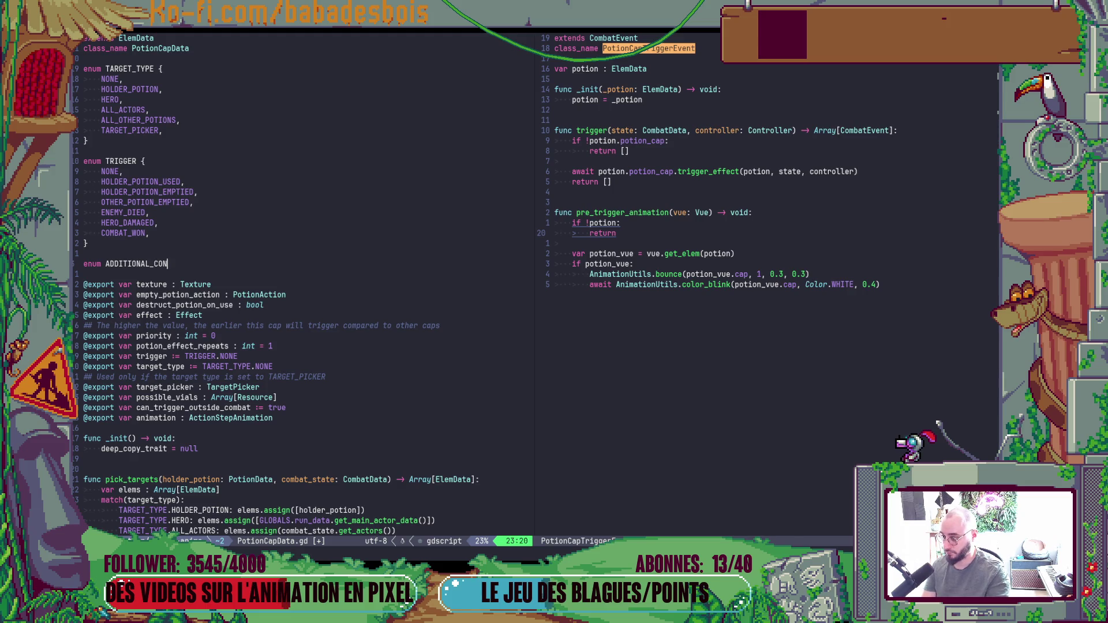
{"action": "type", "text": "DITION {"}
{"action": "key", "text": "BackSpace"}
{"action": "type", "text": "{"}
{"action": "key", "text": "Return"}
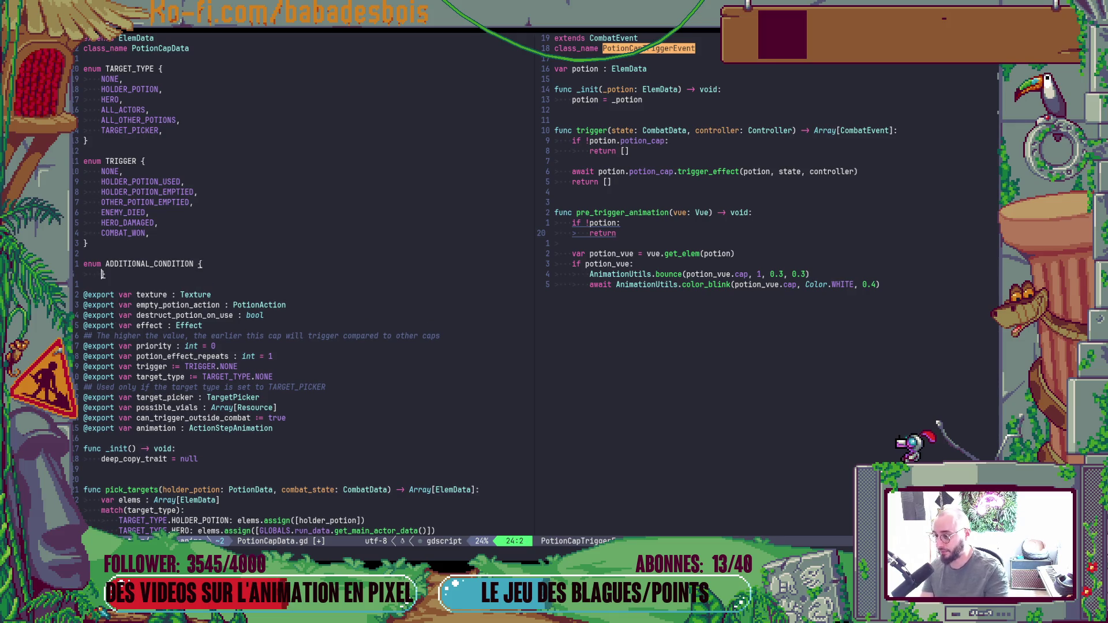
{"action": "type", "text": "}"}
{"action": "key", "text": "Escape"}
Fill the enum with a NON_FULL_POTION value and leave insert mode.
{"action": "key", "text": "shift+o"}
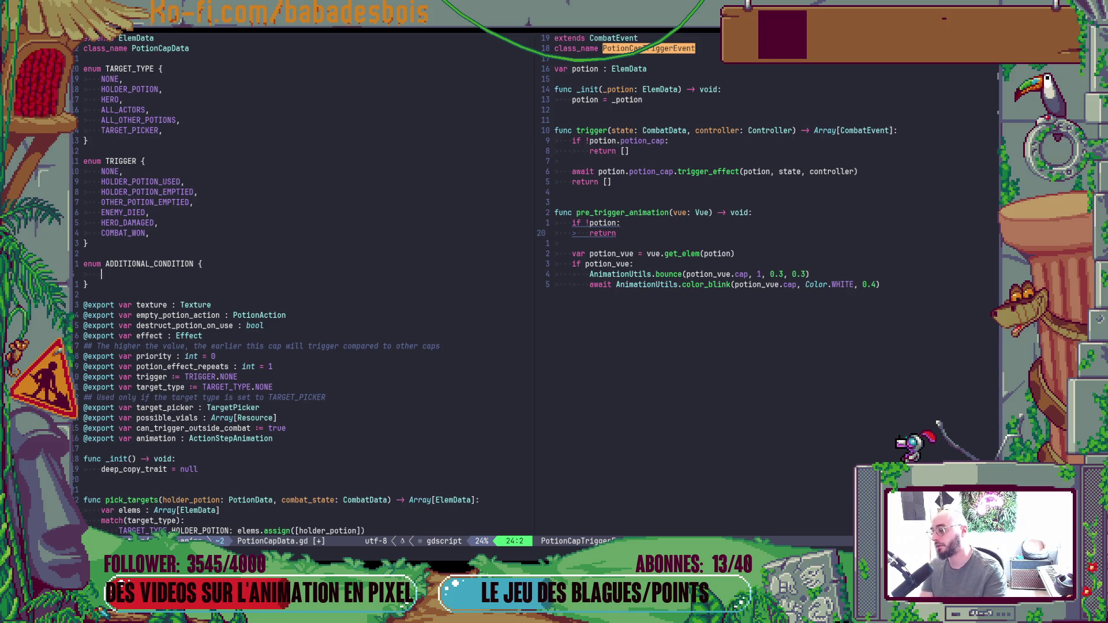
{"action": "type", "text": "NONN"}
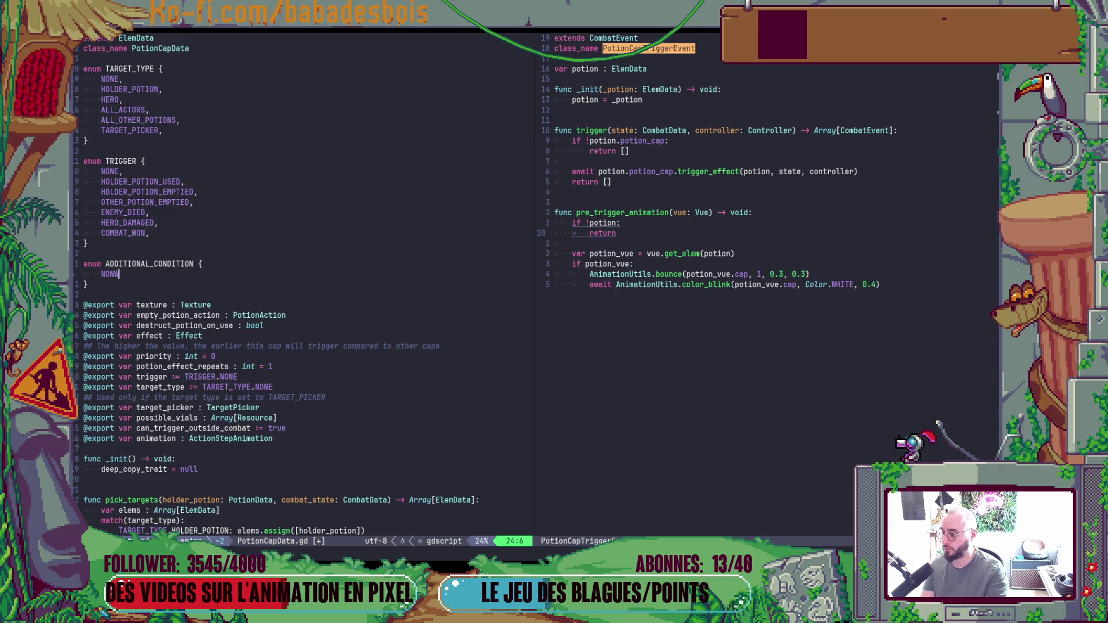
{"action": "type", "text": "E,"}
{"action": "key", "text": "Return"}
{"action": "key", "text": "BackSpace"}
{"action": "key", "text": "BackSpace"}
{"action": "key", "text": "BackSpace"}
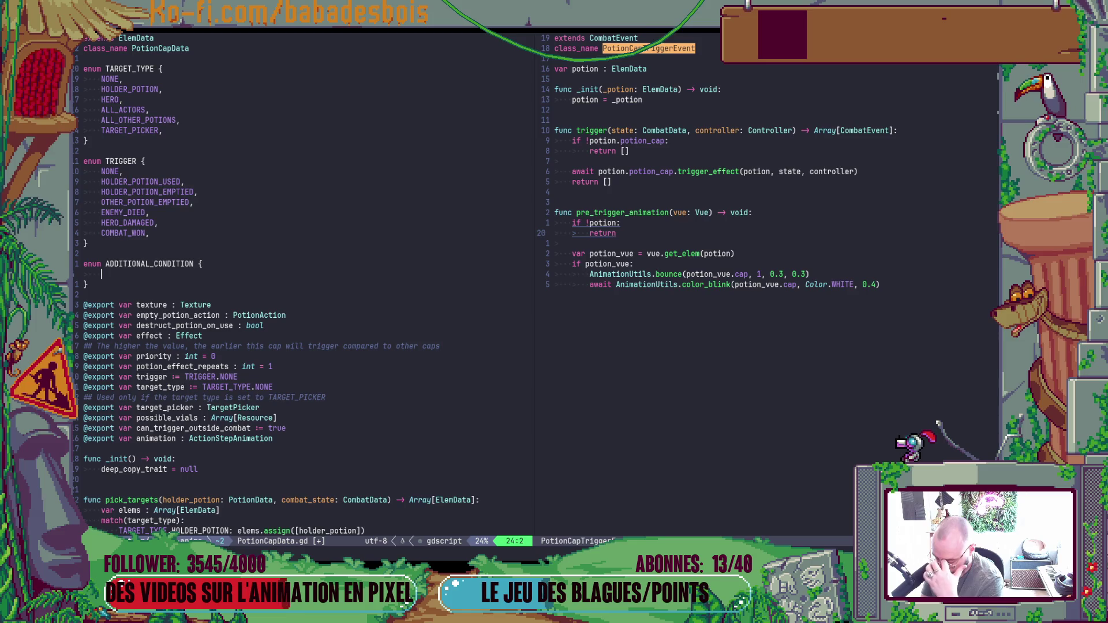
{"action": "type", "text": "NON"}
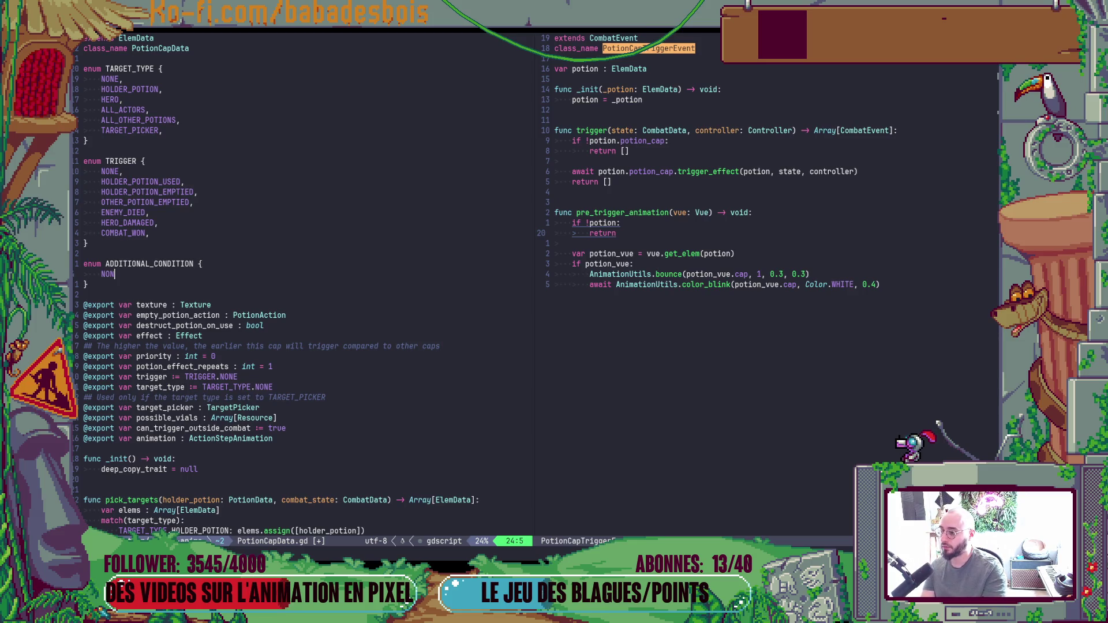
{"action": "type", "text": "EFULL_"}
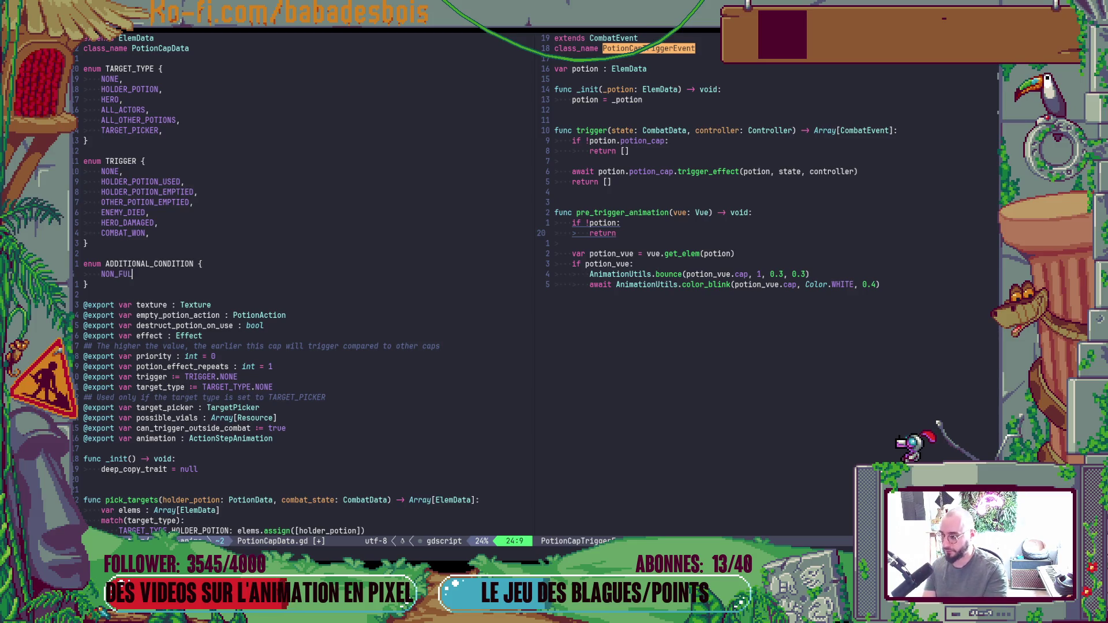
{"action": "type", "text": "POTION"}
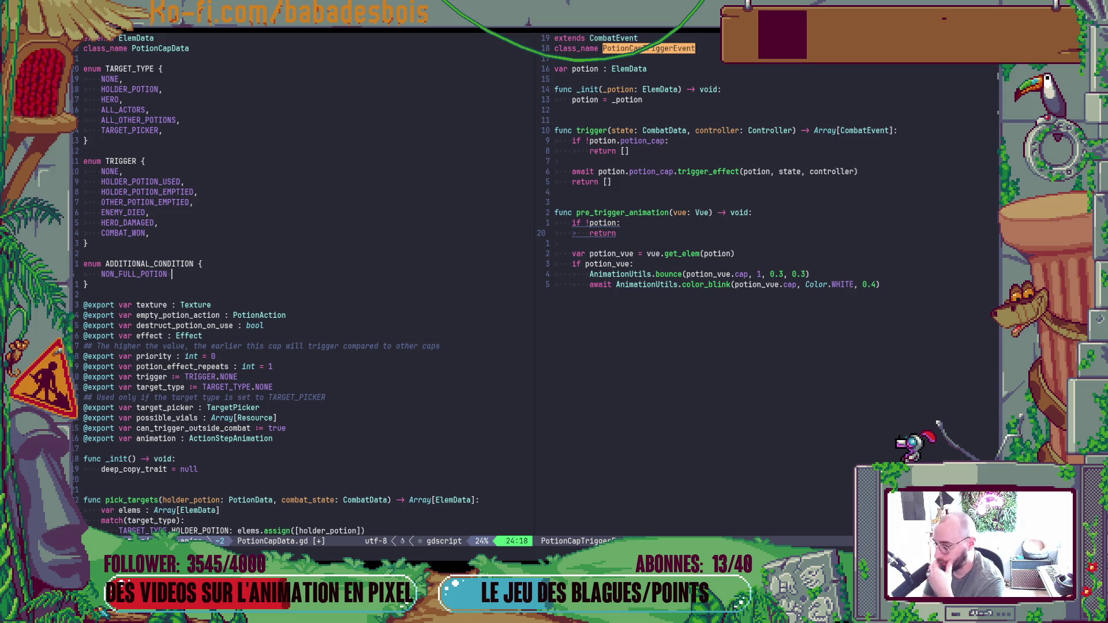
{"action": "key", "text": "Escape"}
{"action": "key", "text": "d"}
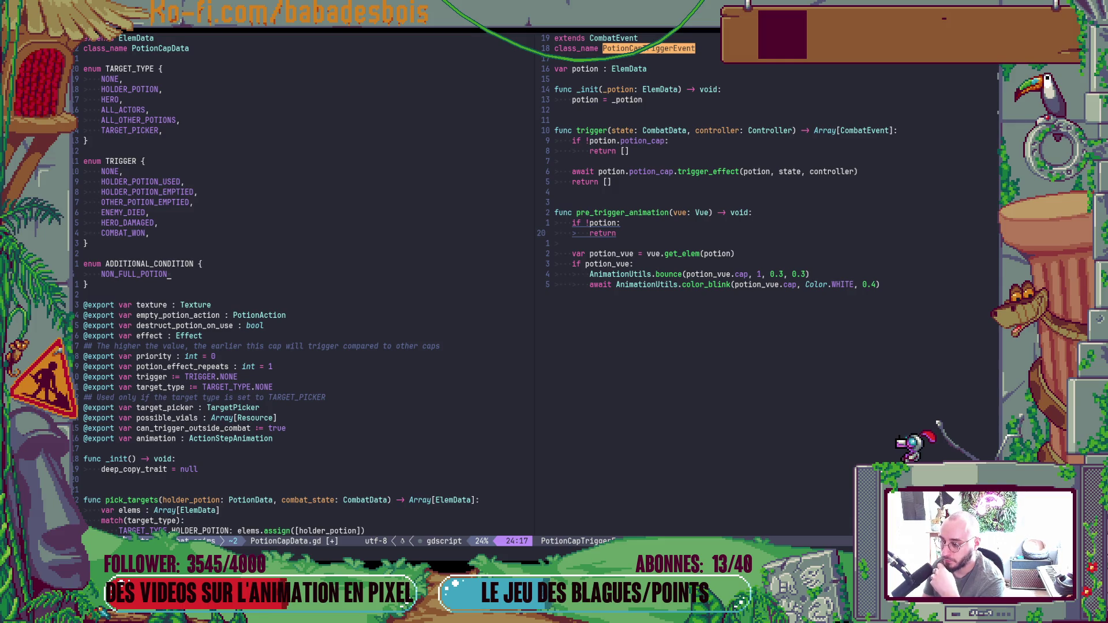
{"action": "key", "text": "alt+Tab"}
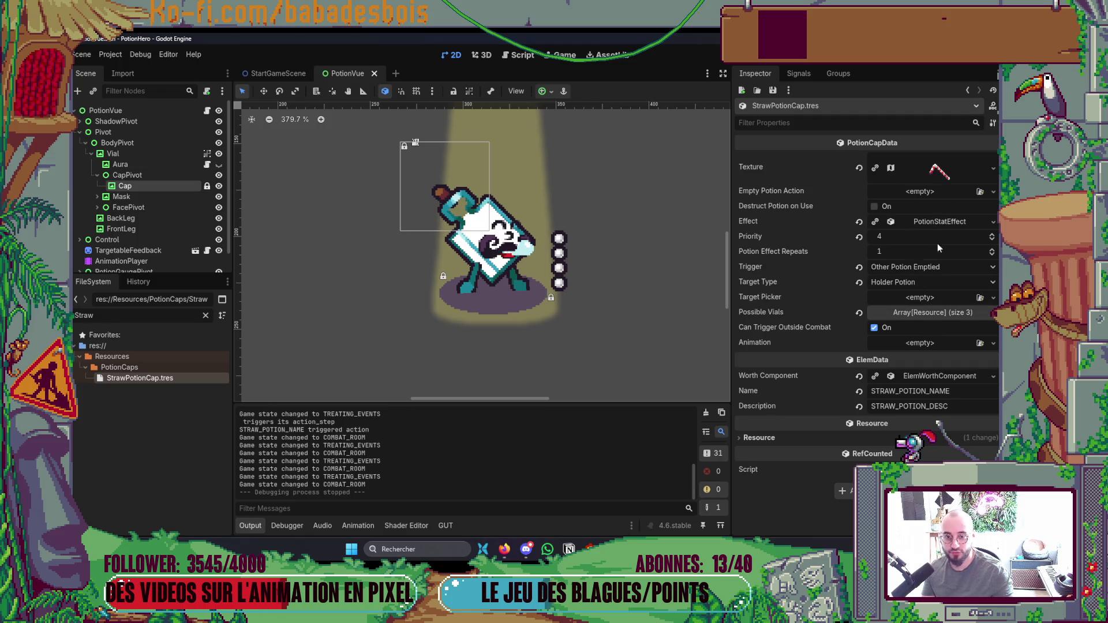
{"action": "key", "text": "alt+Tab"}
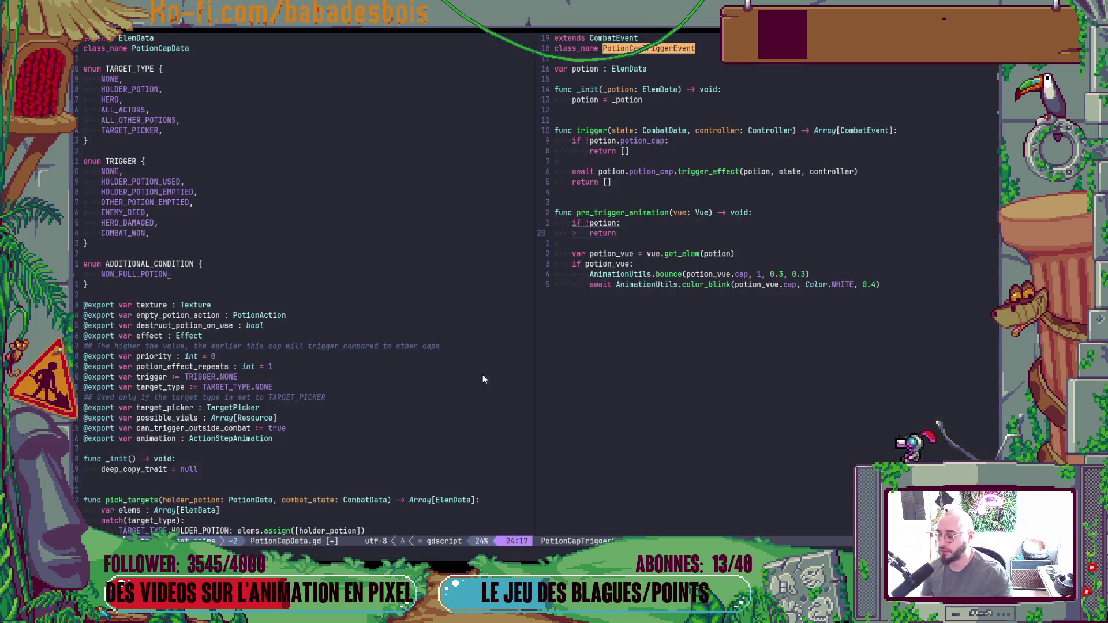
{"action": "key", "text": "Escape"}
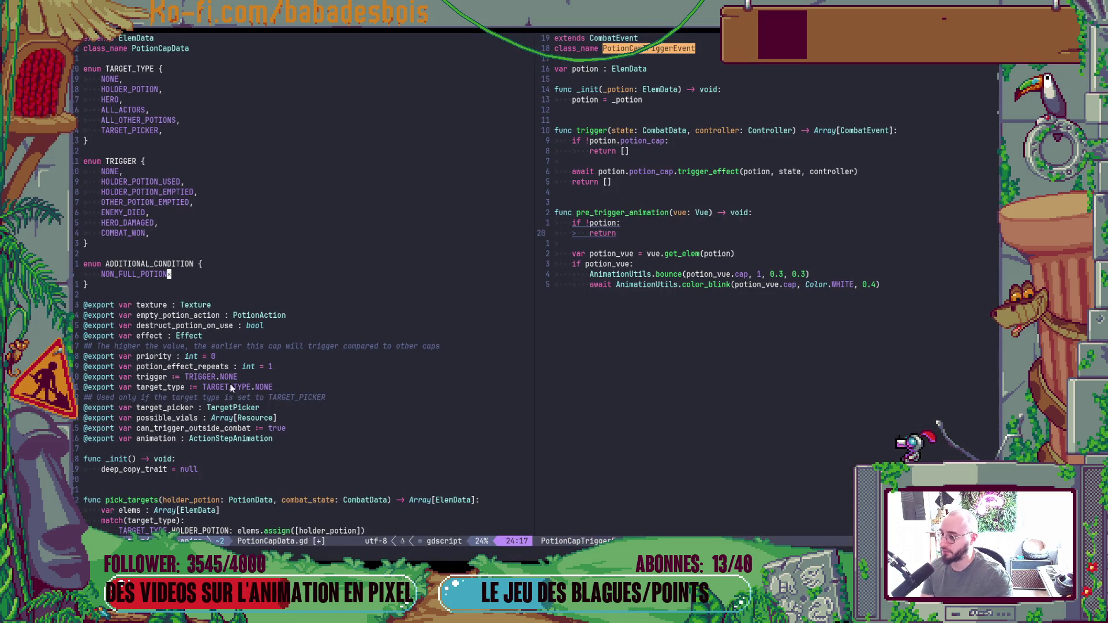
{"action": "key", "text": "h"}
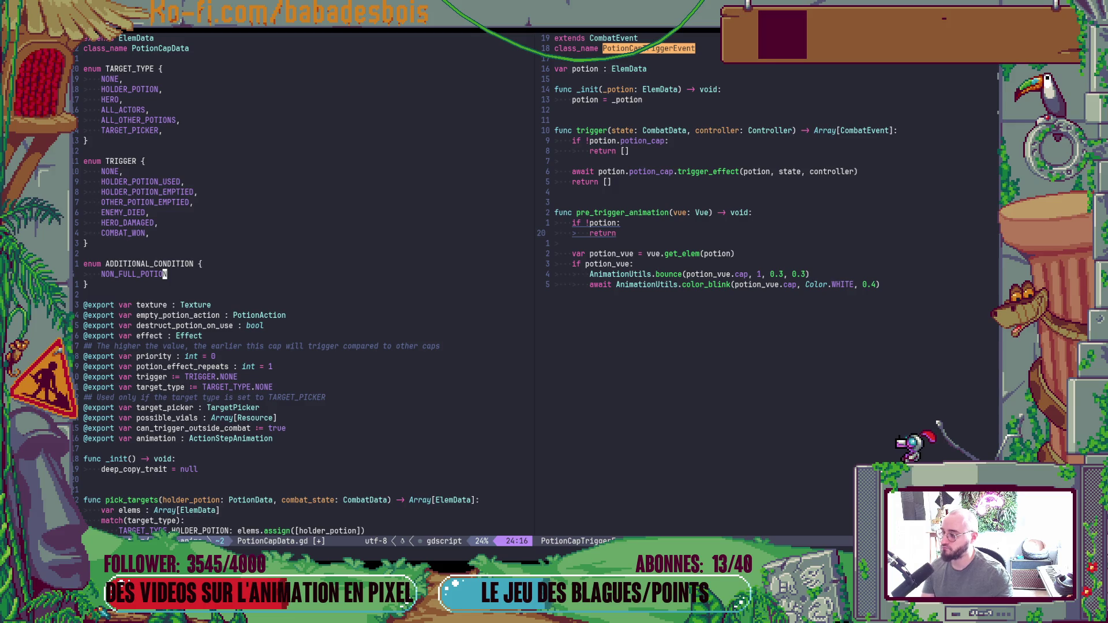
Delete the ADDITIONAL_CONDITION enum block from PotionCapData.gd and save the file.
{"action": "key", "text": "ctrl+w"}
{"action": "key", "text": "l"}
{"action": "key", "text": "ctrl+p"}
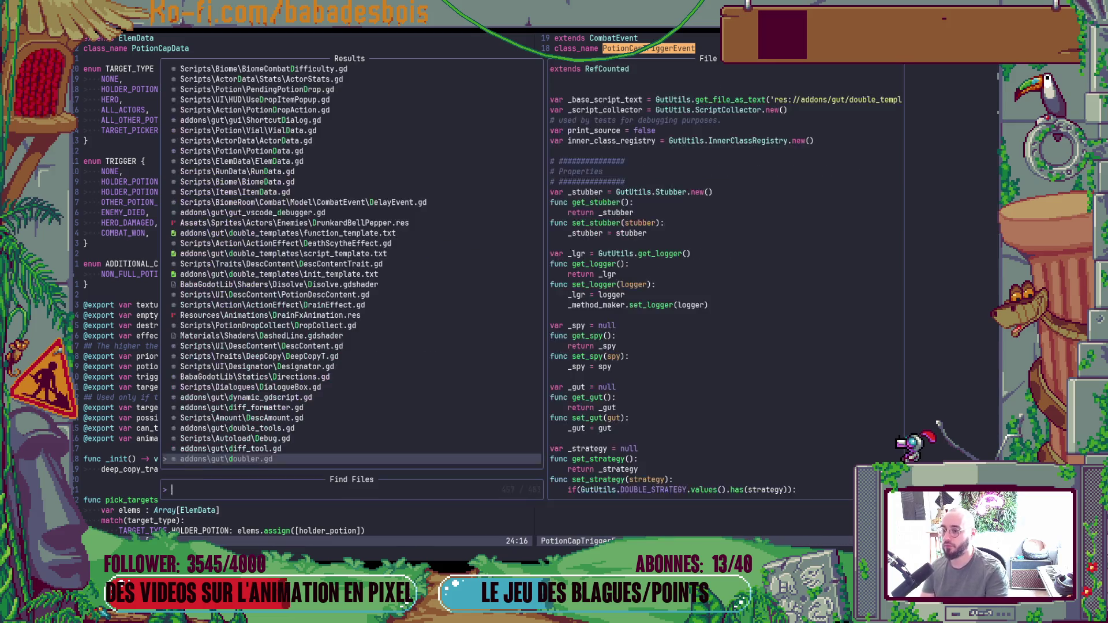
{"action": "type", "text": "d"}
{"action": "key", "text": "Escape"}
{"action": "key", "text": "ctrl+w"}
{"action": "key", "text": "h"}
{"action": "key", "text": "k"}
{"action": "key", "text": "x"}
{"action": "key", "text": "x"}
{"action": "key", "text": "x"}
{"action": "type", "text": "d:w"}
{"action": "key", "text": "Return"}
Open PotionTargetPicker.gd in the right pane by searching 'PotionTarget' in the file finder.
{"action": "key", "text": "ctrl+p"}
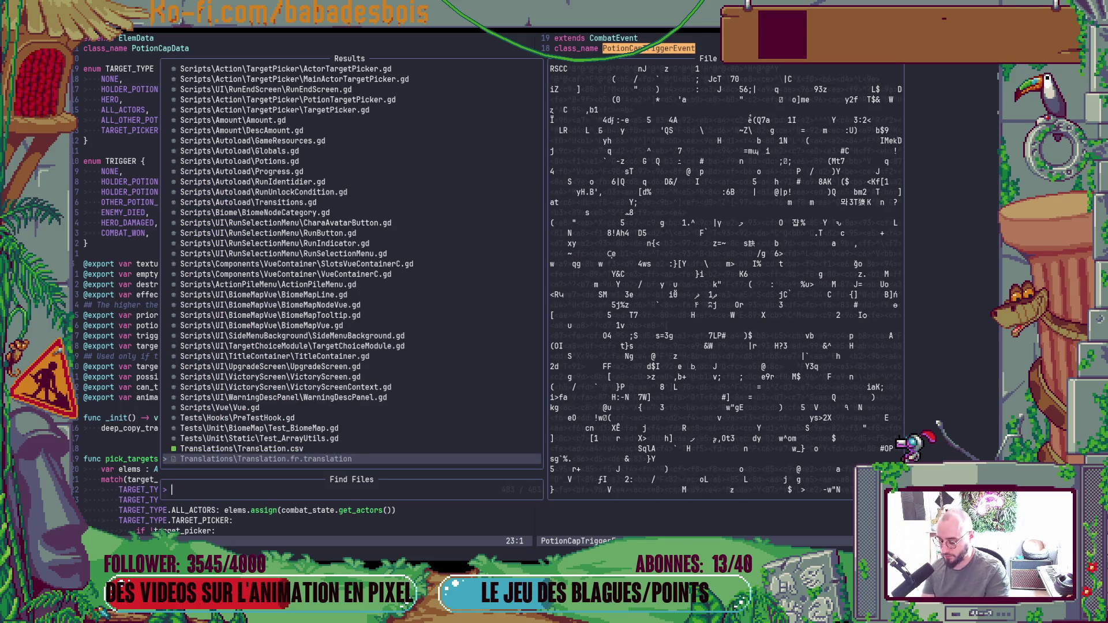
{"action": "type", "text": "PotionTarget"}
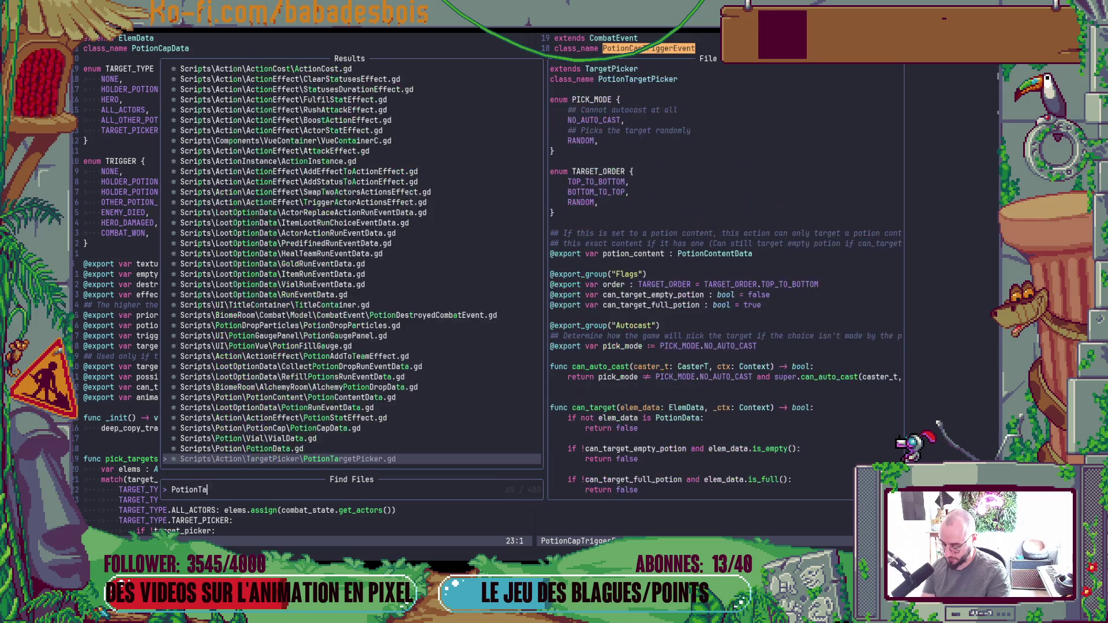
{"action": "key", "text": "Return"}
{"action": "left_click", "coordinate": [556, 283]}
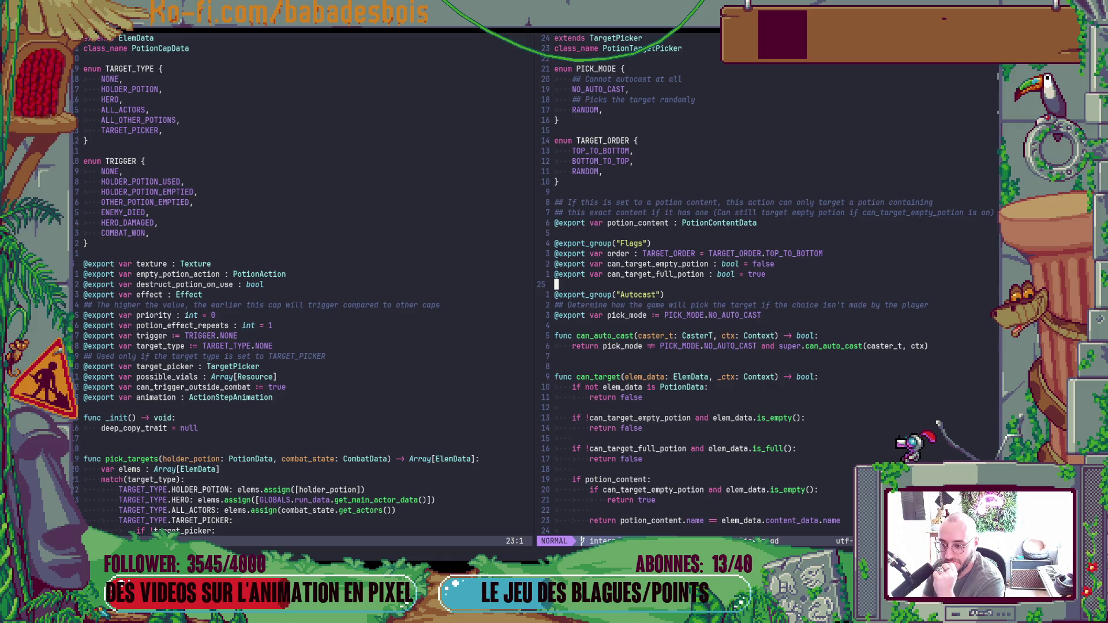
{"action": "key", "text": "alt+Tab"}
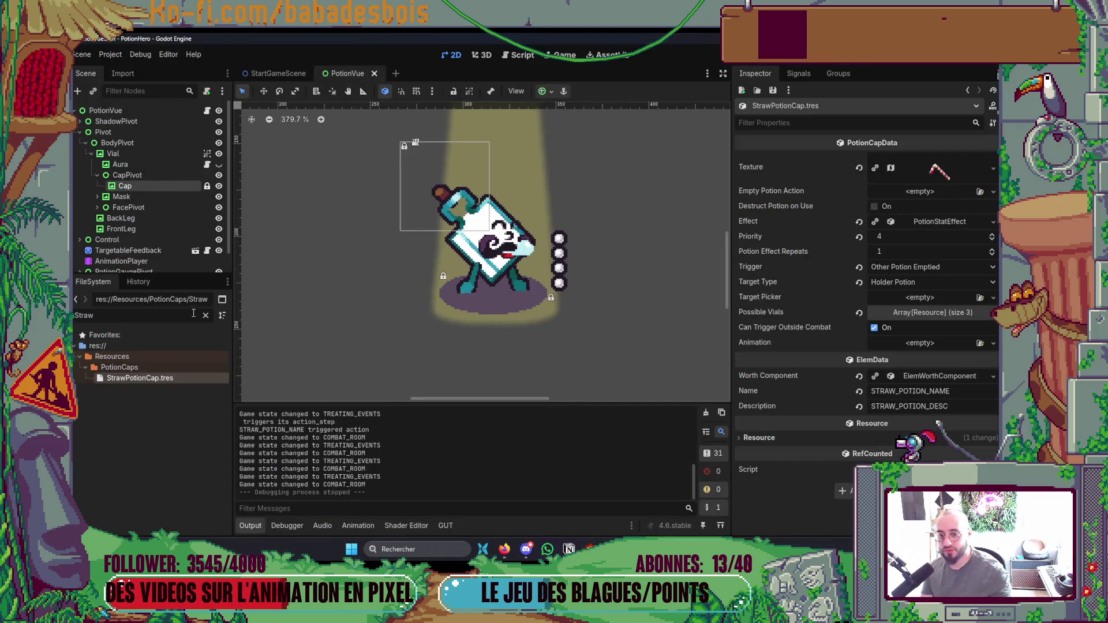
Give StrawPotionCap a new PotionTargetPicker and uncheck its Can Target Full Potion flag.
{"action": "left_click", "coordinate": [912, 297]}
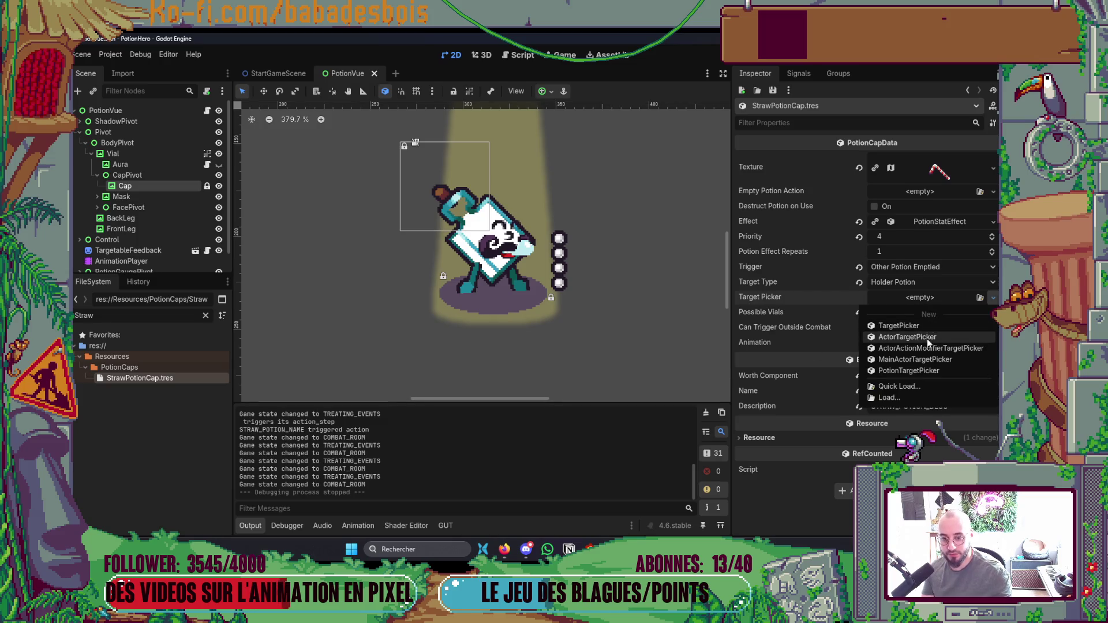
{"action": "left_click", "coordinate": [916, 370]}
{"action": "left_click", "coordinate": [925, 298]}
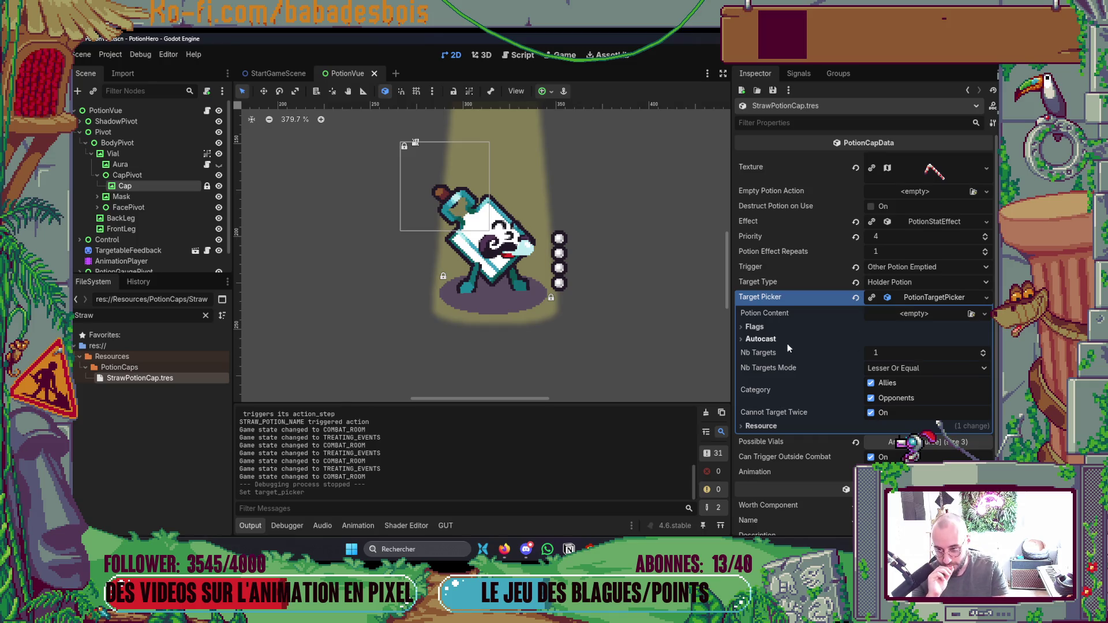
{"action": "left_click", "coordinate": [785, 324]}
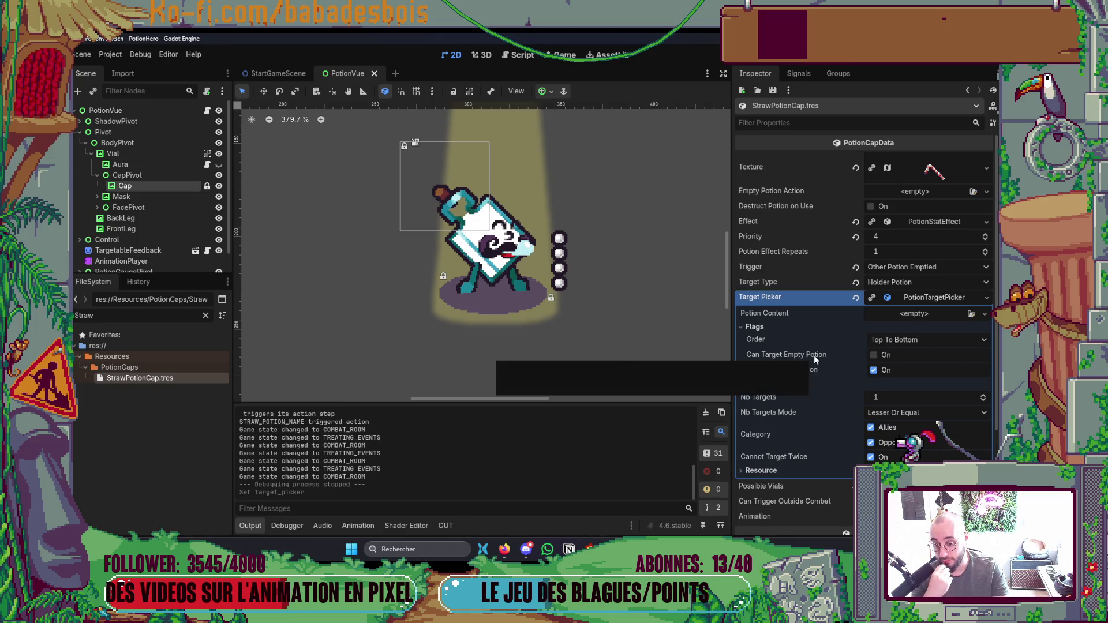
{"action": "left_click", "coordinate": [872, 371]}
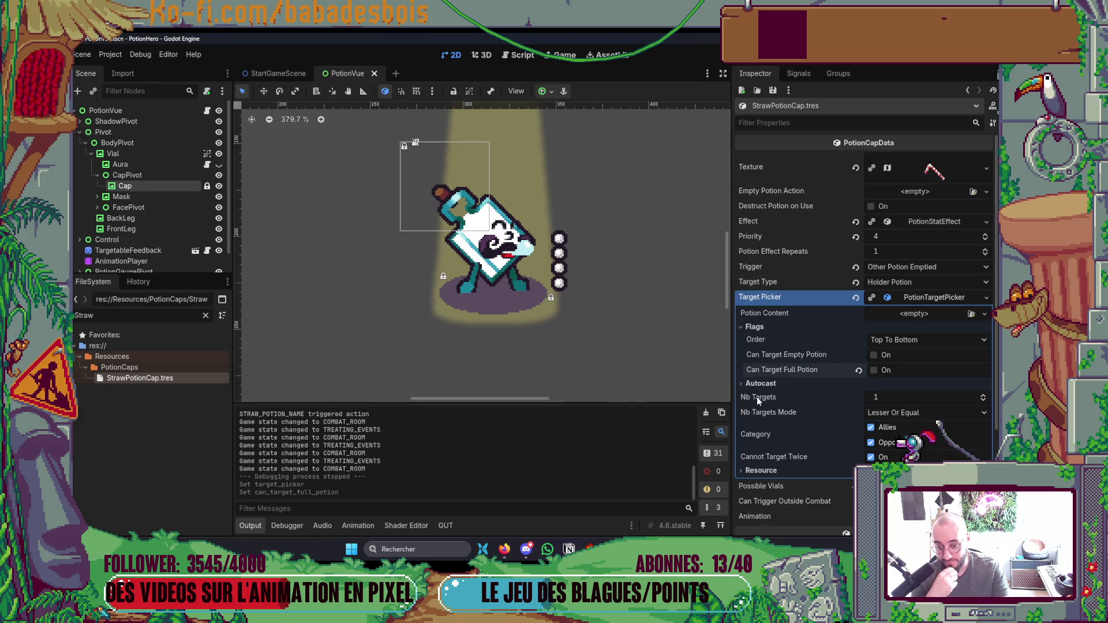
{"action": "left_click", "coordinate": [770, 472]}
{"action": "left_click", "coordinate": [770, 471]}
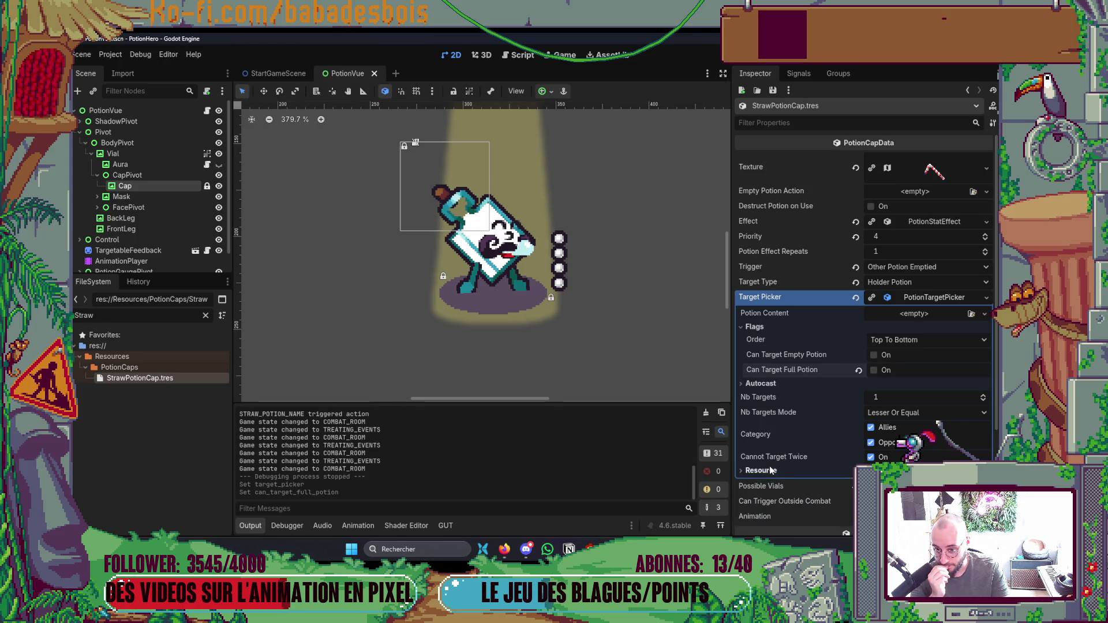
{"action": "left_click", "coordinate": [775, 325]}
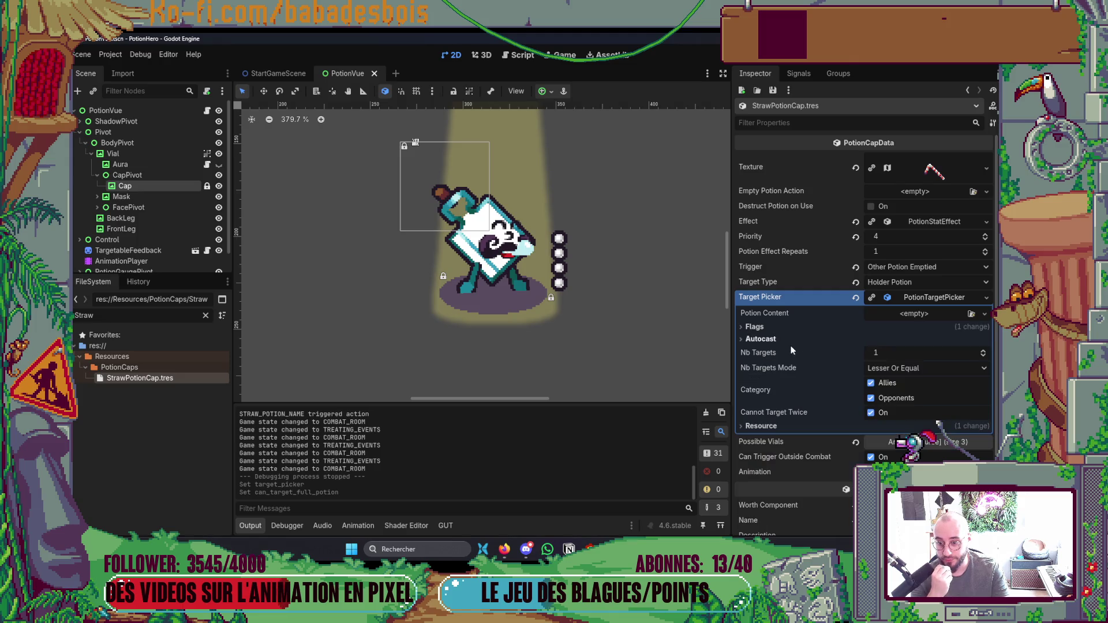
Set the picker's Nb Targets Mode to Exact Match.
{"action": "left_click", "coordinate": [888, 367]}
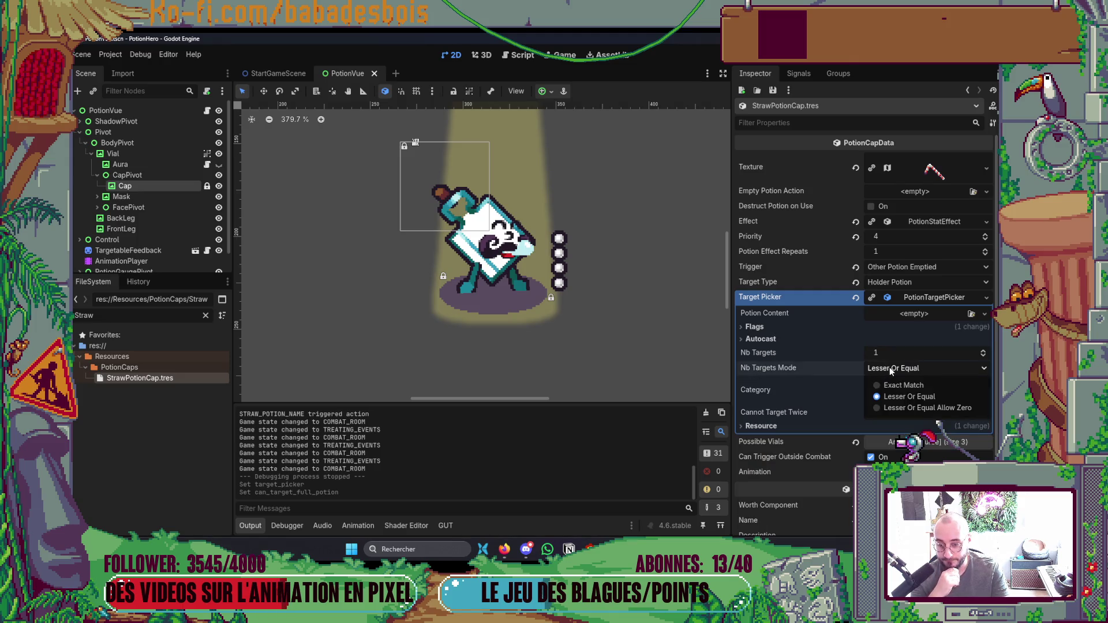
{"action": "left_click", "coordinate": [905, 383]}
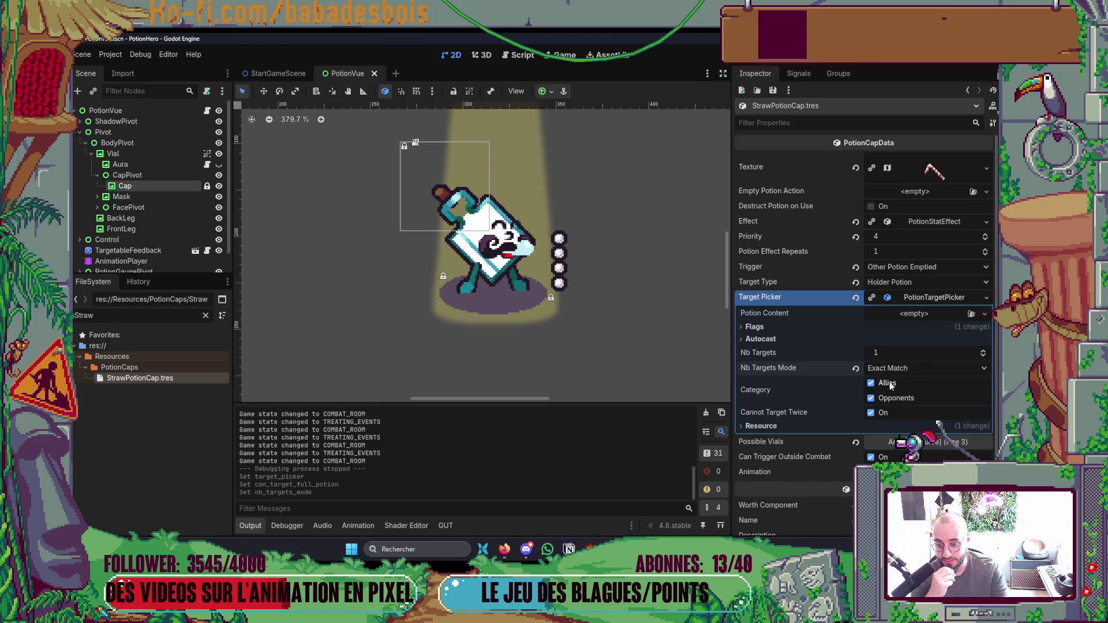
{"action": "left_click", "coordinate": [771, 426]}
{"action": "left_click", "coordinate": [772, 425]}
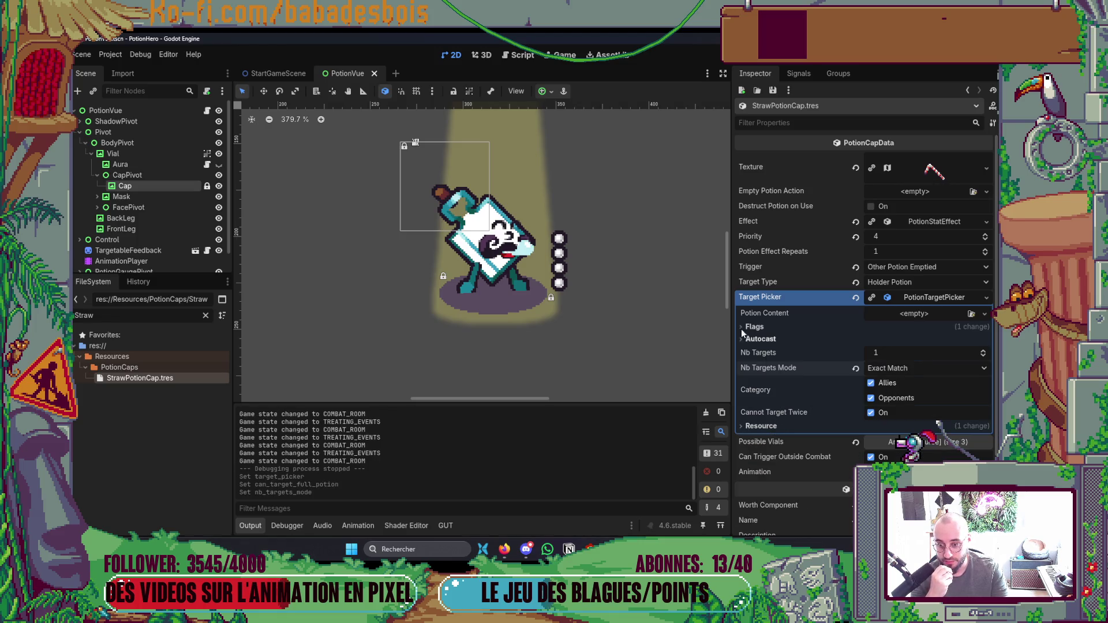
{"action": "key", "text": "alt+Tab"}
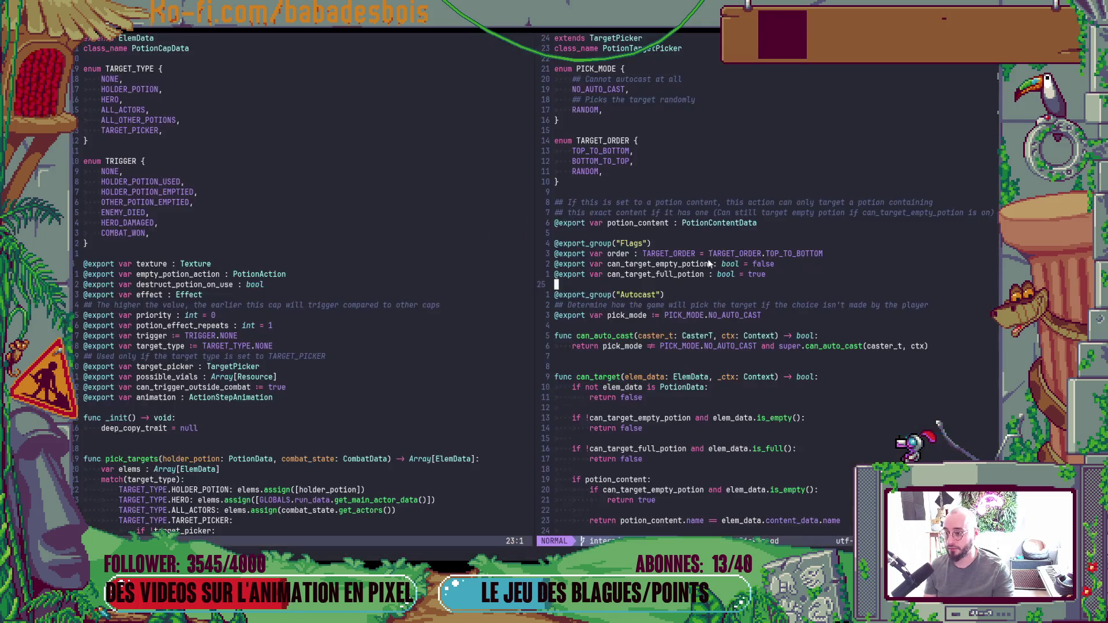
Below RANDOM, add a 'SELF,' pick mode commented '## Targets the caster itself'.
{"action": "key", "text": "k"}
{"action": "key", "text": "k"}
{"action": "key", "text": "k"}
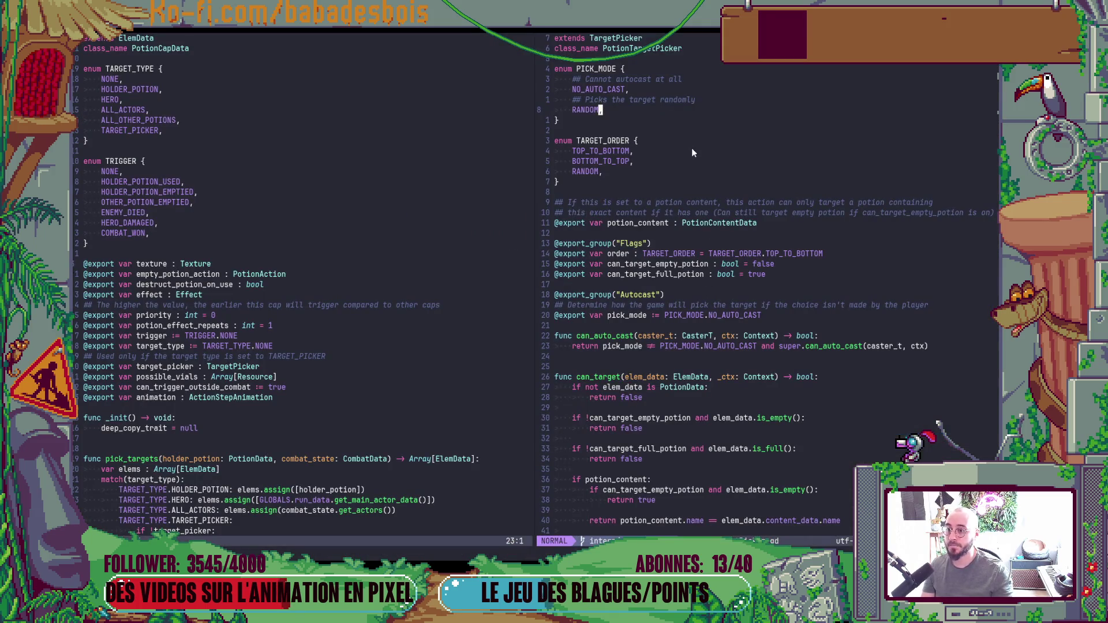
{"action": "key", "text": "o"}
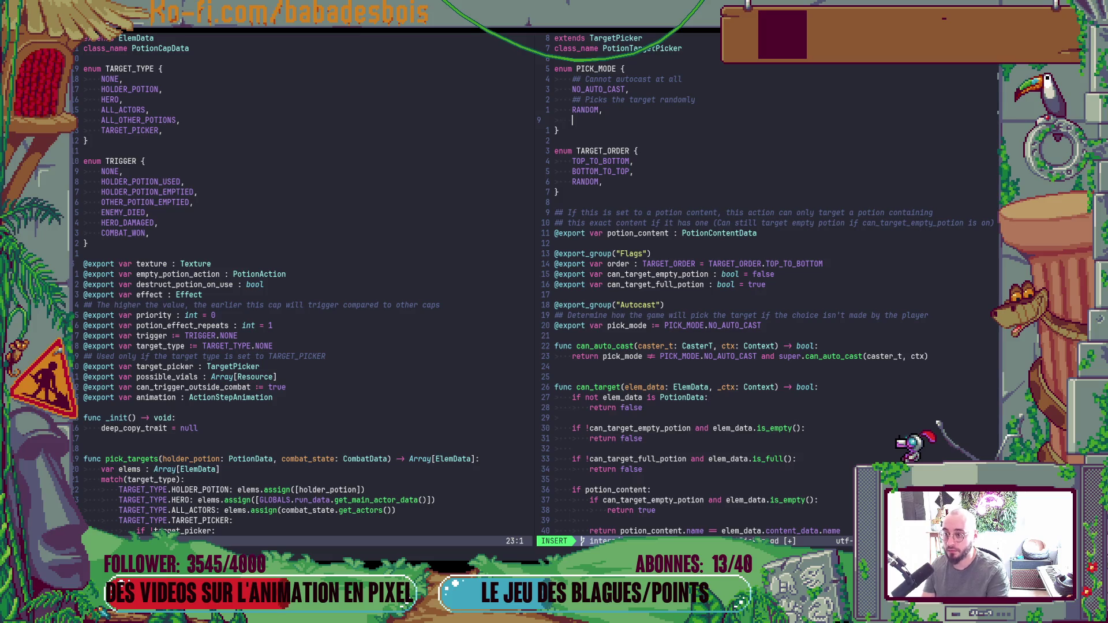
{"action": "type", "text": "##"}
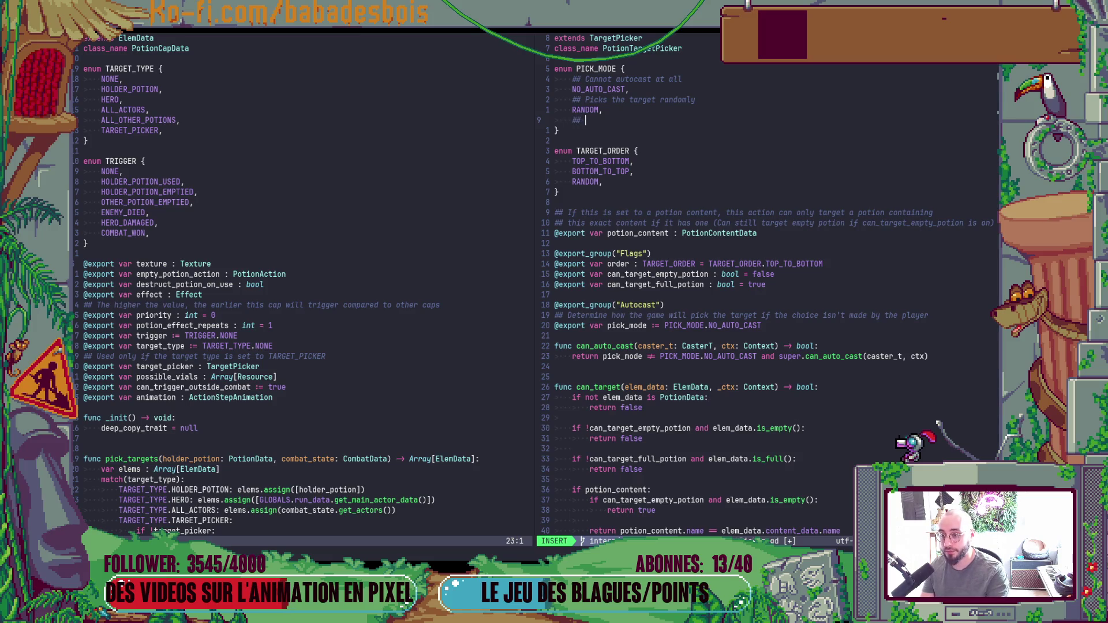
{"action": "key", "text": "Return"}
{"action": "type", "text": "SELF,"}
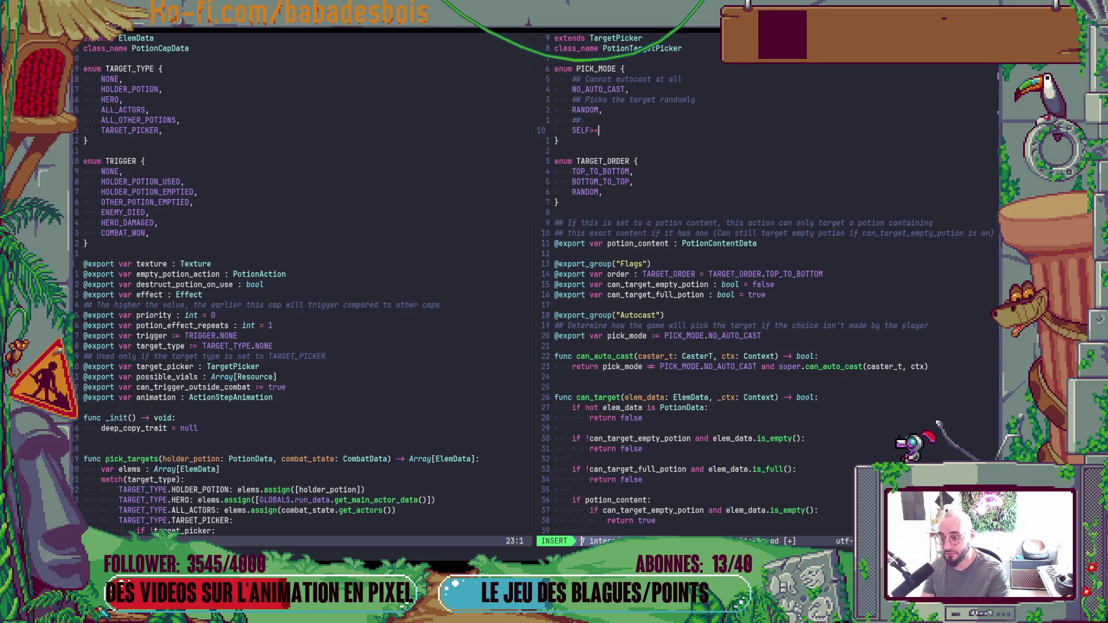
{"action": "key", "text": "Escape"}
{"action": "type", "text": "kATART"}
{"action": "key", "text": "BackSpace"}
{"action": "type", "text": "GET"}
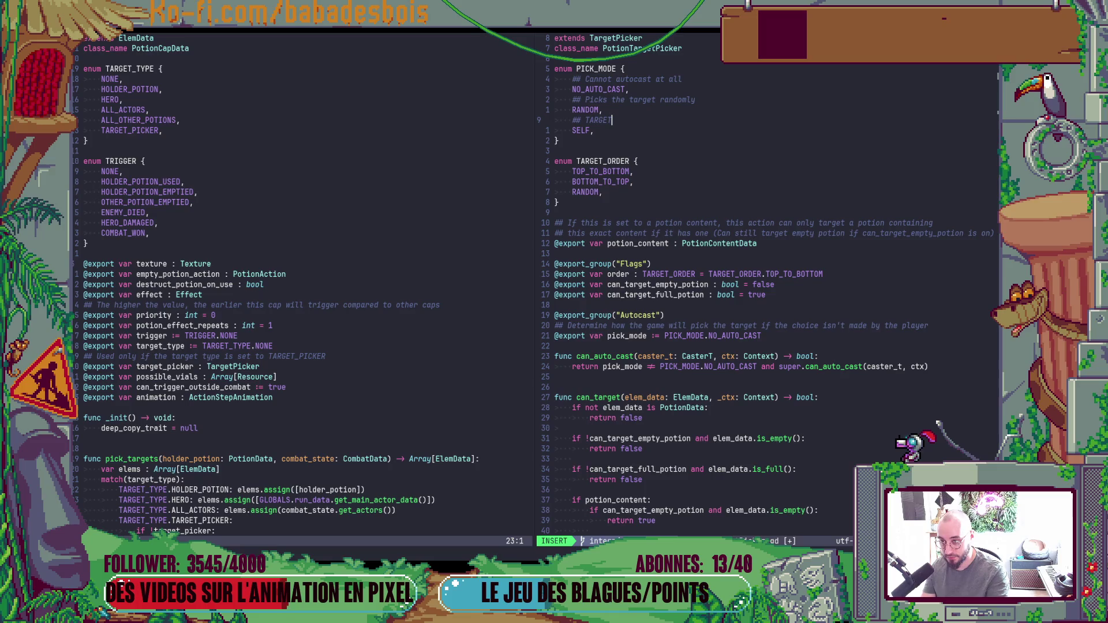
{"action": "key", "text": "BackSpace"}
{"action": "key", "text": "BackSpace"}
{"action": "key", "text": "BackSpace"}
{"action": "type", "text": "argets the cas"}
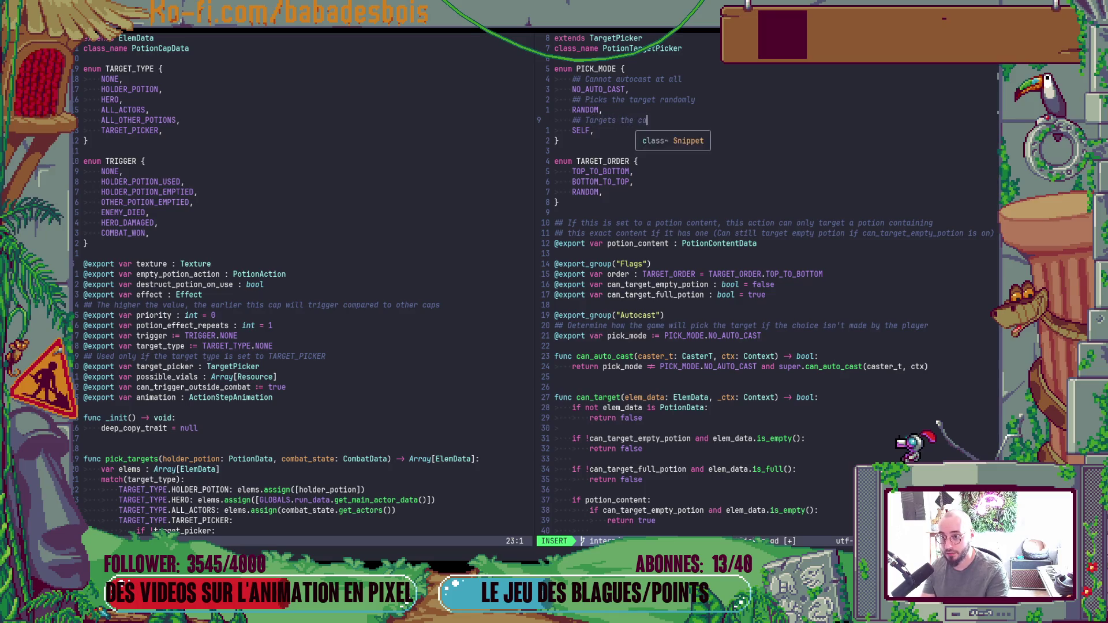
{"action": "type", "text": "ter "}
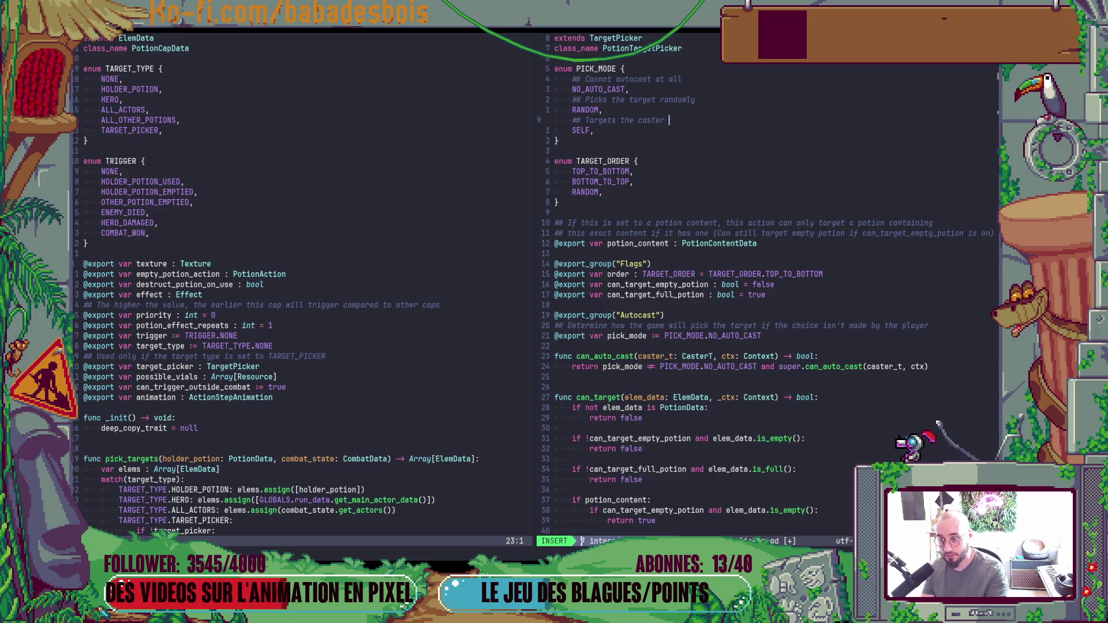
{"action": "type", "text": "itself"}
{"action": "key", "text": "Escape"}
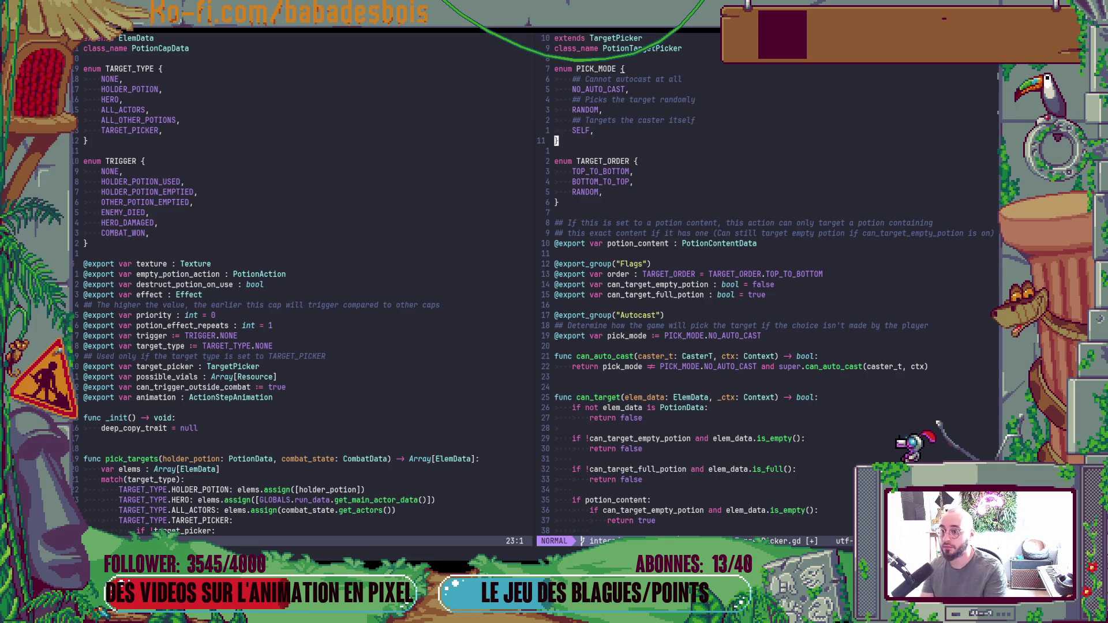
Save PotionTargetPicker.gd with :w.
{"action": "key", "text": "k"}
{"action": "key", "text": "colon"}
{"action": "type", "text": "w"}
{"action": "key", "text": "Return"}
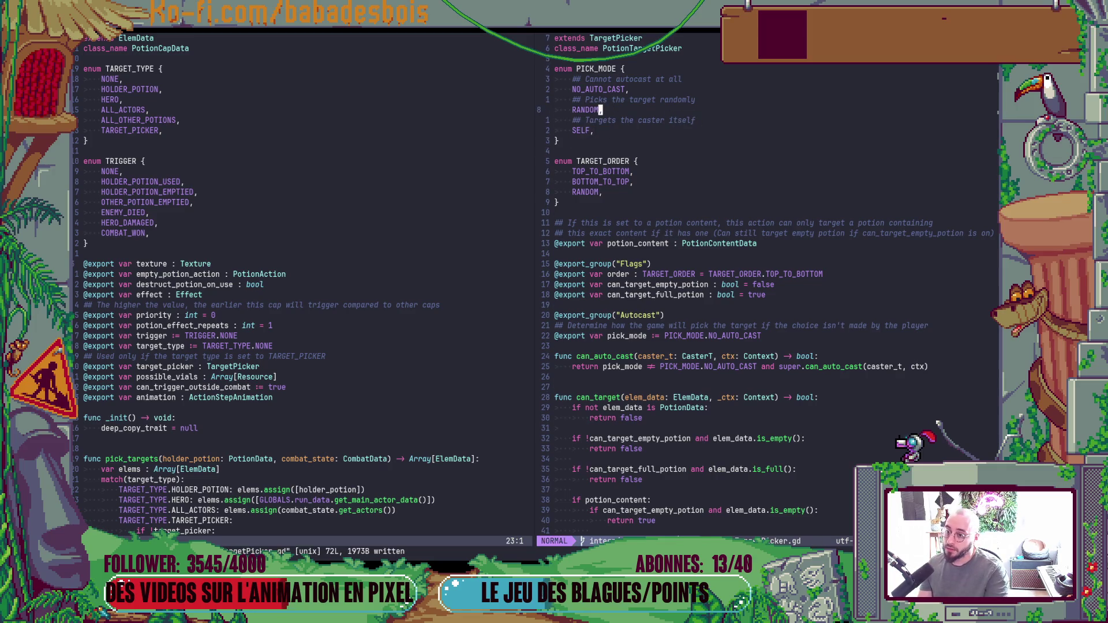
Jump from the can_auto_cast call to its parent definition and center it.
{"action": "scroll", "coordinate": [657, 222], "scroll_direction": "down", "scroll_amount": 5}
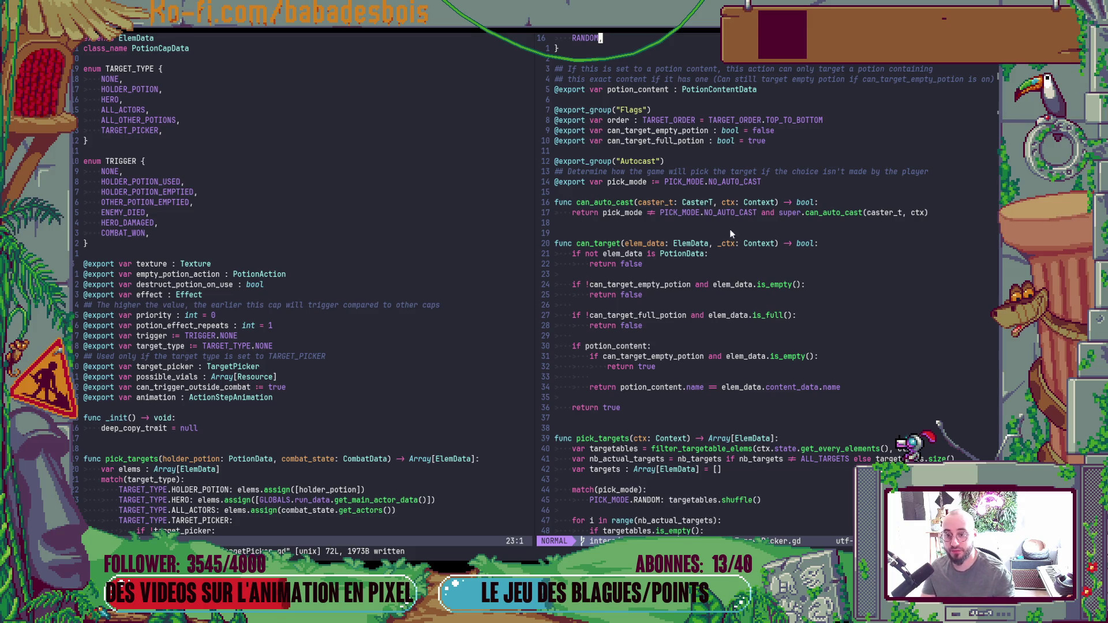
{"action": "left_click", "coordinate": [833, 213]}
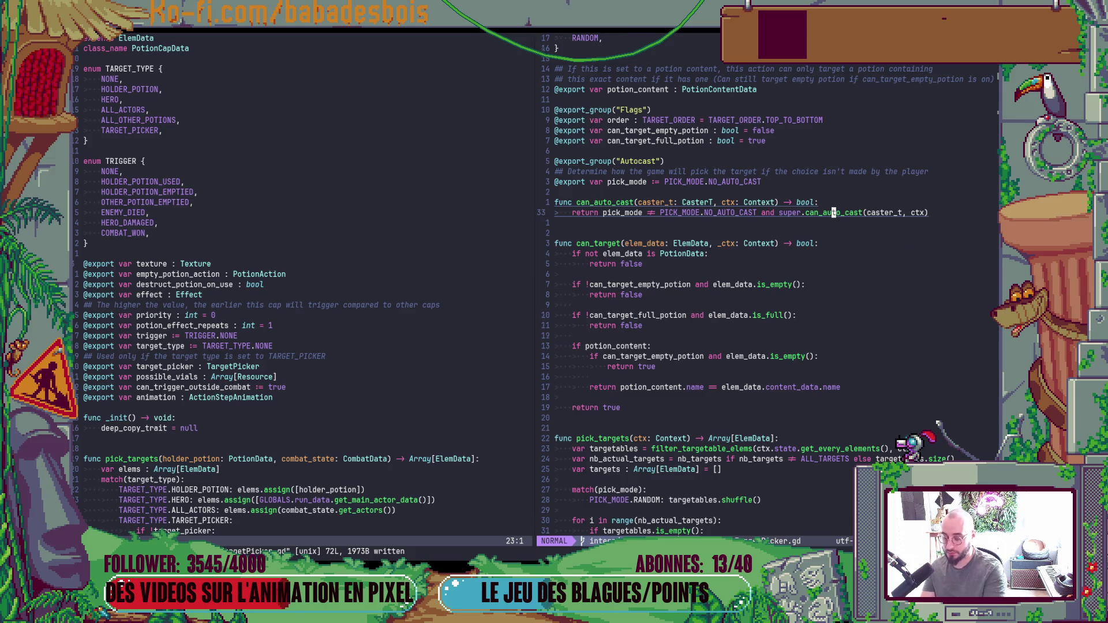
{"action": "key", "text": "g"}
{"action": "key", "text": "d"}
{"action": "key", "text": "z"}
{"action": "key", "text": "z"}
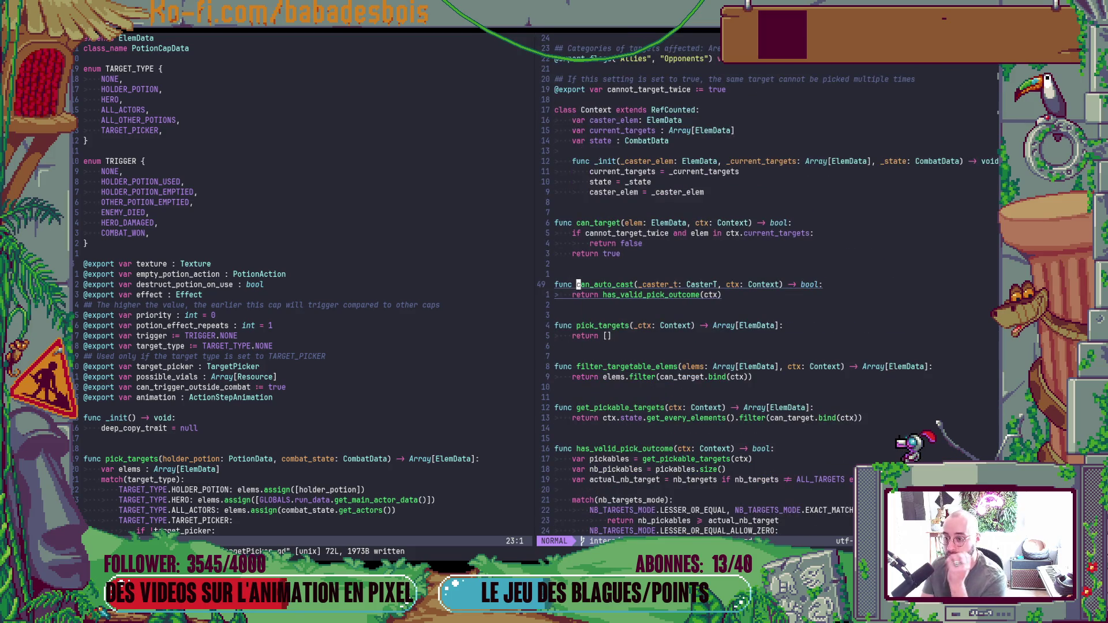
Follow the return line to the has_valid_pick_outcome definition and center it.
{"action": "key", "text": "j"}
{"action": "key", "text": "dollar"}
{"action": "key", "text": "percent"}
{"action": "key", "text": "b"}
{"action": "key", "text": "g"}
{"action": "key", "text": "d"}
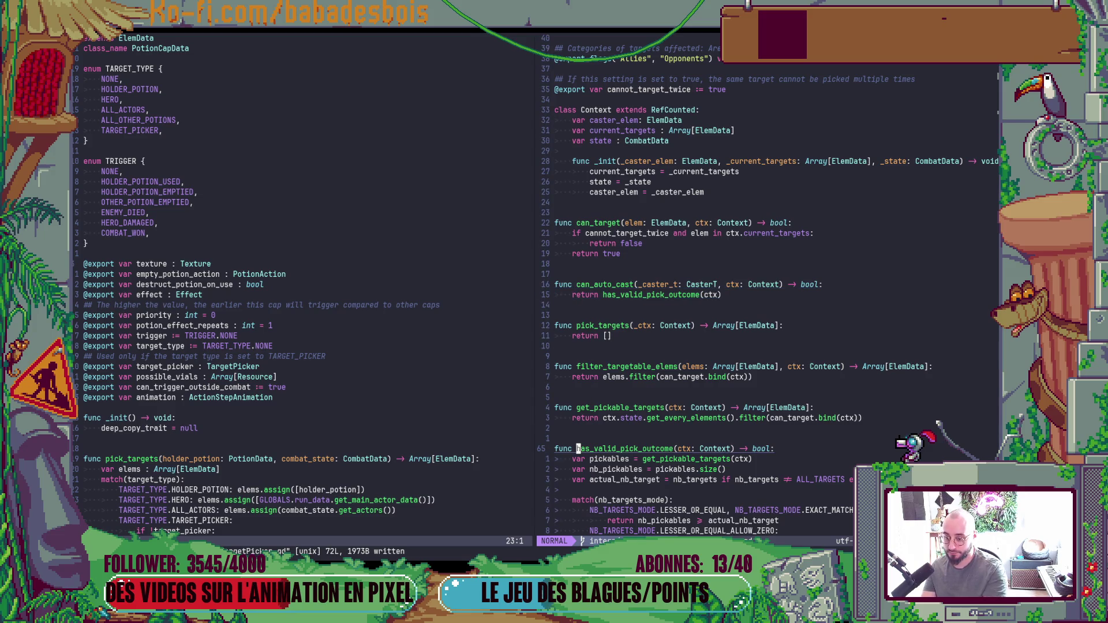
{"action": "key", "text": "z"}
{"action": "key", "text": "z"}
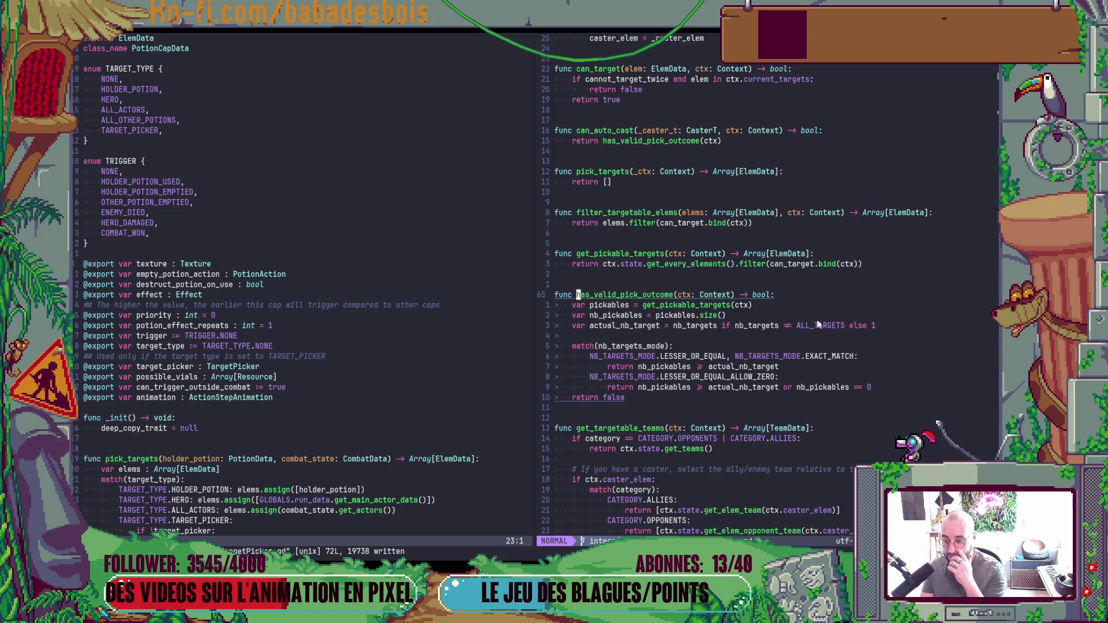
Return to PotionTargetPicker and search 'TargetPic' in the file finder from the left pane.
{"action": "key", "text": "ctrl+o"}
{"action": "key", "text": "ctrl+o"}
{"action": "left_click", "coordinate": [323, 268]}
{"action": "key", "text": "space"}
{"action": "type", "text": "fTargetPi"}
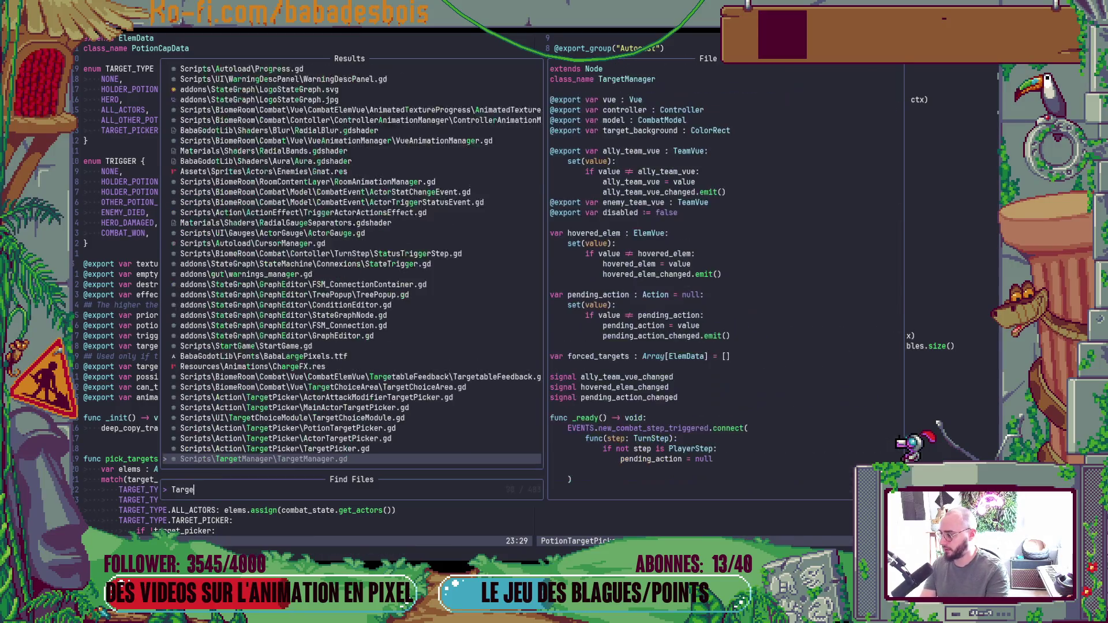
{"action": "type", "text": "c"}
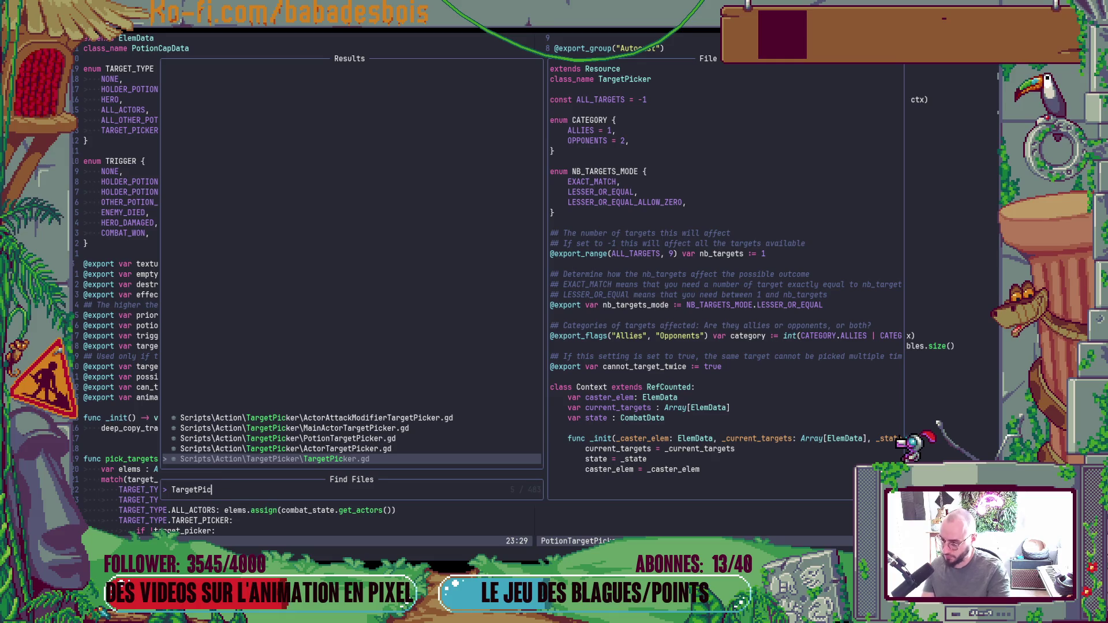
Open TargetPicker.gd in the left pane and start an 'if' line atop PotionTargetPicker's can_target.
{"action": "key", "text": "Return"}
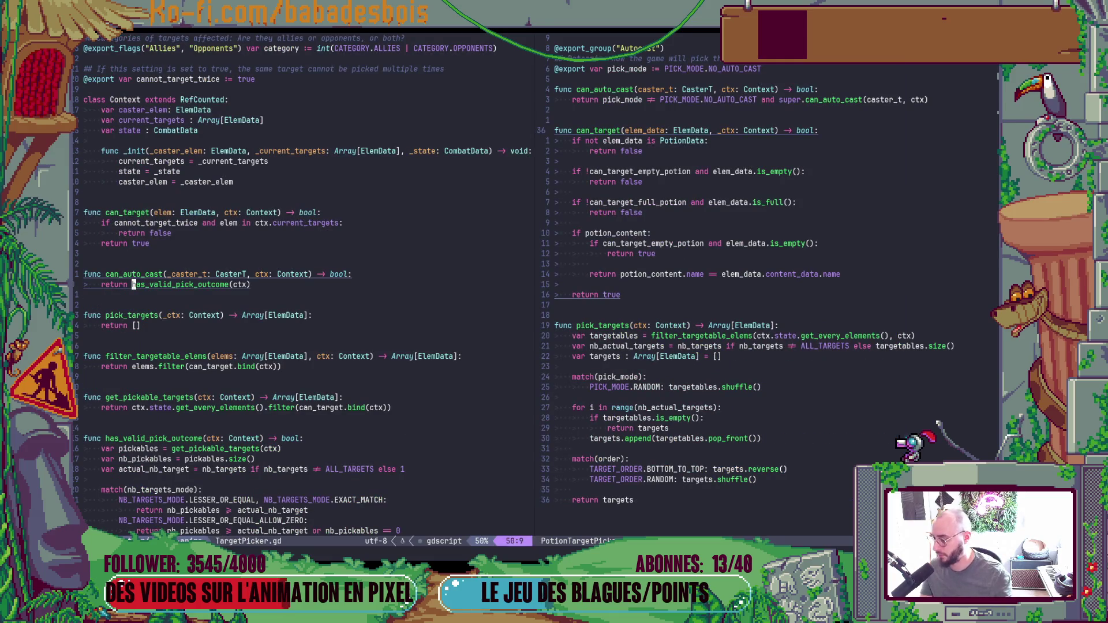
{"action": "scroll", "coordinate": [253, 366], "scroll_direction": "down", "scroll_amount": 4}
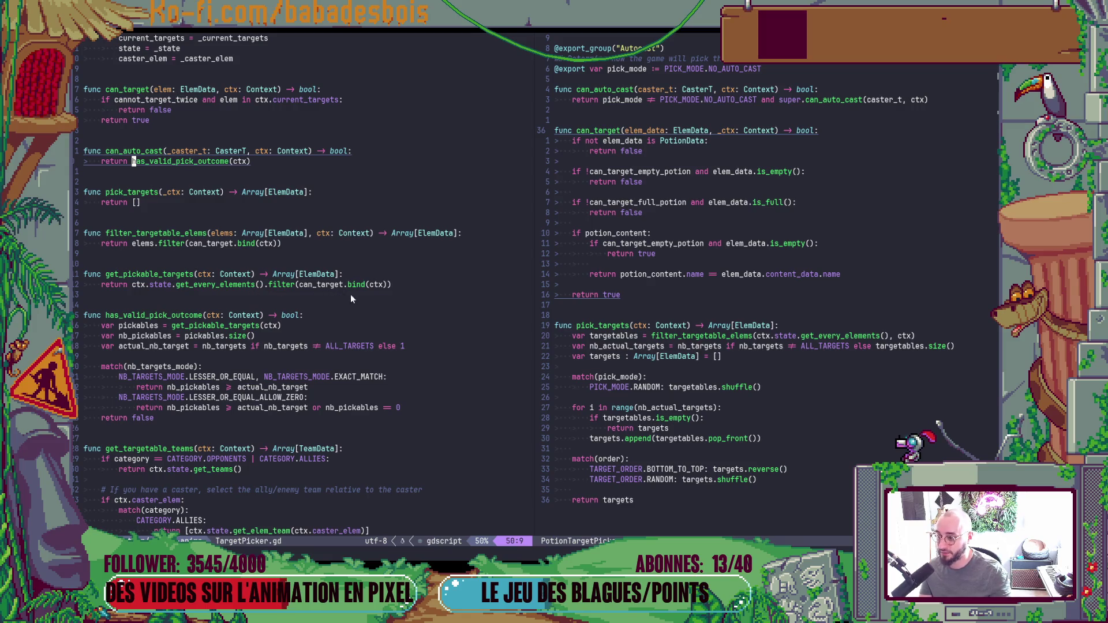
{"action": "scroll", "coordinate": [655, 288], "scroll_direction": "up", "scroll_amount": 3}
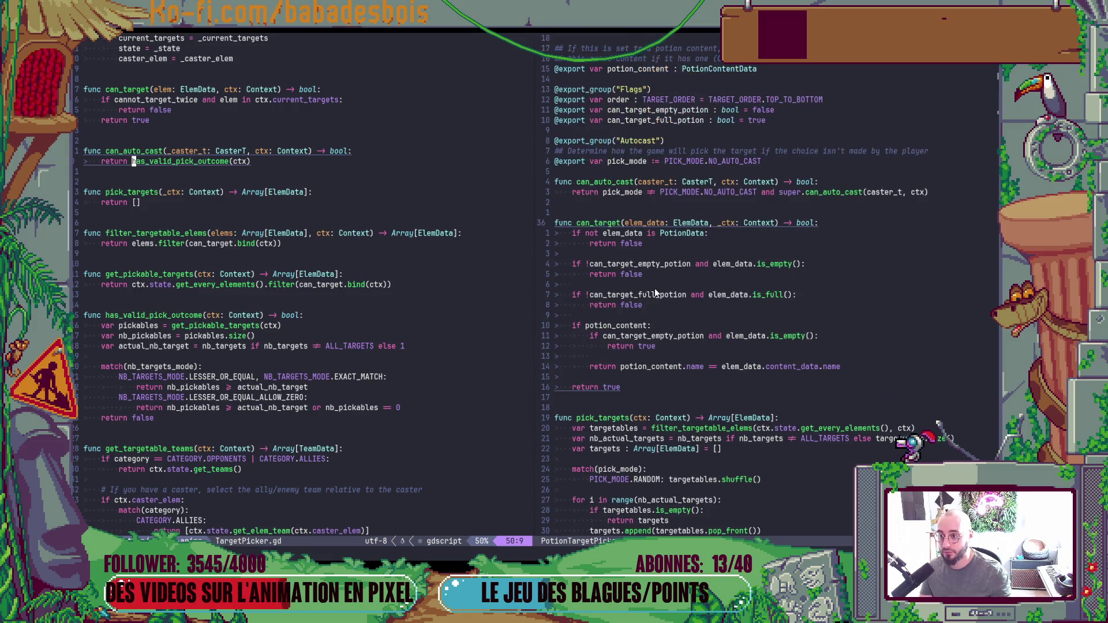
{"action": "left_click", "coordinate": [686, 233]}
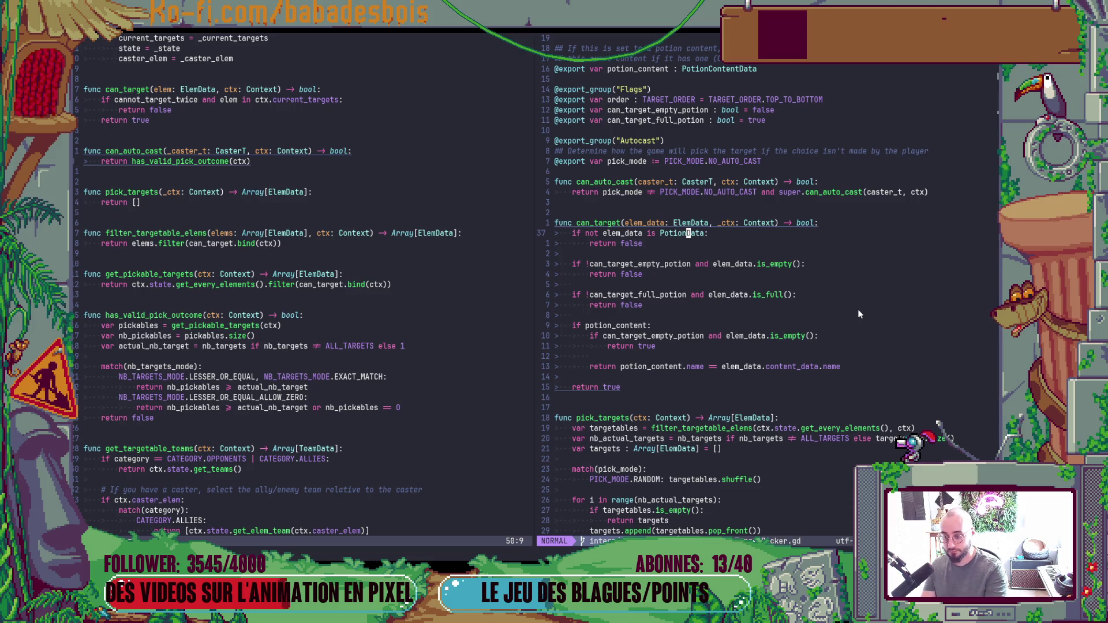
{"action": "key", "text": "c"}
{"action": "key", "text": "c"}
{"action": "type", "text": "if "}
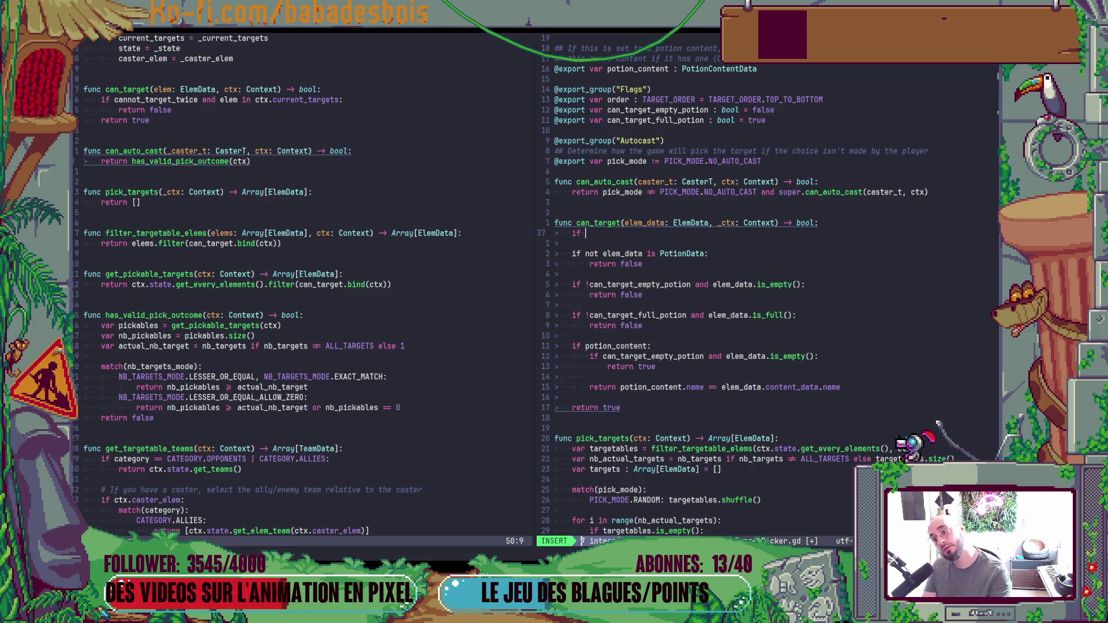
{"action": "type", "text": "T"}
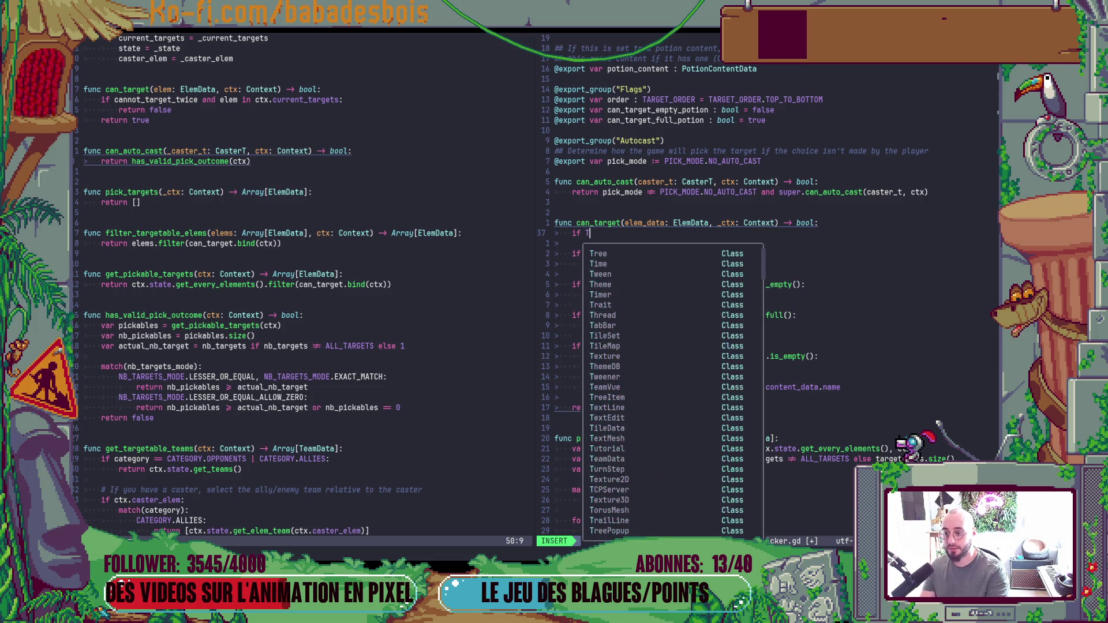
Write the condition 'if pick_mode == PICK_MODE.SELF and elem_data !=' atop can_target.
{"action": "key", "text": "BackSpace"}
{"action": "scroll", "coordinate": [819, 283], "scroll_direction": "up", "scroll_amount": 6}
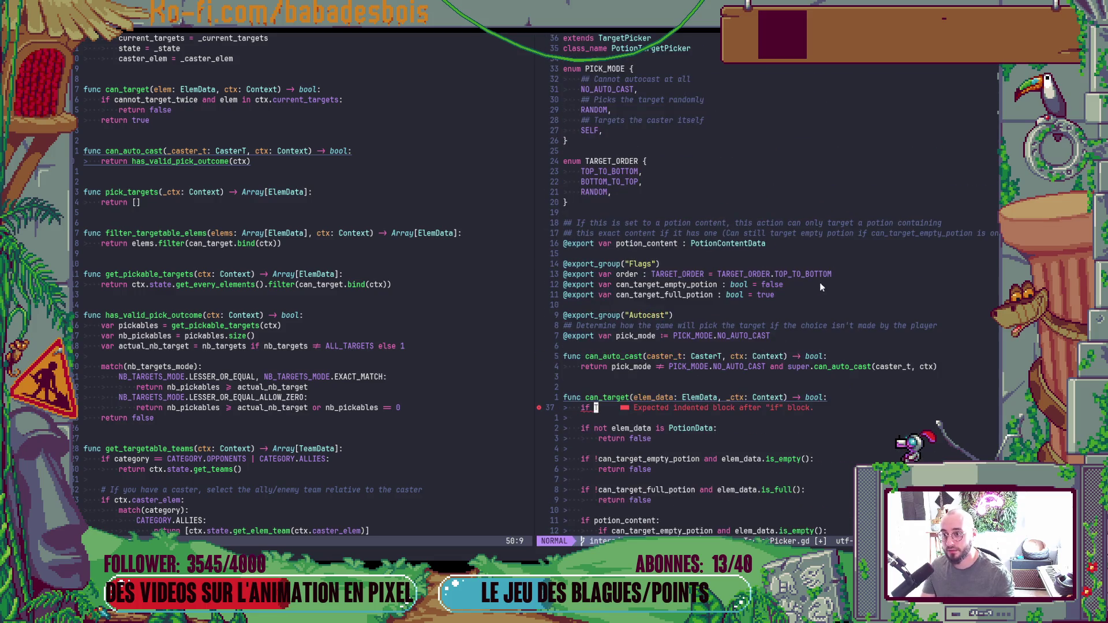
{"action": "type", "text": "PICK_MODE =="}
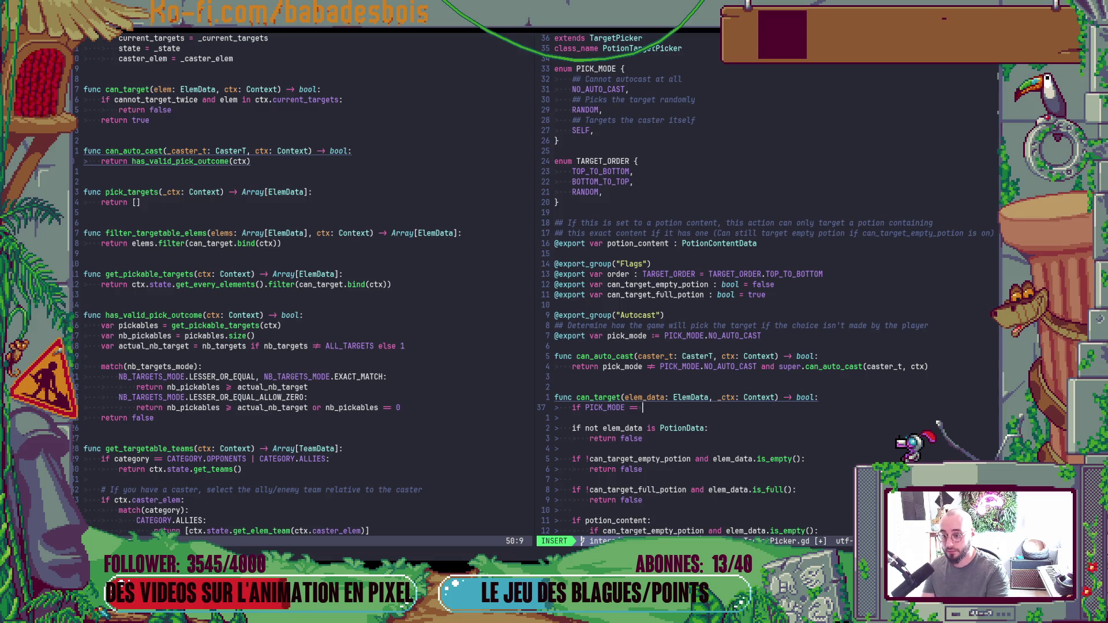
{"action": "key", "text": "Left"}
{"action": "key", "text": "Left"}
{"action": "key", "text": "Left"}
{"action": "key", "text": "ctrl+w"}
{"action": "type", "text": "p"}
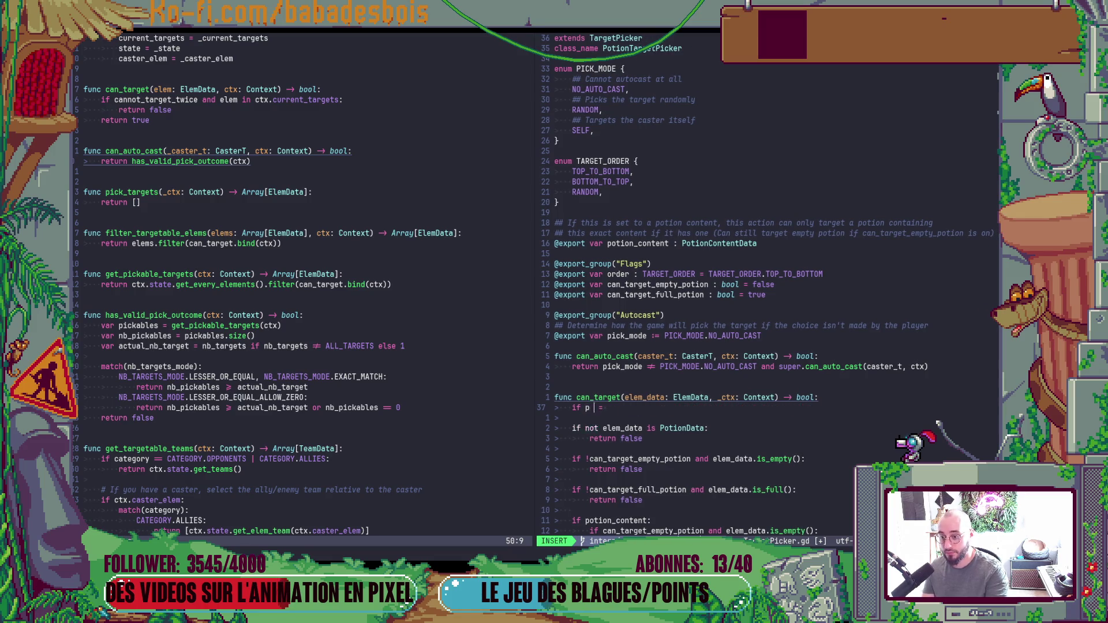
{"action": "type", "text": "ick_mode"}
{"action": "key", "text": "Escape"}
{"action": "type", "text": "API"}
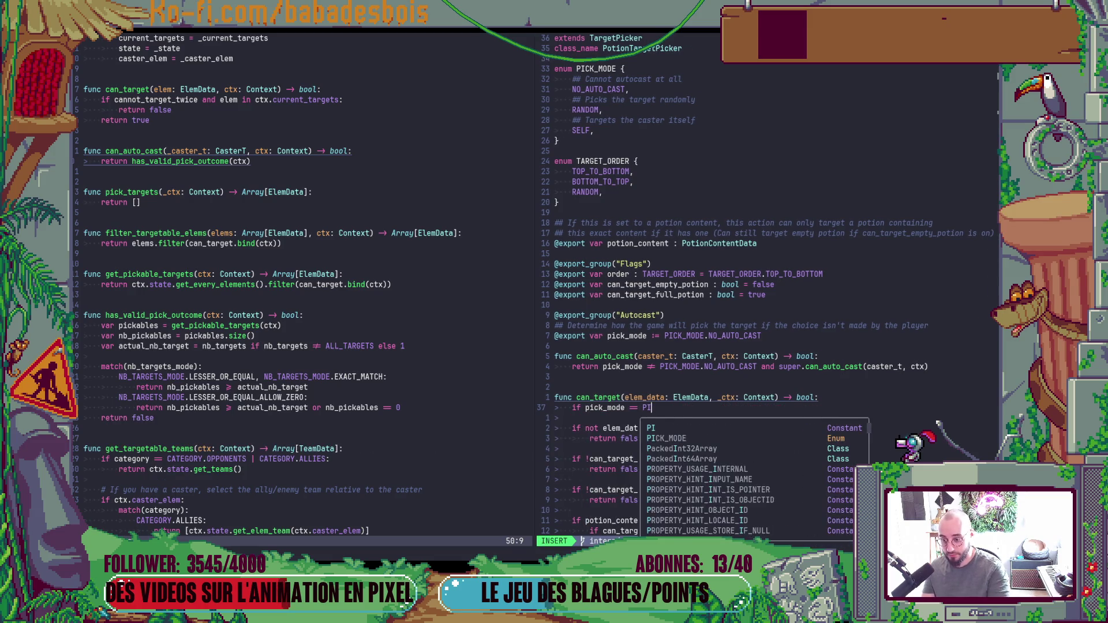
{"action": "type", "text": "CK_MODE.SELF"}
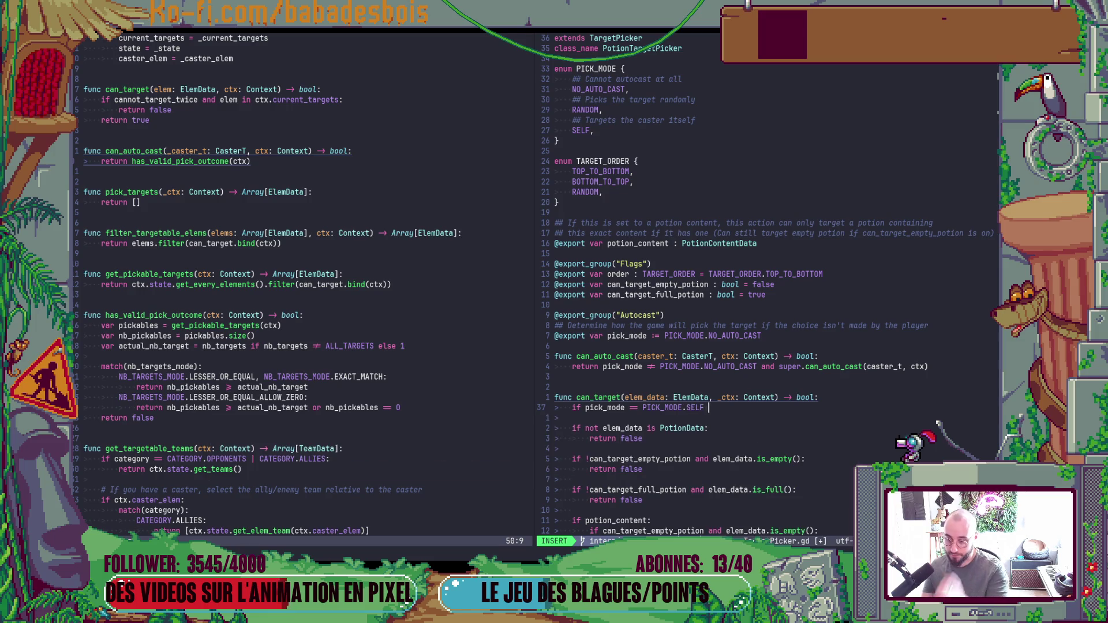
{"action": "type", "text": " and"}
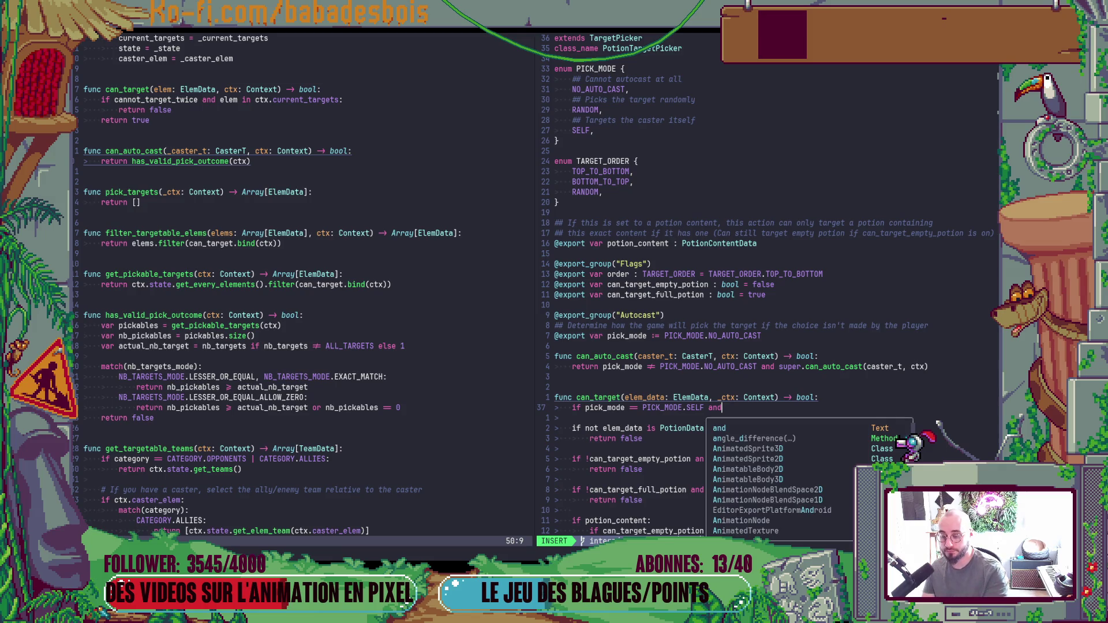
{"action": "type", "text": " ele"}
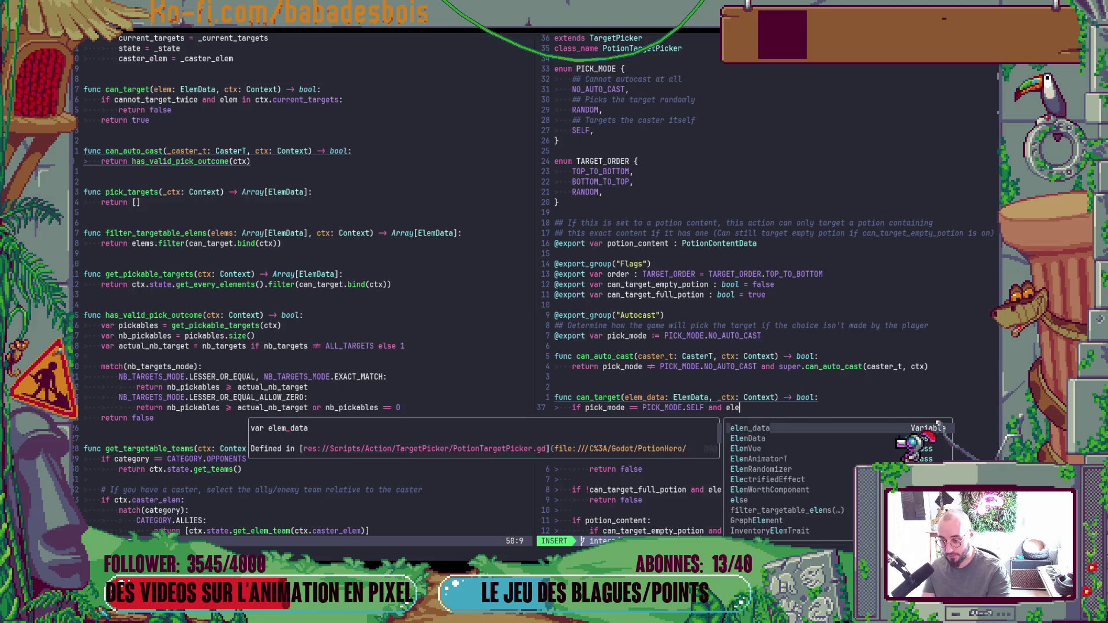
{"action": "key", "text": "Tab"}
{"action": "type", "text": "!="}
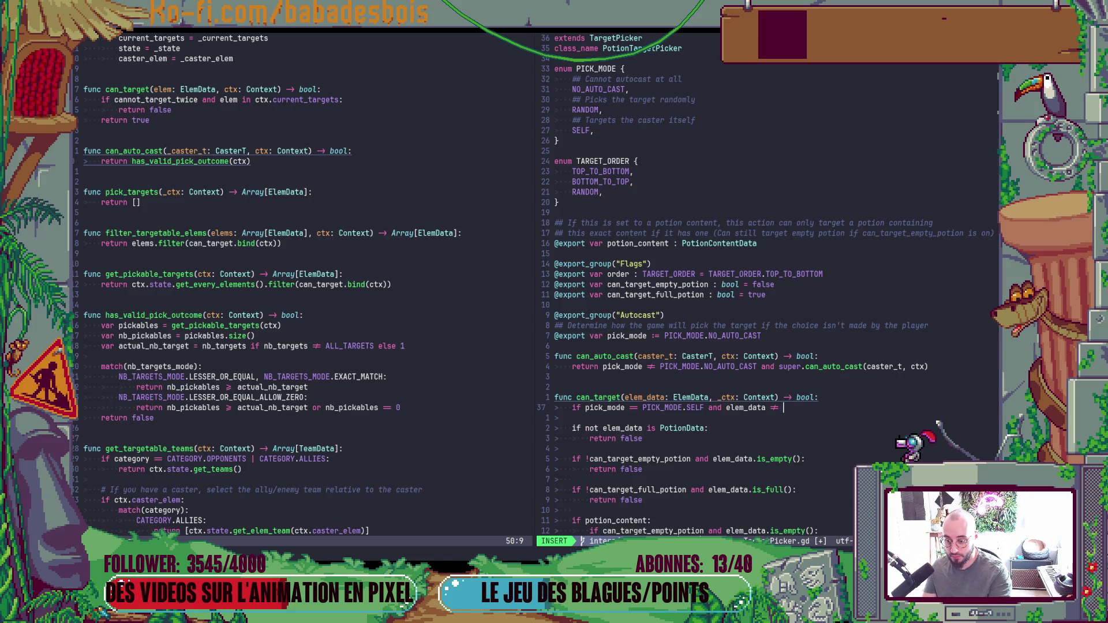
{"action": "key", "text": "Escape"}
Rename can_target's _ctx parameter to ctx.
{"action": "key", "text": "k"}
{"action": "key", "text": "b"}
{"action": "key", "text": "b"}
{"action": "type", "text": "xi,"}
{"action": "key", "text": "Escape"}
Complete the condition with ctx.caster_elem, add a return line, and save.
{"action": "type", "text": "jA "}
{"action": "type", "text": "ct"}
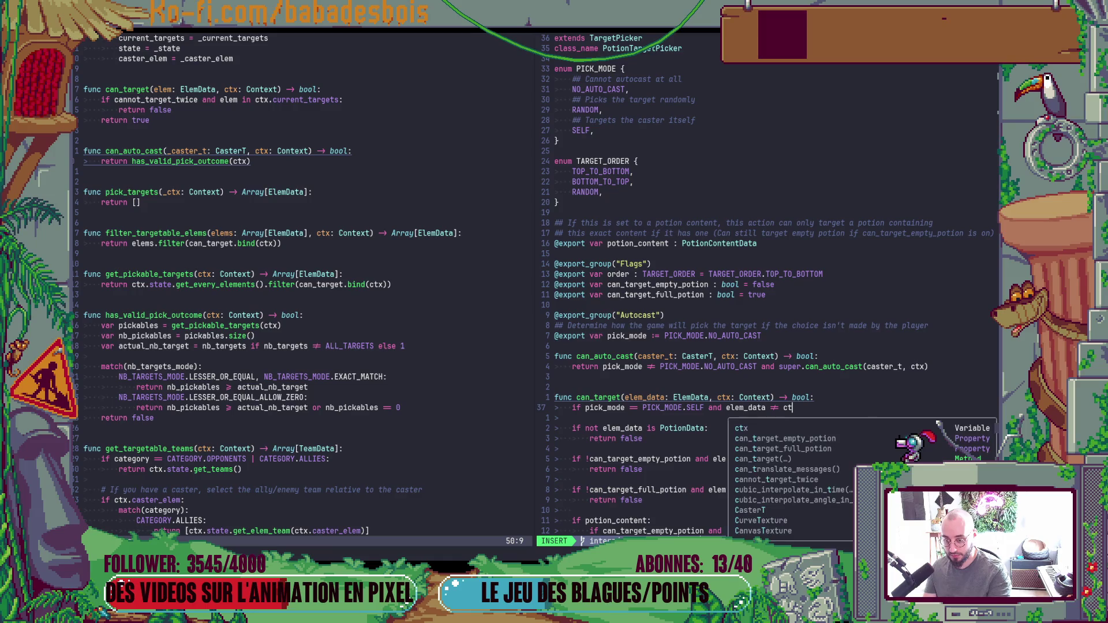
{"action": "type", "text": "x.caster"}
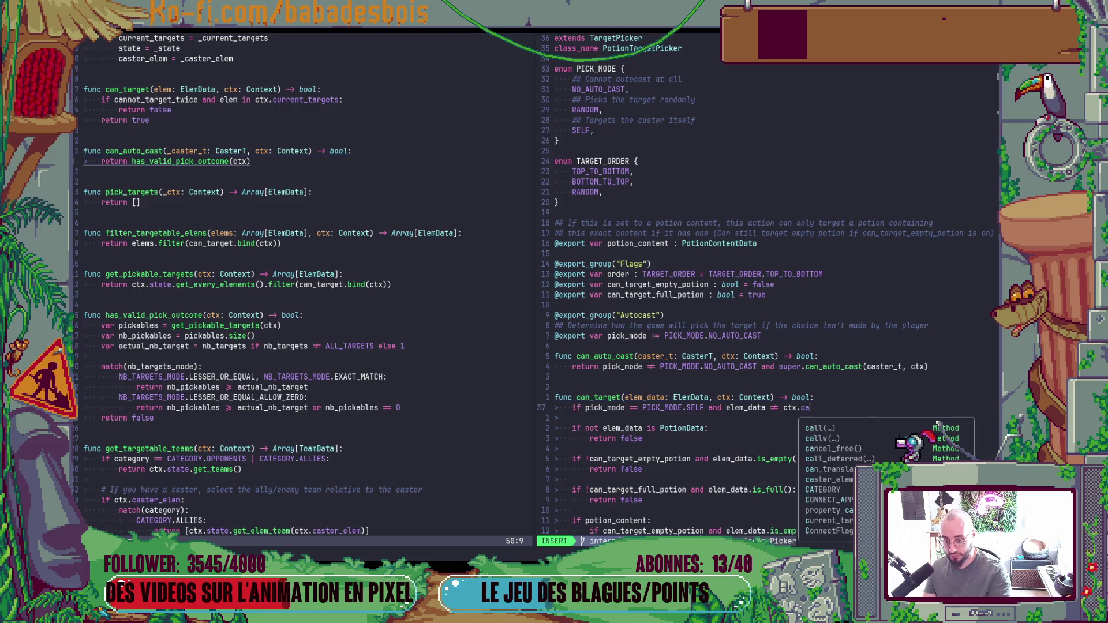
{"action": "key", "text": "Return"}
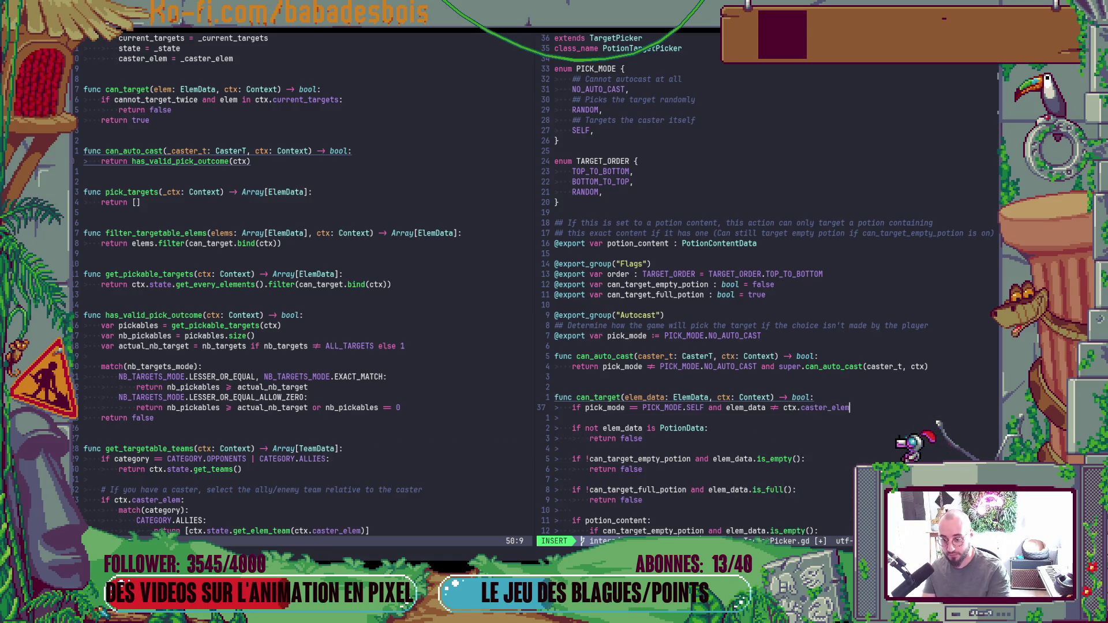
{"action": "type", "text": ":"}
{"action": "key", "text": "Return"}
{"action": "type", "text": "return"}
{"action": "key", "text": "Escape"}
{"action": "type", "text": ":w"}
{"action": "key", "text": "Return"}
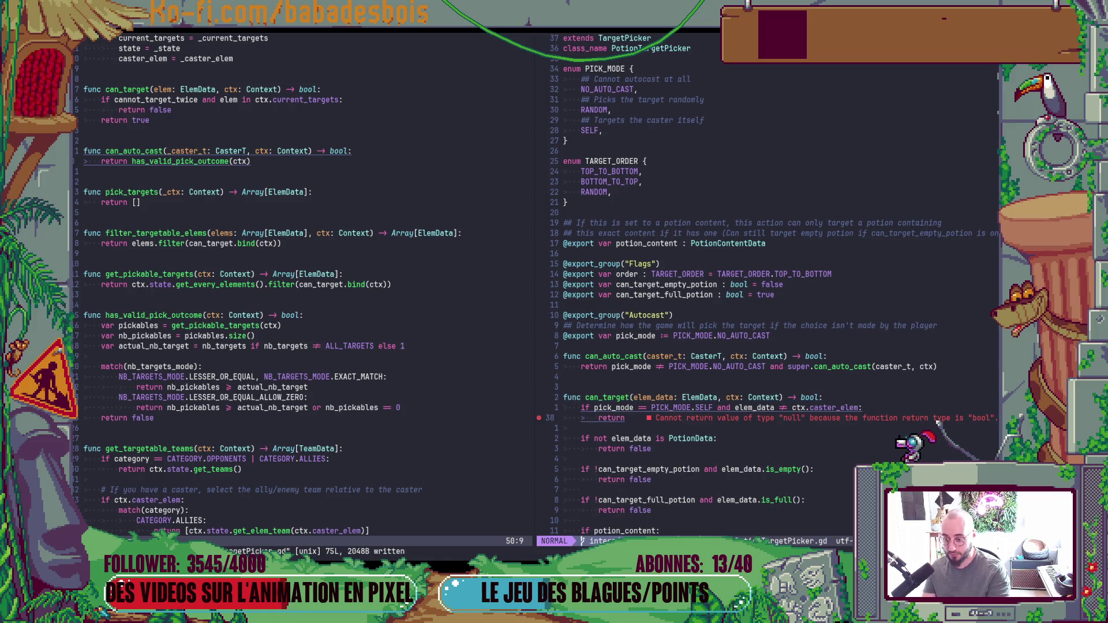
Finish the line as 'return false' and save the can_target change.
{"action": "type", "text": "a false"}
{"action": "key", "text": "Escape"}
{"action": "type", "text": ":w"}
{"action": "key", "text": "Return"}
Open PotionCapData.gd and scroll to trigger_effect's pick_targets call.
{"action": "key", "text": "space"}
{"action": "key", "text": "f"}
{"action": "key", "text": "f"}
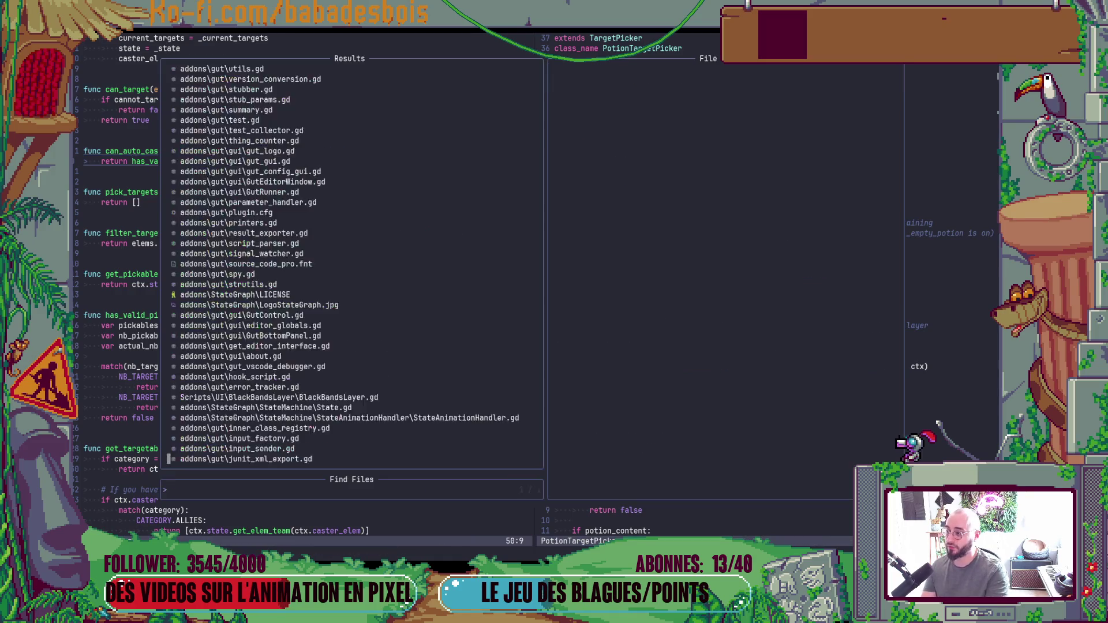
{"action": "type", "text": "Potion"}
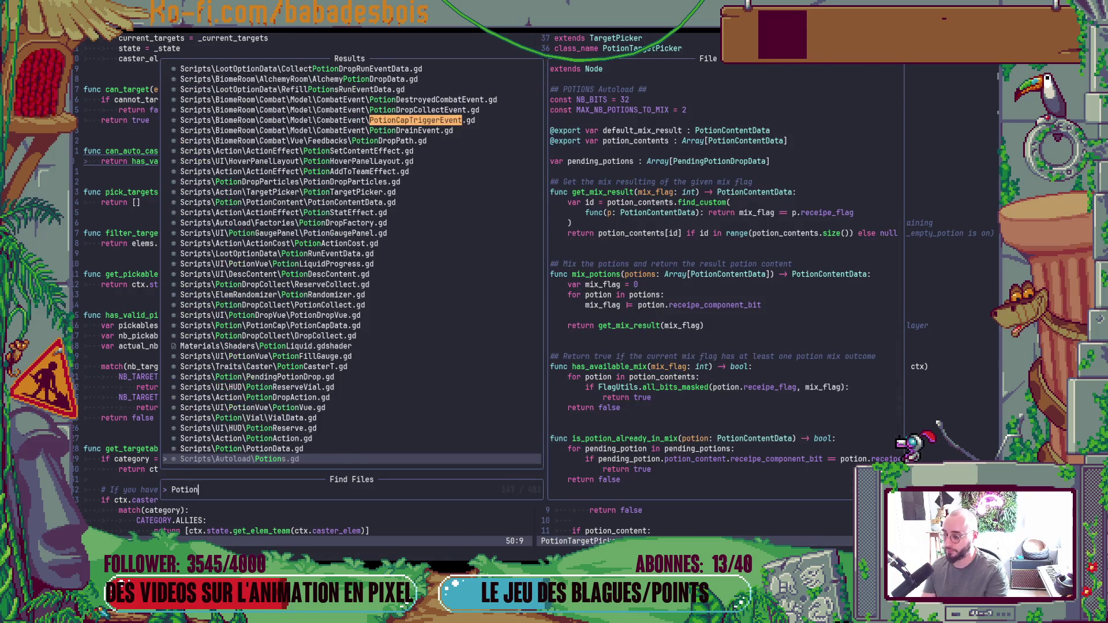
{"action": "type", "text": "CapD"}
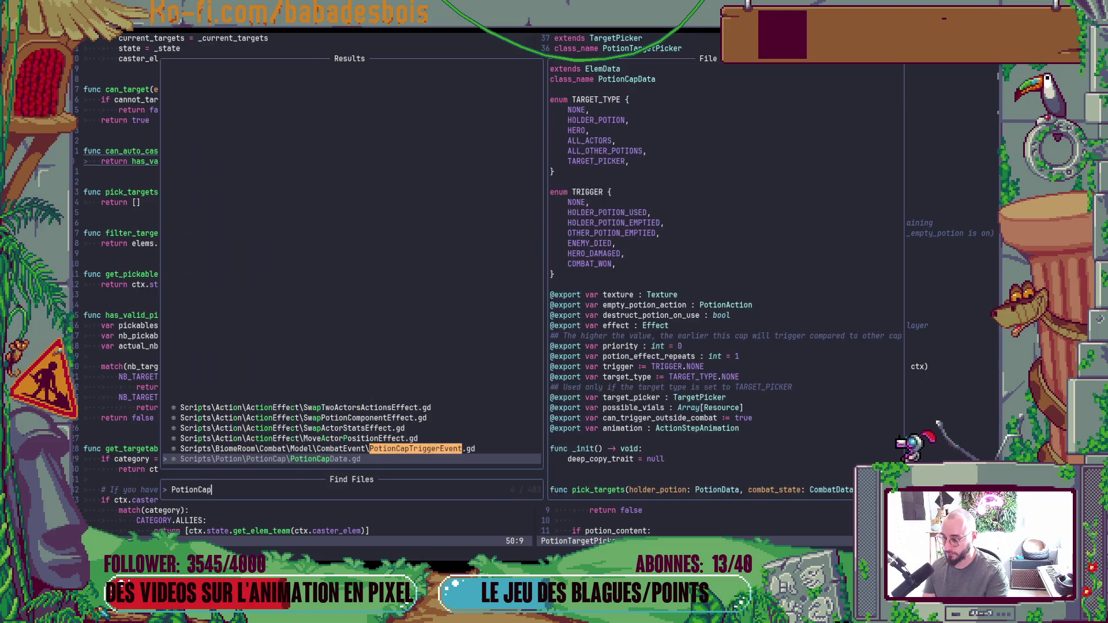
{"action": "key", "text": "Return"}
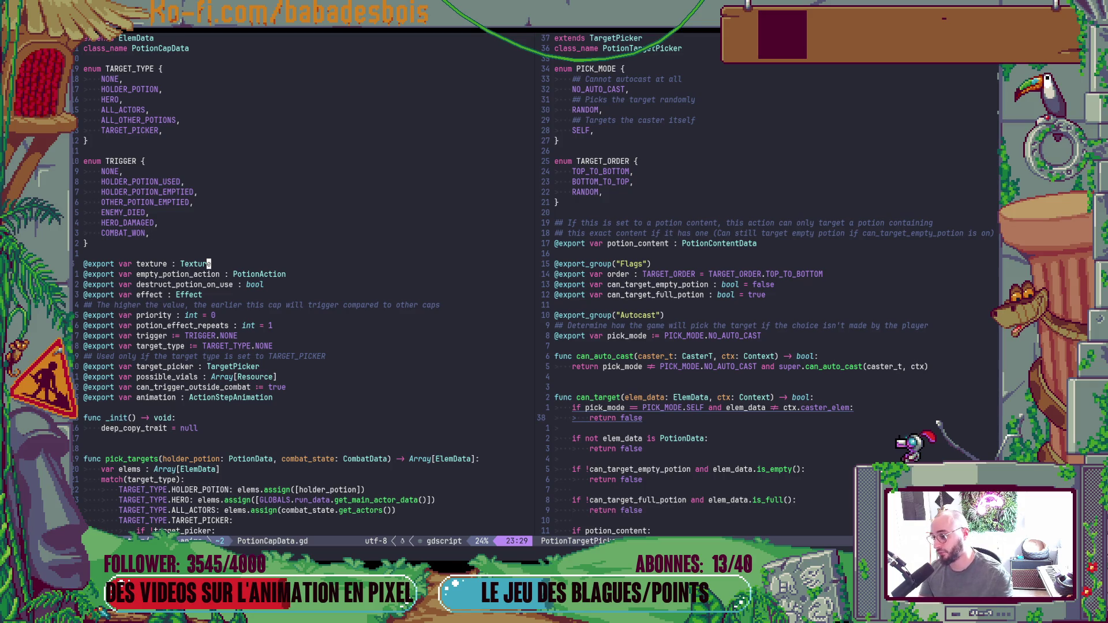
{"action": "scroll", "coordinate": [127, 335], "scroll_direction": "down", "scroll_amount": 13}
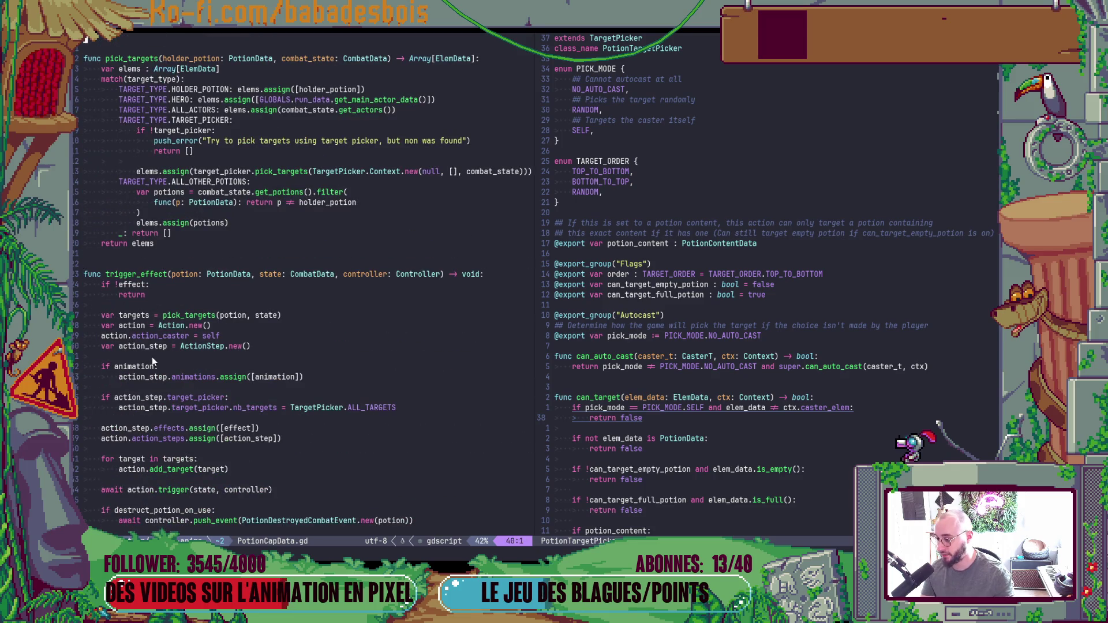
{"action": "left_click", "coordinate": [184, 316]}
{"action": "scroll", "coordinate": [218, 319], "scroll_direction": "down", "scroll_amount": 3}
{"action": "scroll", "coordinate": [218, 317], "scroll_direction": "down", "scroll_amount": 5}
{"action": "scroll", "coordinate": [219, 316], "scroll_direction": "up", "scroll_amount": 10}
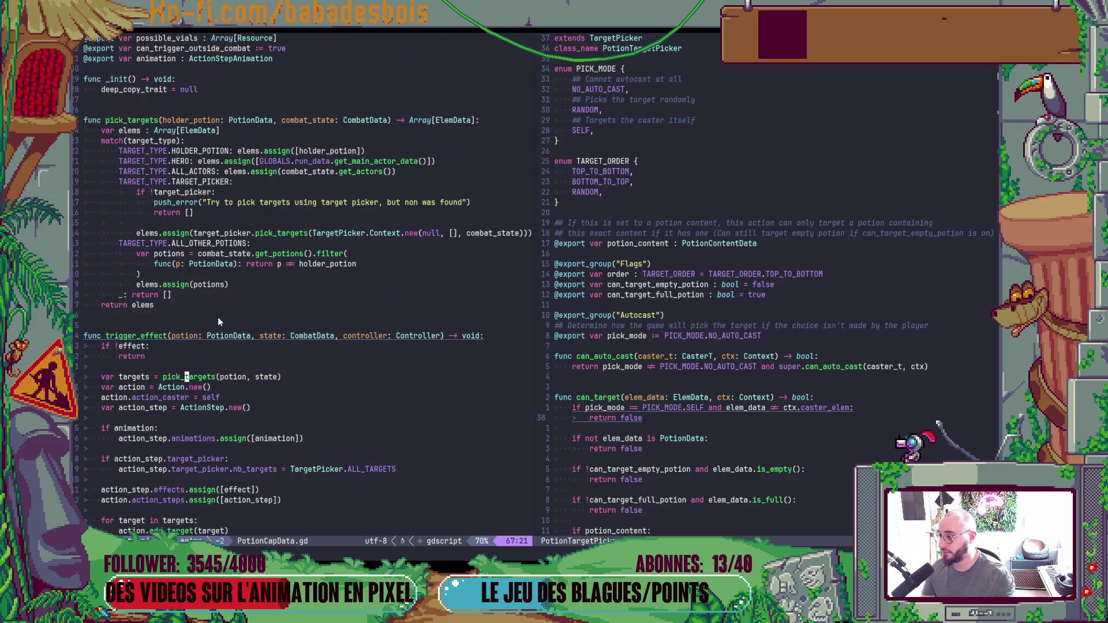
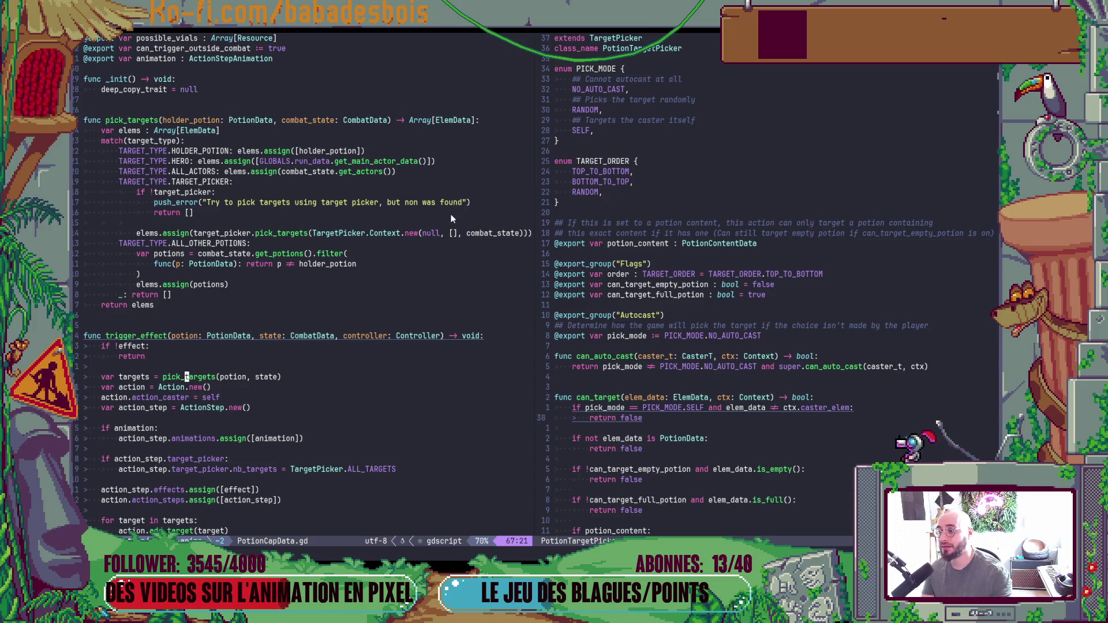
Check the Context definition, then replace null with potion in Context.new and save.
{"action": "left_click", "coordinate": [384, 234]}
{"action": "key", "text": "g"}
{"action": "key", "text": "d"}
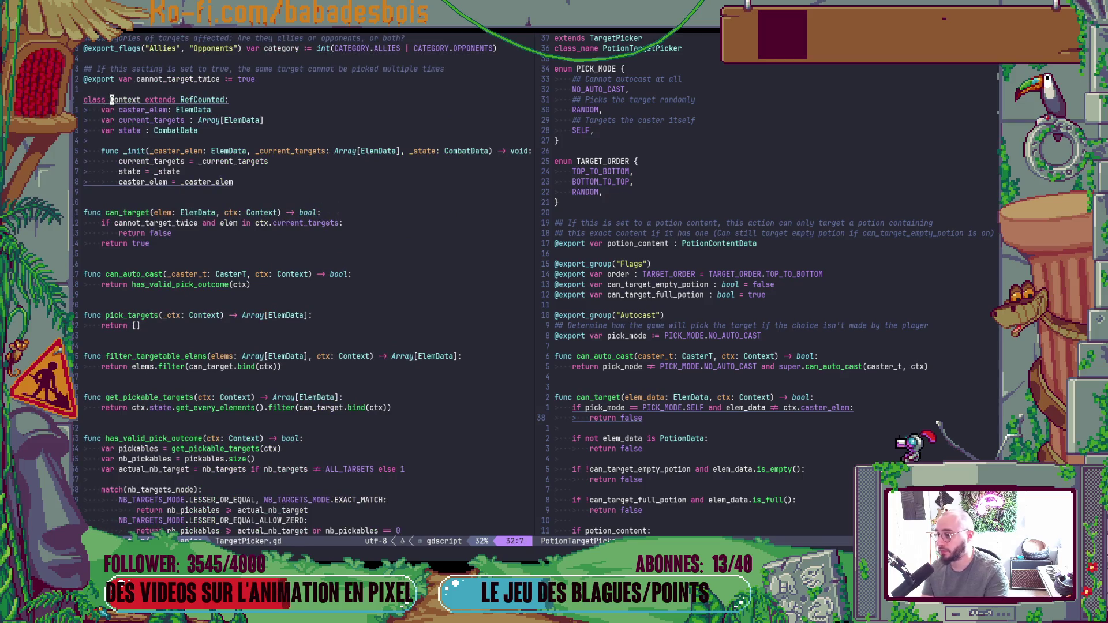
{"action": "key", "text": "ctrl+o"}
{"action": "key", "text": "w"}
{"action": "key", "text": "w"}
{"action": "key", "text": "w"}
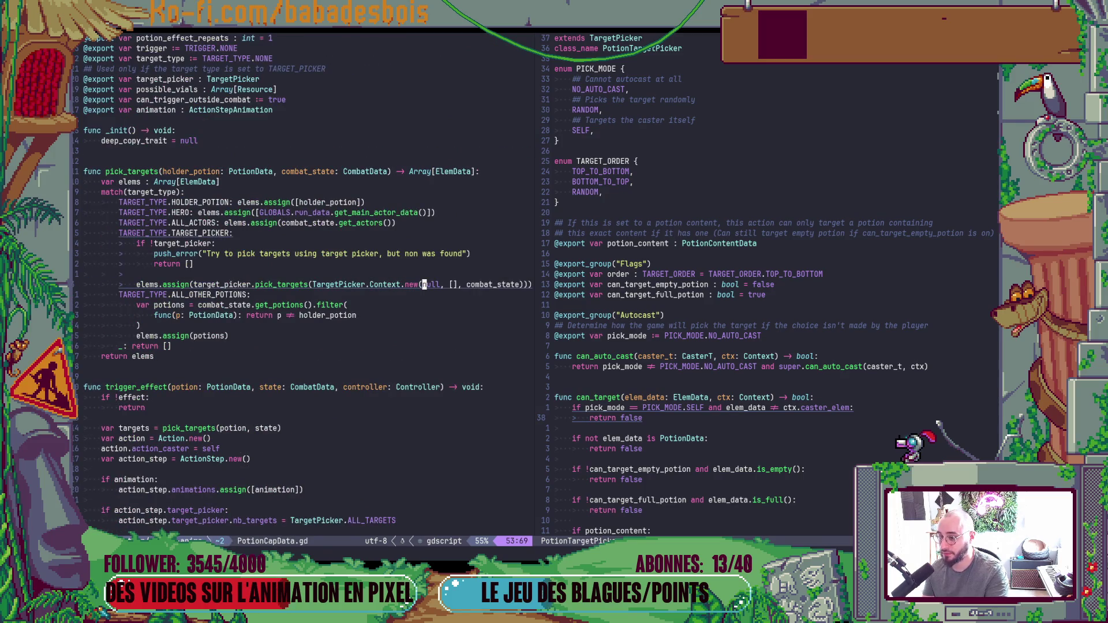
{"action": "type", "text": "ciwpotion"}
{"action": "key", "text": "Escape"}
{"action": "type", "text": ":w"}
{"action": "key", "text": "Return"}
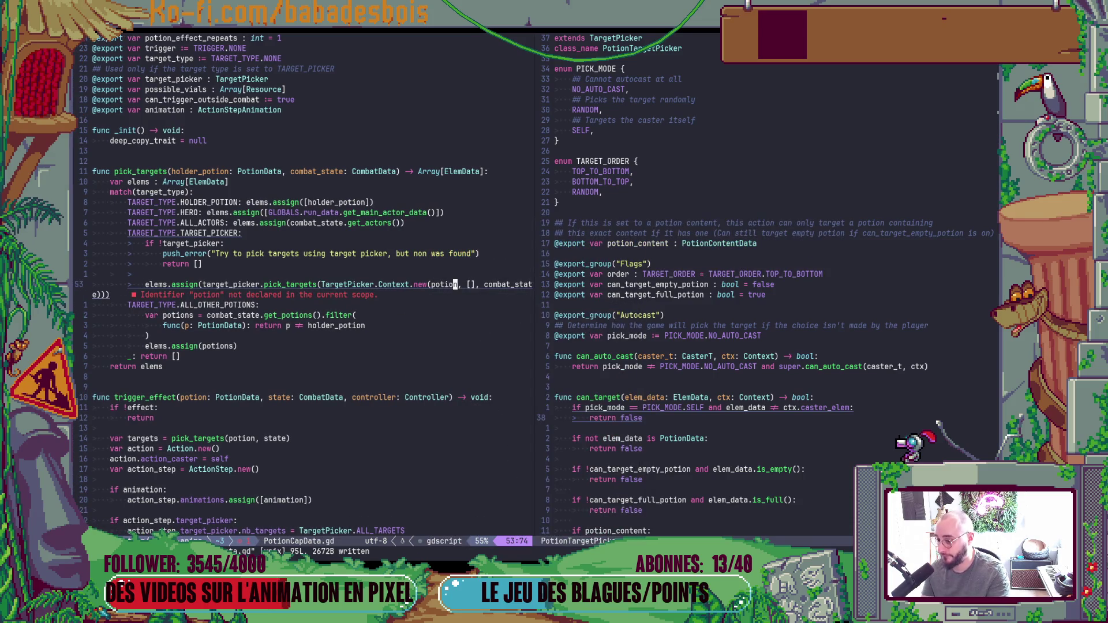
Review the surrounding code and revert the Context.new argument back to null.
{"action": "scroll", "coordinate": [258, 259], "scroll_direction": "up", "scroll_amount": 5}
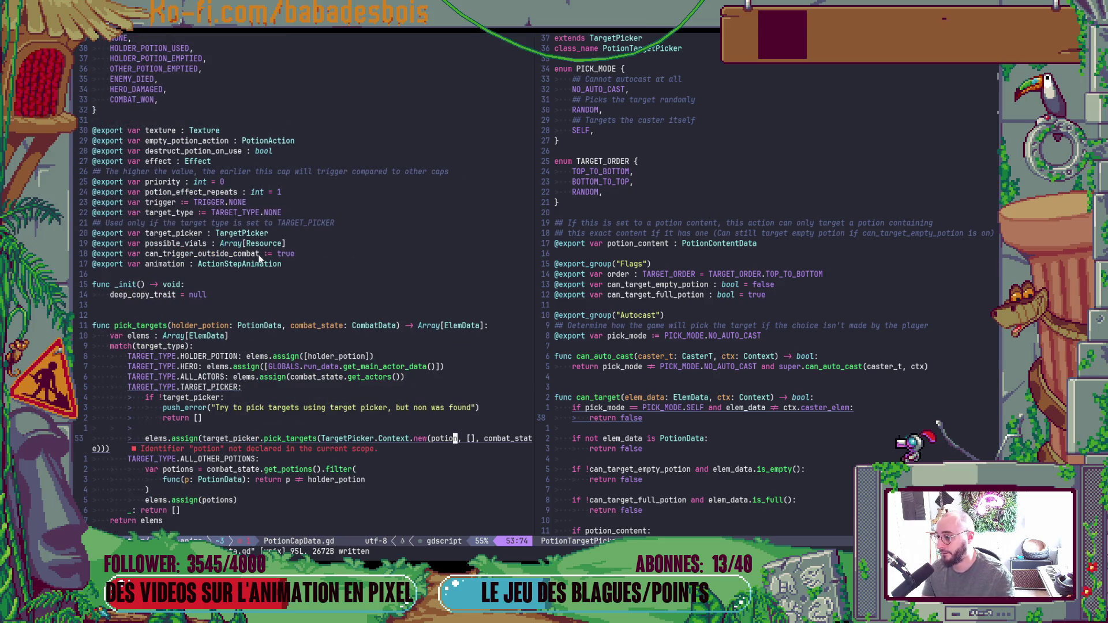
{"action": "scroll", "coordinate": [259, 257], "scroll_direction": "up", "scroll_amount": 5}
{"action": "scroll", "coordinate": [258, 257], "scroll_direction": "down", "scroll_amount": 13}
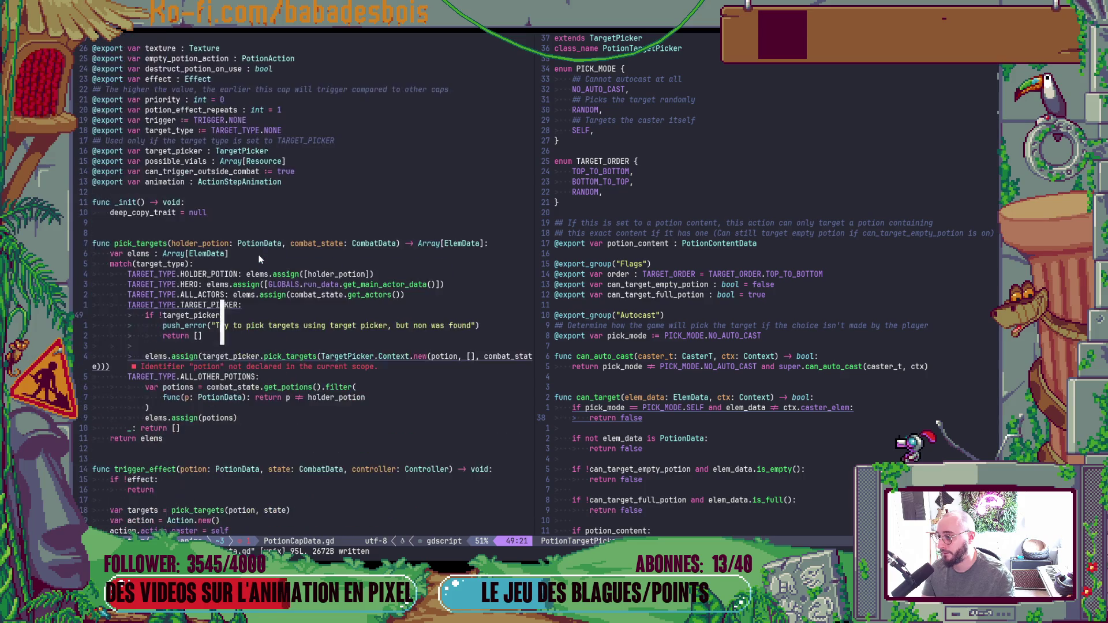
{"action": "scroll", "coordinate": [259, 254], "scroll_direction": "down", "scroll_amount": 4}
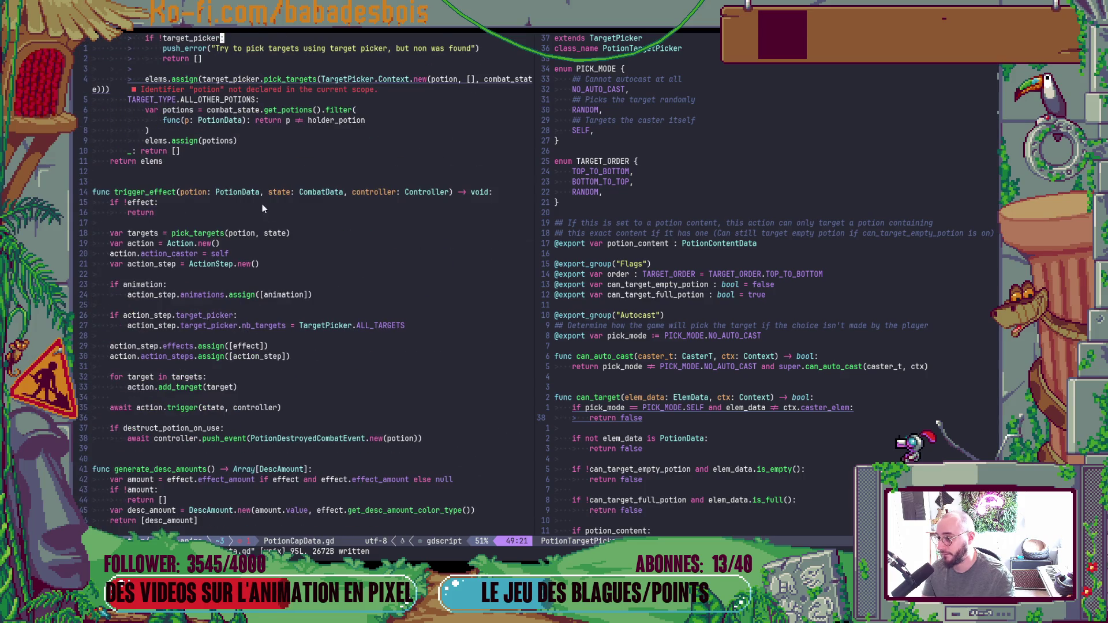
{"action": "scroll", "coordinate": [258, 200], "scroll_direction": "up", "scroll_amount": 4}
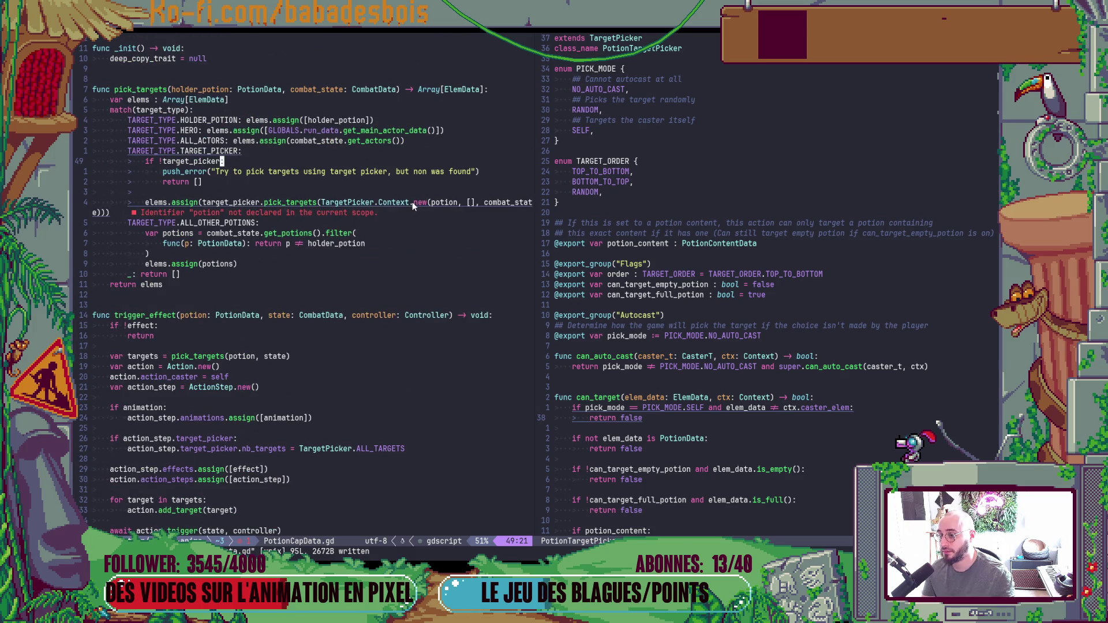
{"action": "left_click", "coordinate": [443, 204]}
{"action": "type", "text": "ciwnull"}
{"action": "key", "text": "Escape"}
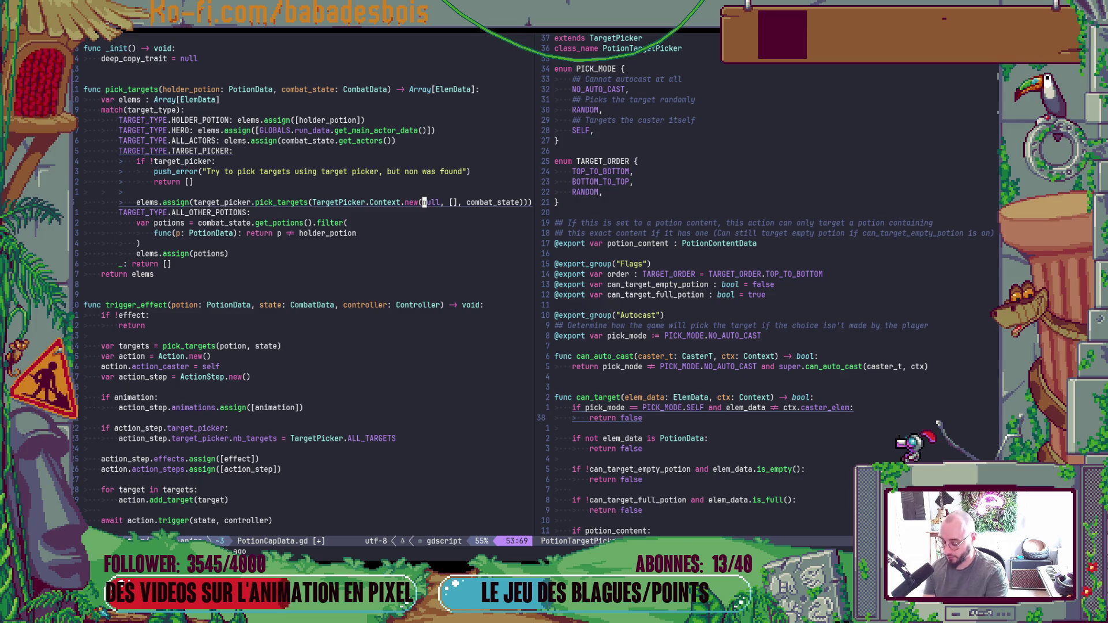
Replace the argument with holder_potion and save PotionCapData.gd.
{"action": "type", "text": "ciw"}
{"action": "type", "text": "holder_potion"}
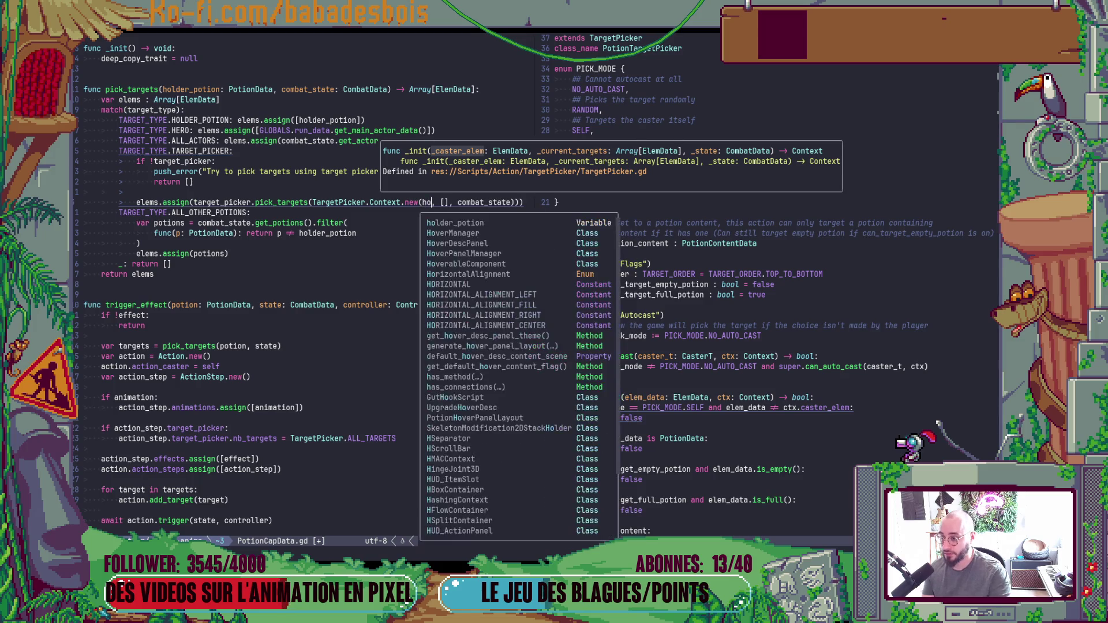
{"action": "key", "text": "Escape"}
{"action": "type", "text": ":w"}
{"action": "key", "text": "Return"}
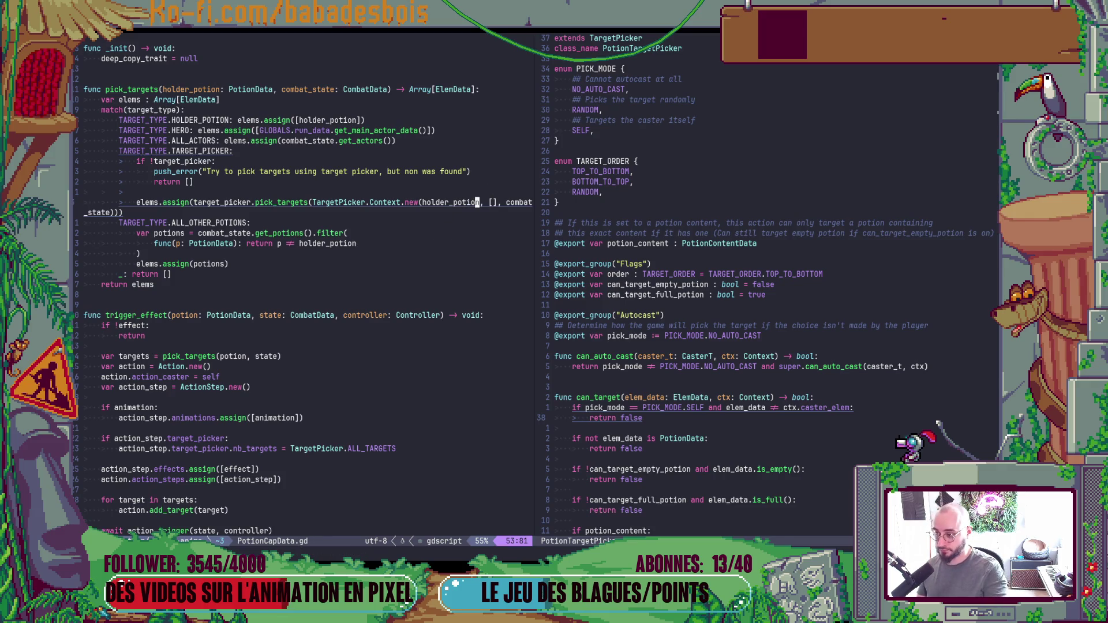
{"action": "key", "text": "ctrl+w"}
{"action": "key", "text": "l"}
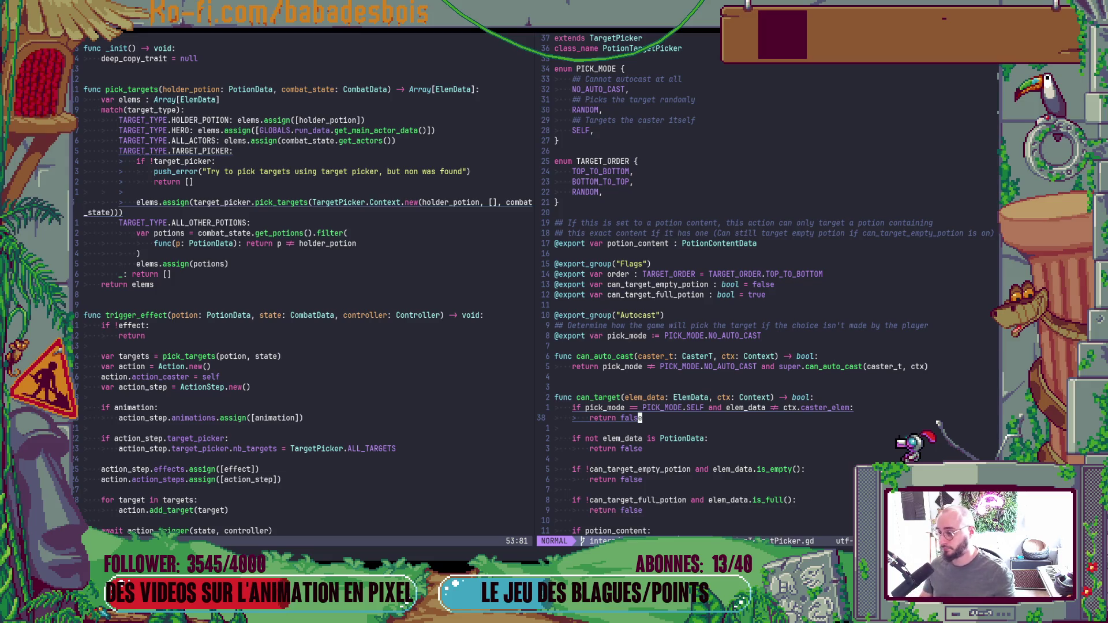
{"action": "key", "text": "colon"}
{"action": "key", "text": "alt+Tab"}
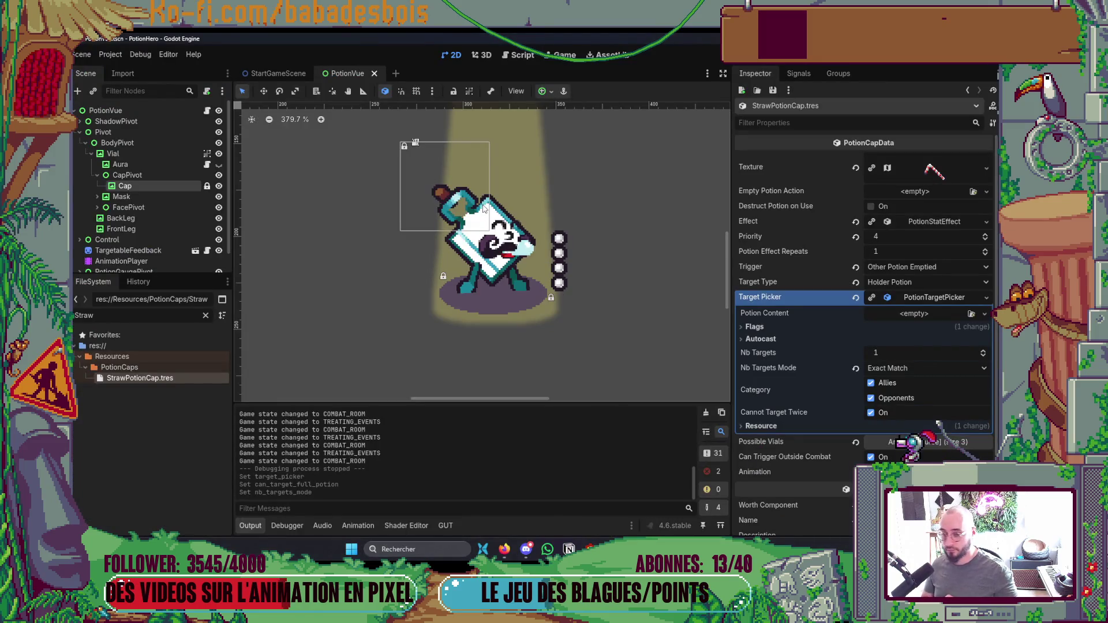
Set the straw potion cap's Target Type to Target Picker and its autocast Pick Mode to Self.
{"action": "left_click", "coordinate": [905, 282]}
{"action": "left_click", "coordinate": [903, 355]}
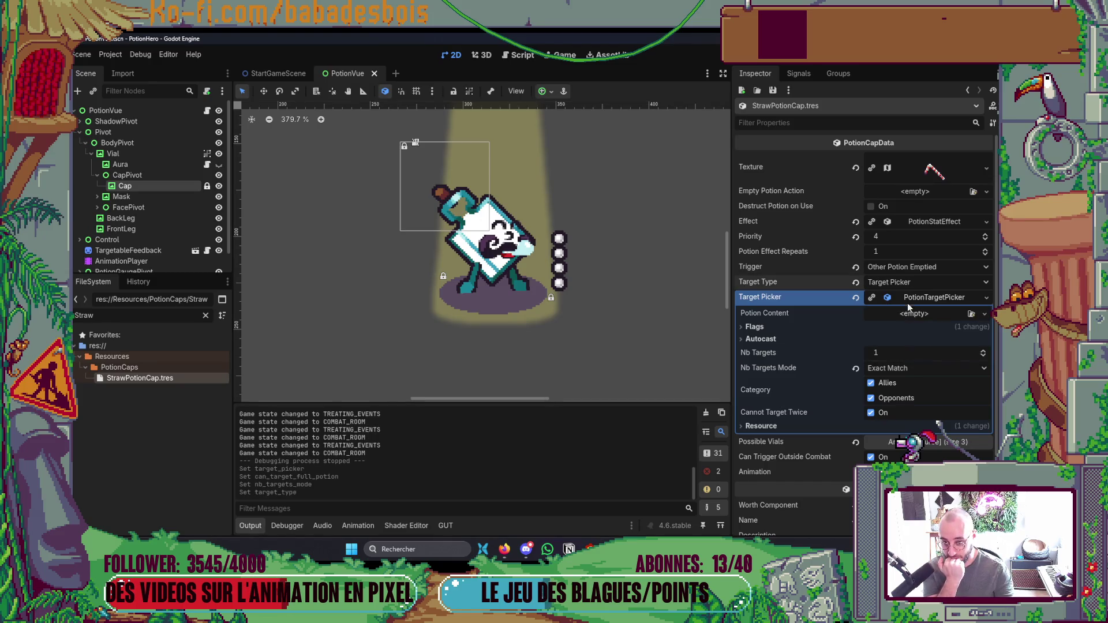
{"action": "left_click", "coordinate": [802, 339]}
{"action": "left_click", "coordinate": [767, 327]}
{"action": "left_click", "coordinate": [900, 340]}
{"action": "left_click", "coordinate": [902, 358]}
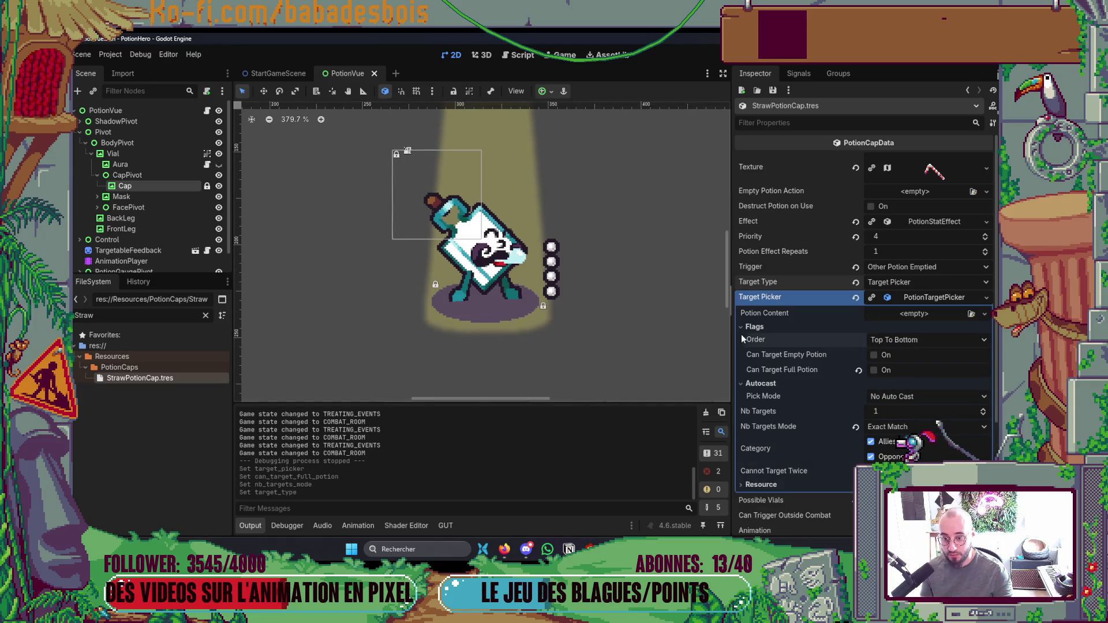
{"action": "left_click", "coordinate": [754, 327]}
{"action": "left_click", "coordinate": [912, 352]}
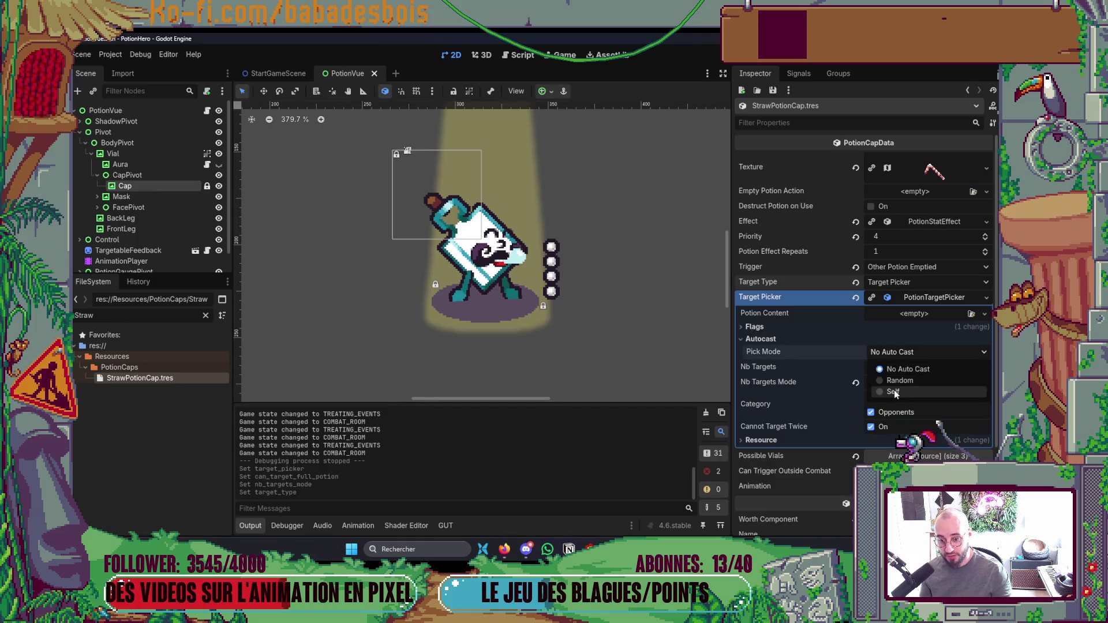
{"action": "left_click", "coordinate": [892, 391]}
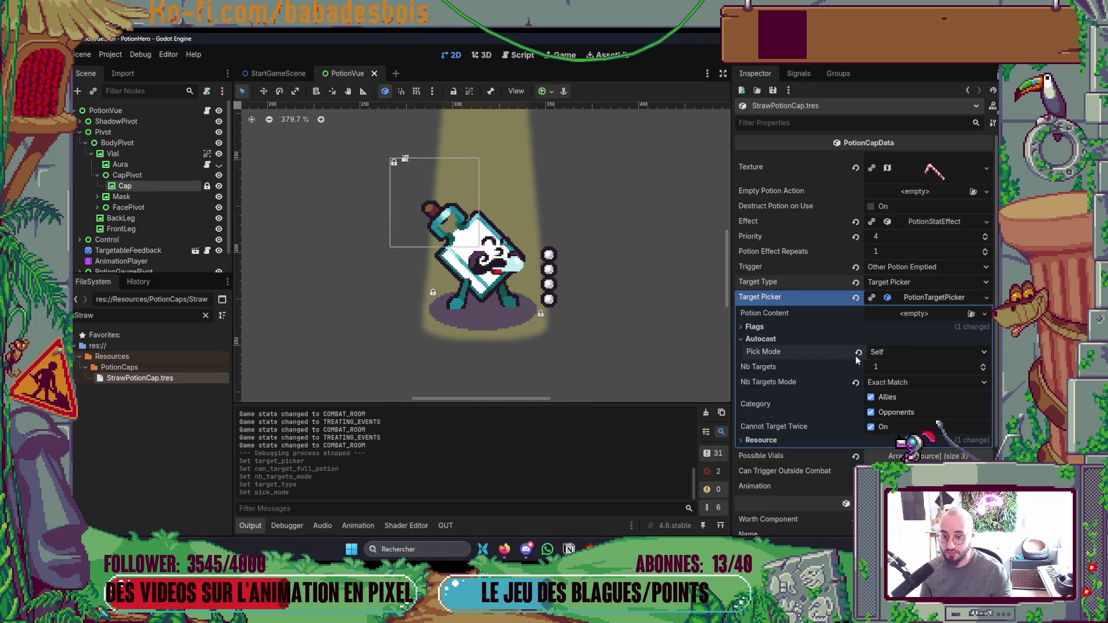
{"action": "left_click", "coordinate": [808, 338]}
{"action": "key", "text": "alt+Tab"}
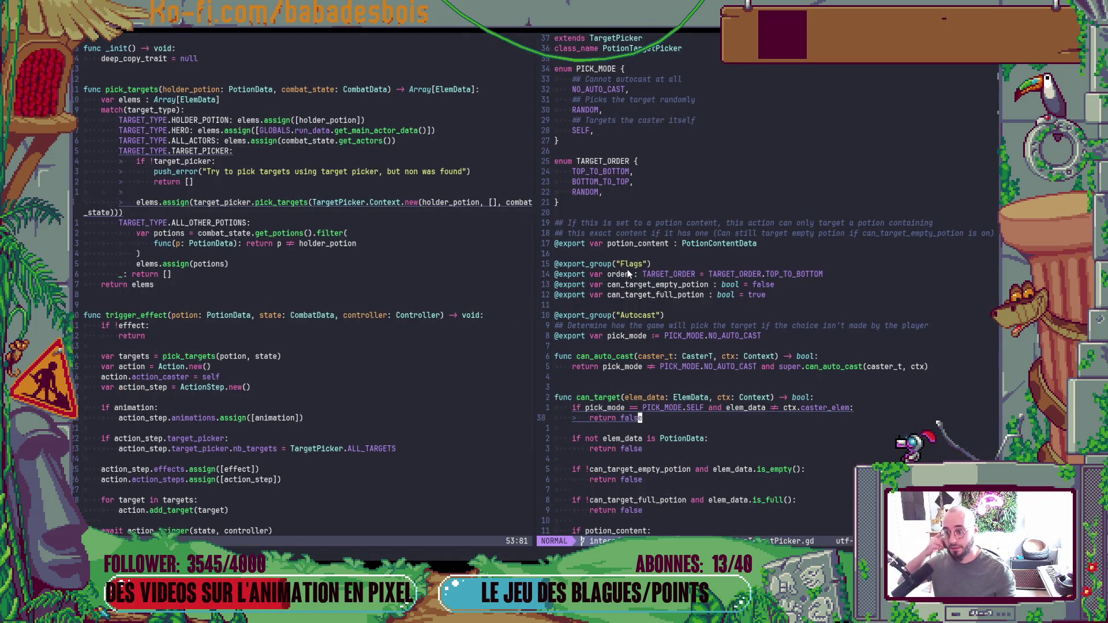
{"action": "scroll", "coordinate": [723, 313], "scroll_direction": "down", "scroll_amount": 3}
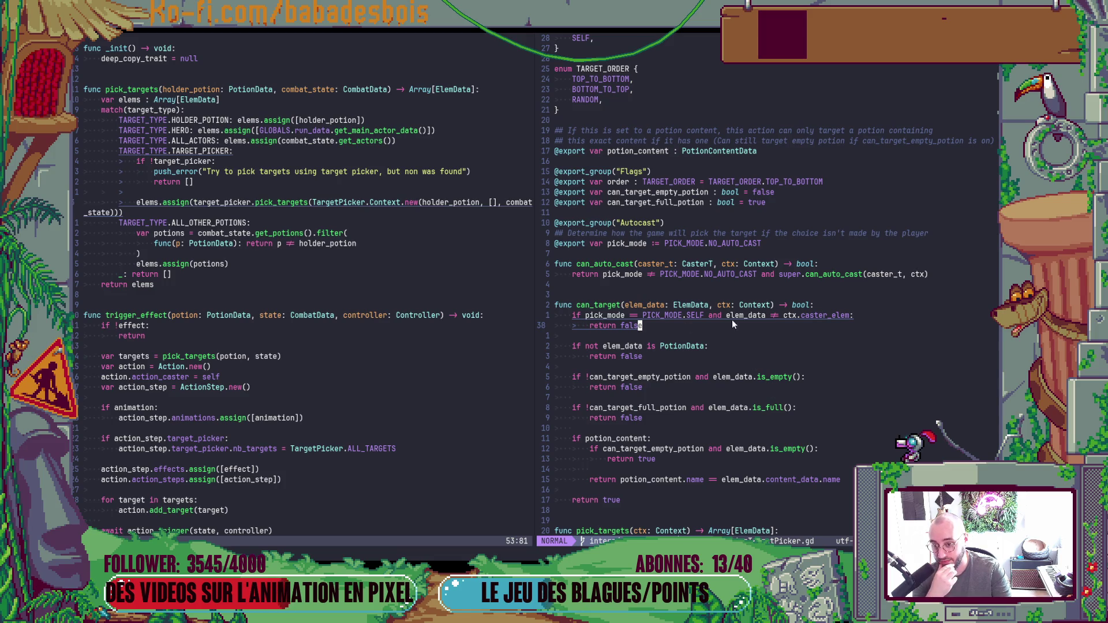
{"action": "scroll", "coordinate": [819, 355], "scroll_direction": "down", "scroll_amount": 3}
{"action": "scroll", "coordinate": [788, 284], "scroll_direction": "up", "scroll_amount": 3}
{"action": "key", "text": "o"}
Run the game, enter a combat room, use the red triangle potion, then close the game.
{"action": "key", "text": "Escape"}
{"action": "key", "text": "alt+Tab"}
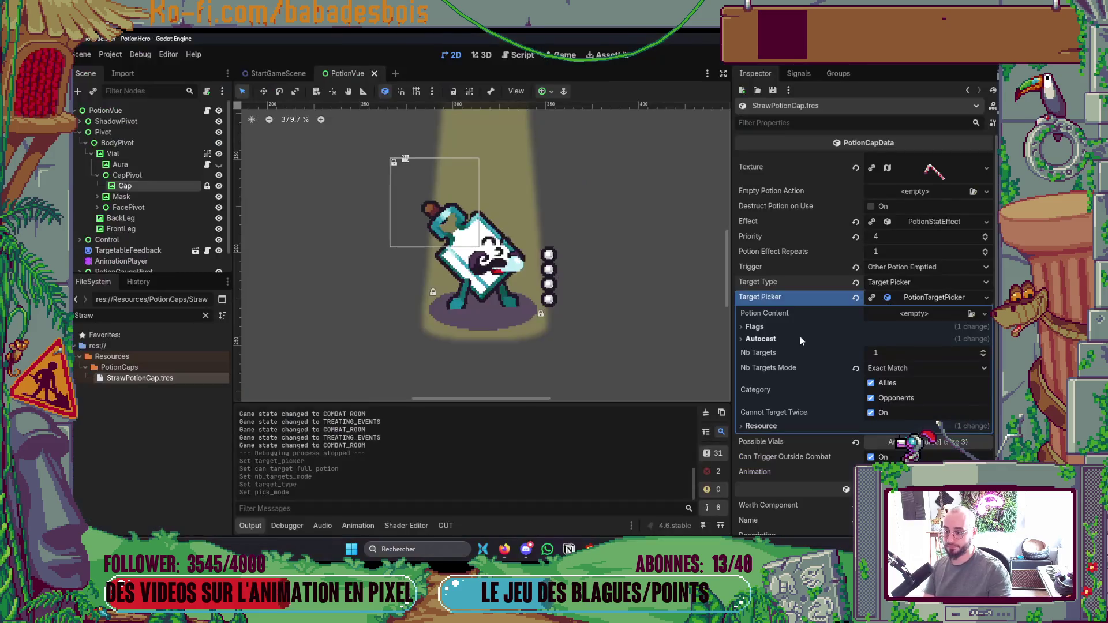
{"action": "key", "text": "F5"}
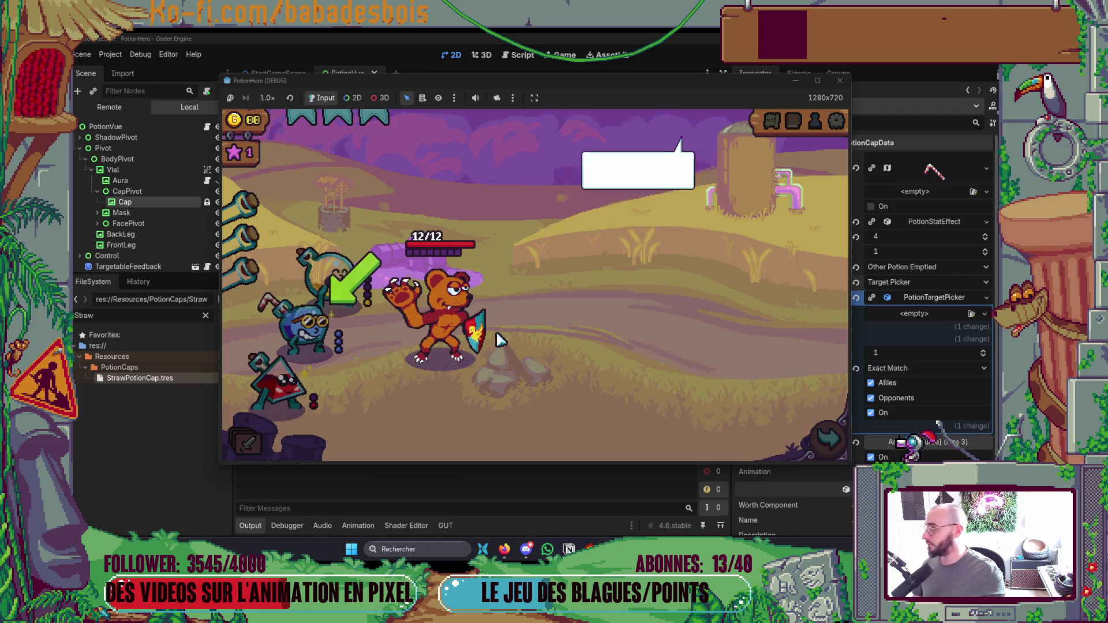
{"action": "mouse_move", "coordinate": [476, 346]}
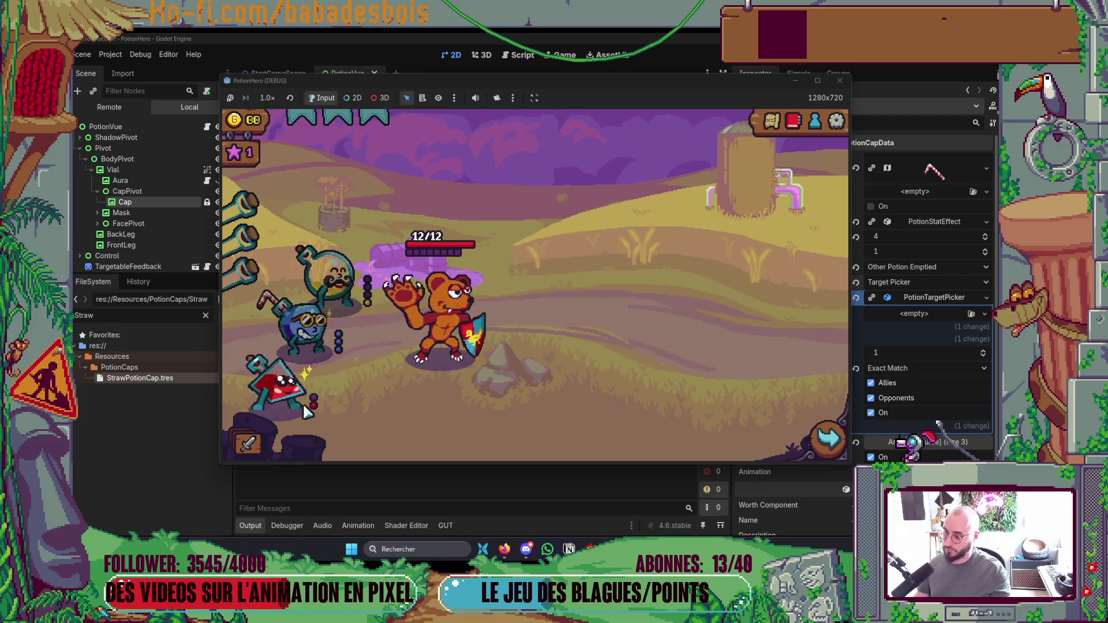
{"action": "mouse_move", "coordinate": [284, 394]}
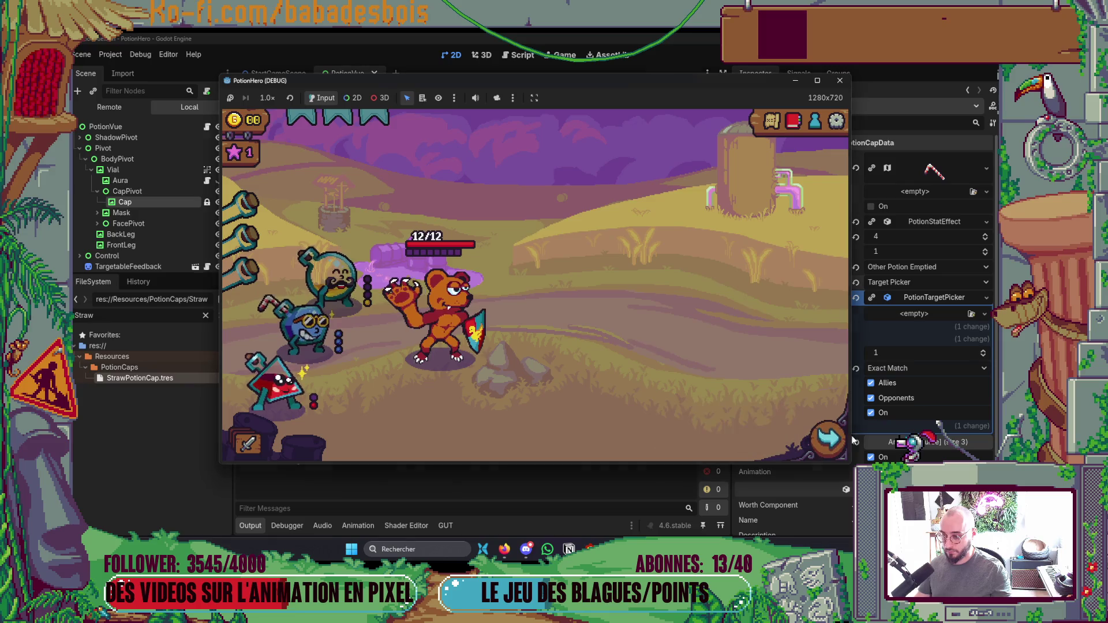
{"action": "left_click", "coordinate": [329, 316]}
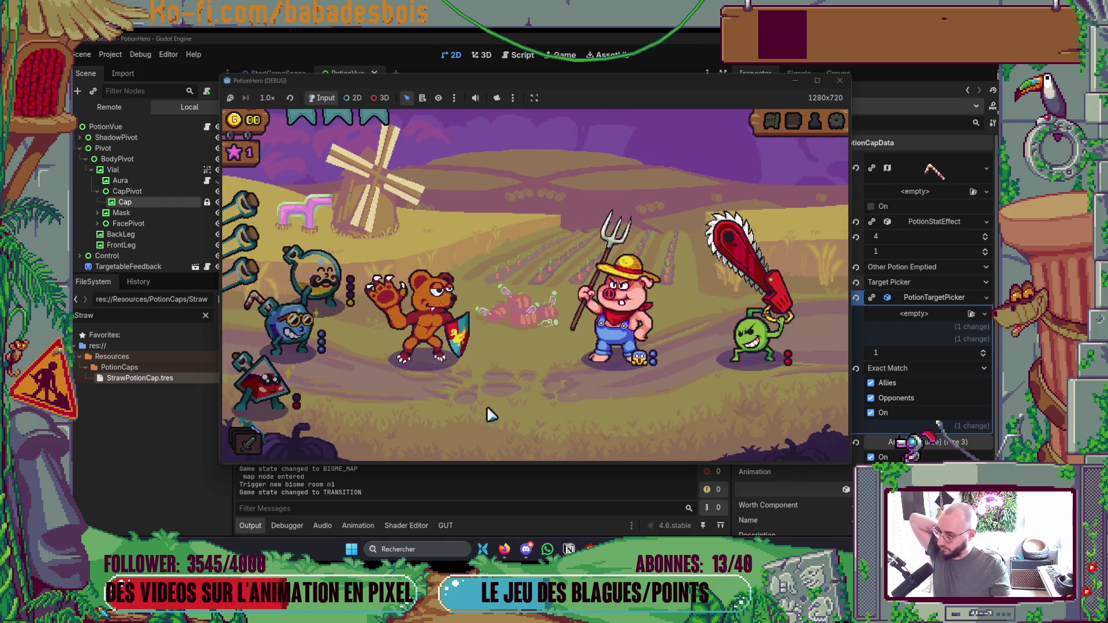
{"action": "left_click", "coordinate": [280, 384]}
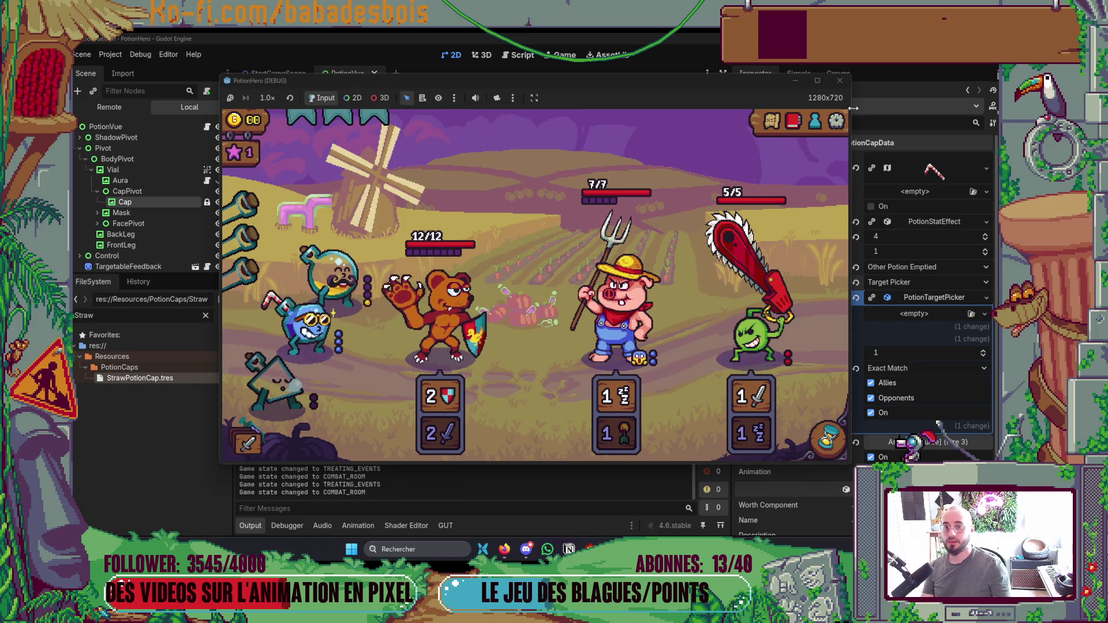
{"action": "left_click", "coordinate": [840, 82]}
{"action": "key", "text": "alt+Tab"}
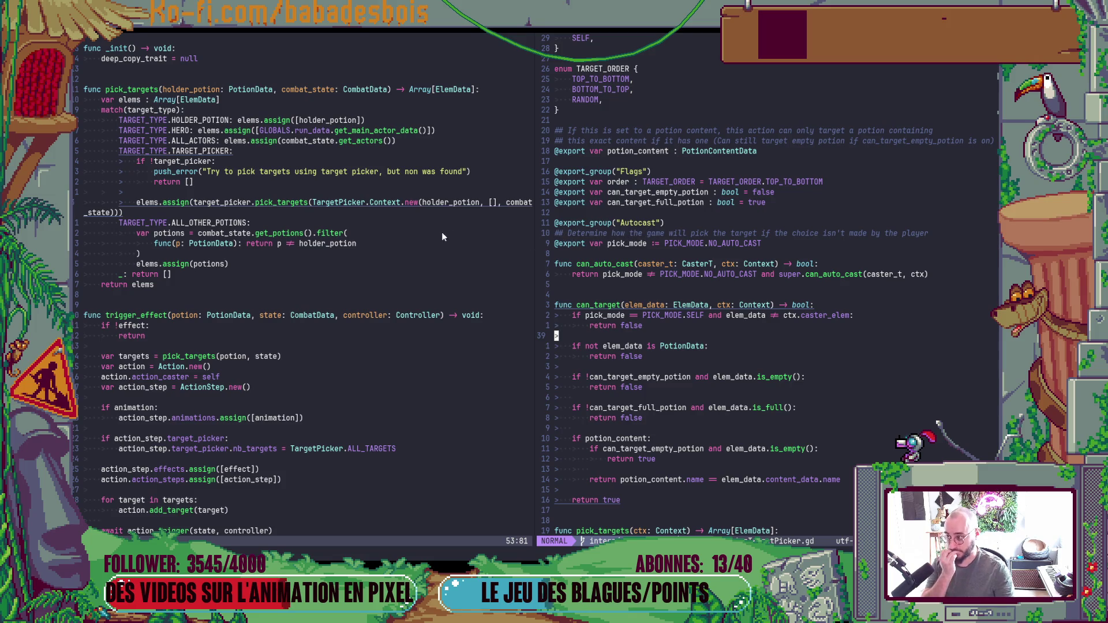
Grep the project for the trigger event class to list where it is created.
{"action": "scroll", "coordinate": [404, 265], "scroll_direction": "up", "scroll_amount": 3}
{"action": "scroll", "coordinate": [392, 270], "scroll_direction": "down", "scroll_amount": 9}
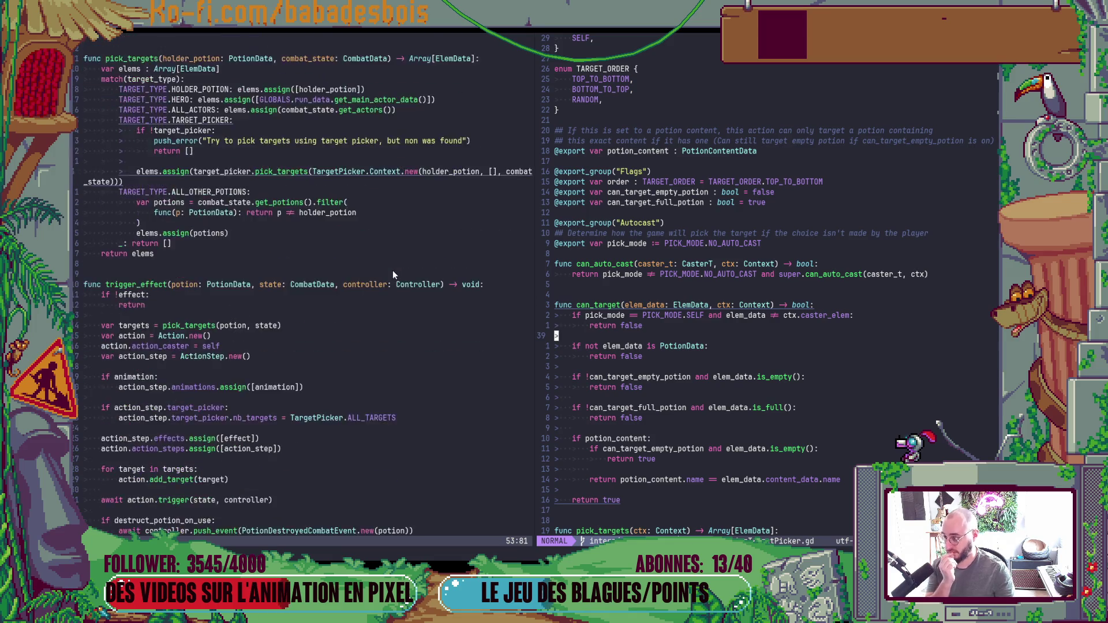
{"action": "scroll", "coordinate": [390, 272], "scroll_direction": "up", "scroll_amount": 7}
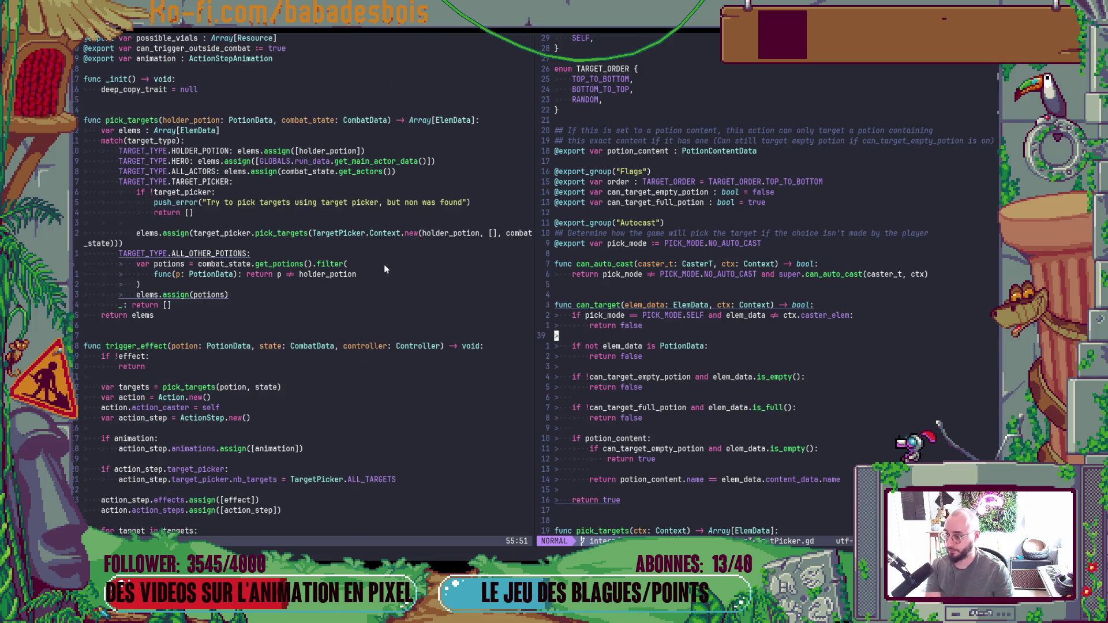
{"action": "left_click", "coordinate": [383, 254]}
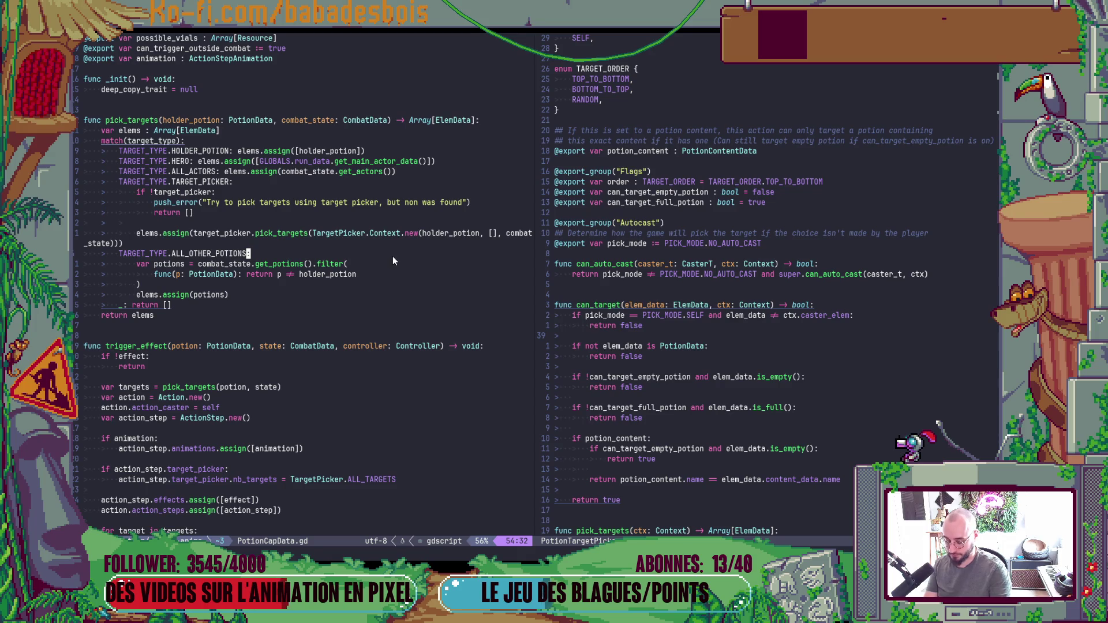
{"action": "key", "text": "Escape"}
{"action": "key", "text": "colon"}
{"action": "key", "text": "Return"}
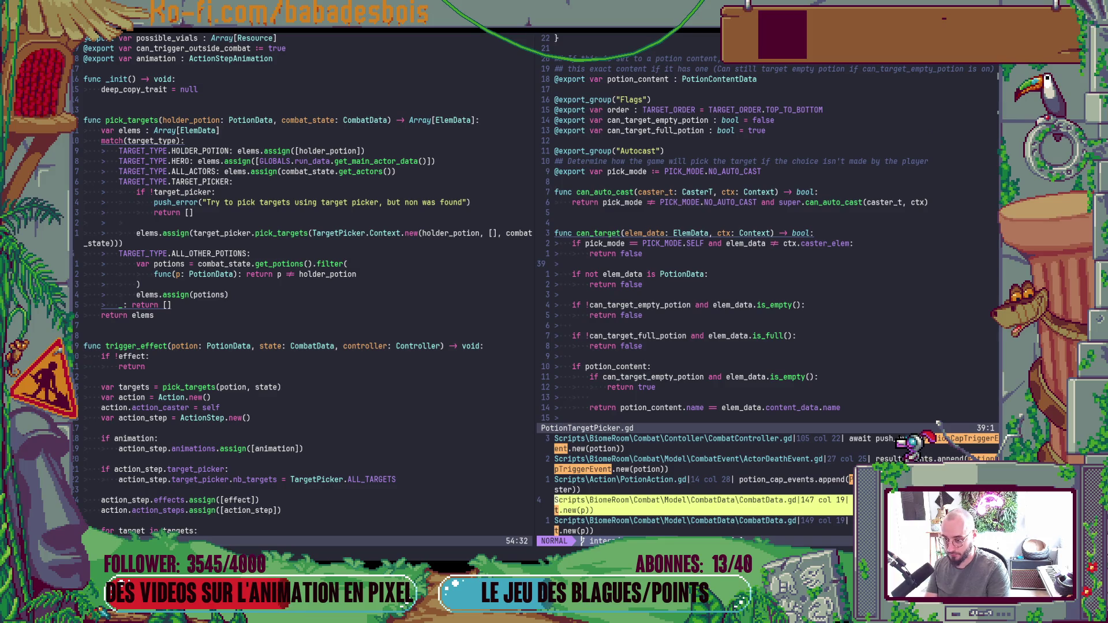
Step through the CombatController.gd, ActorDeathEvent.gd and PotionAction.gd usages of the event.
{"action": "key", "text": "k"}
{"action": "key", "text": "k"}
{"action": "key", "text": "k"}
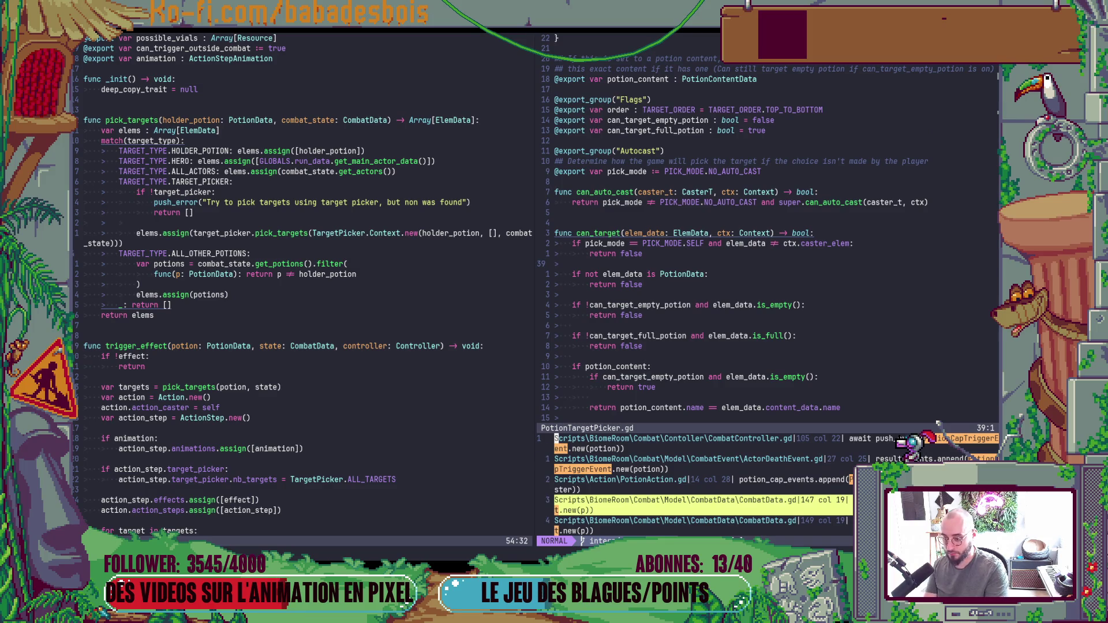
{"action": "key", "text": "Return"}
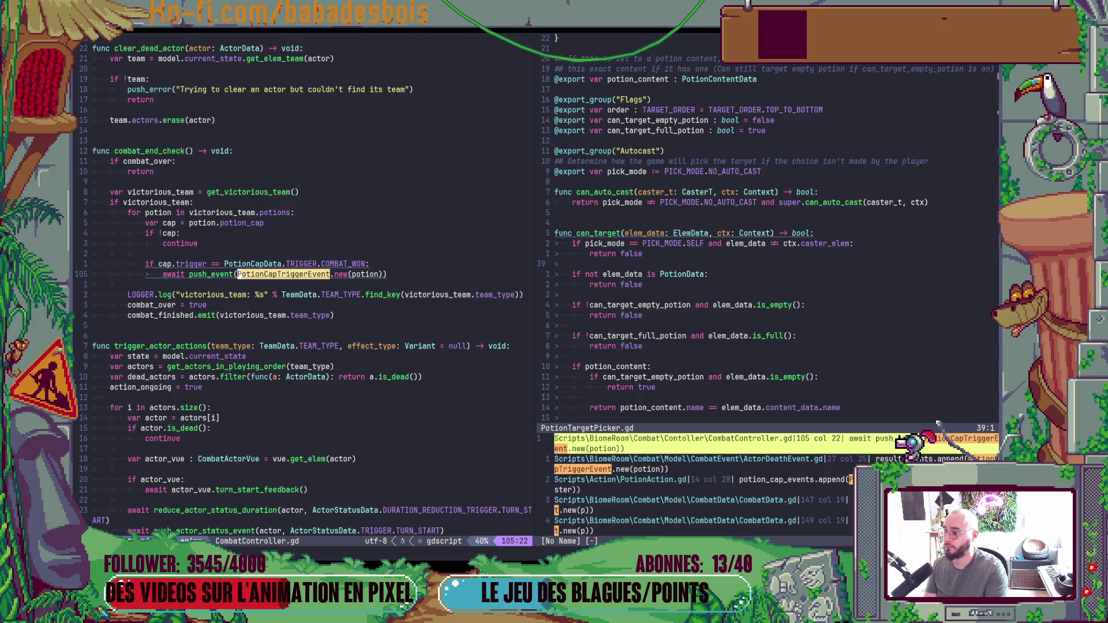
{"action": "key", "text": "ctrl+w"}
{"action": "key", "text": "l"}
{"action": "key", "text": "ctrl+w"}
{"action": "key", "text": "j"}
{"action": "key", "text": "j"}
{"action": "key", "text": "Return"}
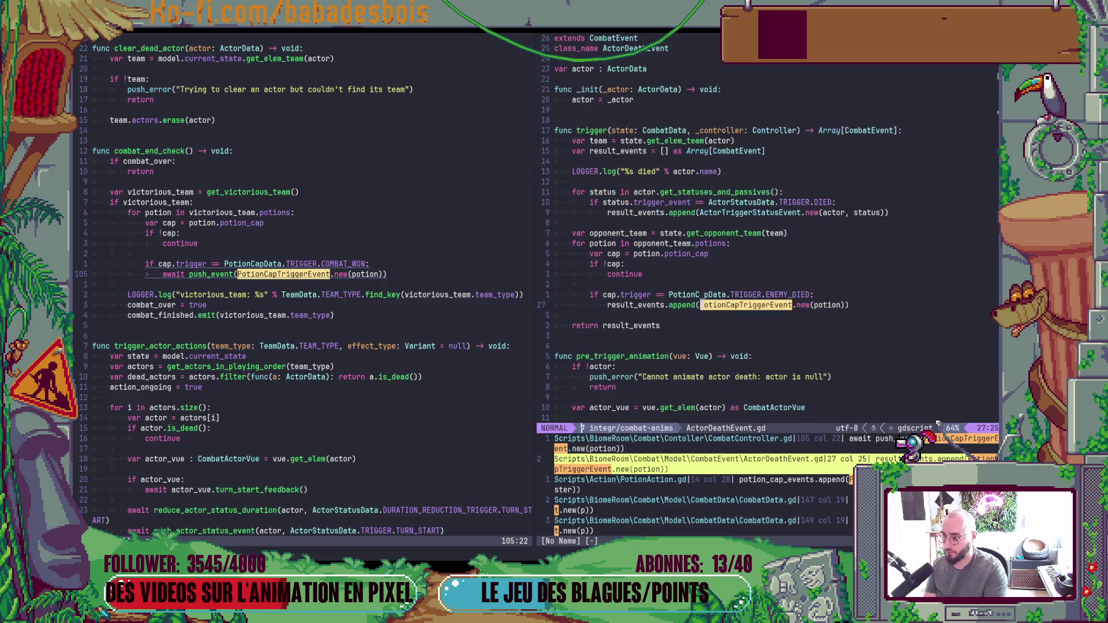
{"action": "key", "text": "ctrl+w"}
{"action": "key", "text": "j"}
{"action": "key", "text": "j"}
{"action": "key", "text": "Return"}
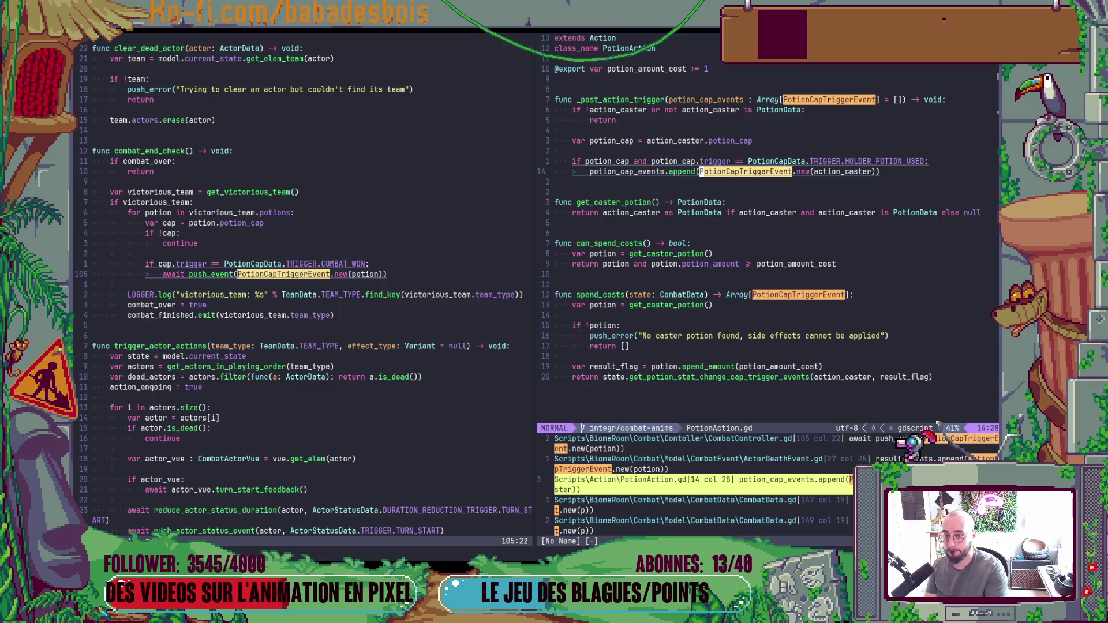
Inspect the two CombatData.gd usages at lines 147 and 149.
{"action": "key", "text": "ctrl+w"}
{"action": "key", "text": "j"}
{"action": "key", "text": "j"}
{"action": "key", "text": "Return"}
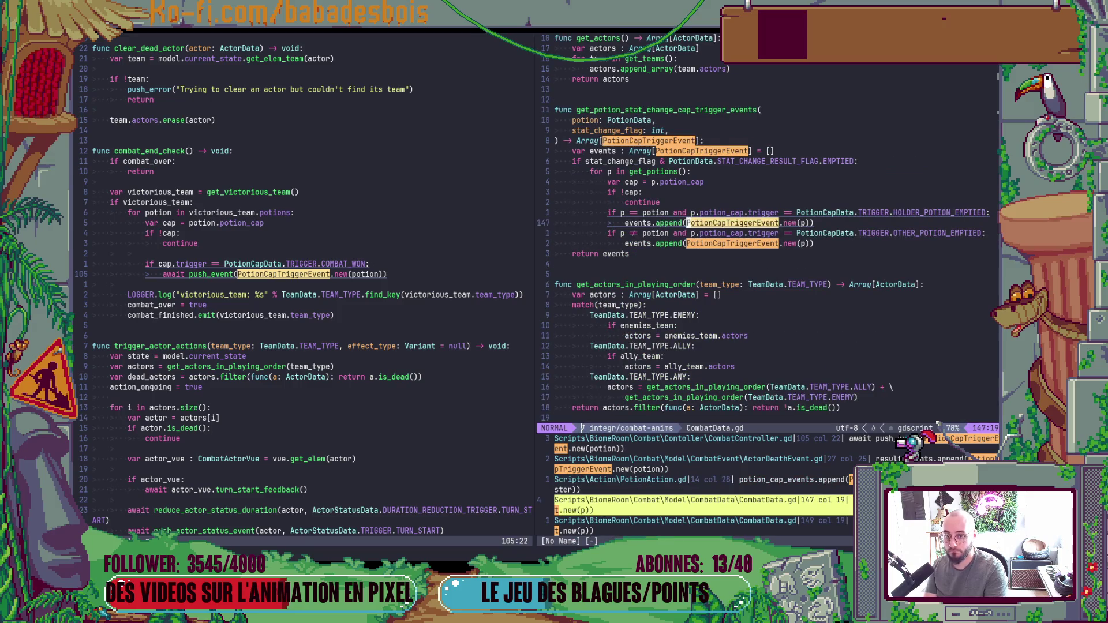
{"action": "key", "text": "ctrl+w"}
{"action": "key", "text": "j"}
{"action": "key", "text": "j"}
{"action": "key", "text": "Return"}
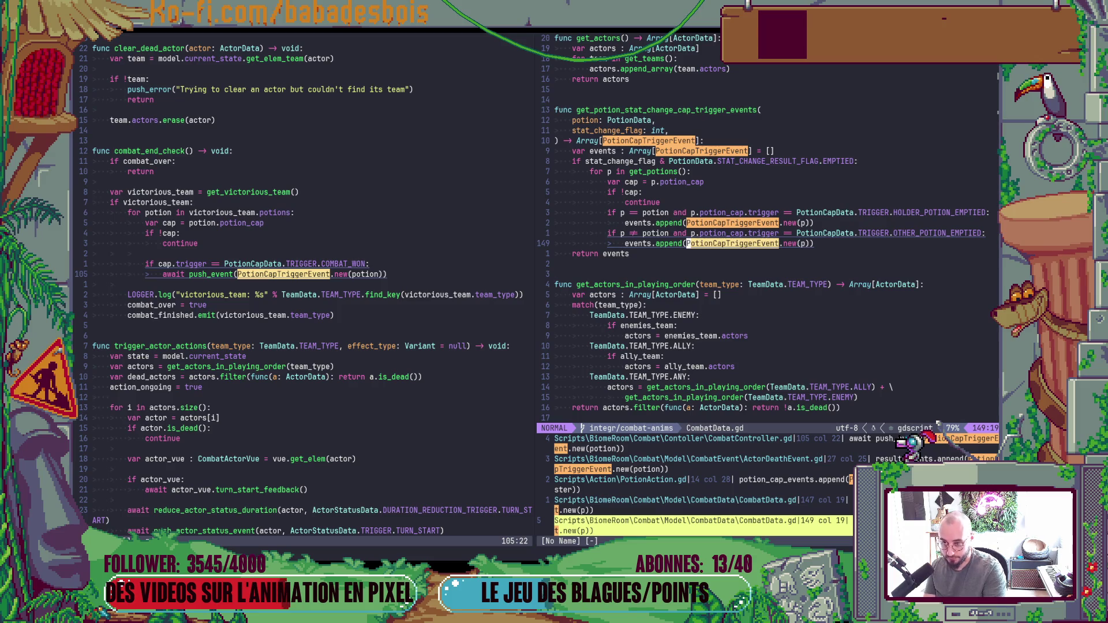
Open the PotionCapTriggerEvent class definition and focus its file.
{"action": "key", "text": "g"}
{"action": "key", "text": "d"}
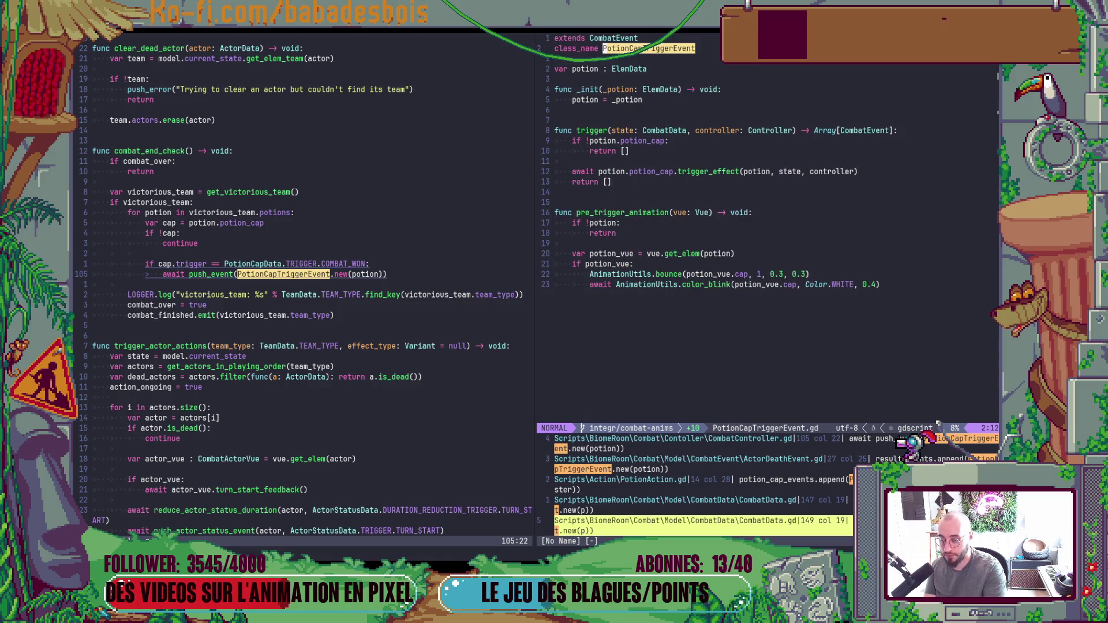
{"action": "key", "text": "ctrl+o"}
{"action": "key", "text": "g"}
{"action": "key", "text": "d"}
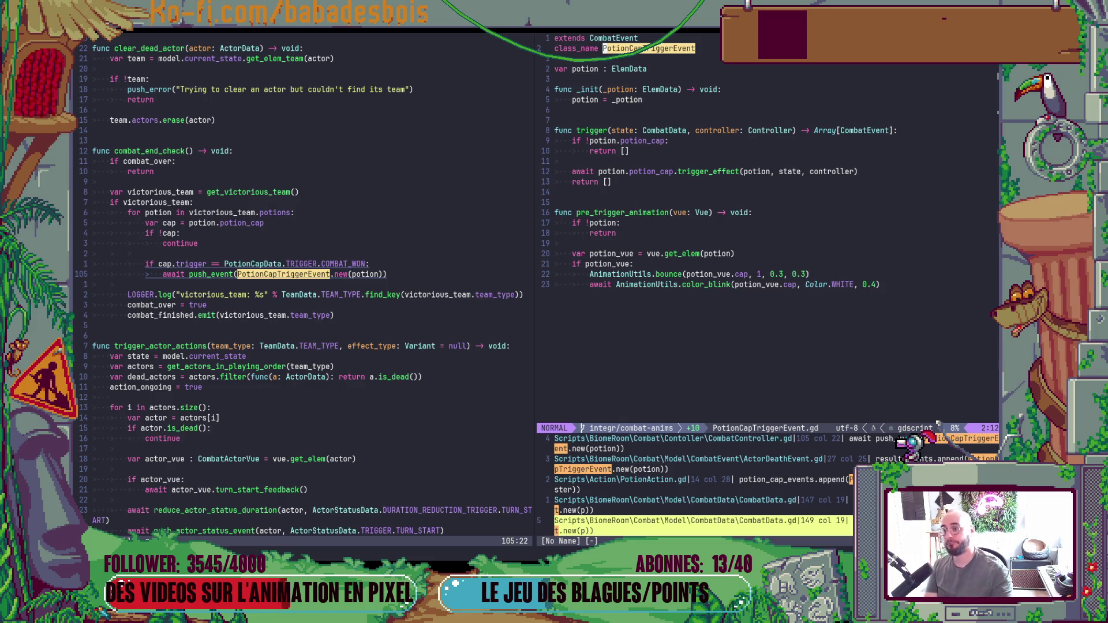
{"action": "left_click", "coordinate": [744, 338]}
Add a func can_trigger() -> bool: signature above func trigger.
{"action": "key", "text": "colon"}
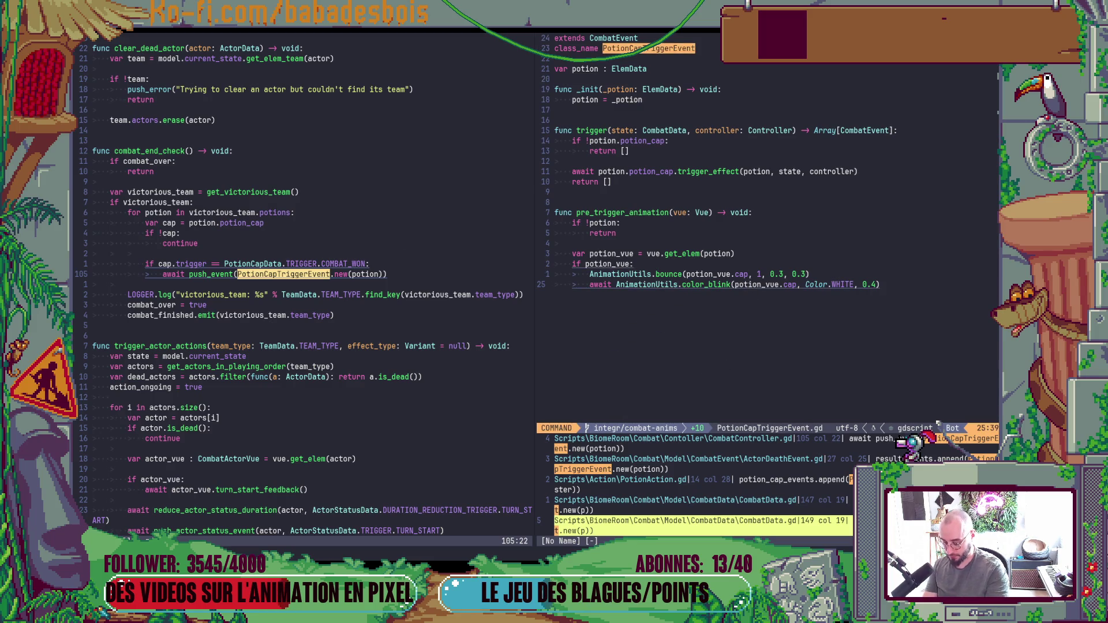
{"action": "key", "text": "Escape"}
{"action": "key", "text": "k"}
{"action": "key", "text": "k"}
{"action": "key", "text": "k"}
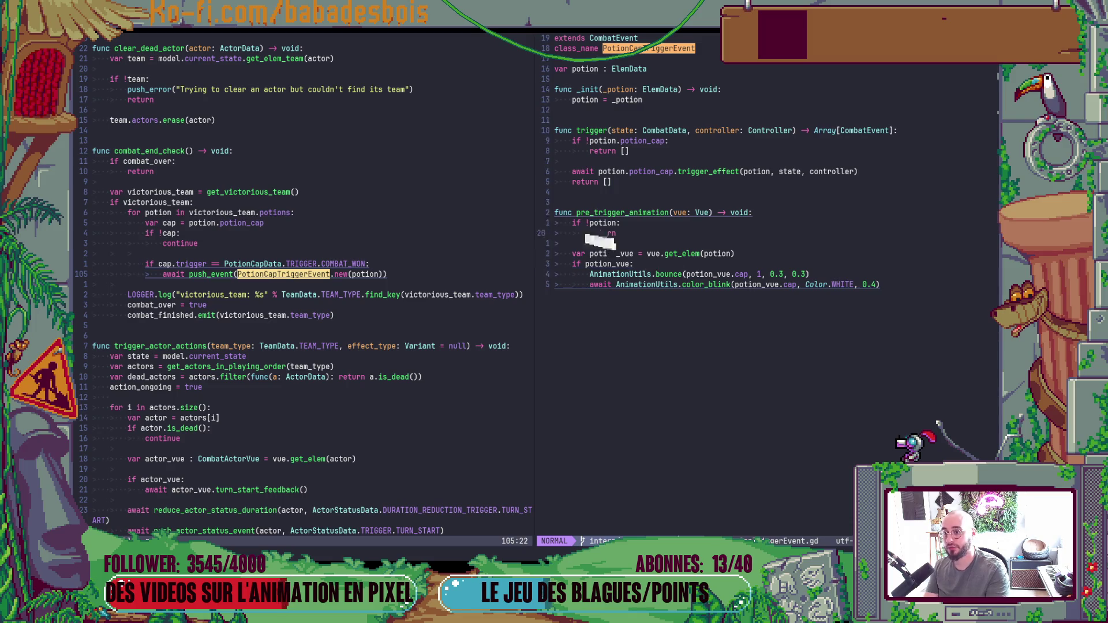
{"action": "key", "text": "k"}
{"action": "key", "text": "o"}
{"action": "key", "text": "Return"}
{"action": "key", "text": "Up"}
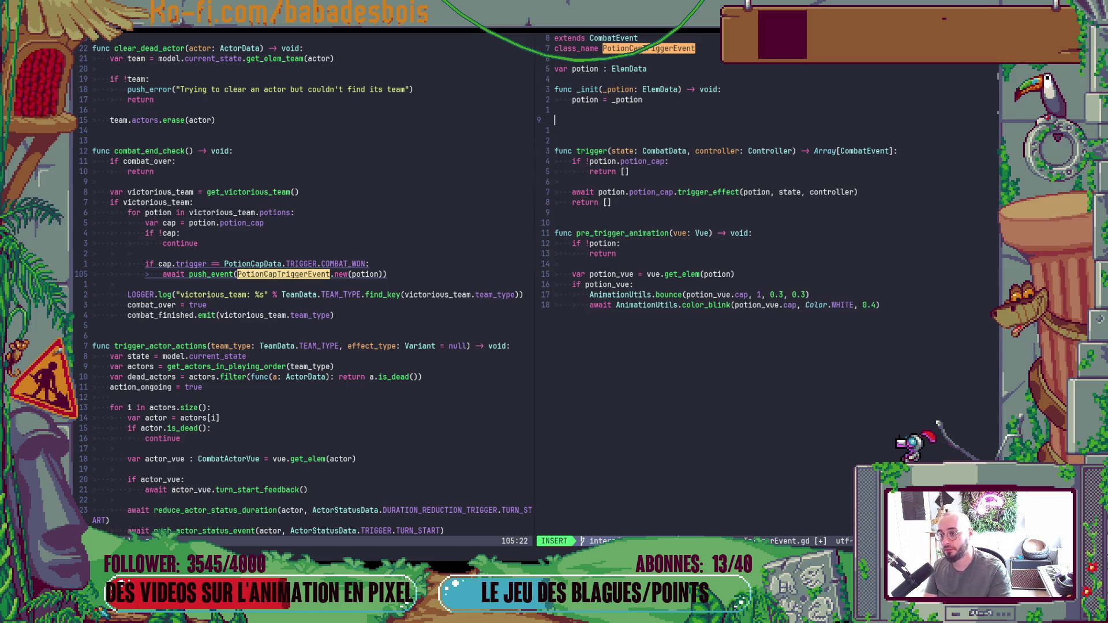
{"action": "key", "text": "Return"}
{"action": "key", "text": "Up"}
{"action": "type", "text": "func can"}
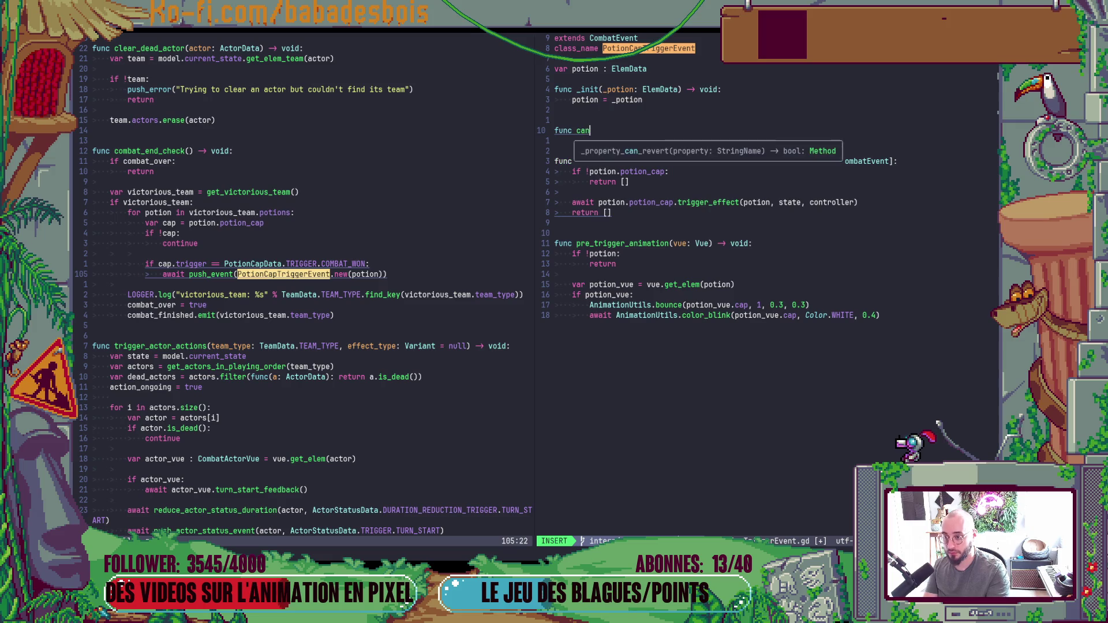
{"action": "type", "text": "_trigger() -> bool:"}
{"action": "key", "text": "Return"}
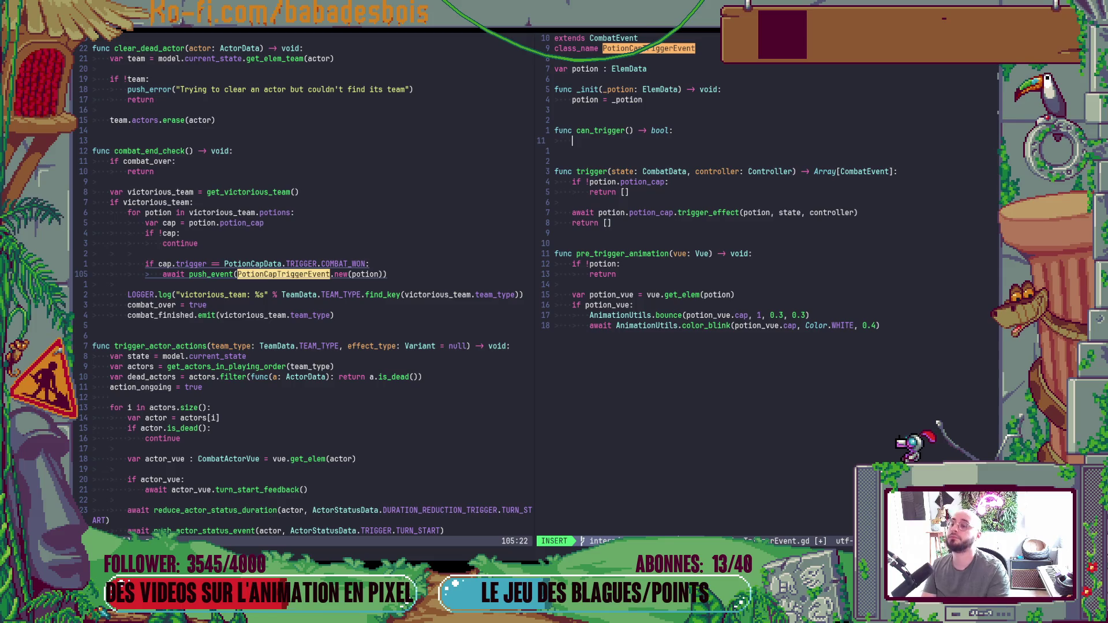
Begin the can_trigger body and retype potion from ElemData to PotionData.
{"action": "type", "text": "potion.cap"}
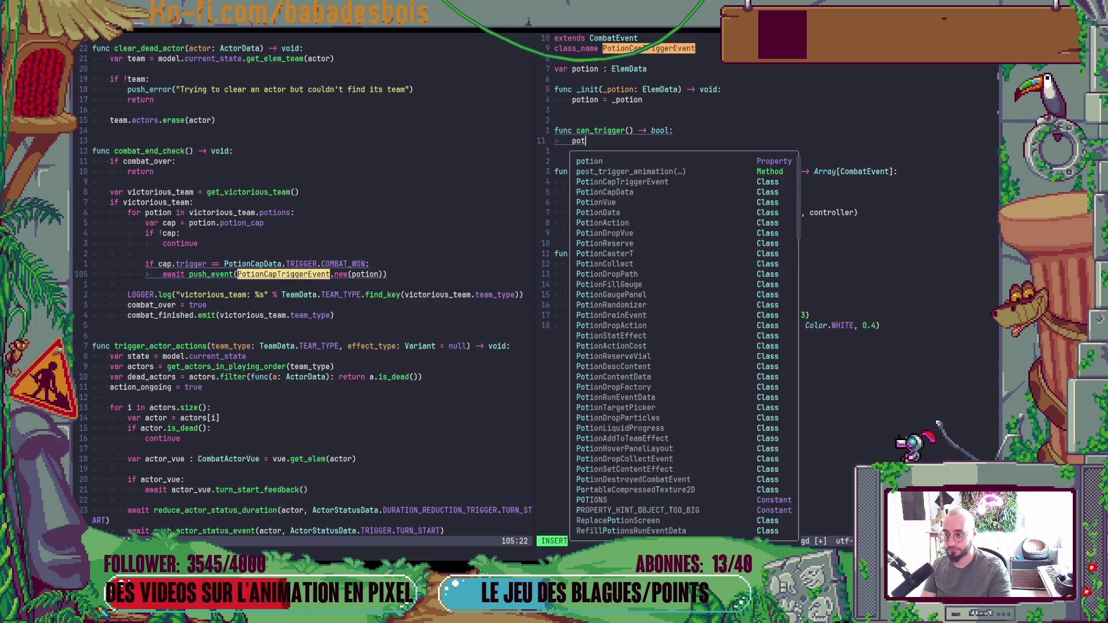
{"action": "key", "text": "BackSpace"}
{"action": "key", "text": "BackSpace"}
{"action": "key", "text": "BackSpace"}
{"action": "type", "text": "potio"}
{"action": "key", "text": "Escape"}
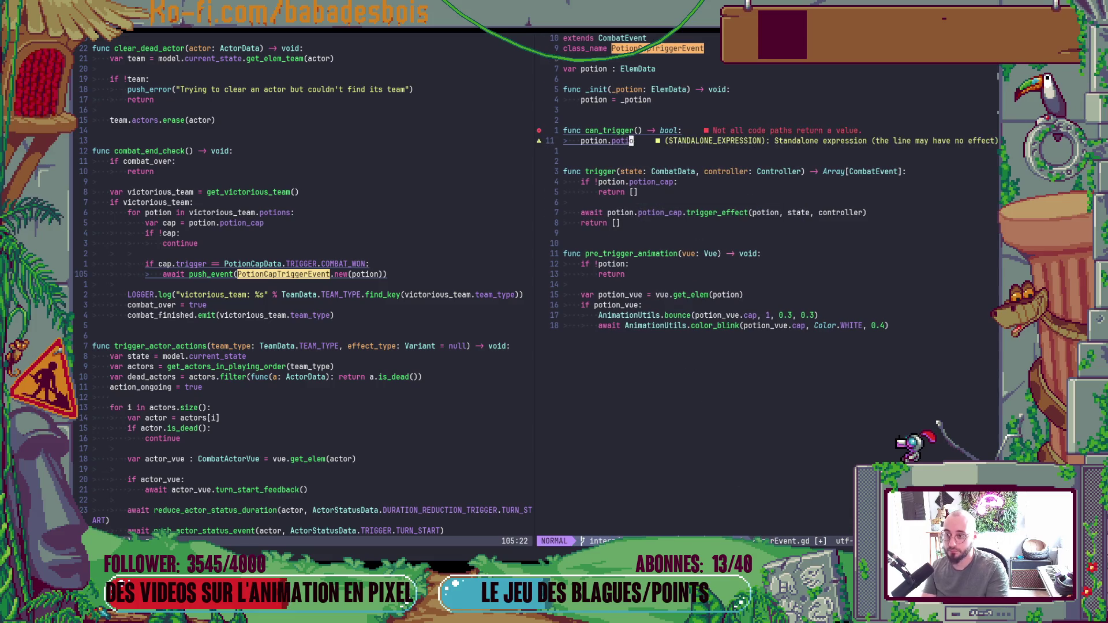
{"action": "key", "text": "k"}
{"action": "key", "text": "k"}
{"action": "key", "text": "k"}
{"action": "type", "text": "b"}
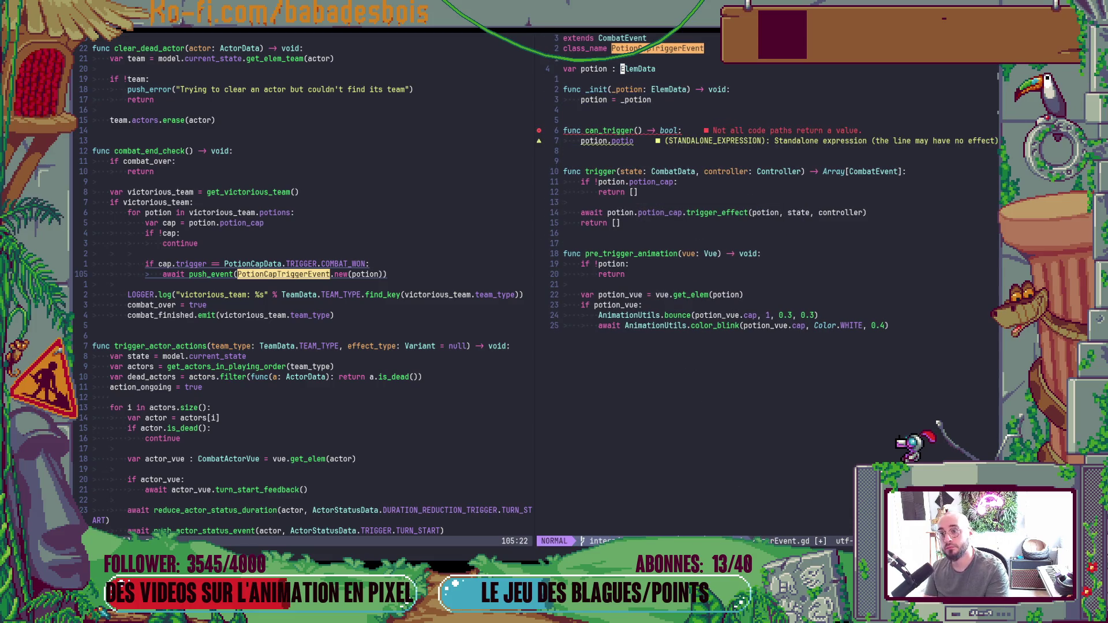
{"action": "type", "text": "cwPotioND"}
{"action": "key", "text": "BackSpace"}
{"action": "key", "text": "BackSpace"}
{"action": "type", "text": "nt"}
{"action": "key", "text": "BackSpace"}
{"action": "type", "text": "Data"}
{"action": "key", "text": "Escape"}
{"action": "key", "text": "j"}
{"action": "key", "text": "j"}
{"action": "key", "text": "j"}
{"action": "key", "text": "j"}
{"action": "key", "text": "j"}
Correct the body line to reference potion.potion_cap.
{"action": "key", "text": "o"}
{"action": "key", "text": "Escape"}
{"action": "key", "text": "k"}
{"action": "key", "text": "w"}
{"action": "key", "text": "w"}
{"action": "type", "text": "lcw"}
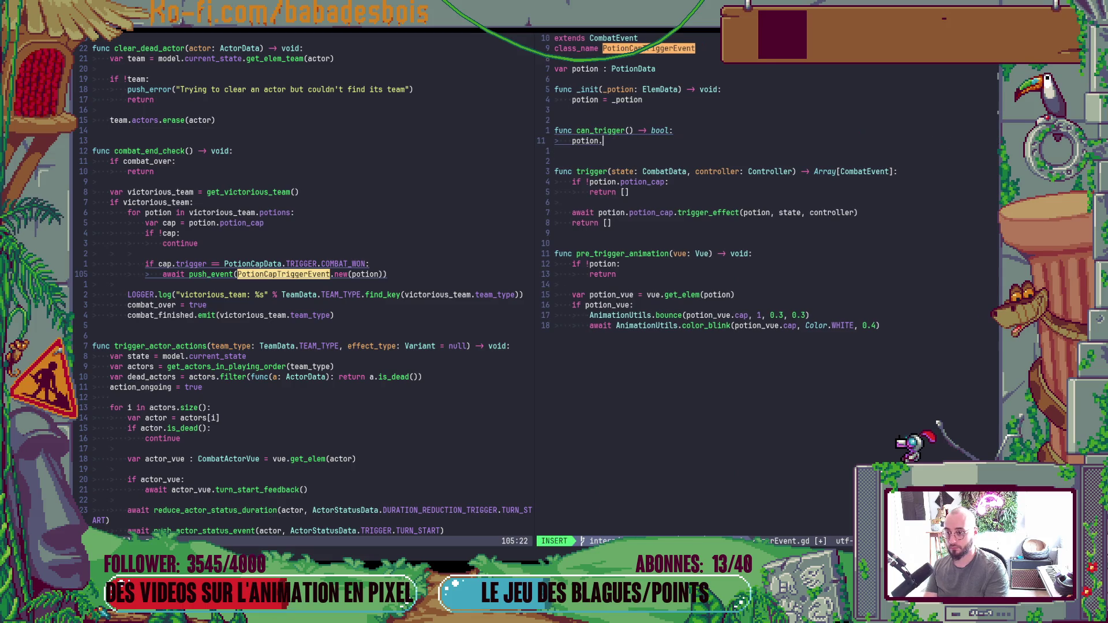
{"action": "type", "text": "po"}
{"action": "key", "text": "Return"}
{"action": "key", "text": "Escape"}
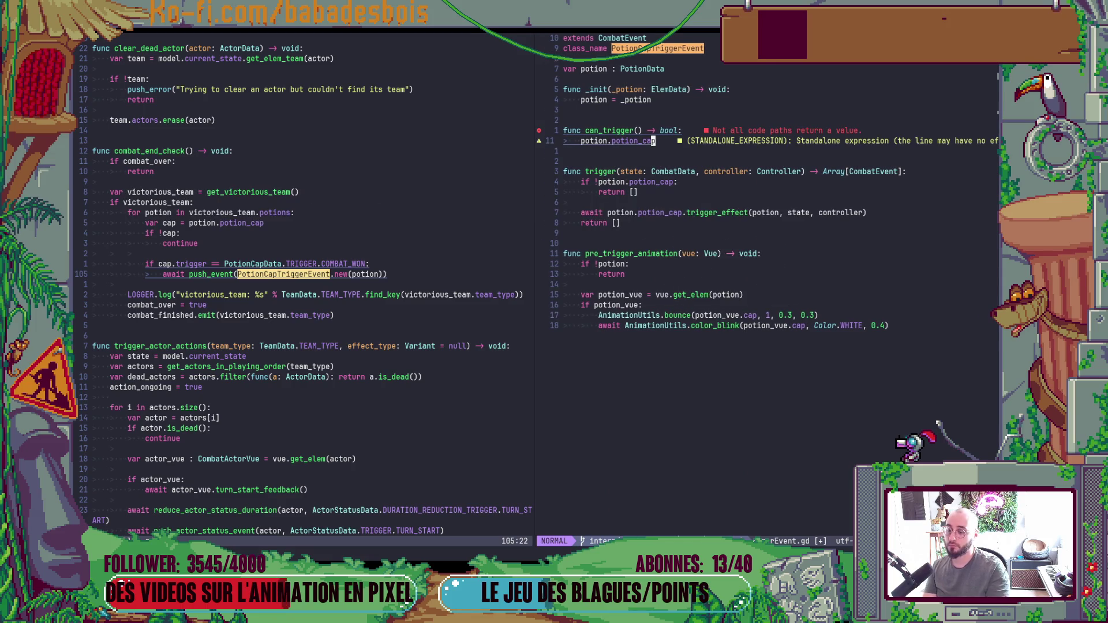
Turn the body into if !potion.potion_cap: return false.
{"action": "key", "text": "shift+i"}
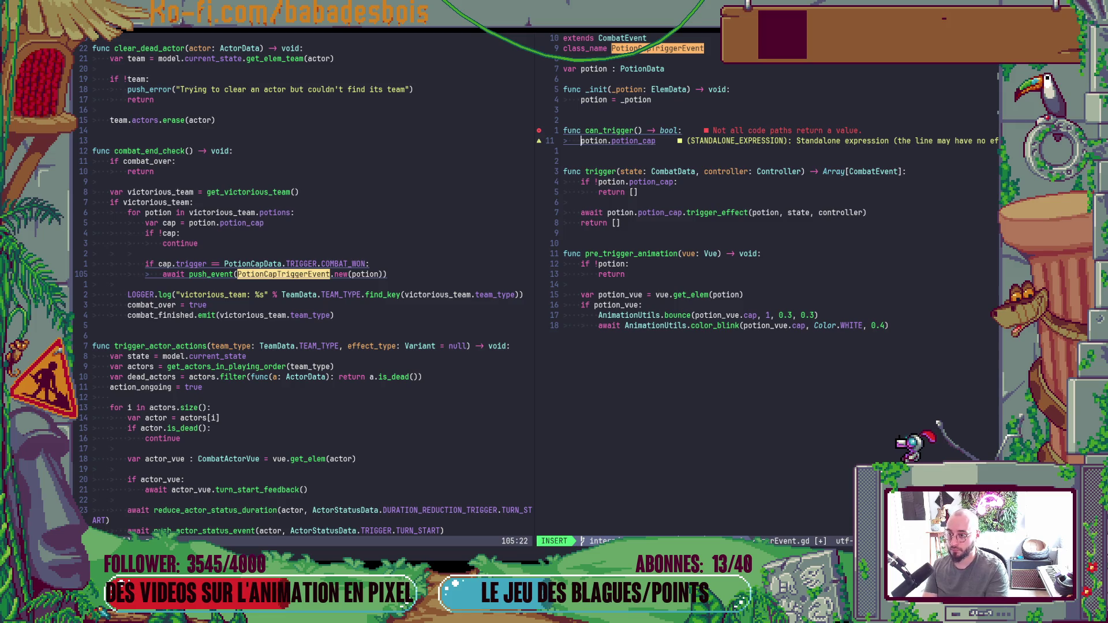
{"action": "type", "text": "if"}
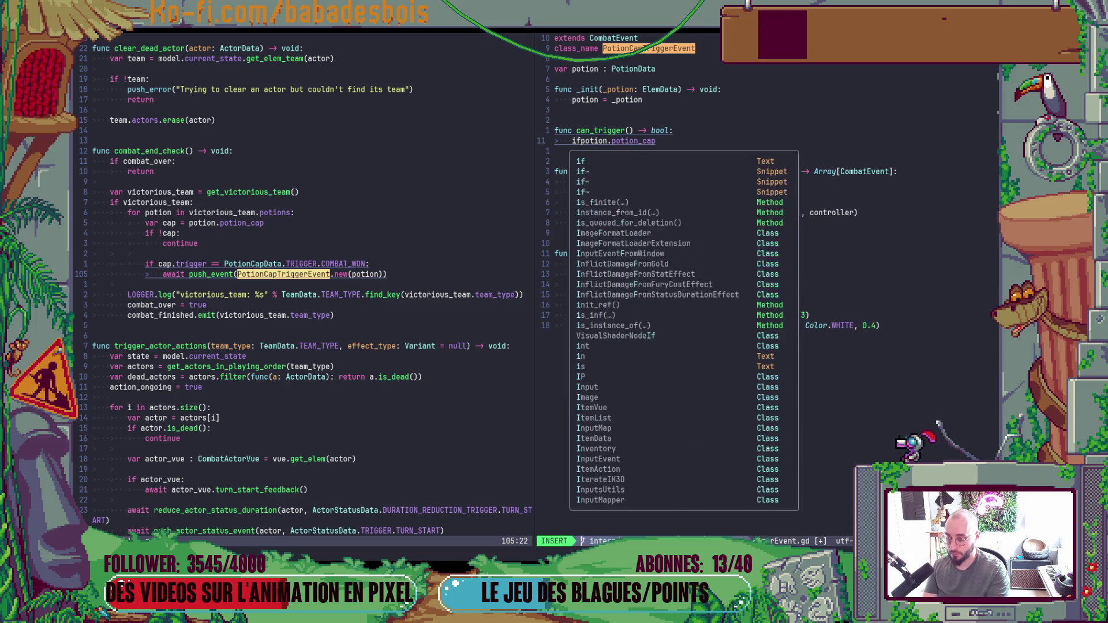
{"action": "key", "text": "Escape"}
{"action": "key", "text": "dollar"}
{"action": "key", "text": "b"}
{"action": "key", "text": "b"}
{"action": "key", "text": "b"}
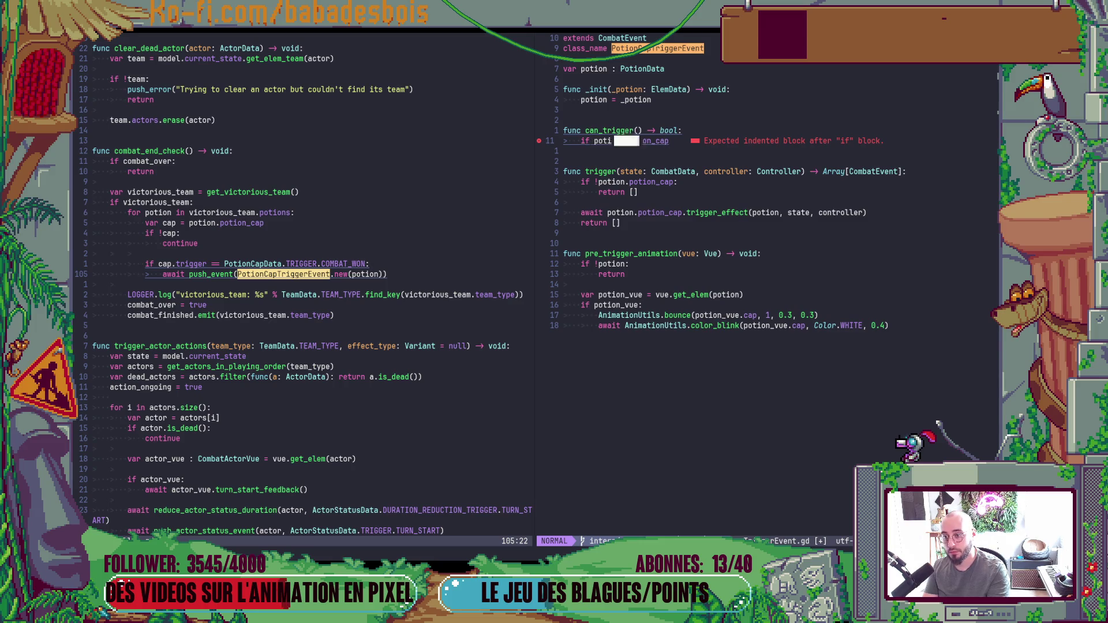
{"action": "type", "text": "if !"}
{"action": "key", "text": "Escape"}
{"action": "key", "text": "dollar"}
{"action": "type", "text": "ap"}
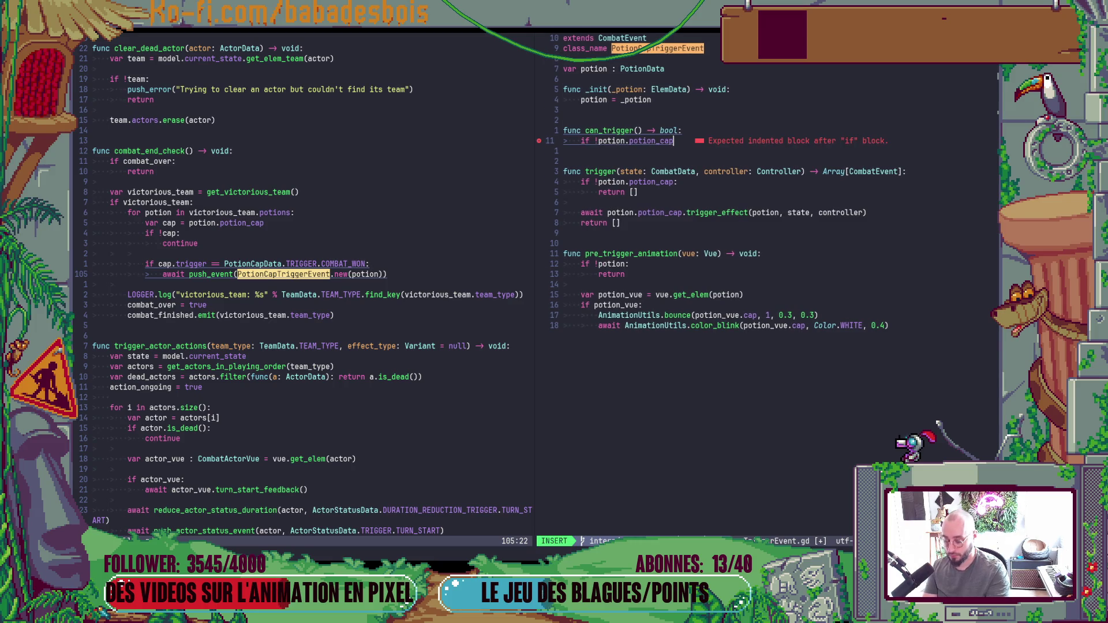
{"action": "type", "text": ": "}
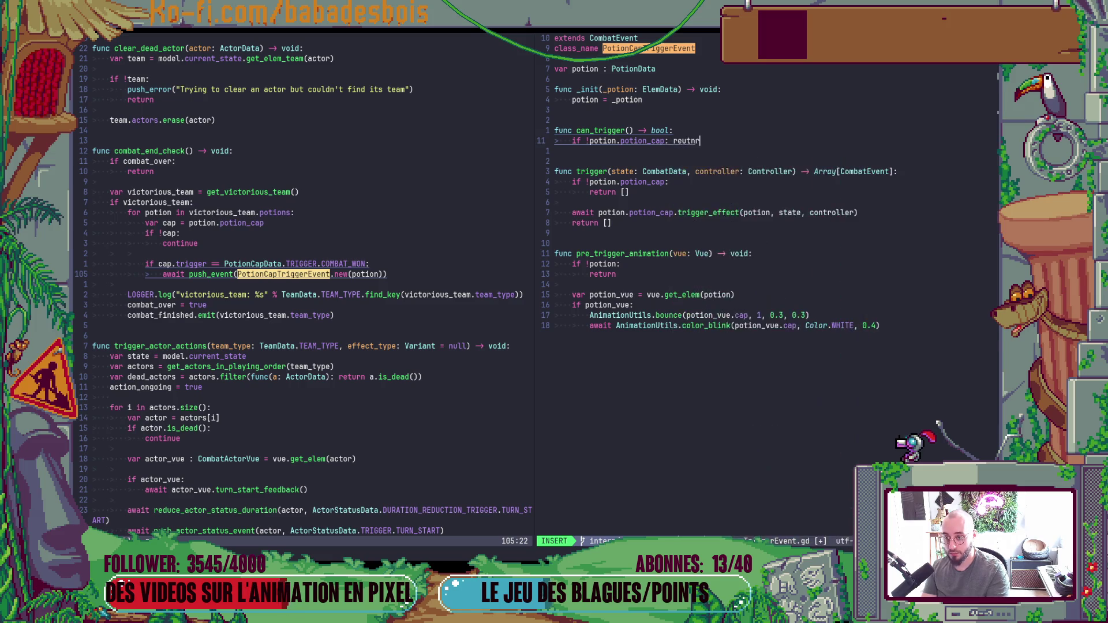
{"action": "type", "text": "return false"}
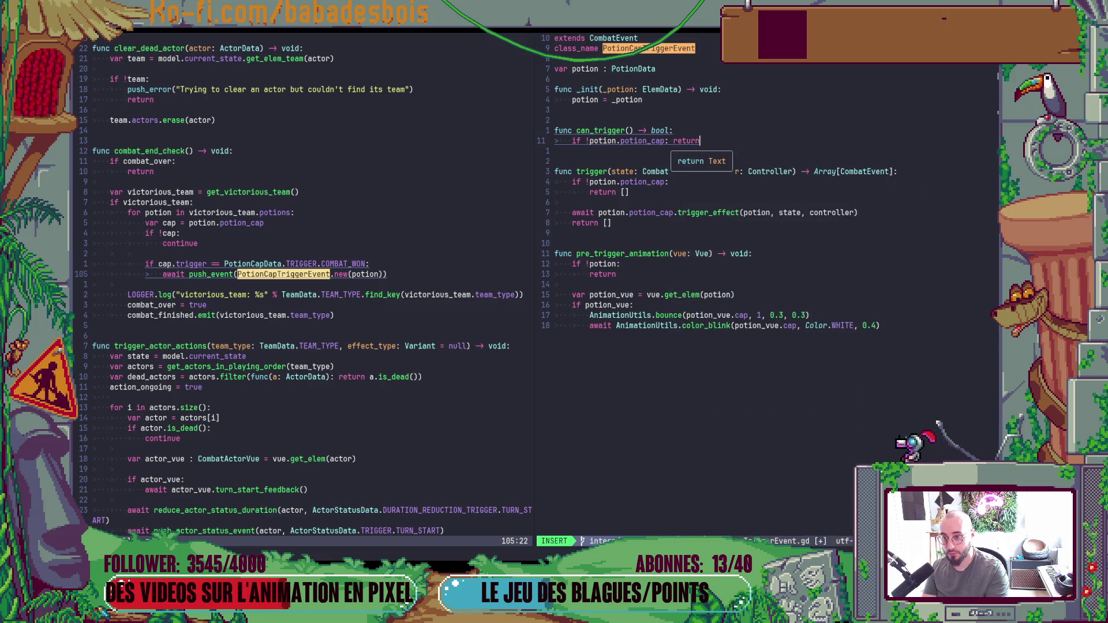
{"action": "key", "text": "Return"}
{"action": "key", "text": "Return"}
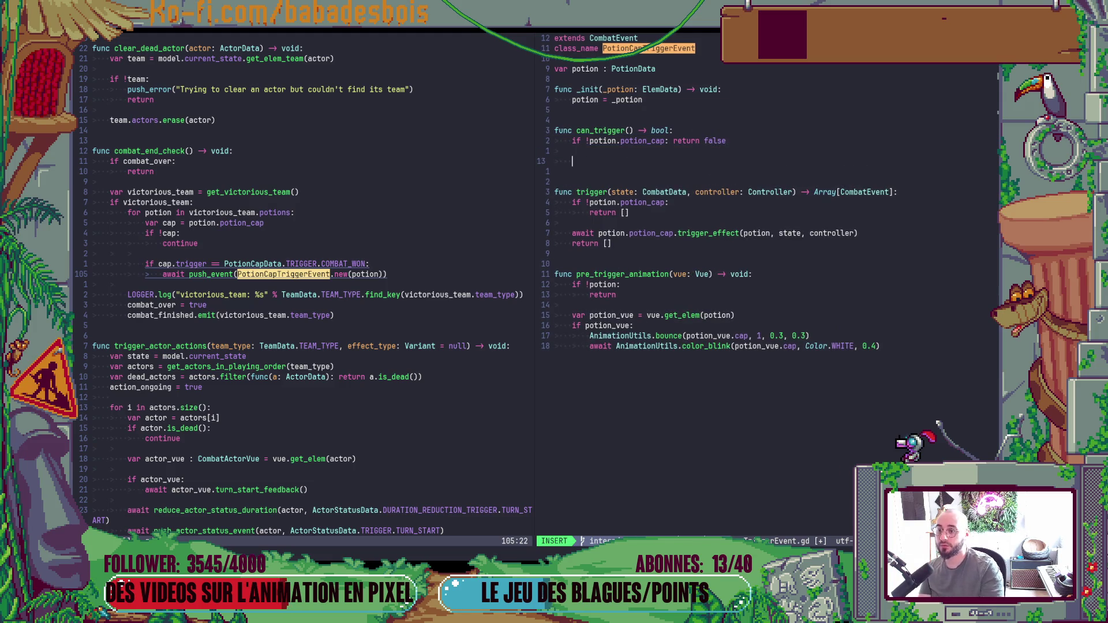
Start a new potion.potion_cap. line below the early return.
{"action": "type", "text": "potion.cv"}
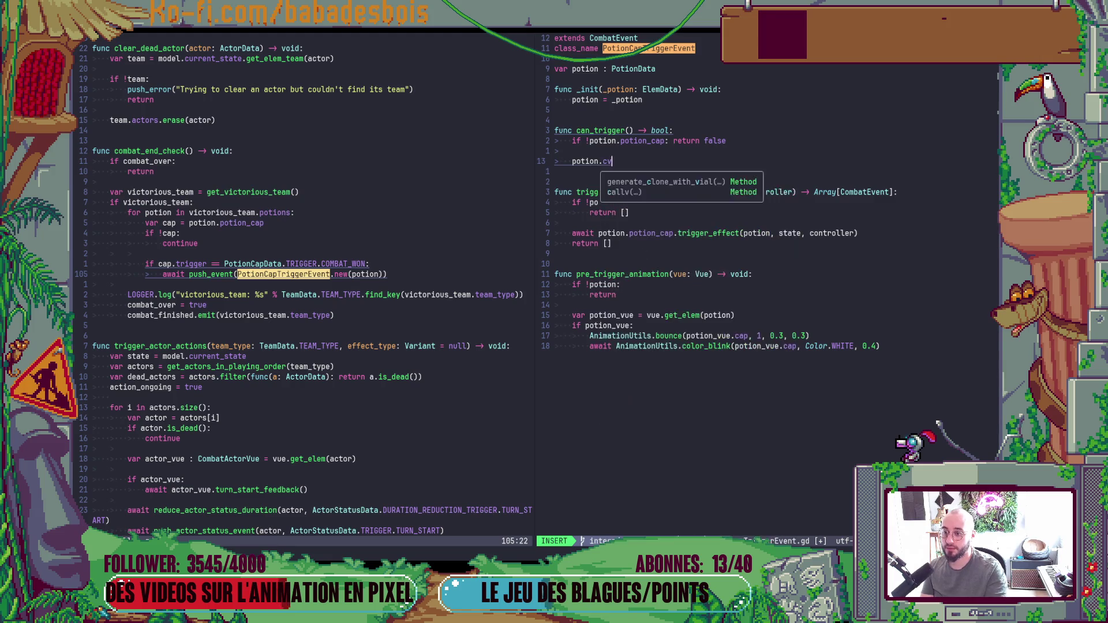
{"action": "key", "text": "BackSpace"}
{"action": "type", "text": "an"}
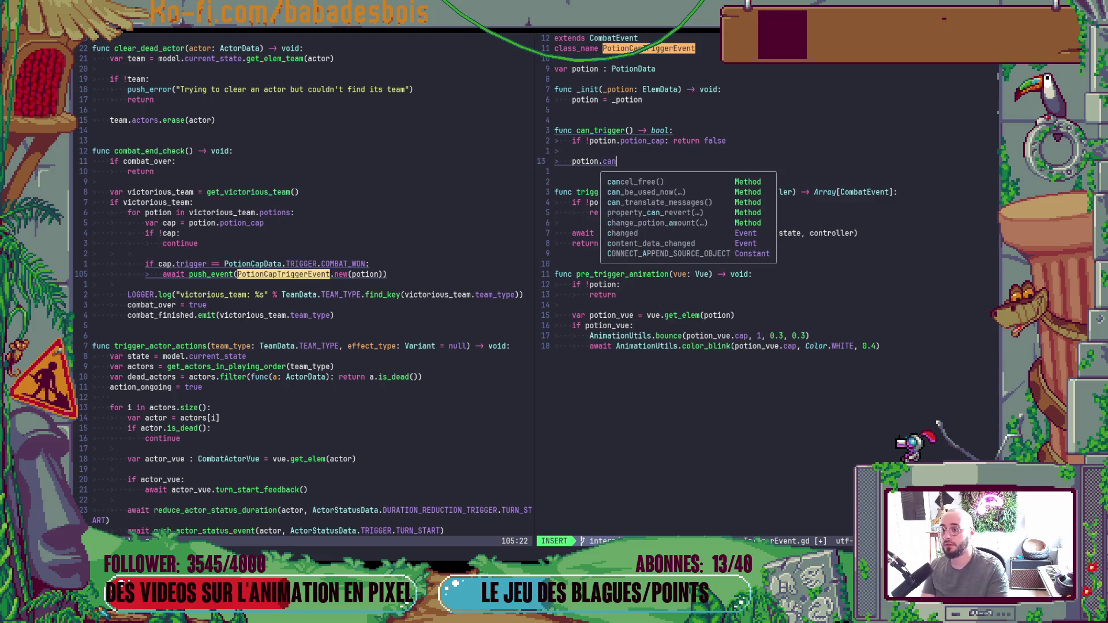
{"action": "key", "text": "BackSpace"}
{"action": "key", "text": "BackSpace"}
{"action": "key", "text": "BackSpace"}
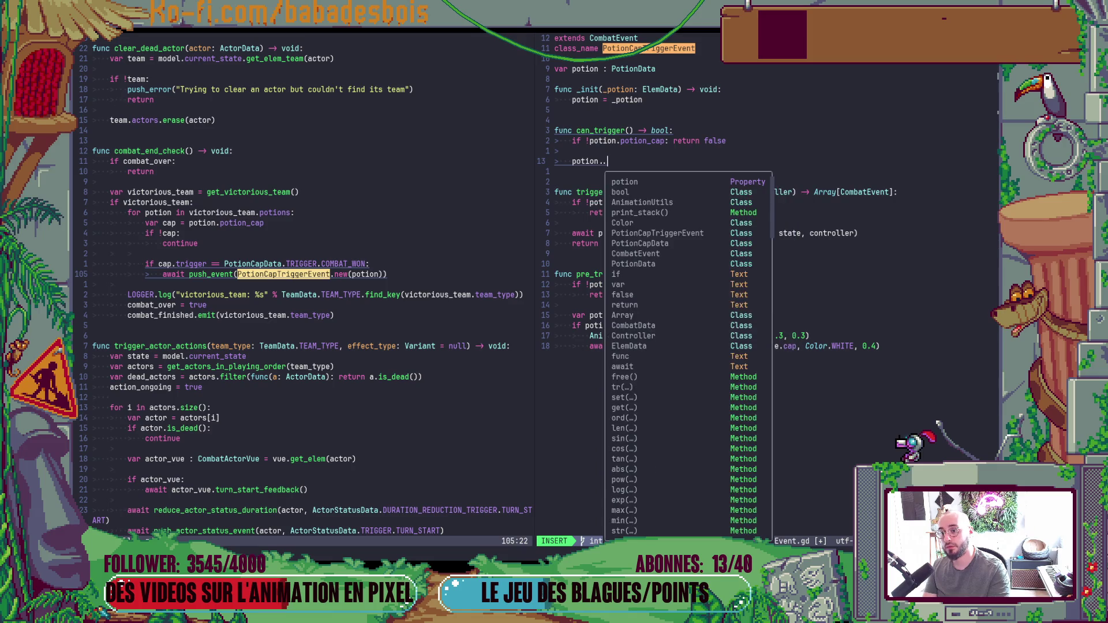
{"action": "type", "text": "potion_cap."}
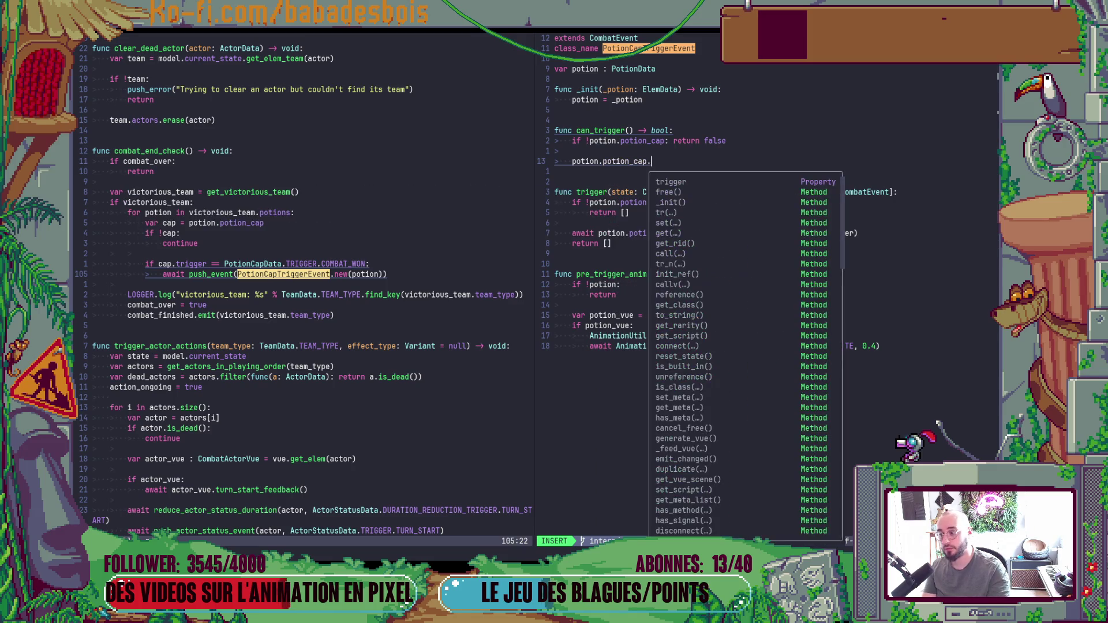
{"action": "key", "text": "Escape"}
{"action": "scroll", "coordinate": [316, 300], "scroll_direction": "down", "scroll_amount": 15}
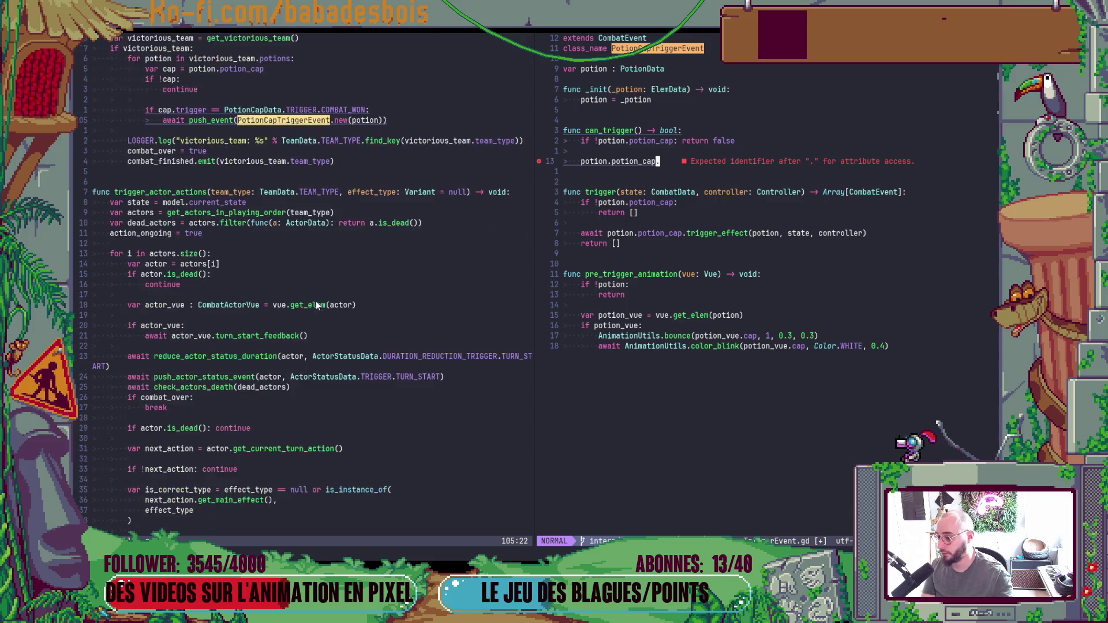
Open PotionCapData.gd in the left pane and locate pick_targets.
{"action": "scroll", "coordinate": [316, 282], "scroll_direction": "down", "scroll_amount": 7}
{"action": "scroll", "coordinate": [316, 281], "scroll_direction": "up", "scroll_amount": 5}
{"action": "left_click", "coordinate": [317, 282]}
{"action": "key", "text": "space"}
{"action": "key", "text": "f"}
{"action": "key", "text": "f"}
{"action": "type", "text": "potioncapdata"}
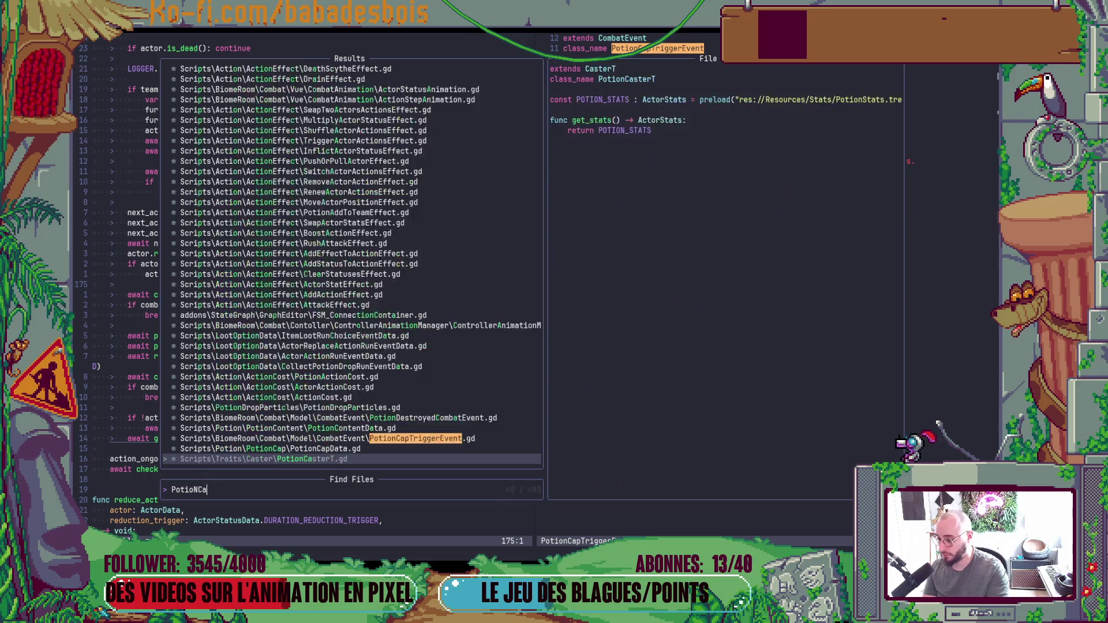
{"action": "key", "text": "Return"}
{"action": "key", "text": "k"}
{"action": "key", "text": "k"}
{"action": "key", "text": "k"}
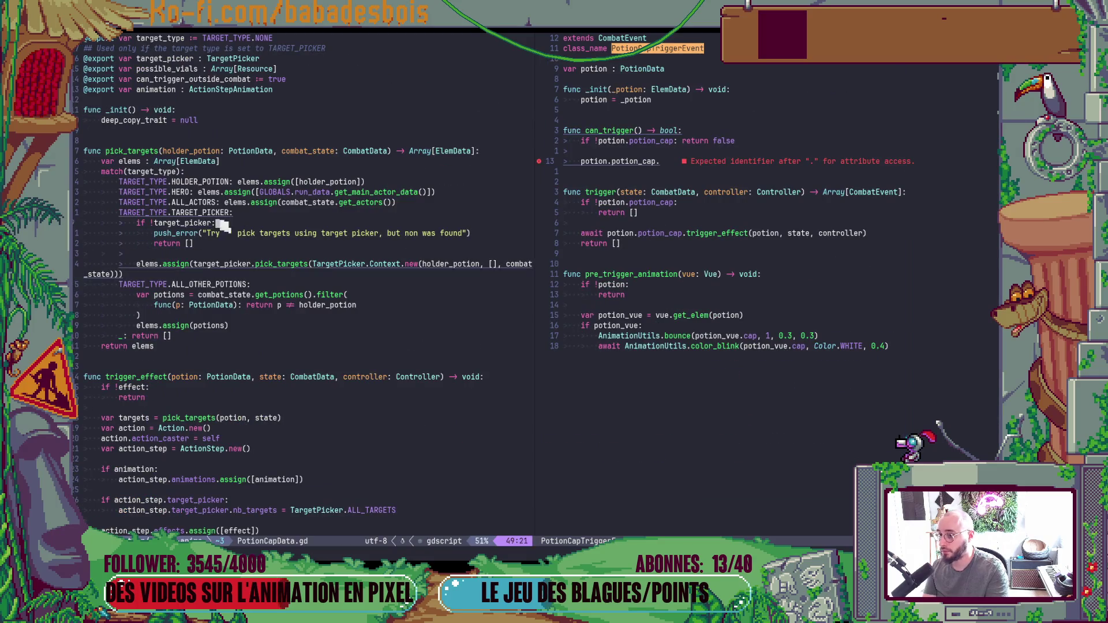
{"action": "key", "text": "k"}
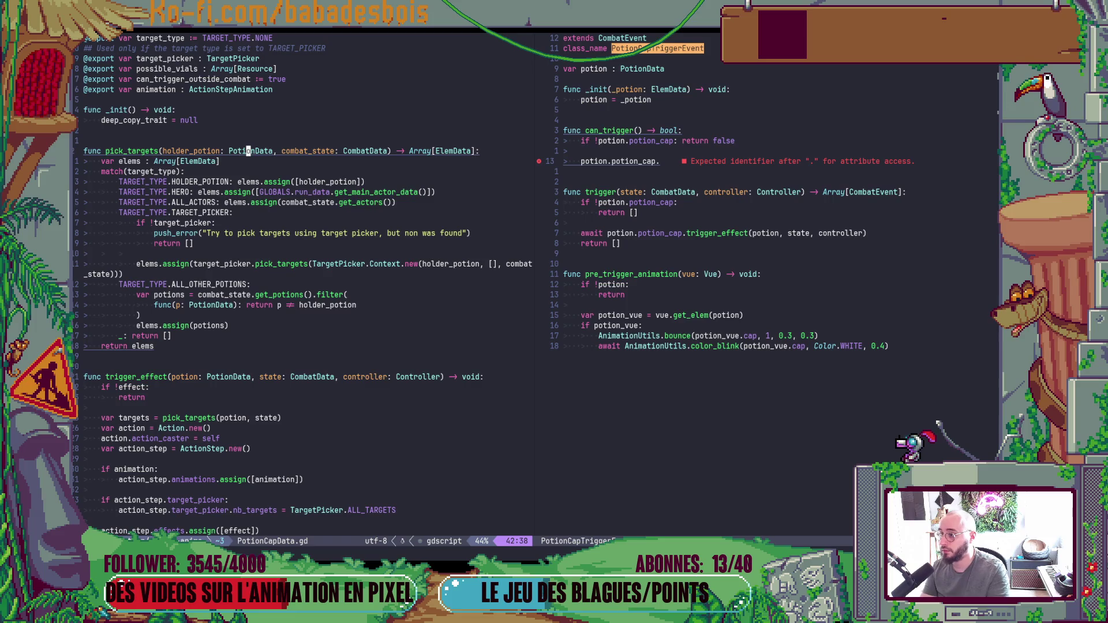
Complete the can_trigger line to potion.potion_cap.pick_targets(.
{"action": "key", "text": "ctrl+w"}
{"action": "key", "text": "l"}
{"action": "key", "text": "ctrl+w"}
{"action": "key", "text": "h"}
{"action": "key", "text": "b"}
{"action": "key", "text": "b"}
{"action": "key", "text": "b"}
{"action": "key", "text": "ctrl+w"}
{"action": "type", "text": "l"}
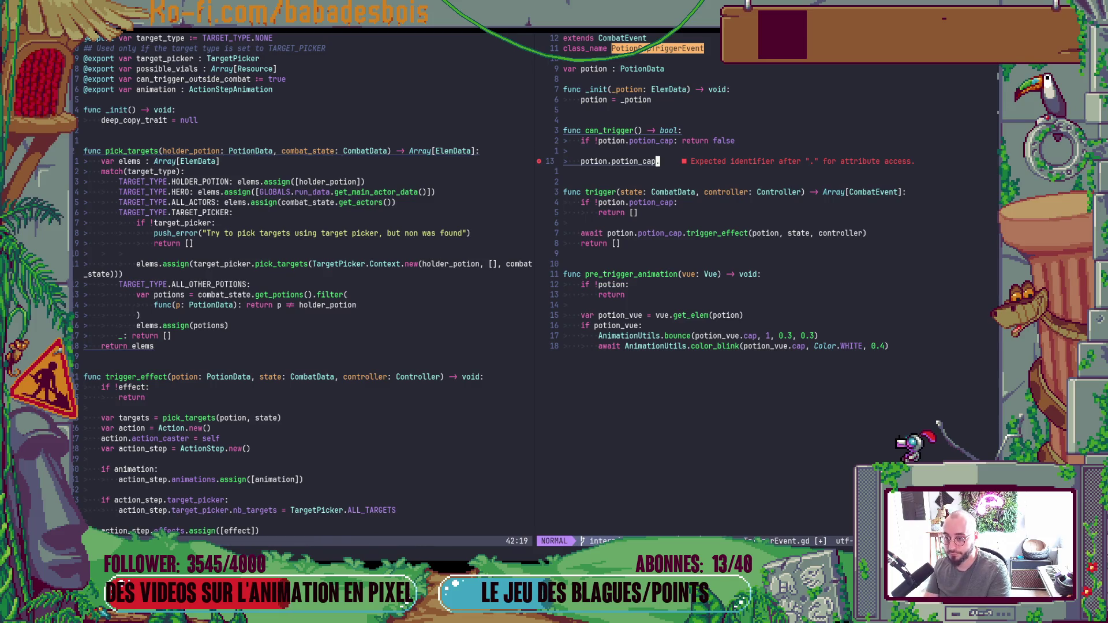
{"action": "type", "text": "api"}
{"action": "key", "text": "Return"}
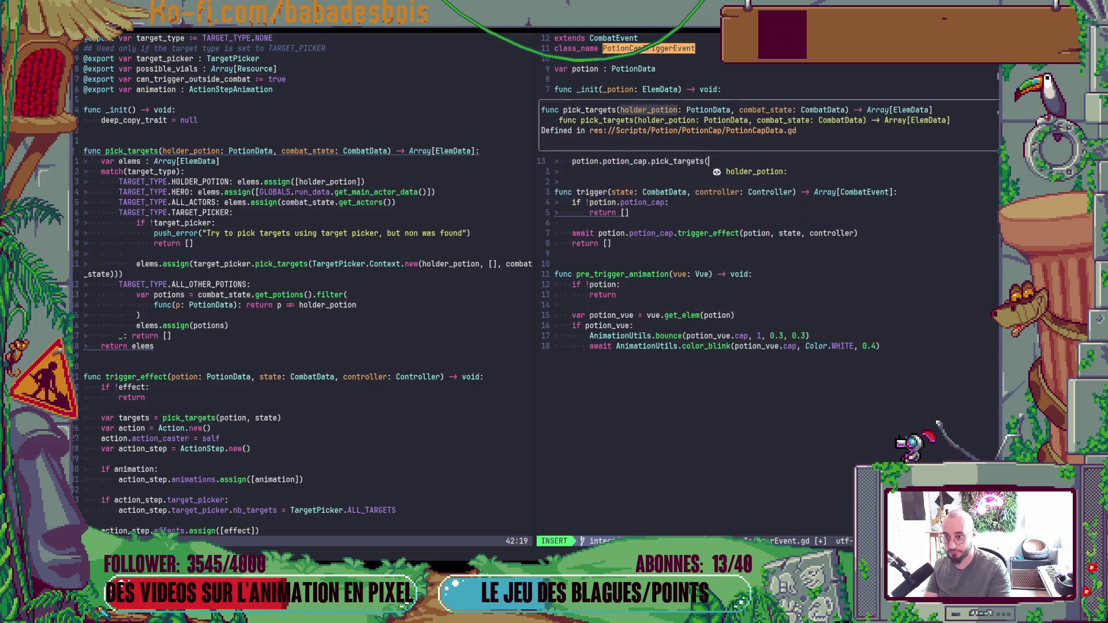
Rewrite line 13 to return potion.potion_cap.pick_targets().is_empty().
{"action": "key", "text": "Escape"}
{"action": "key", "text": "asciicircum"}
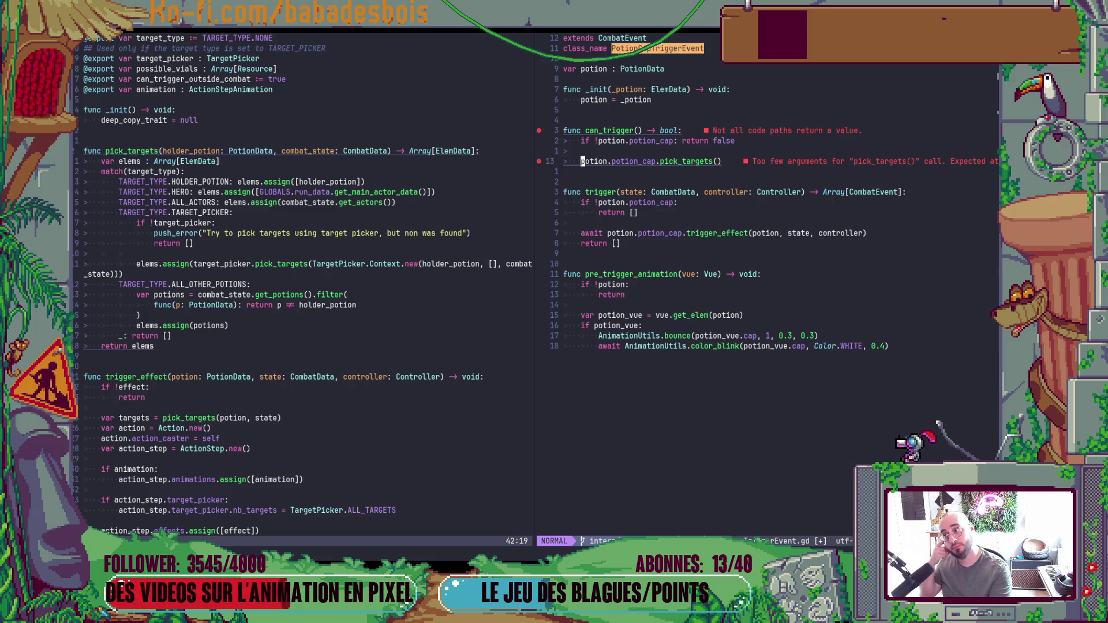
{"action": "type", "text": "ivar target"}
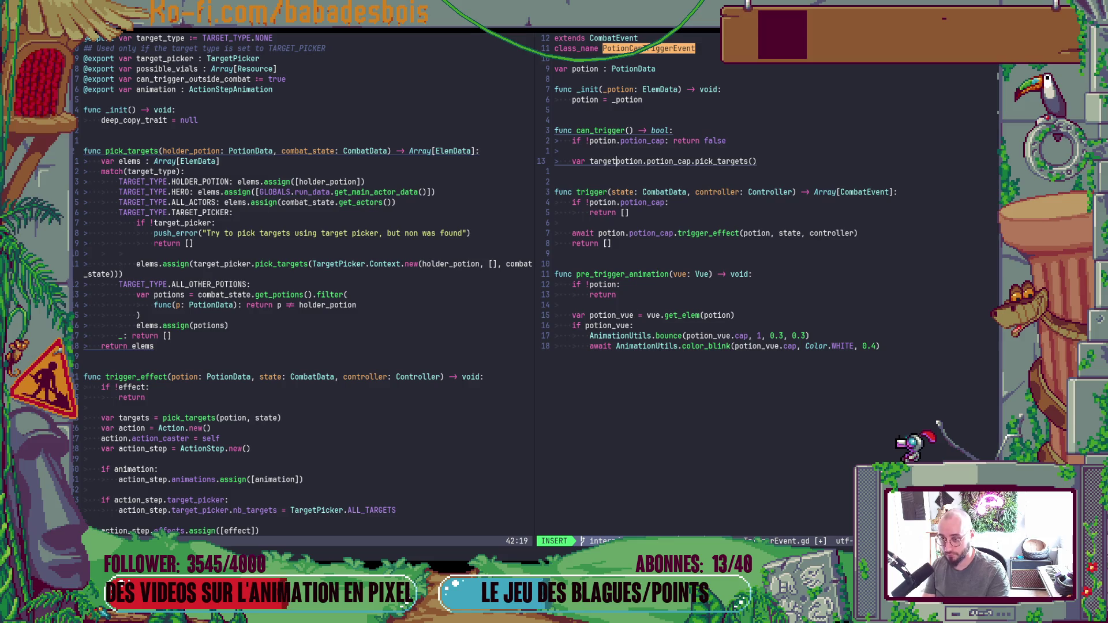
{"action": "key", "text": "BackSpace"}
{"action": "key", "text": "BackSpace"}
{"action": "key", "text": "BackSpace"}
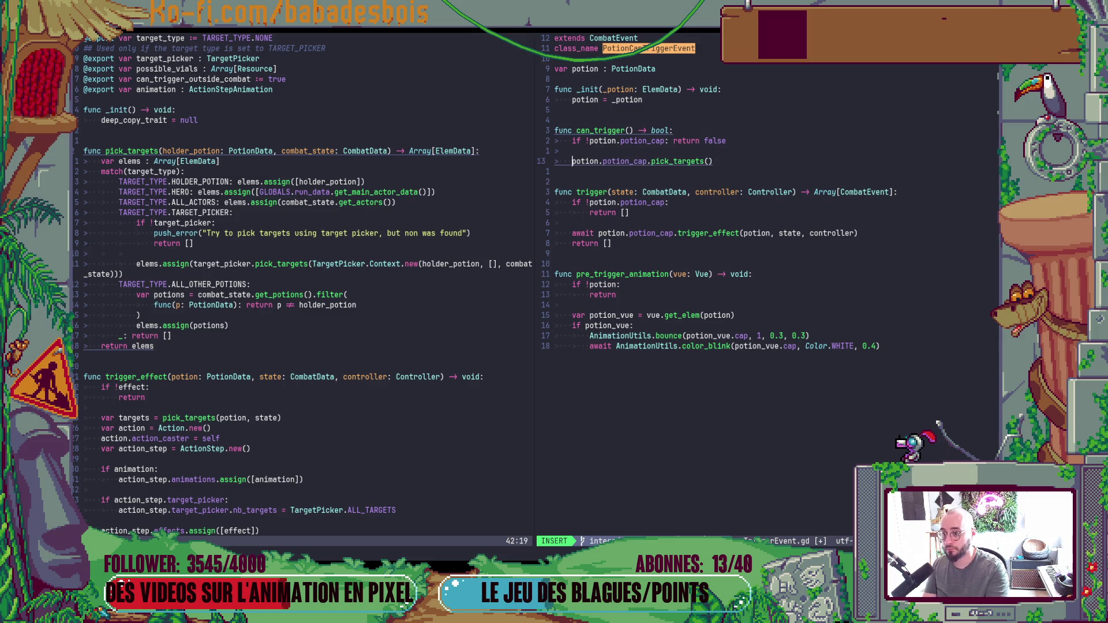
{"action": "type", "text": "return"}
{"action": "key", "text": "End"}
{"action": "type", "text": ".is_em"}
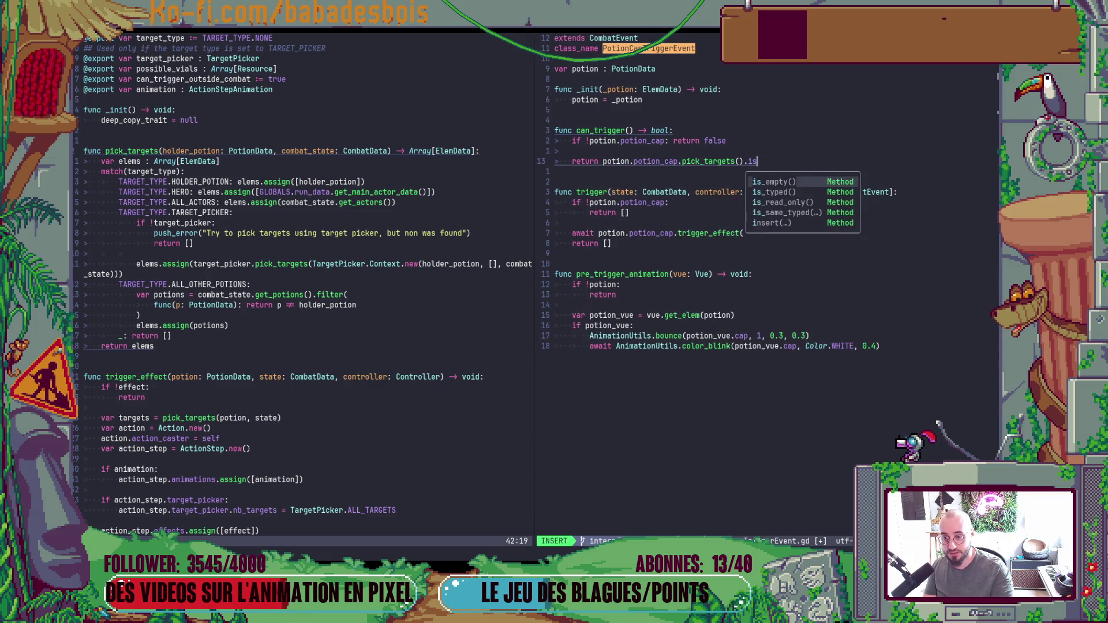
{"action": "key", "text": "Return"}
Negate the emptiness check and save the script with :w.
{"action": "key", "text": "Escape"}
{"action": "key", "text": "j"}
{"action": "key", "text": "j"}
{"action": "key", "text": "j"}
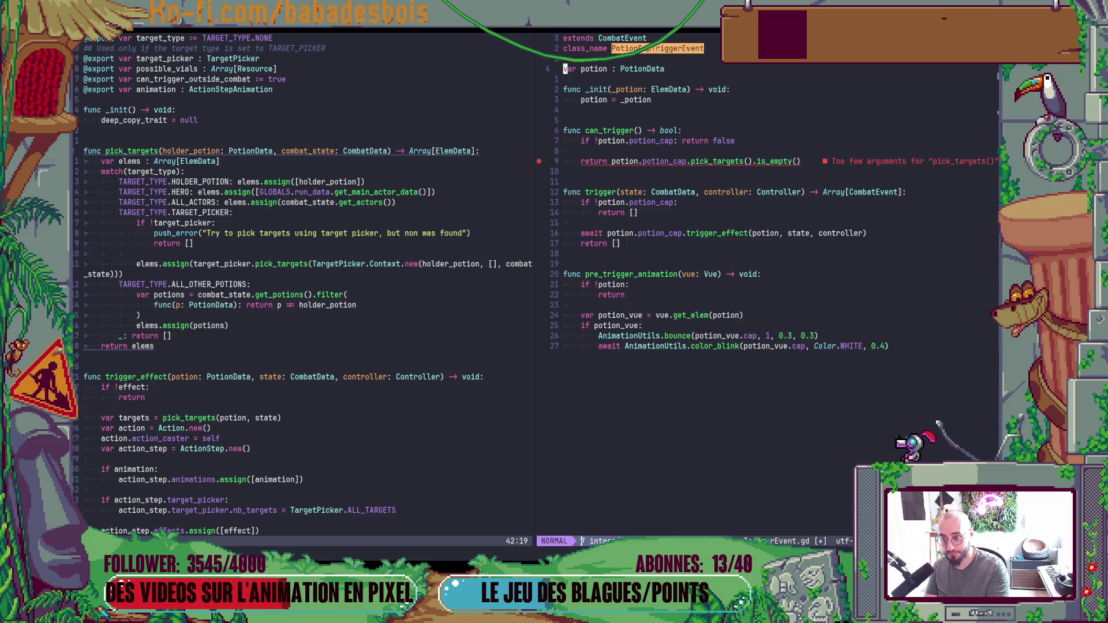
{"action": "type", "text": "k^wi!"}
{"action": "key", "text": "Escape"}
{"action": "type", "text": ":w"}
{"action": "key", "text": "Return"}
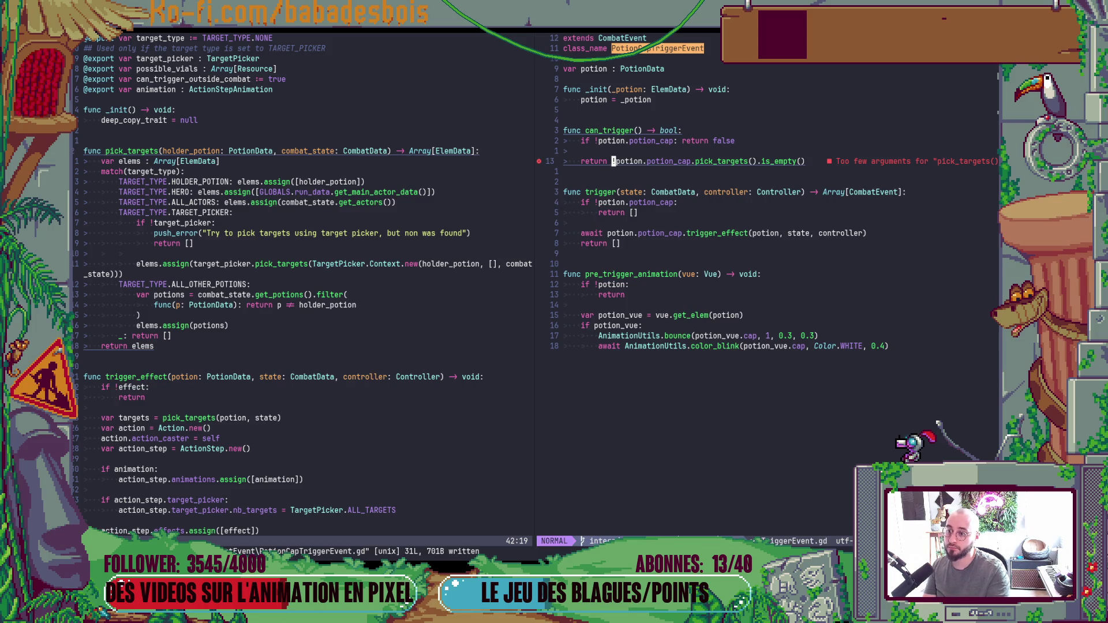
{"action": "key", "text": "k"}
Add a 'state: CombatData' parameter to the can_trigger signature.
{"action": "key", "text": "d"}
{"action": "key", "text": "d"}
{"action": "key", "text": "k"}
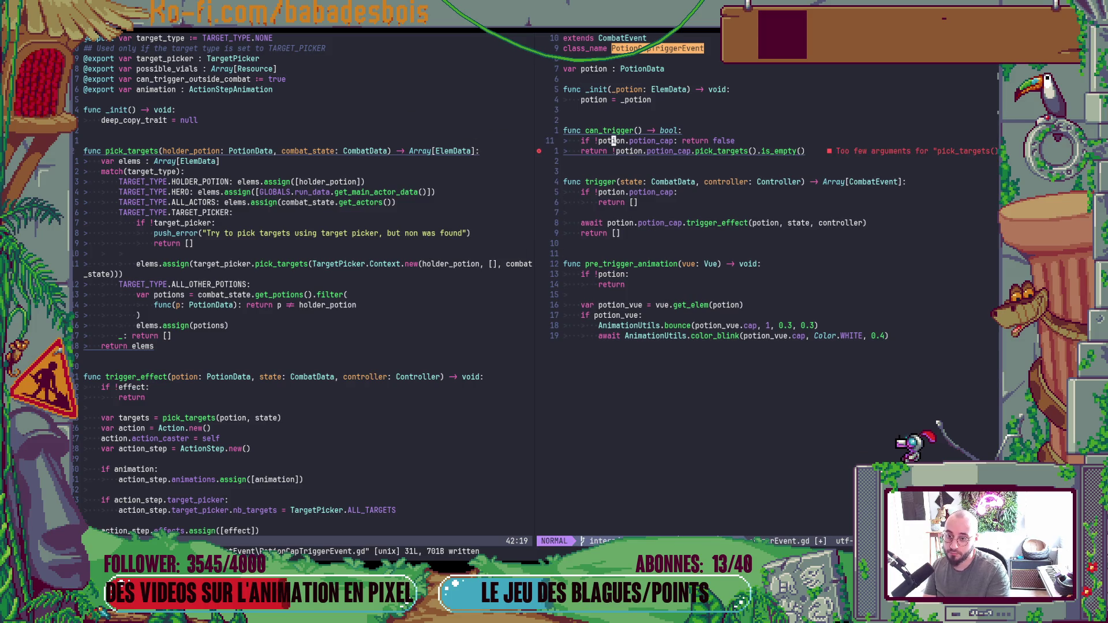
{"action": "key", "text": "j"}
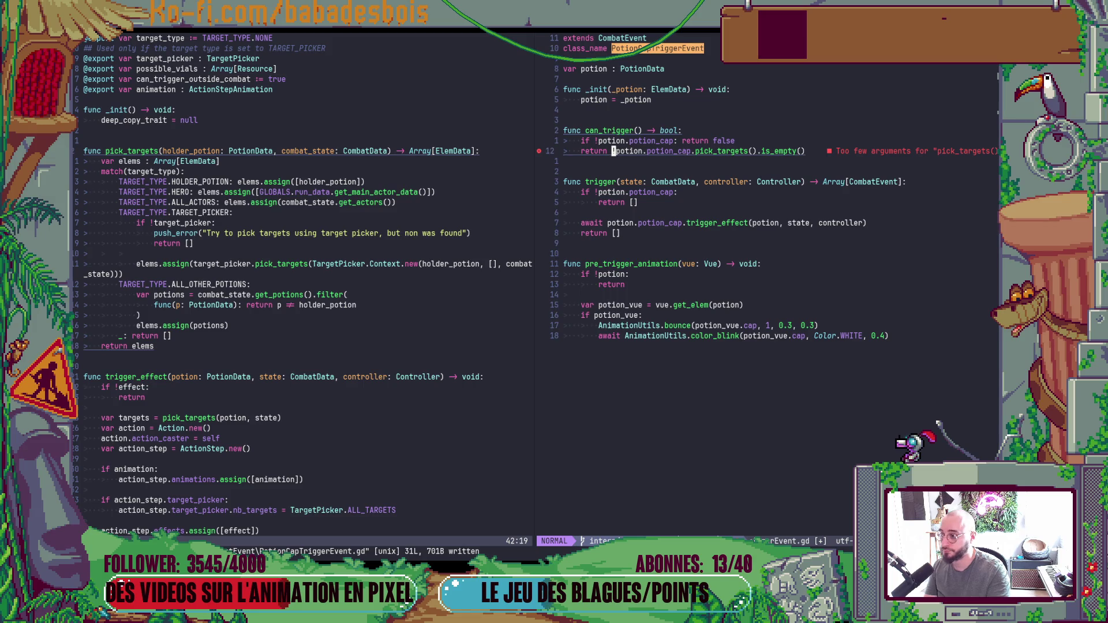
{"action": "key", "text": "$"}
{"action": "key", "text": "b"}
{"action": "key", "text": "b"}
{"action": "key", "text": "b"}
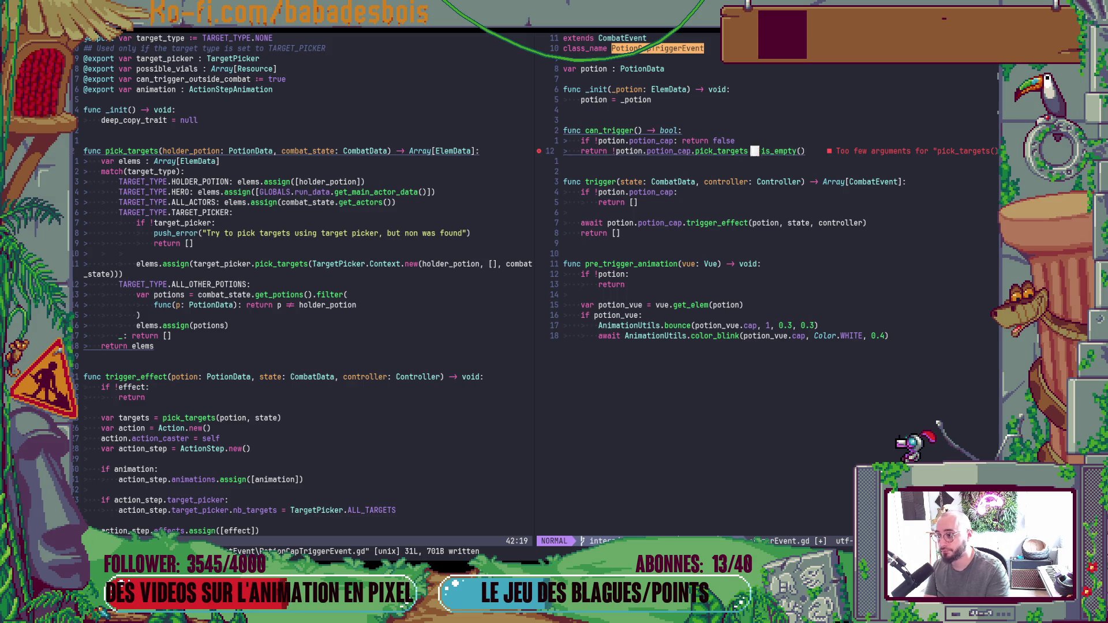
{"action": "key", "text": "l"}
{"action": "key", "text": "l"}
{"action": "key", "text": "l"}
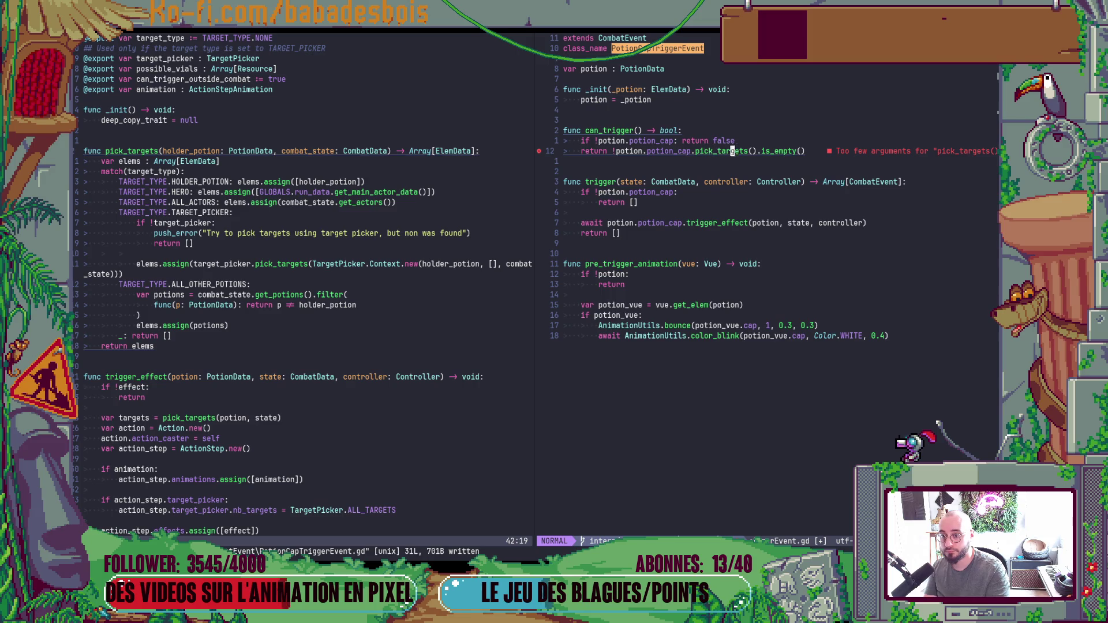
{"action": "key", "text": "k"}
{"action": "key", "text": "k"}
{"action": "type", "text": "h"}
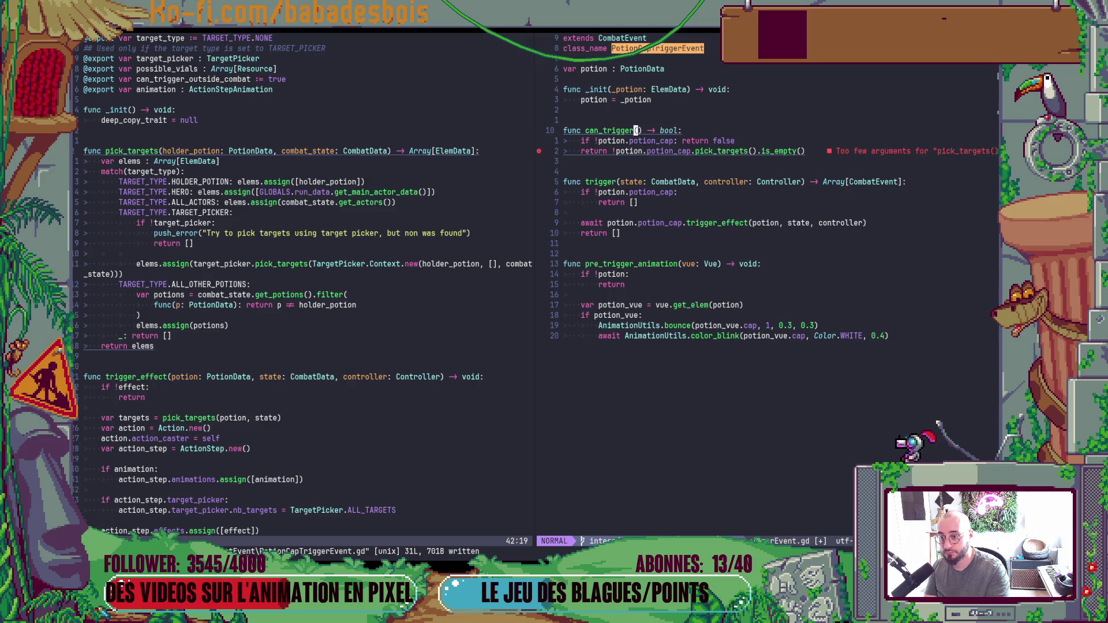
{"action": "type", "text": "istateL:"}
{"action": "key", "text": "BackSpace"}
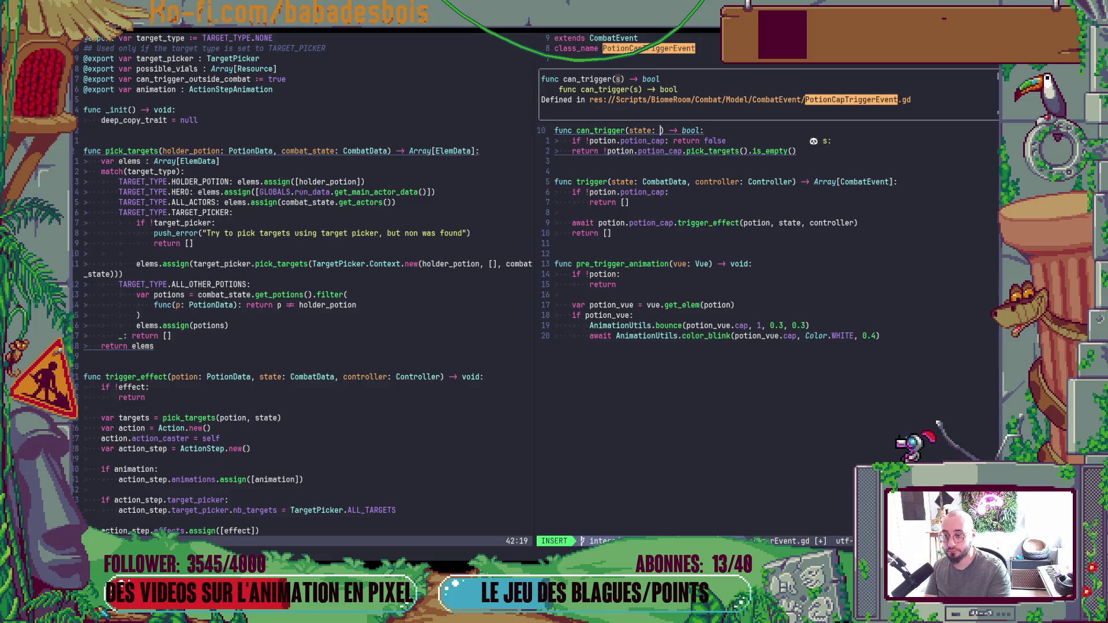
{"action": "type", "text": "Comb"}
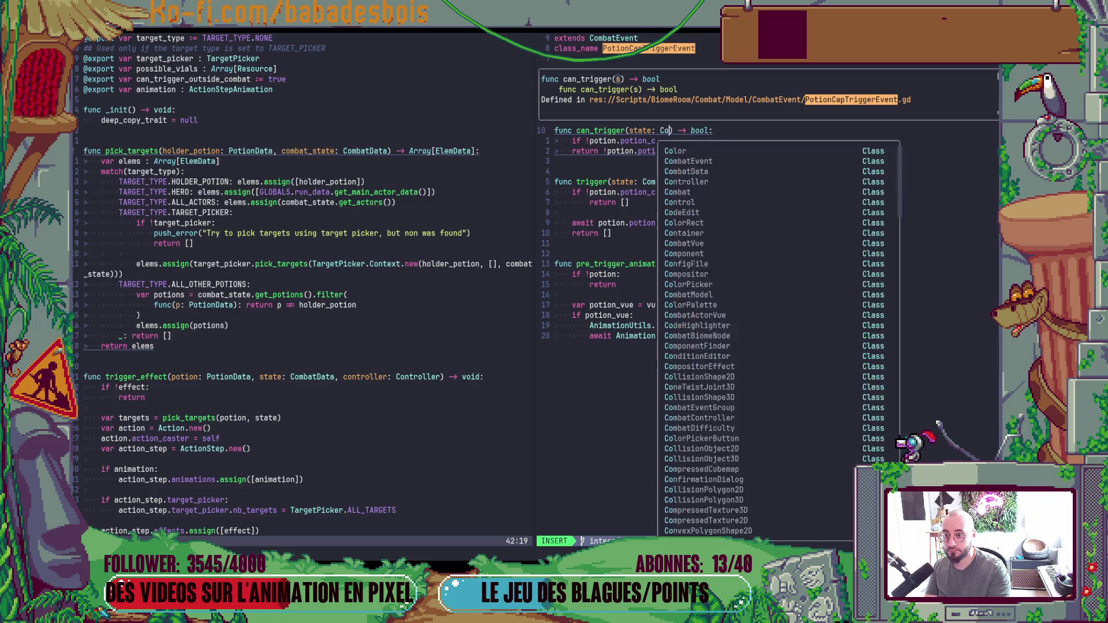
{"action": "key", "text": "Return"}
{"action": "key", "text": "Escape"}
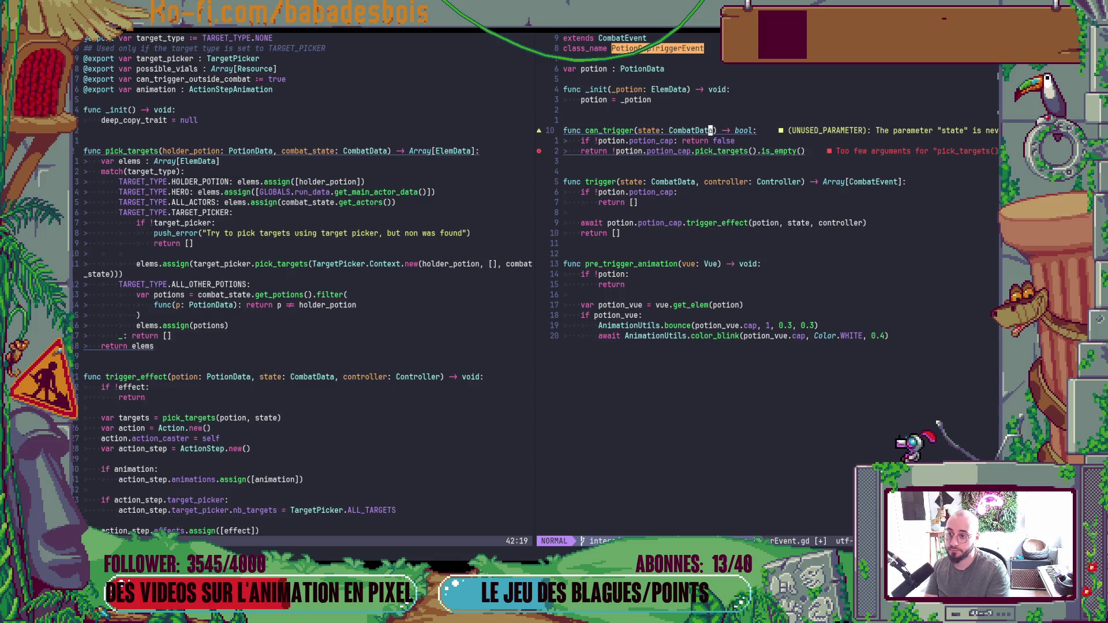
Cut the can_trigger function and start declaring 'var can_trigger := true' below potion.
{"action": "key", "text": "shift+v"}
{"action": "key", "text": "j"}
{"action": "key", "text": "j"}
{"action": "key", "text": "d"}
{"action": "key", "text": "k"}
{"action": "key", "text": "k"}
{"action": "key", "text": "k"}
{"action": "type", "text": "Ovar can"}
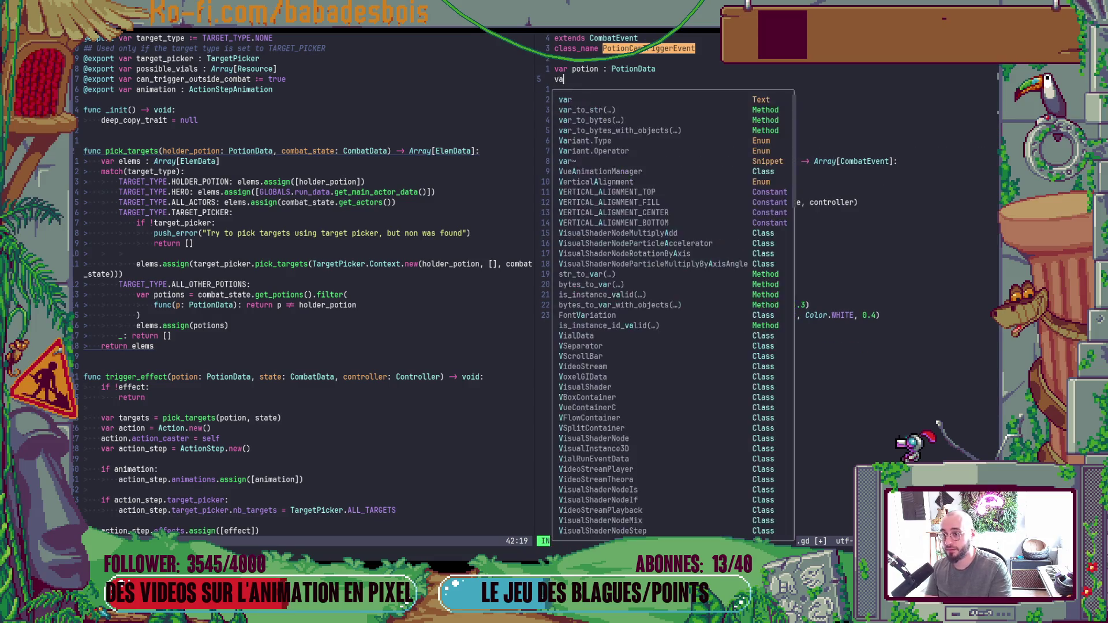
{"action": "type", "text": "_t"}
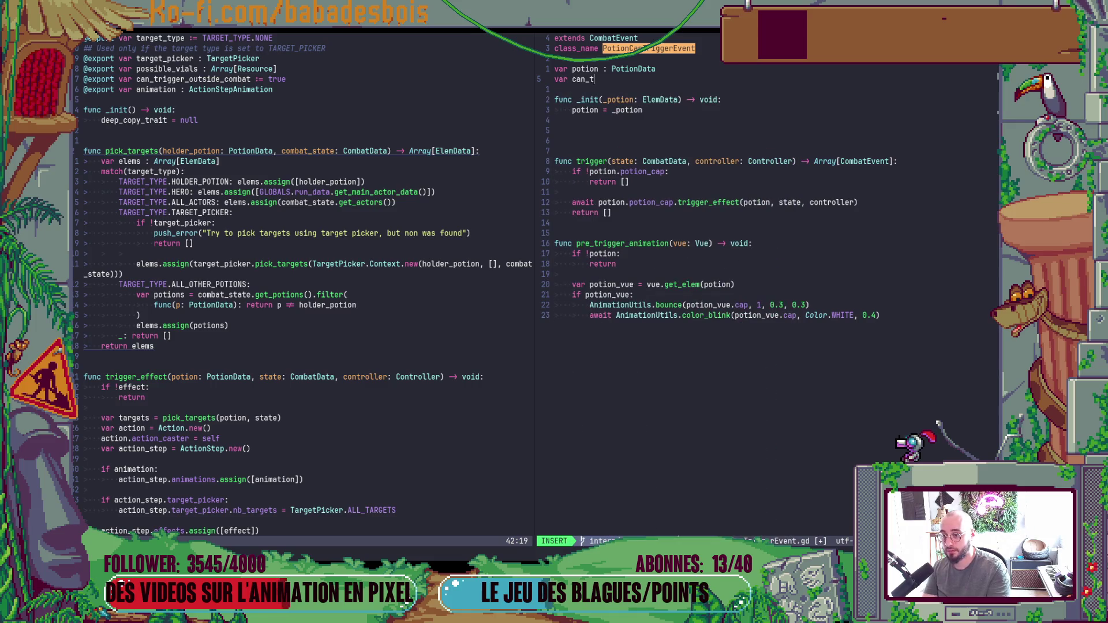
{"action": "type", "text": "rigger := true"}
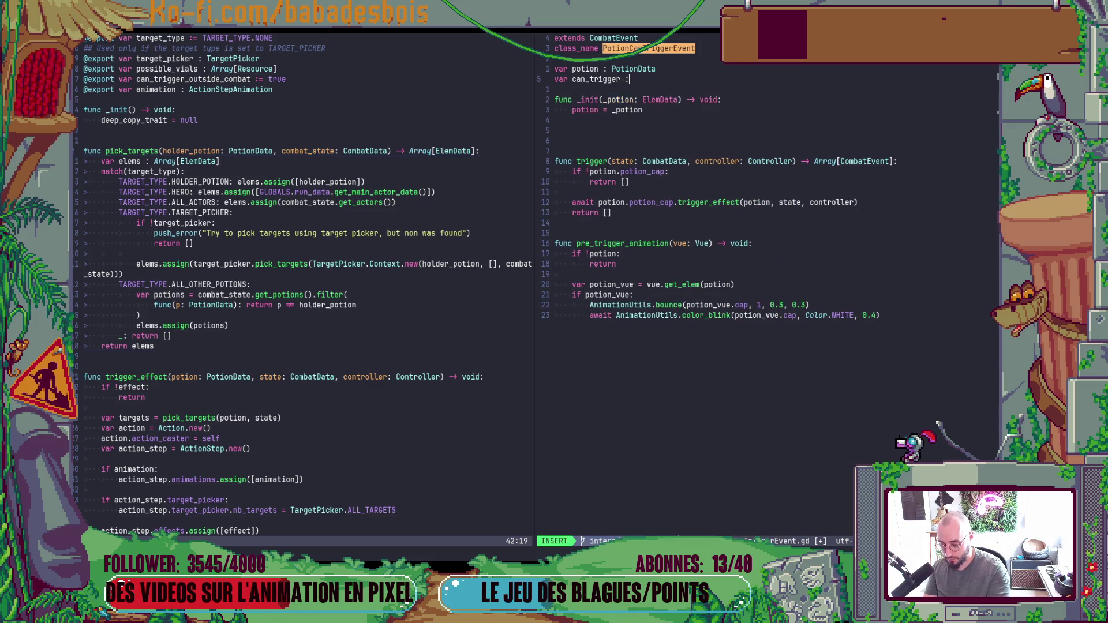
Finish the can_trigger declaration, tidy blank lines, and inspect the registers with :reg.
{"action": "key", "text": "Escape"}
{"action": "key", "text": "j"}
{"action": "key", "text": "j"}
{"action": "key", "text": "j"}
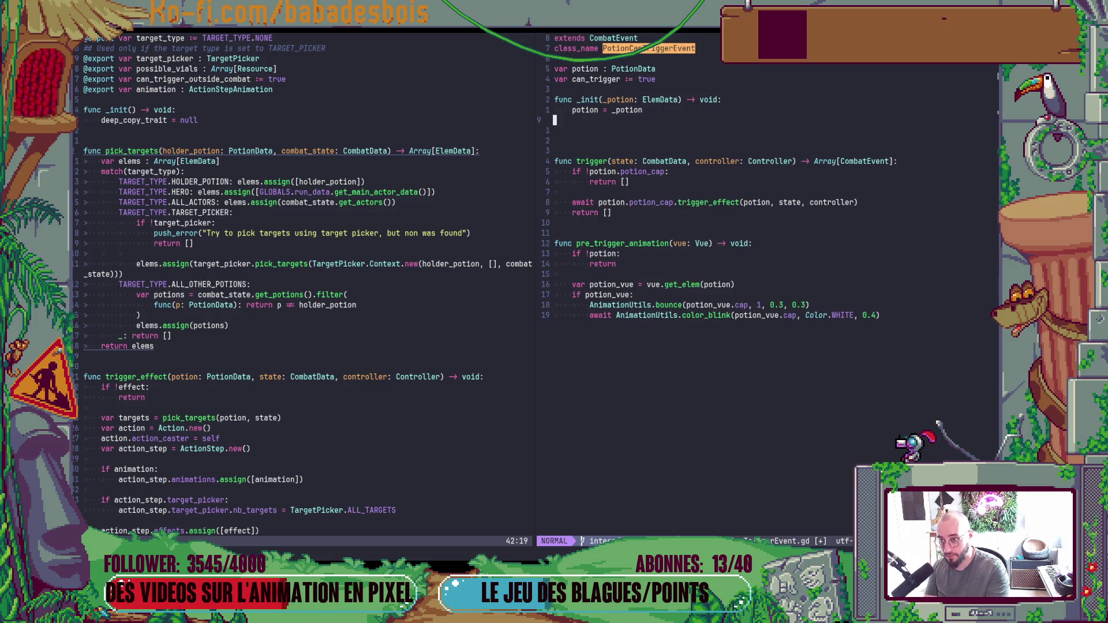
{"action": "key", "text": "d"}
{"action": "key", "text": "d"}
{"action": "key", "text": "j"}
{"action": "key", "text": "j"}
{"action": "key", "text": "j"}
{"action": "key", "text": "j"}
{"action": "key", "text": "j"}
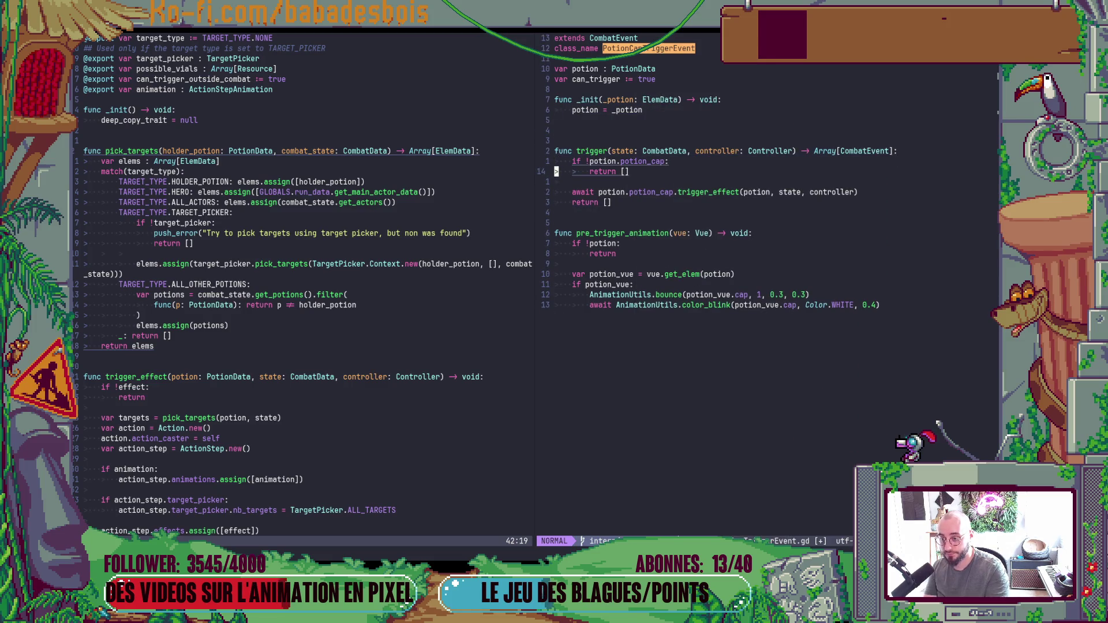
{"action": "key", "text": "p"}
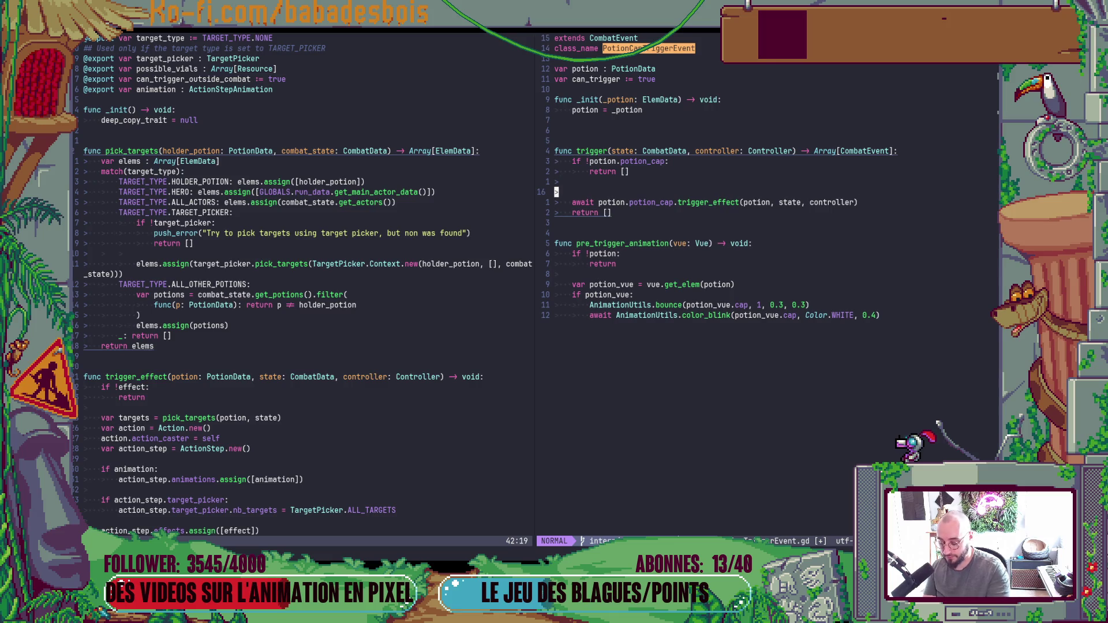
{"action": "key", "text": "colon"}
{"action": "type", "text": "reg"}
{"action": "key", "text": "Return"}
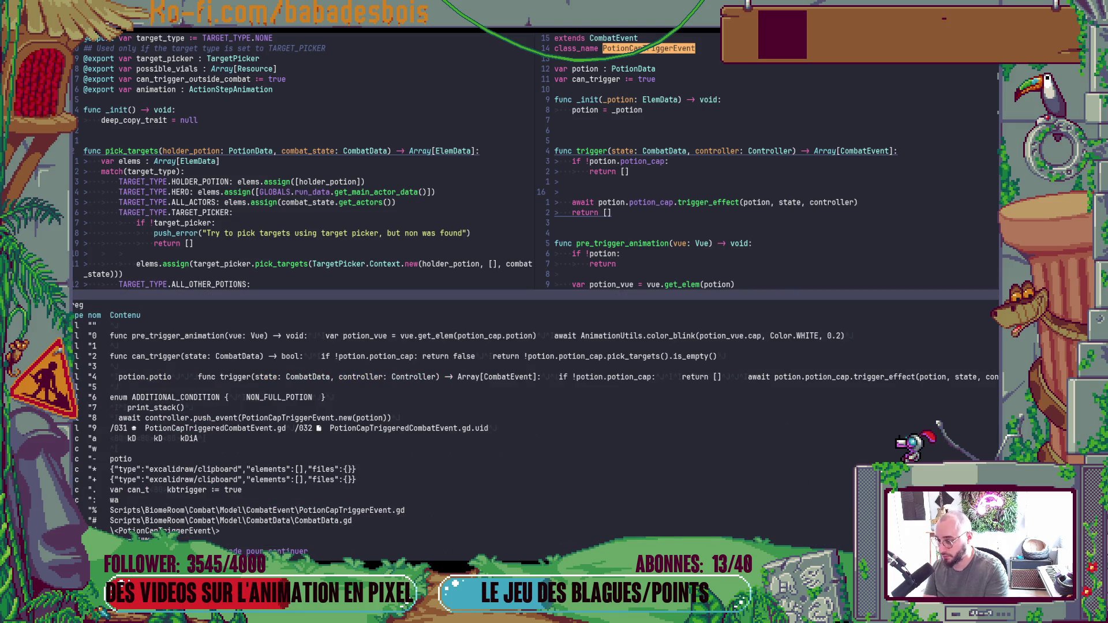
{"action": "key", "text": "Return"}
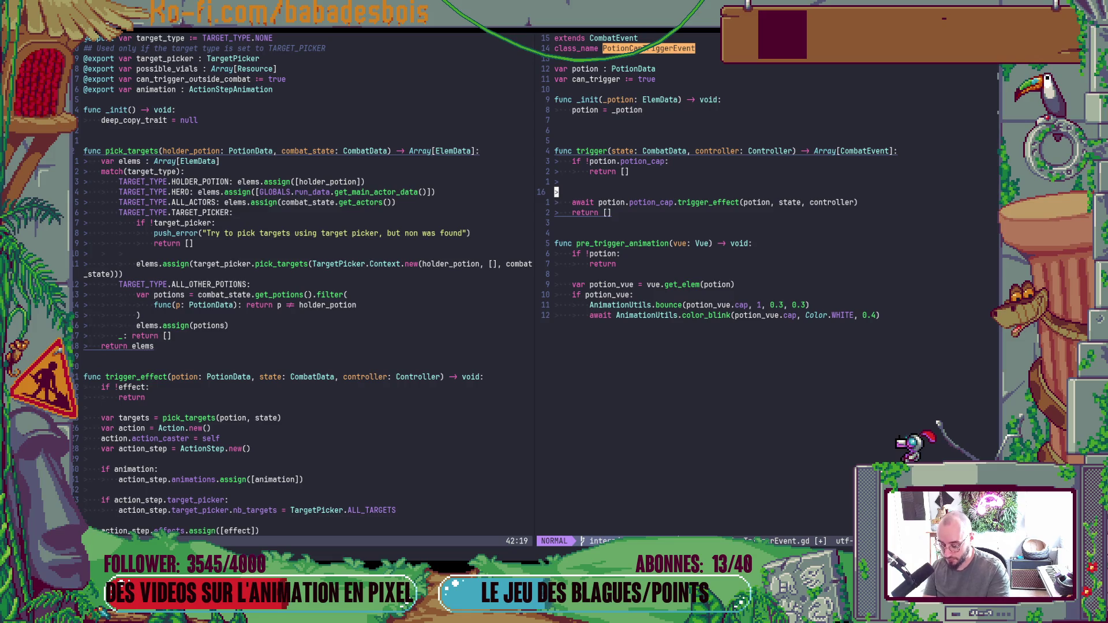
Paste the cut code into trigger, keeping only its return line.
{"action": "key", "text": "p"}
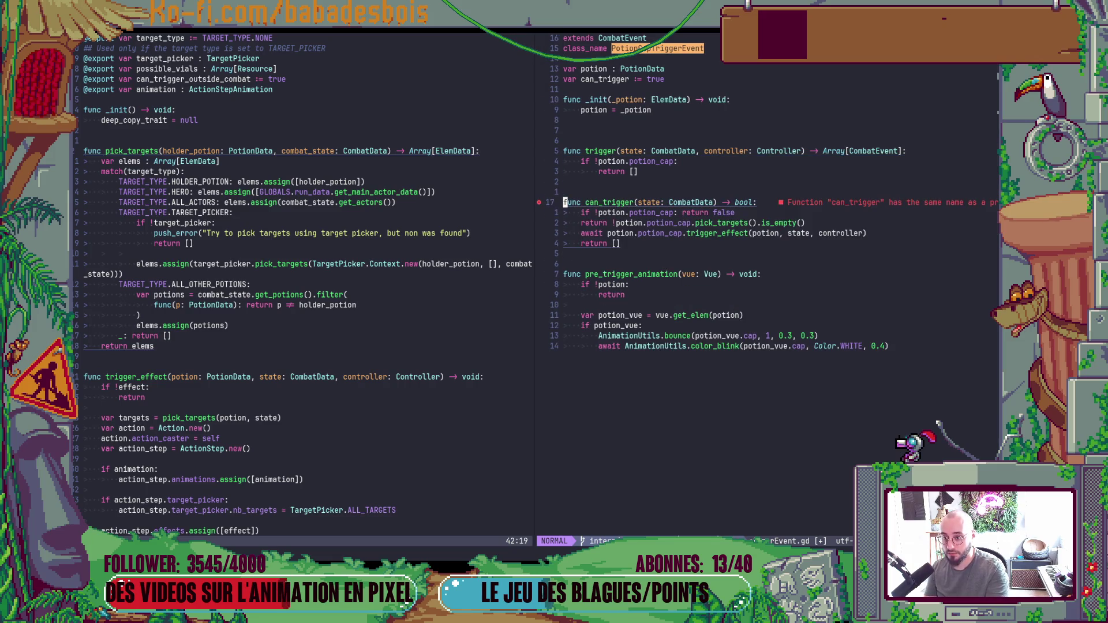
{"action": "key", "text": "d"}
{"action": "key", "text": "d"}
{"action": "key", "text": "d"}
{"action": "key", "text": "d"}
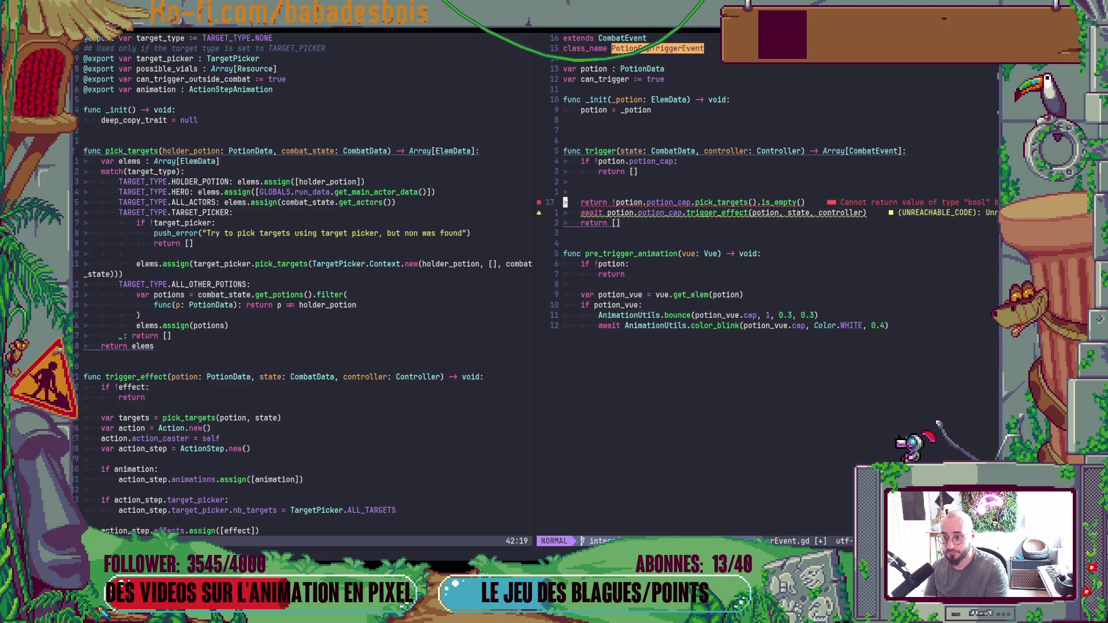
{"action": "key", "text": "d"}
{"action": "key", "text": "d"}
{"action": "key", "text": "k"}
{"action": "key", "text": "P"}
Pass state as the argument to pick_targets on that line.
{"action": "key", "text": "dollar"}
{"action": "key", "text": "F"}
{"action": "key", "text": "exclam"}
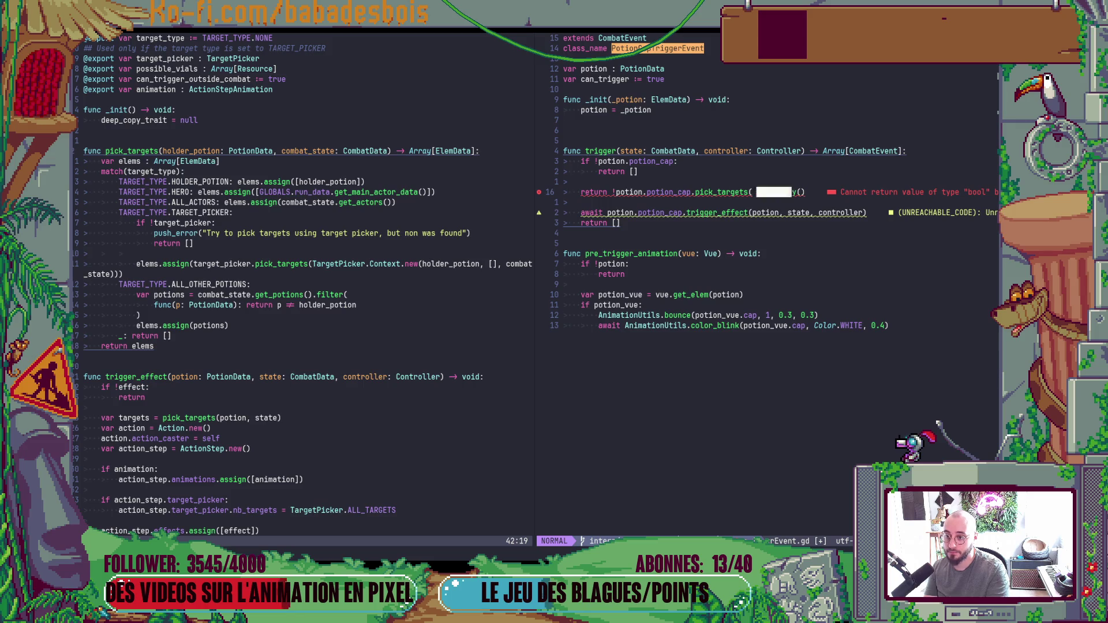
{"action": "key", "text": "dollar"}
{"action": "key", "text": "F"}
{"action": "key", "text": "parenright"}
{"action": "type", "text": "istate"}
{"action": "key", "text": "Escape"}
Replace the return keyword with a 'can_trigger =' assignment.
{"action": "key", "text": "asciicircum"}
{"action": "type", "text": "cw"}
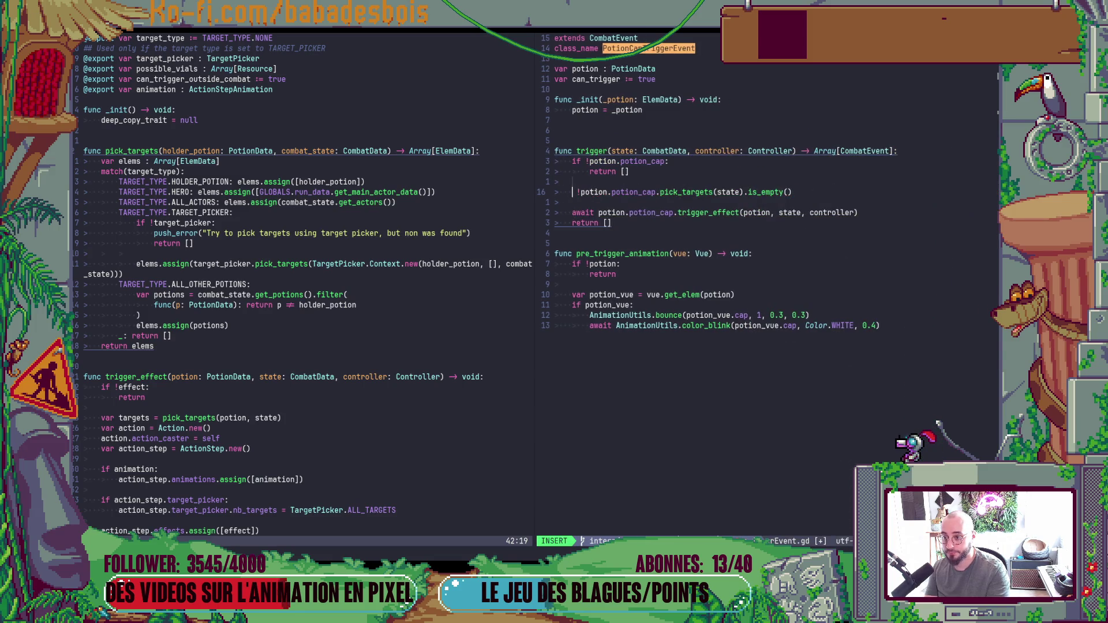
{"action": "type", "text": "ca"}
{"action": "key", "text": "ctrl+n"}
{"action": "key", "text": "ctrl+n"}
{"action": "key", "text": "ctrl+n"}
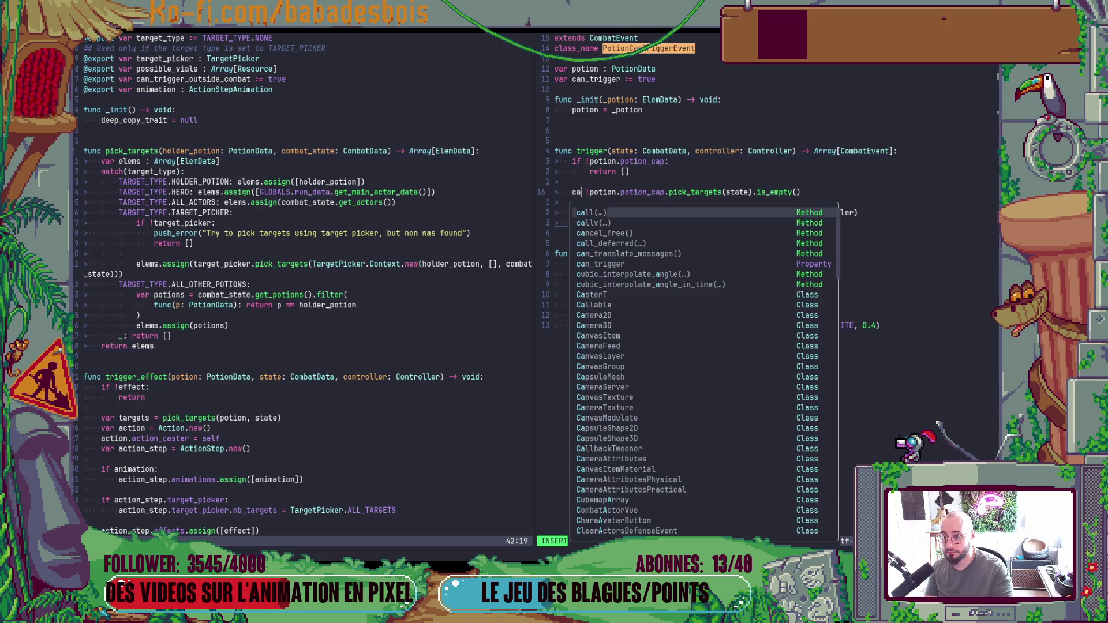
{"action": "key", "text": "ctrl+n"}
{"action": "key", "text": "ctrl+n"}
{"action": "key", "text": "Return"}
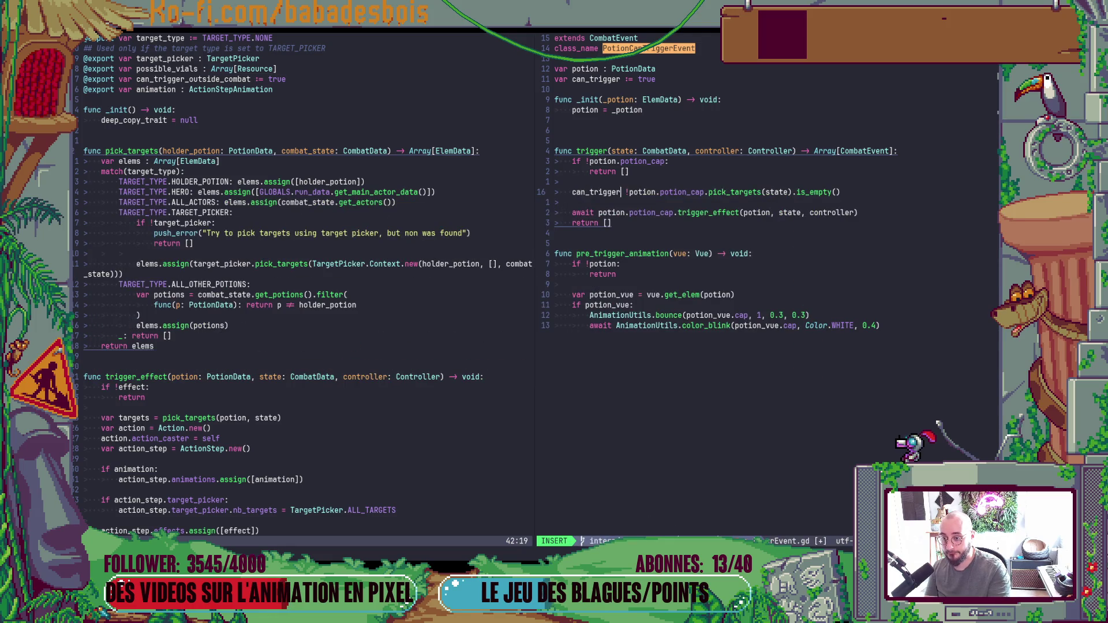
{"action": "type", "text": "="}
{"action": "key", "text": "Escape"}
{"action": "key", "text": "j"}
{"action": "key", "text": "j"}
{"action": "key", "text": "j"}
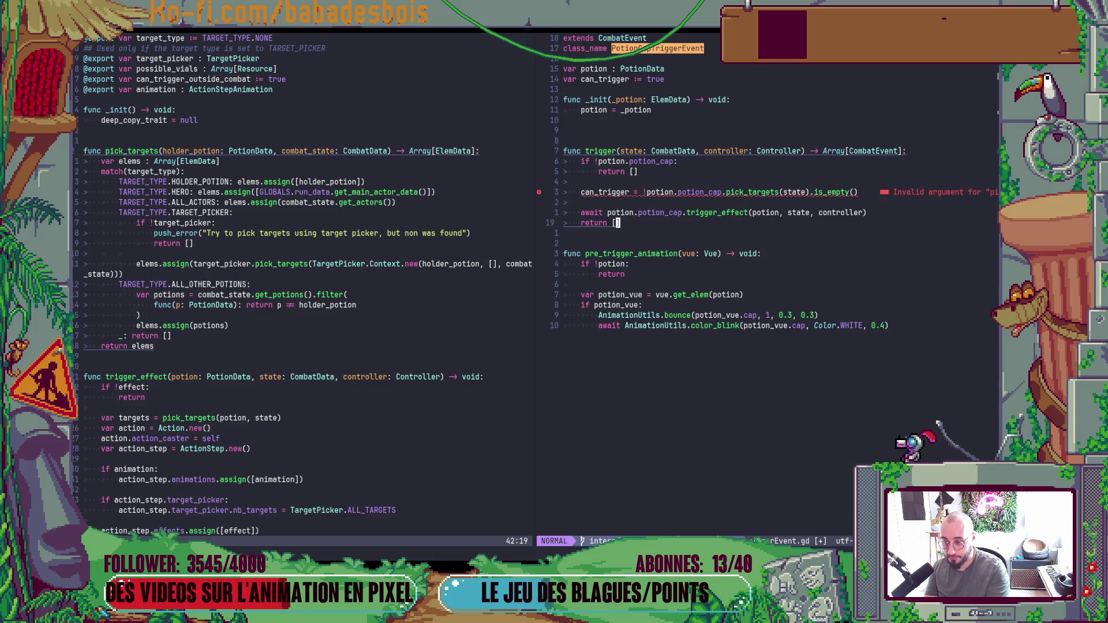
{"action": "type", "text": "bcwpos"}
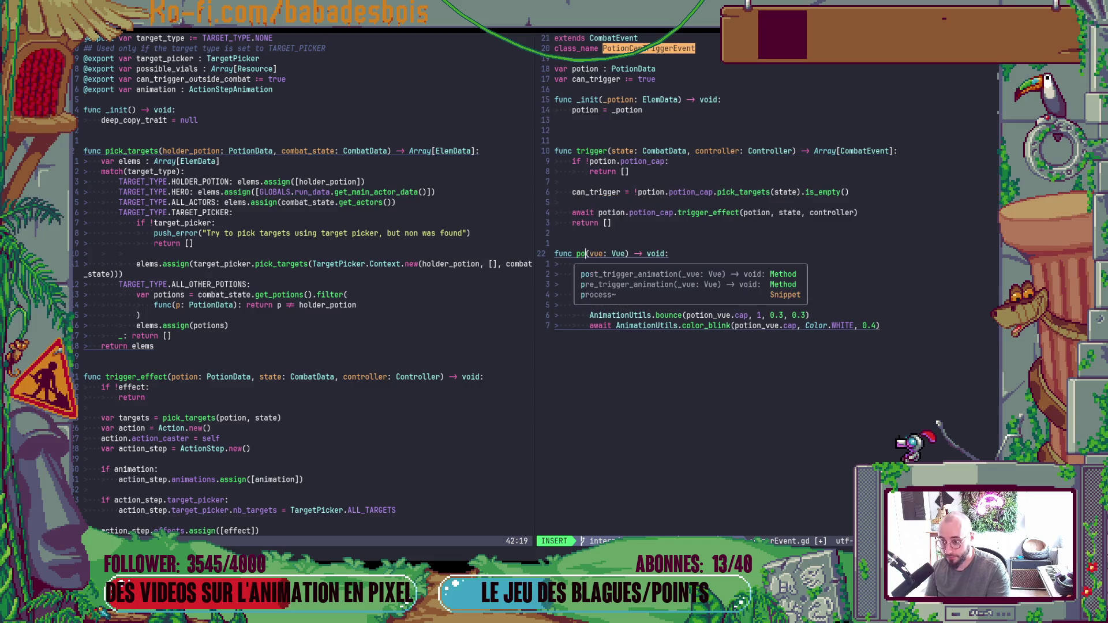
Rename the animation hook to post_trigger_animation and save.
{"action": "key", "text": "ctrl+n"}
{"action": "key", "text": "Return"}
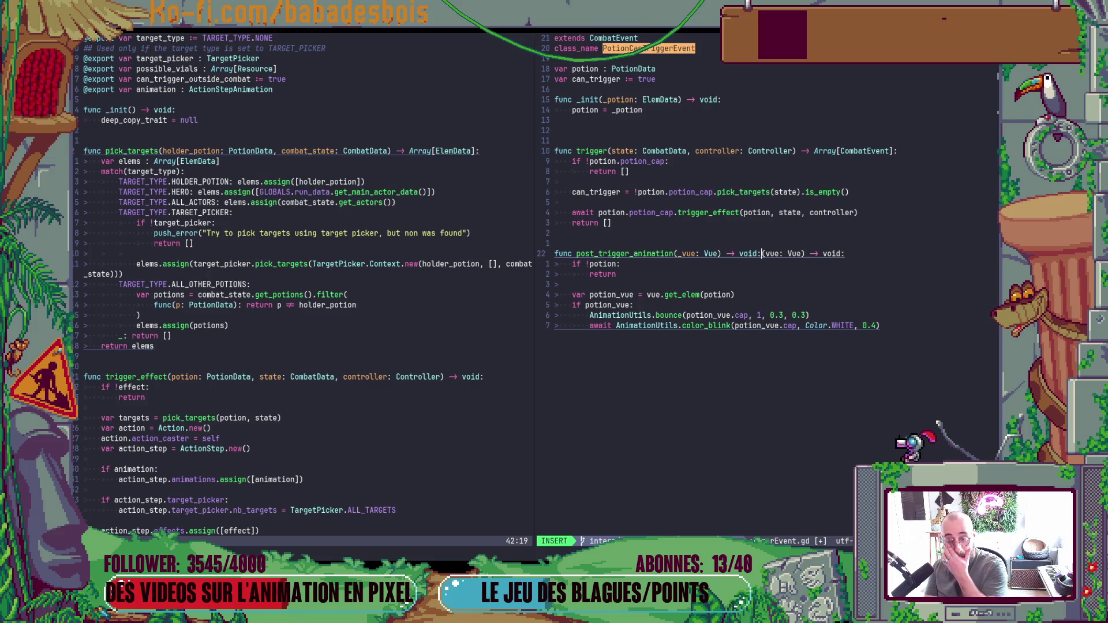
{"action": "key", "text": "Escape"}
{"action": "type", "text": "D:w"}
{"action": "key", "text": "Return"}
{"action": "key", "text": "j"}
{"action": "key", "text": "j"}
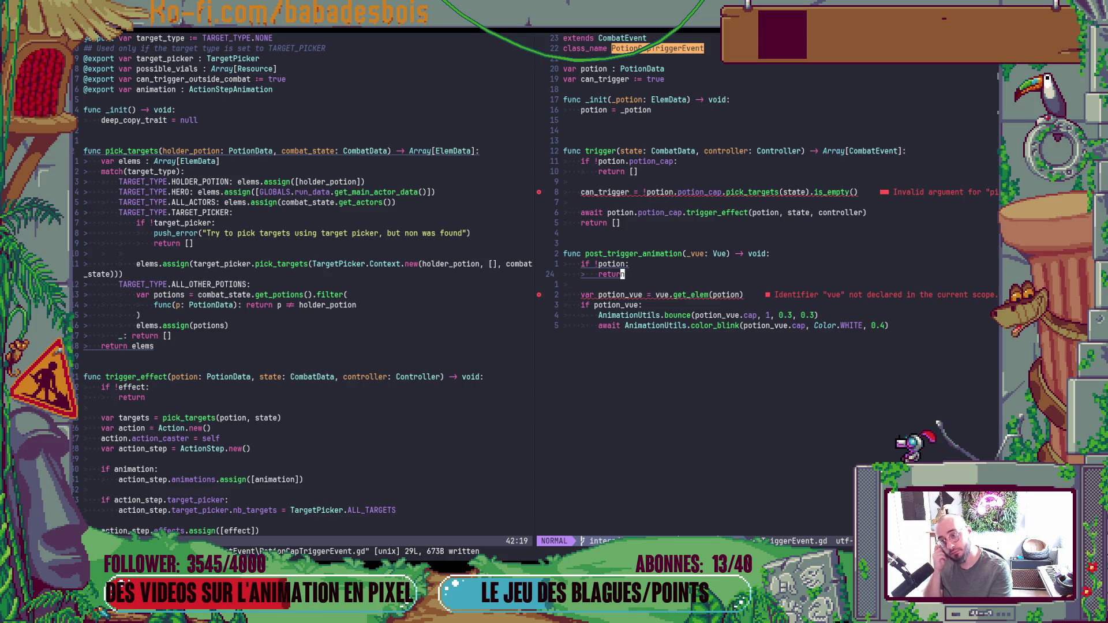
Insert 'potion,' as the first pick_targets argument on the can_trigger line.
{"action": "left_click", "coordinate": [768, 192]}
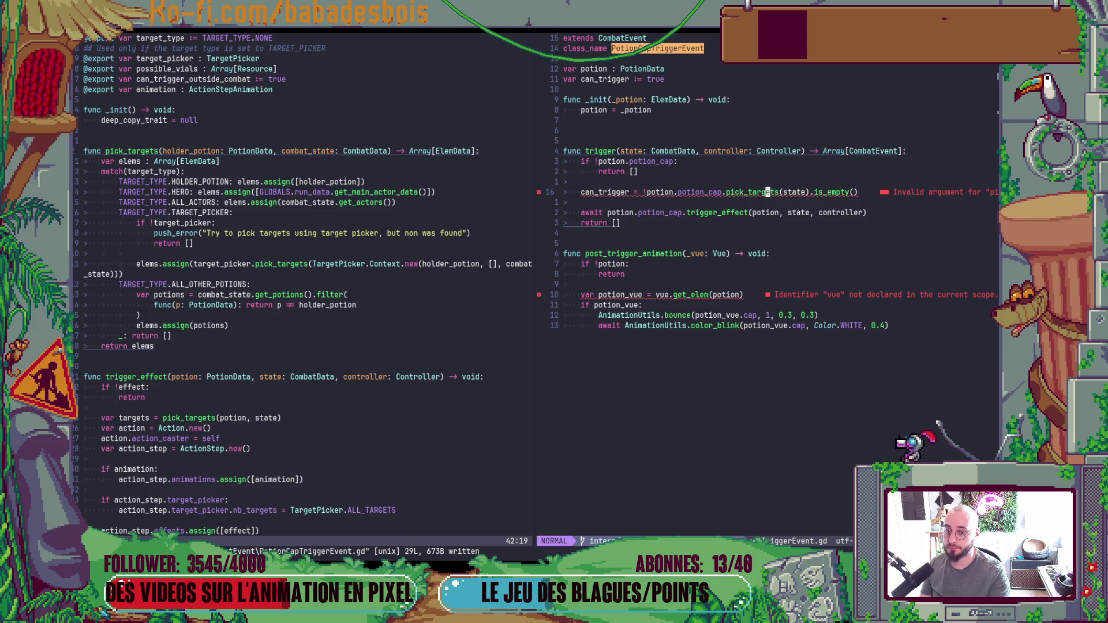
{"action": "key", "text": "b"}
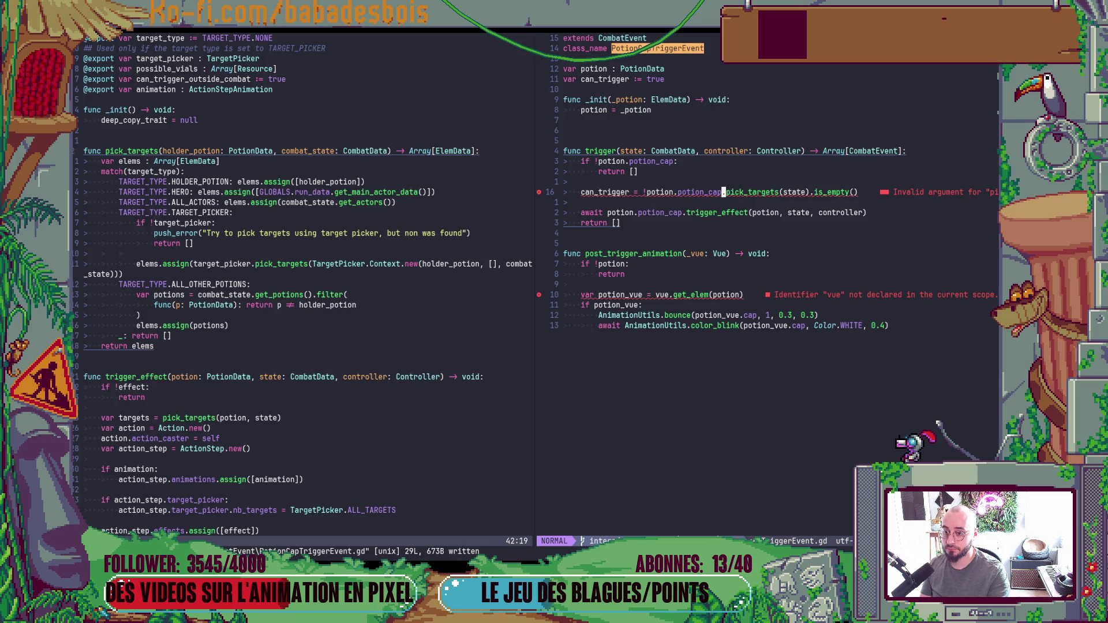
{"action": "key", "text": "l"}
{"action": "key", "text": "l"}
{"action": "key", "text": "l"}
{"action": "type", "text": "e"}
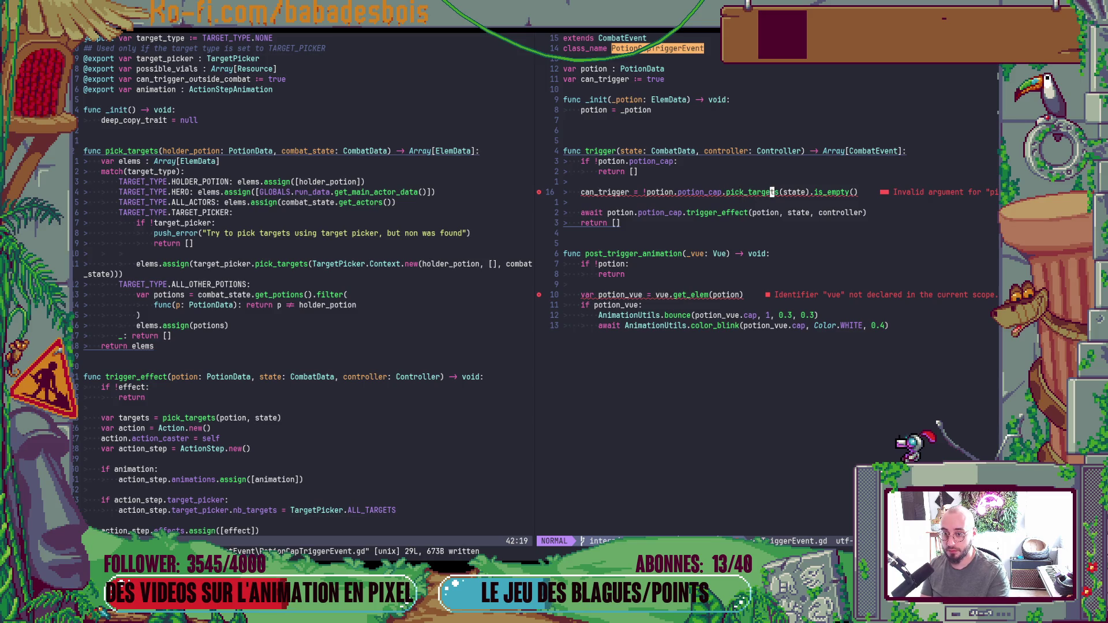
{"action": "type", "text": "lapotion,"}
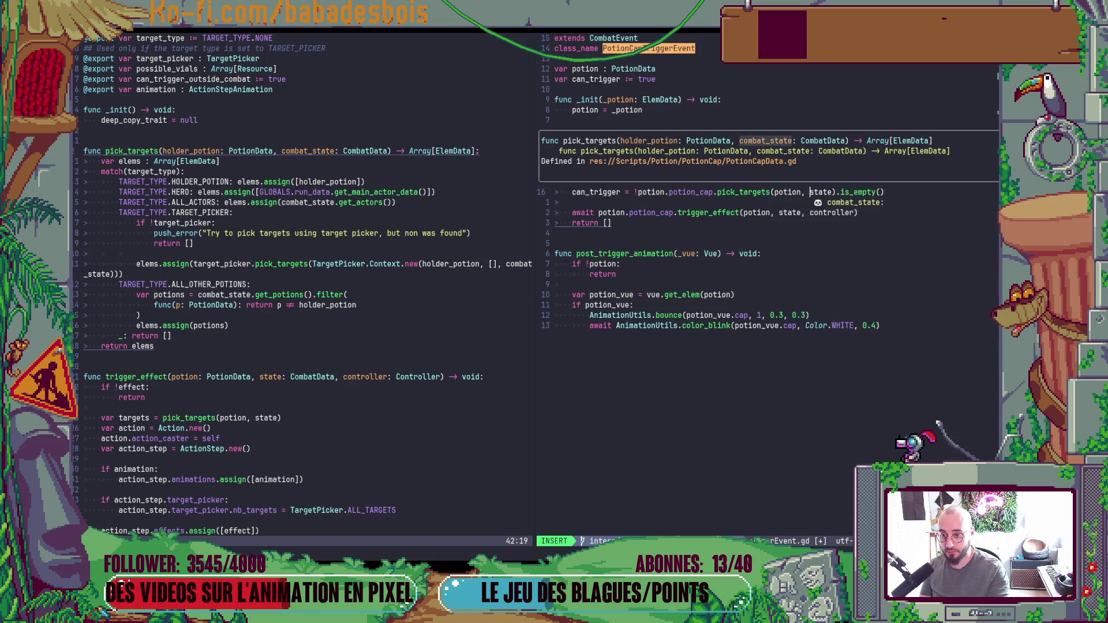
{"action": "key", "text": "Escape"}
{"action": "key", "text": "Return"}
Extend the 'if !potion' check with 'or !can_trigger' and save.
{"action": "key", "text": "h"}
{"action": "key", "text": "b"}
{"action": "key", "text": "b"}
{"action": "key", "text": "j"}
{"action": "key", "text": "j"}
{"action": "key", "text": "j"}
{"action": "key", "text": "j"}
{"action": "key", "text": "j"}
{"action": "type", "text": "$ji or "}
{"action": "type", "text": "!can"}
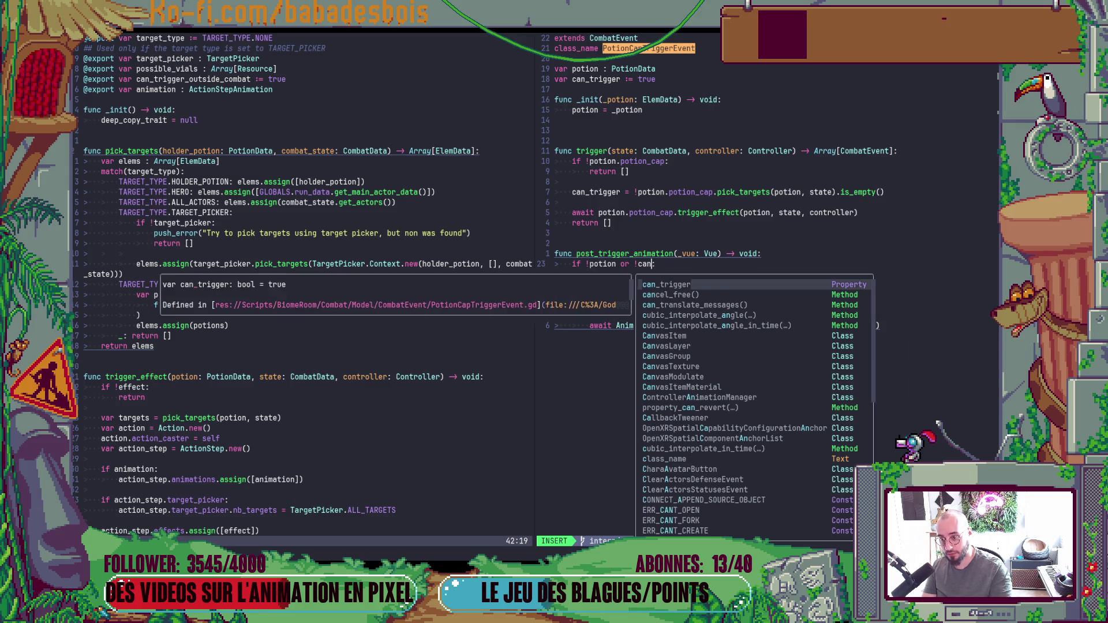
{"action": "key", "text": "Tab"}
{"action": "key", "text": "Escape"}
{"action": "type", "text": ":w"}
{"action": "key", "text": "Return"}
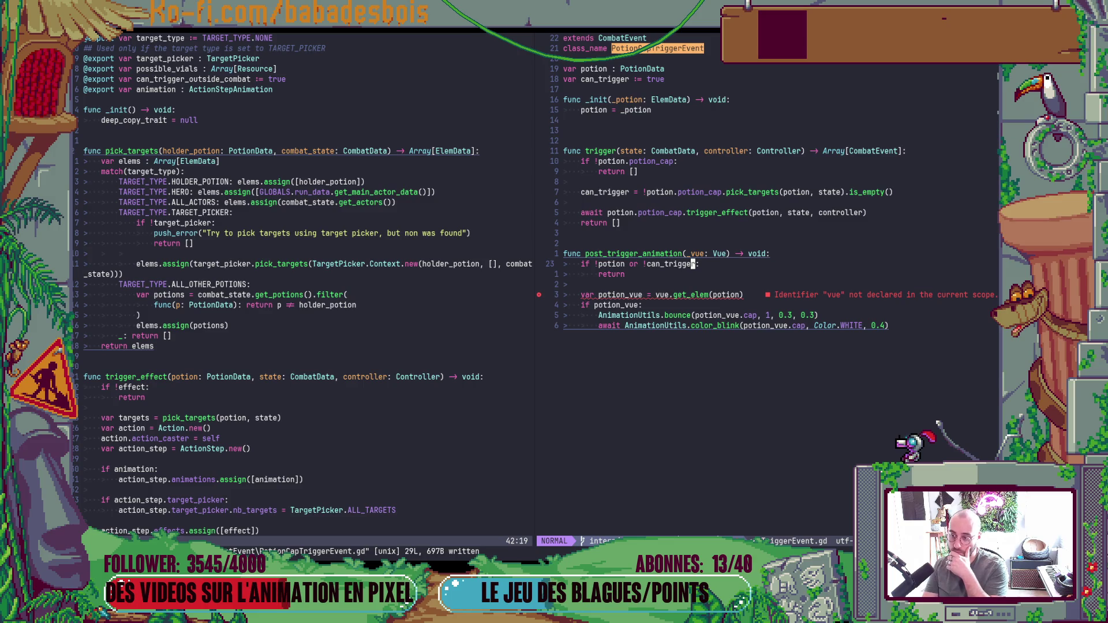
Delete the extra blank line after _init and save.
{"action": "left_click", "coordinate": [590, 122]}
{"action": "key", "text": "d"}
{"action": "key", "text": "d"}
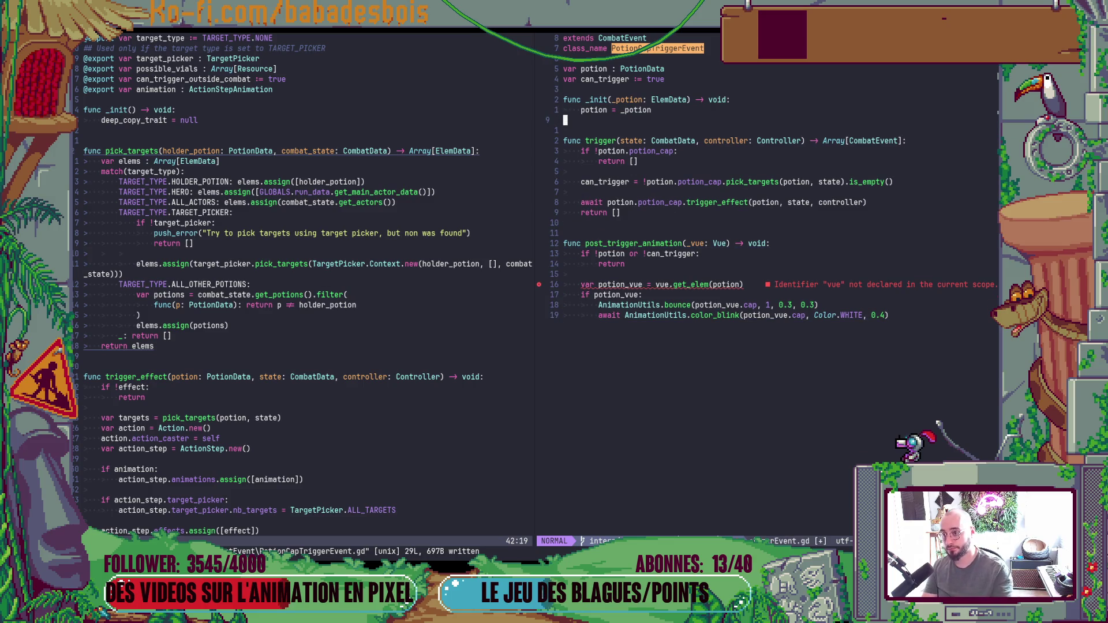
{"action": "type", "text": ":w"}
{"action": "key", "text": "Return"}
Adjust the _vue parameter in the post_trigger_animation signature, then return to Godot.
{"action": "left_click", "coordinate": [565, 284]}
{"action": "key", "text": "k"}
{"action": "key", "text": "k"}
{"action": "key", "text": "k"}
{"action": "key", "text": "$"}
{"action": "key", "text": "b"}
{"action": "key", "text": "b"}
{"action": "key", "text": "b"}
{"action": "key", "text": "b"}
{"action": "key", "text": "b"}
{"action": "type", "text": "bx:"}
{"action": "key", "text": "alt+Tab"}
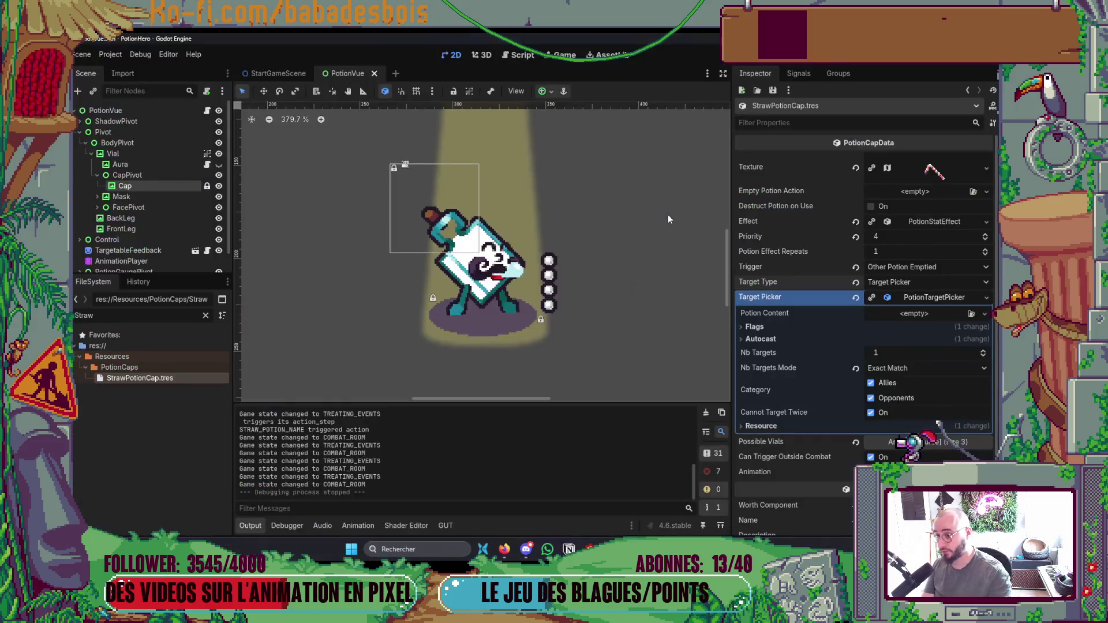
Change the potion variable's type from PotionData to ElemData and save.
{"action": "key", "text": "F5"}
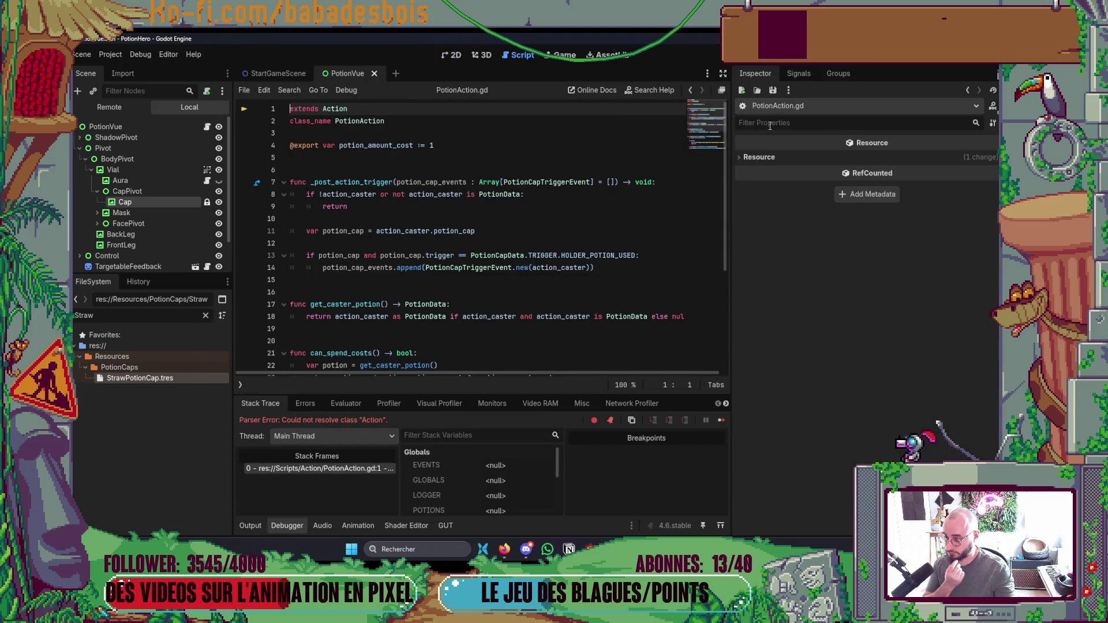
{"action": "key", "text": "alt+Tab"}
{"action": "left_click", "coordinate": [620, 69]}
{"action": "type", "text": "ciw"}
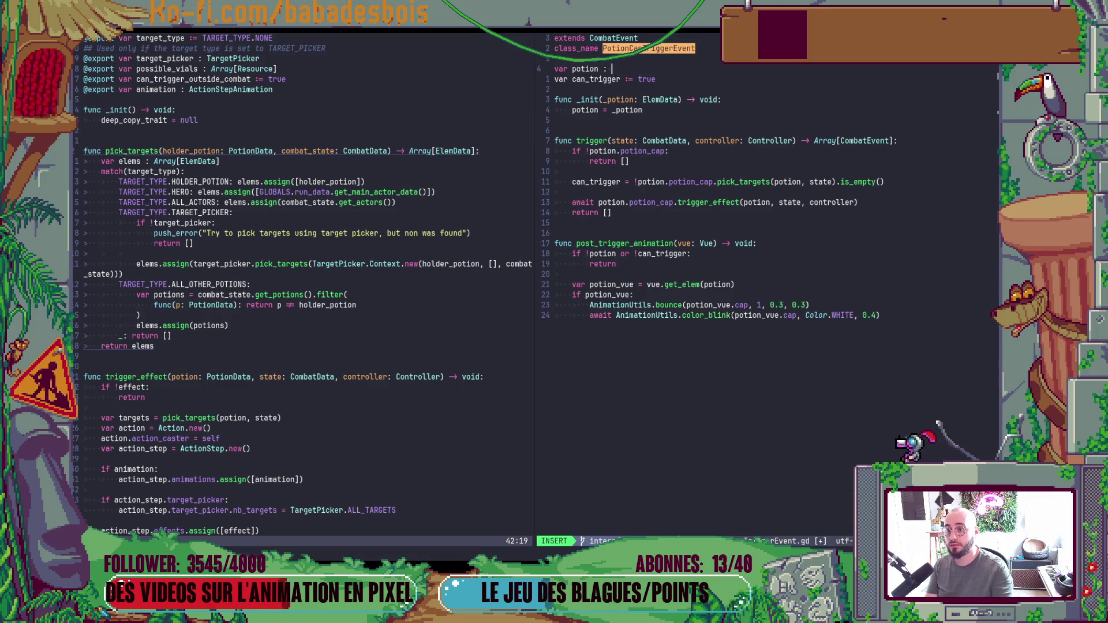
{"action": "type", "text": "ElemData"}
{"action": "key", "text": "Escape"}
{"action": "type", "text": ":w"}
{"action": "key", "text": "Return"}
{"action": "key", "text": "alt+Tab"}
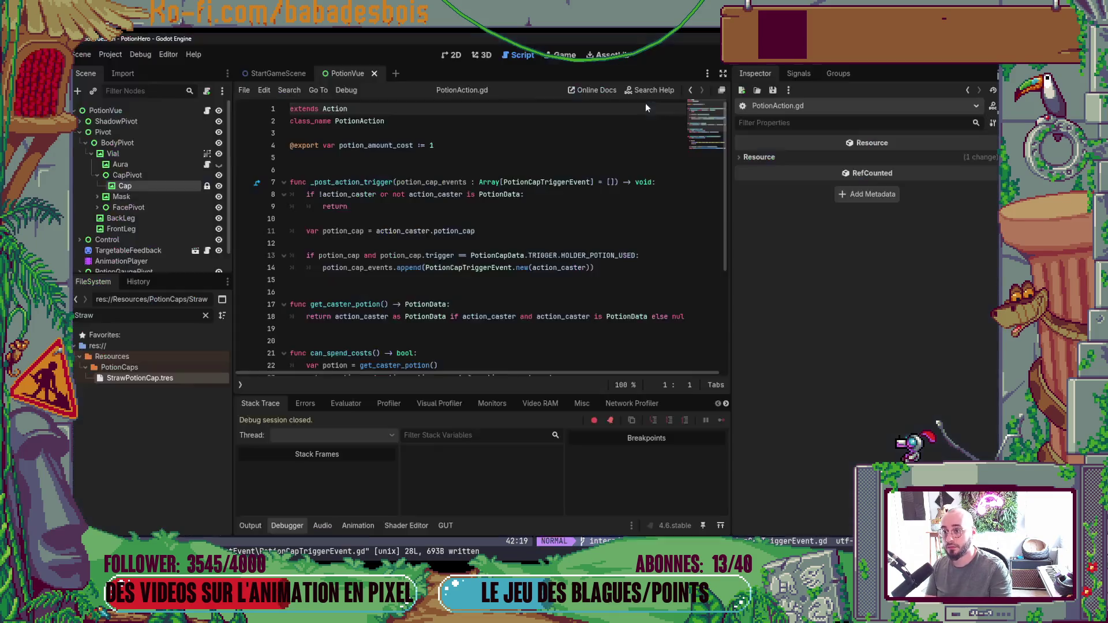
Relaunch the game, confirm the hero, start the adventure, and advance the tutorial.
{"action": "key", "text": "F5"}
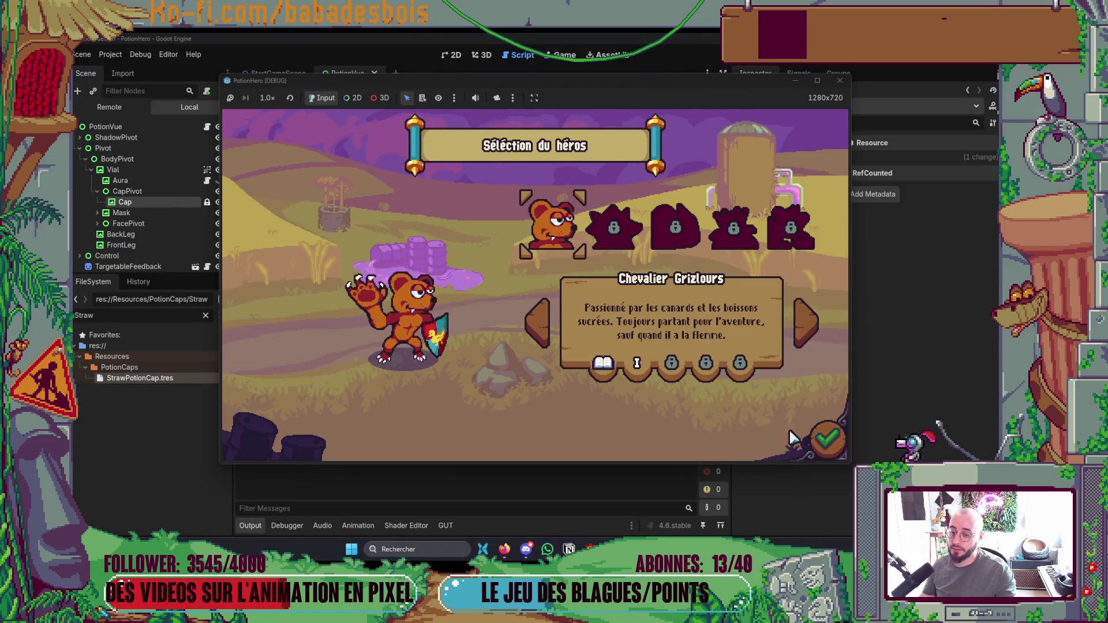
{"action": "left_click", "coordinate": [818, 440]}
{"action": "left_click", "coordinate": [818, 441]}
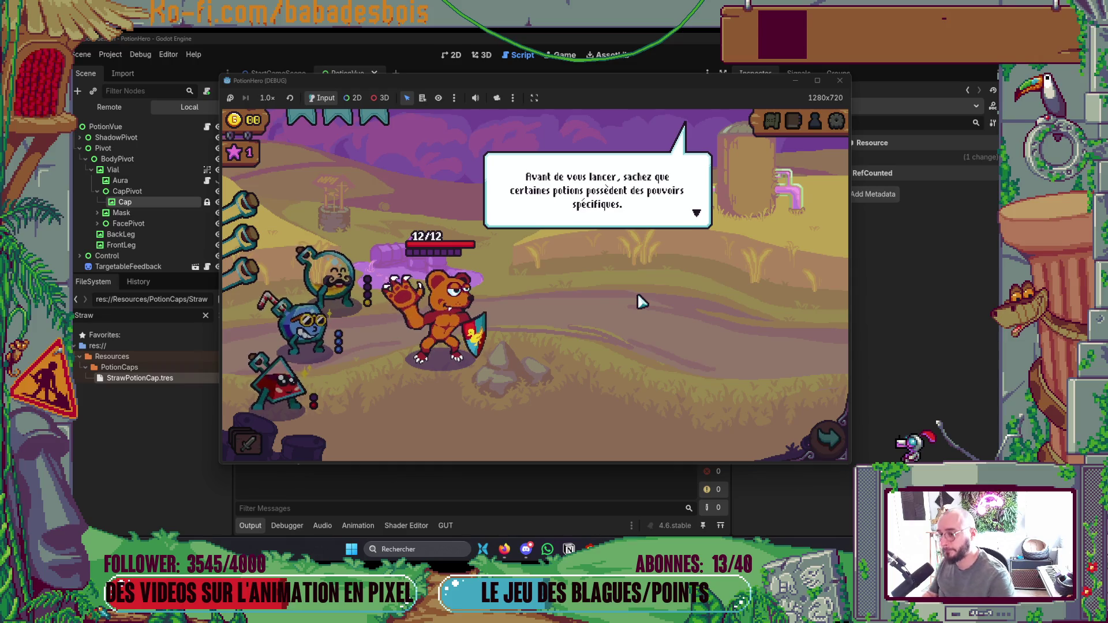
{"action": "left_click", "coordinate": [588, 319]}
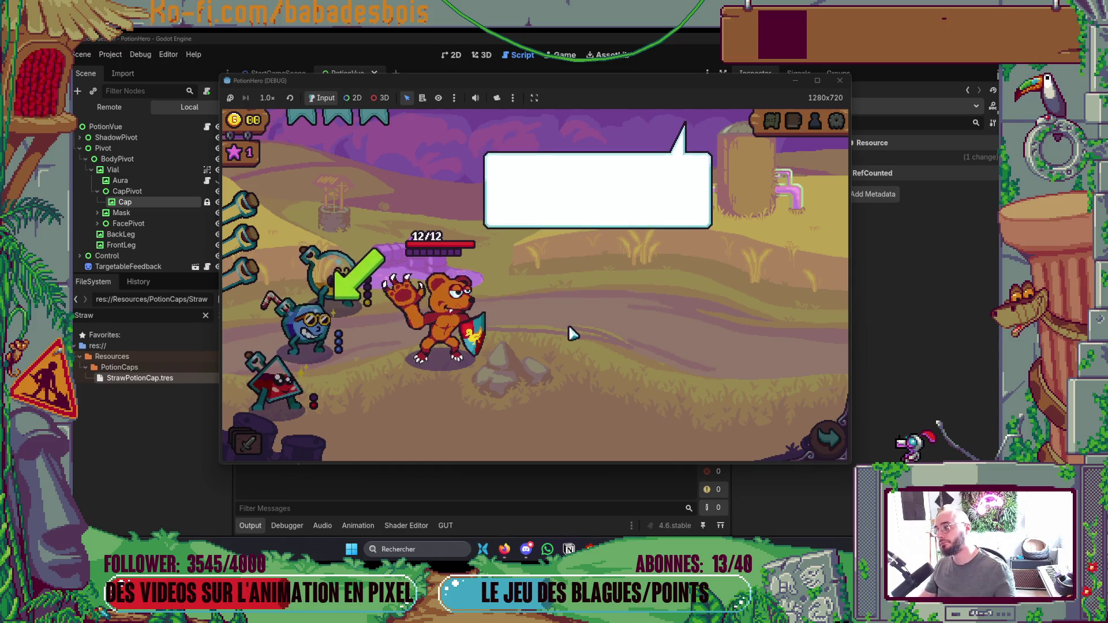
Enter the first combat, use the red then blue potion on the bear, and stop with F8.
{"action": "left_click", "coordinate": [649, 323]}
{"action": "left_click", "coordinate": [828, 438]}
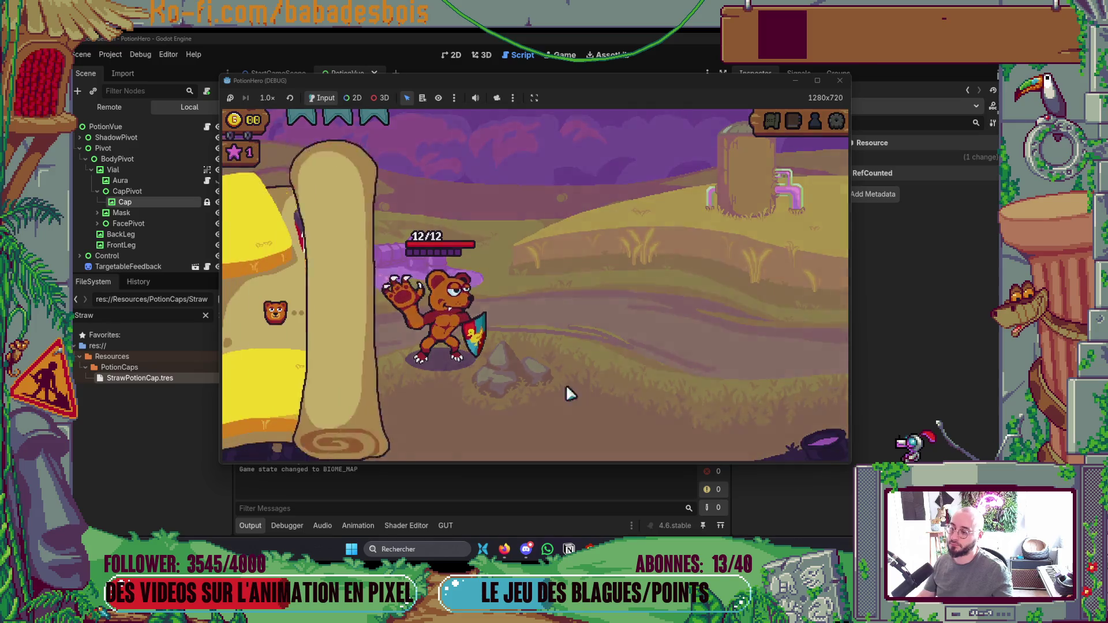
{"action": "left_click", "coordinate": [343, 313]}
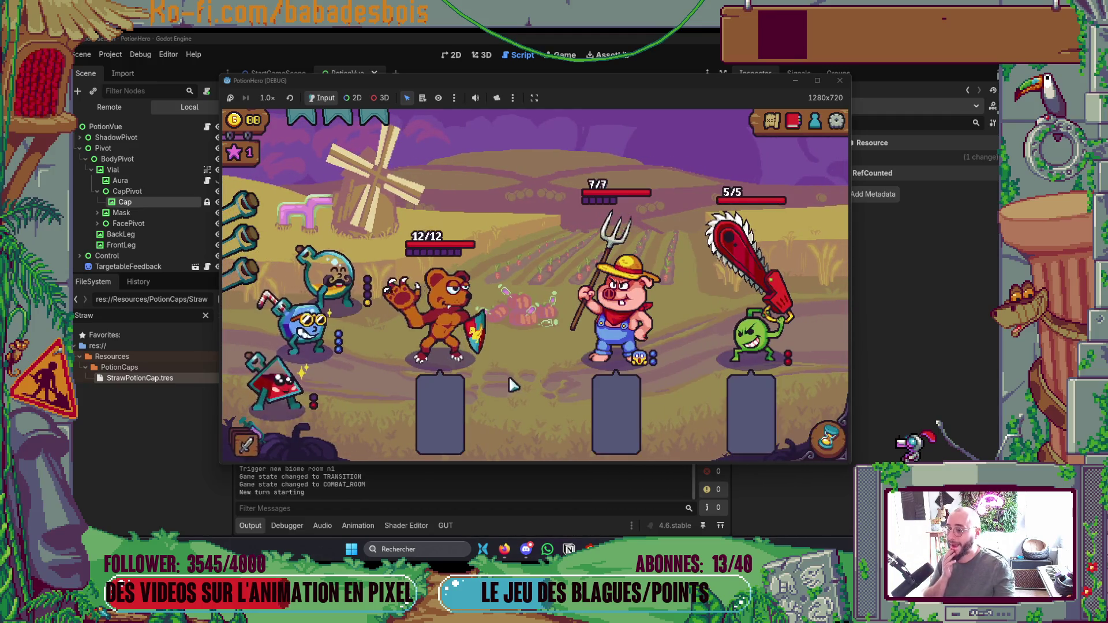
{"action": "left_click", "coordinate": [295, 397]}
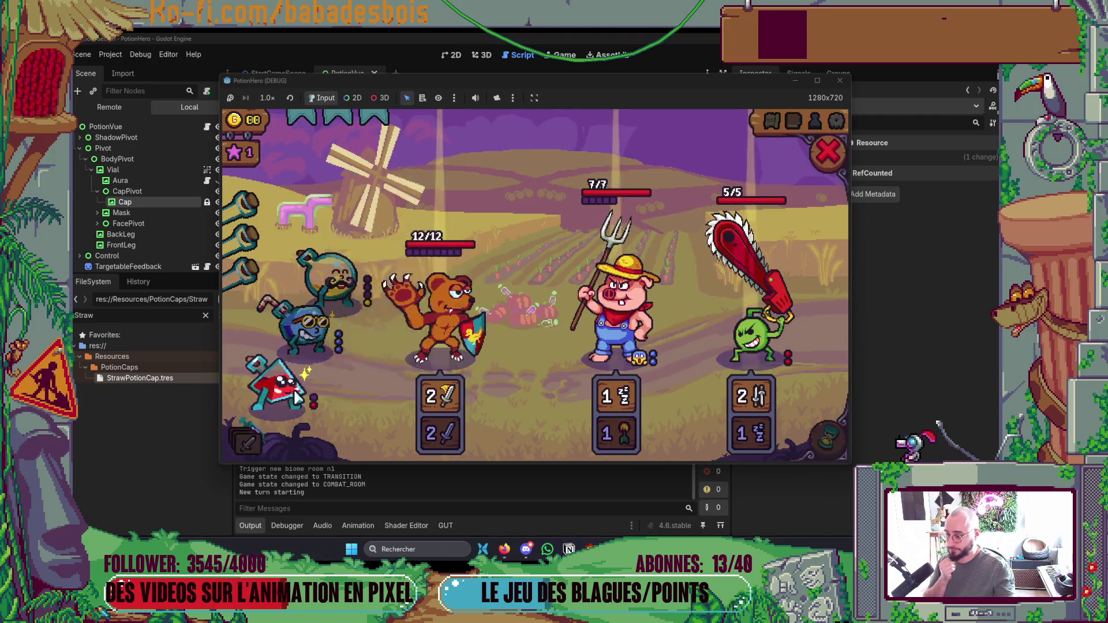
{"action": "left_click", "coordinate": [442, 324]}
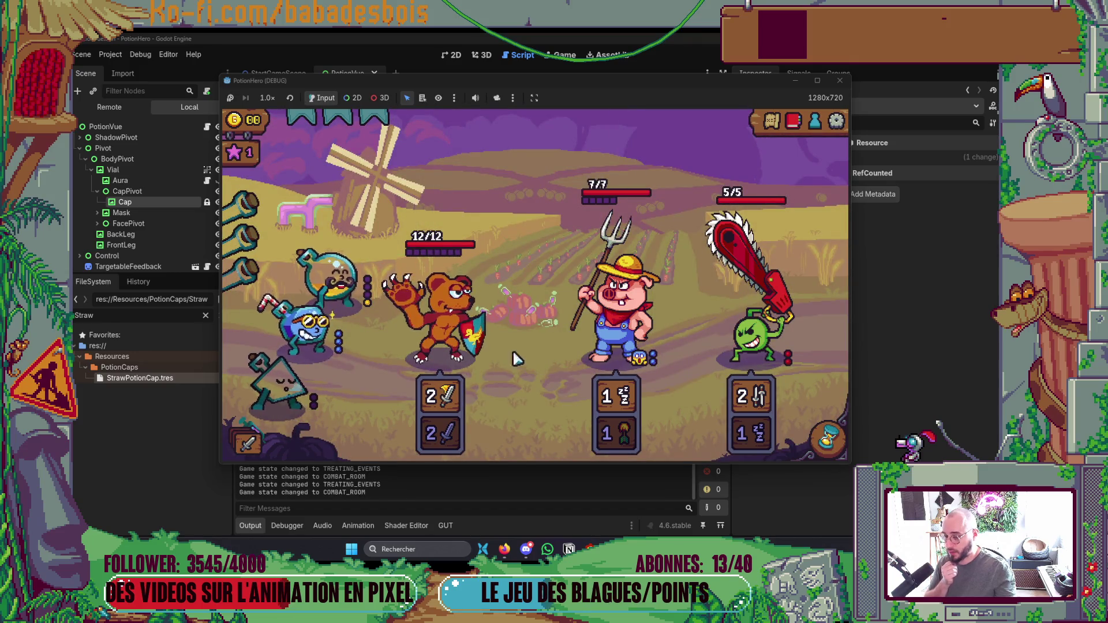
{"action": "left_click", "coordinate": [309, 326]}
{"action": "left_click", "coordinate": [462, 334]}
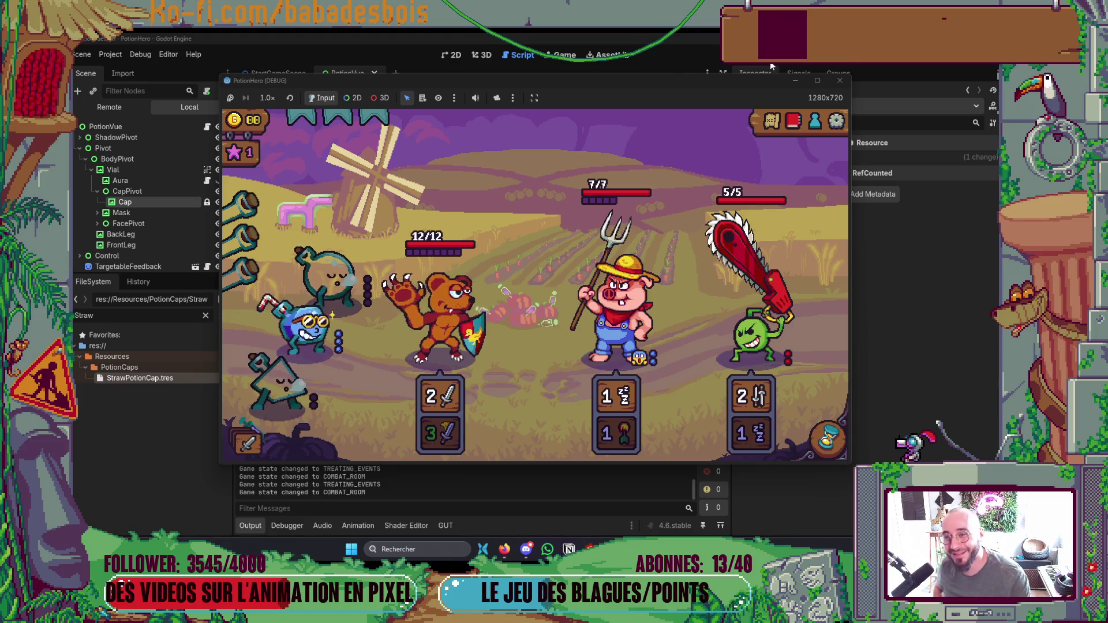
{"action": "key", "text": "F8"}
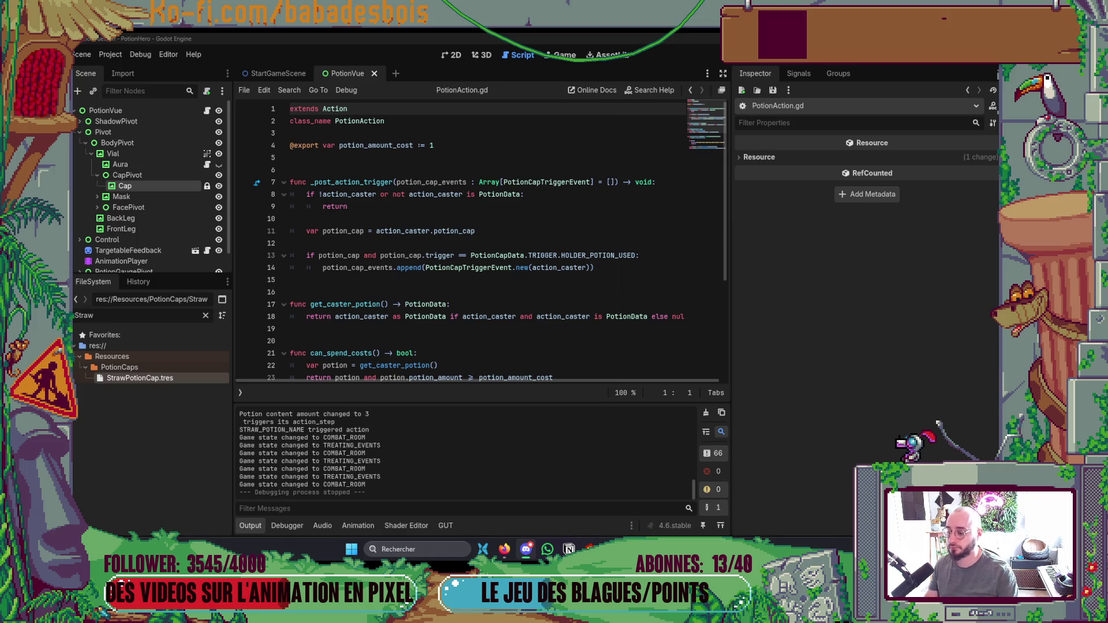
Rerun the game, start the Réveil de l'ours adventure, and move to the Combat node.
{"action": "left_click", "coordinate": [260, 526]}
{"action": "key", "text": "F5"}
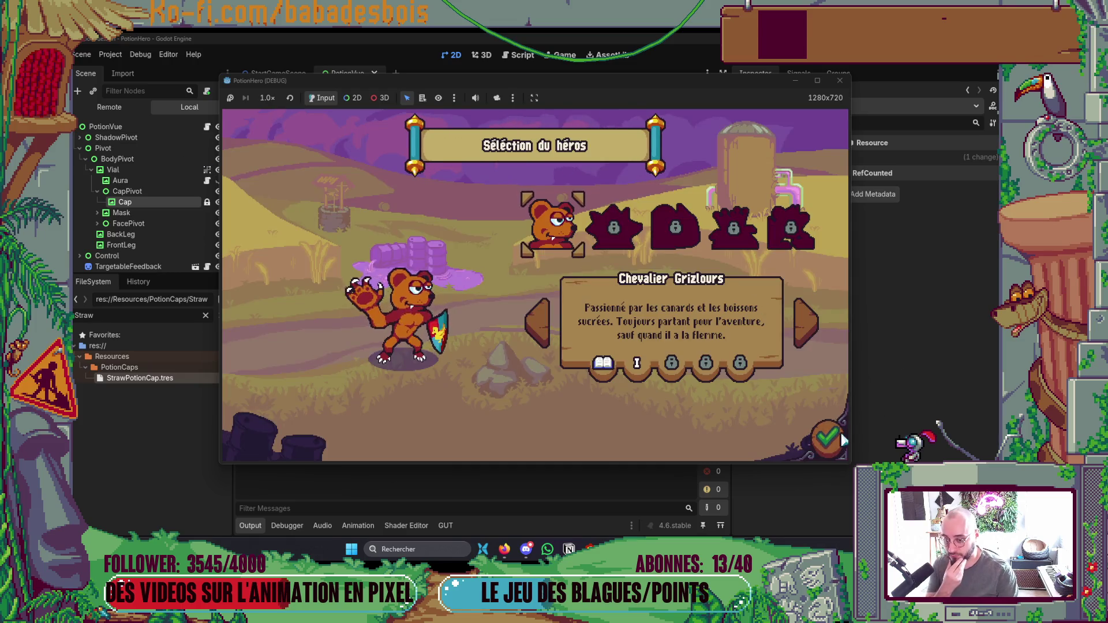
{"action": "left_click", "coordinate": [835, 434]}
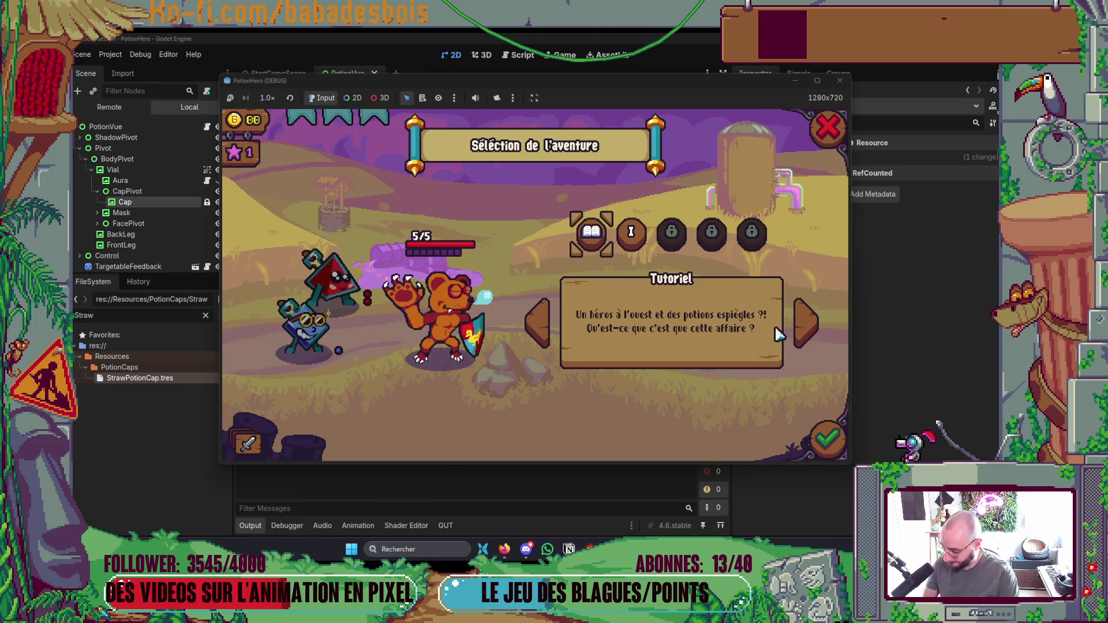
{"action": "left_click", "coordinate": [630, 232]}
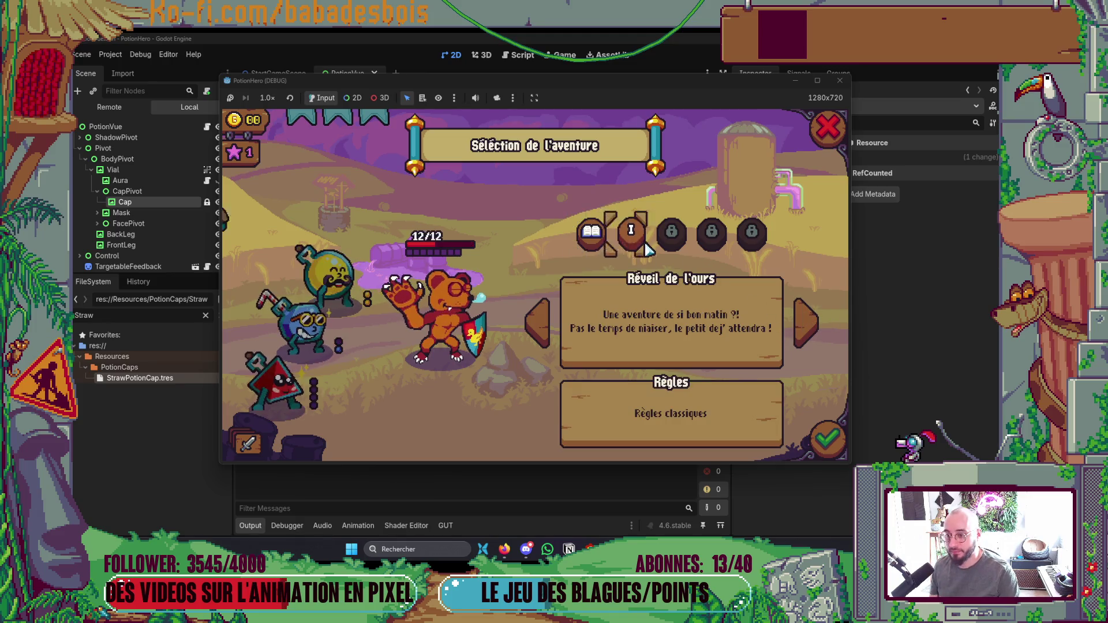
{"action": "left_click", "coordinate": [828, 438]}
{"action": "left_click", "coordinate": [750, 325]}
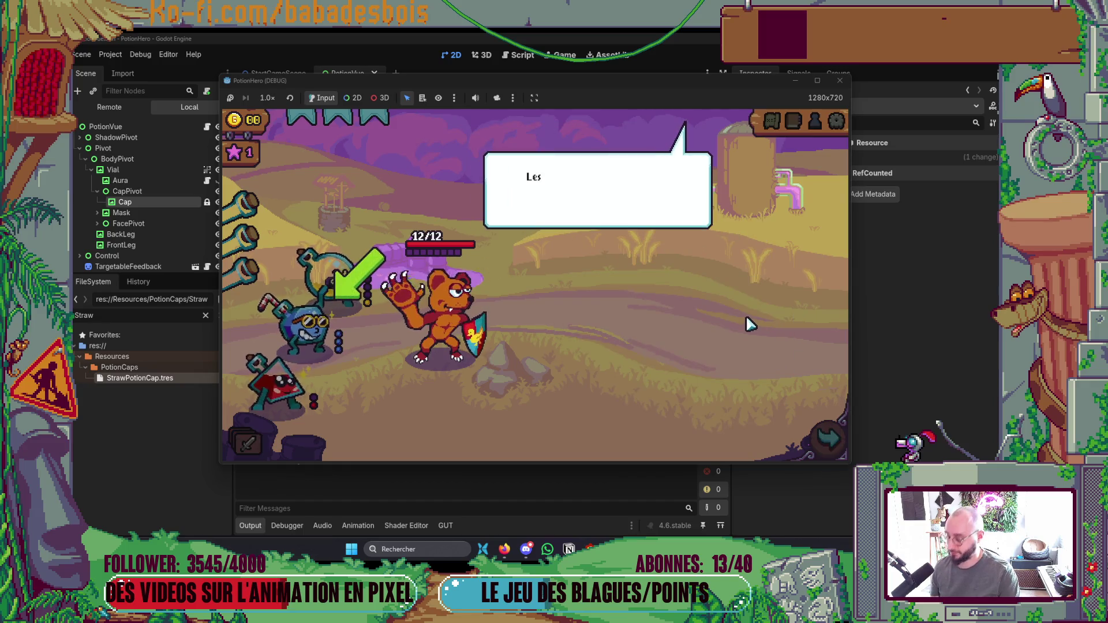
{"action": "left_click", "coordinate": [822, 424]}
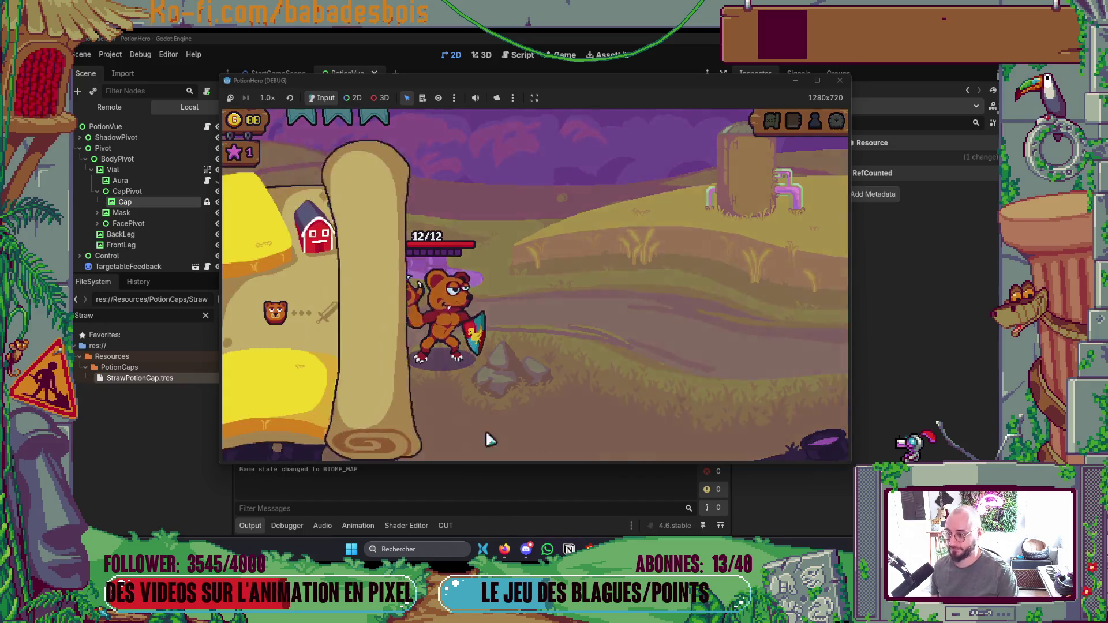
{"action": "left_click", "coordinate": [322, 314]}
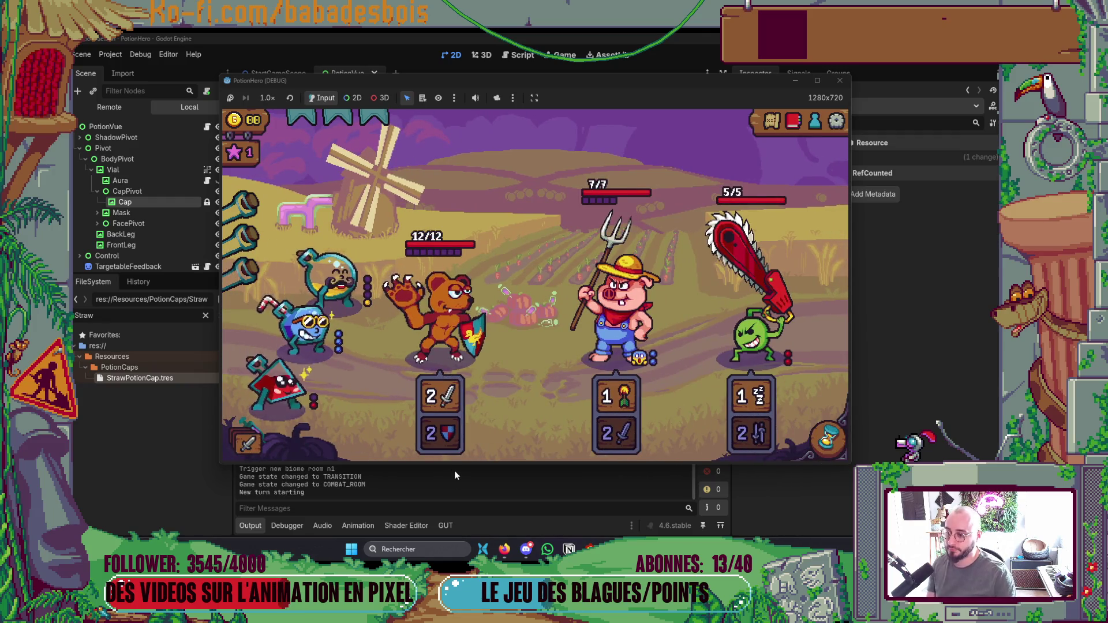
Apply the red potion to the bear, then stop the game and return to the editor.
{"action": "mouse_move", "coordinate": [626, 439]}
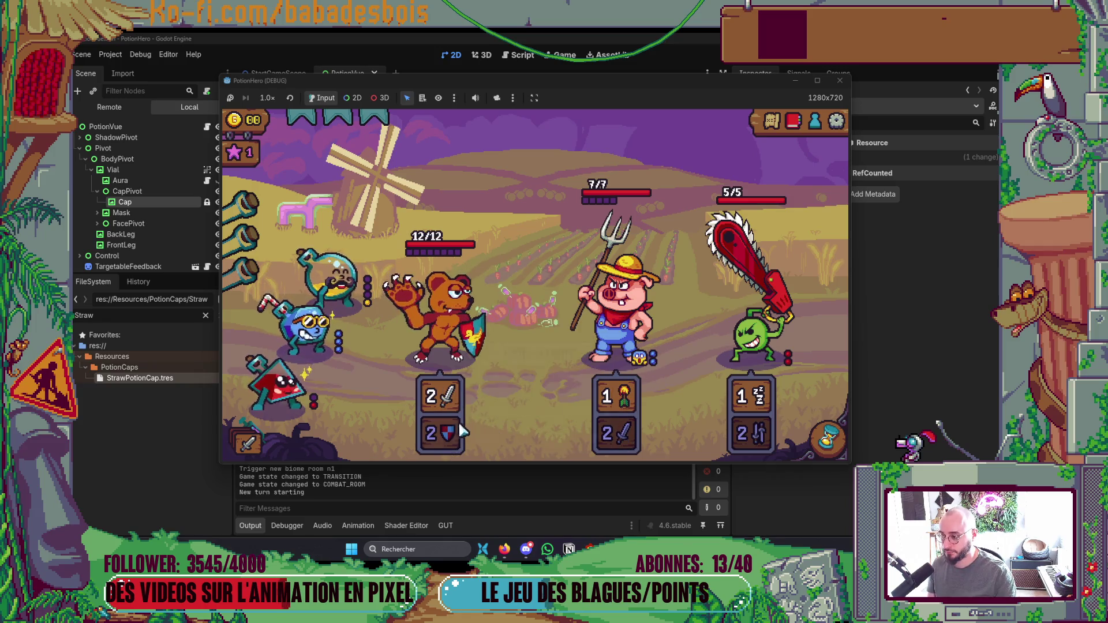
{"action": "left_click", "coordinate": [369, 380]}
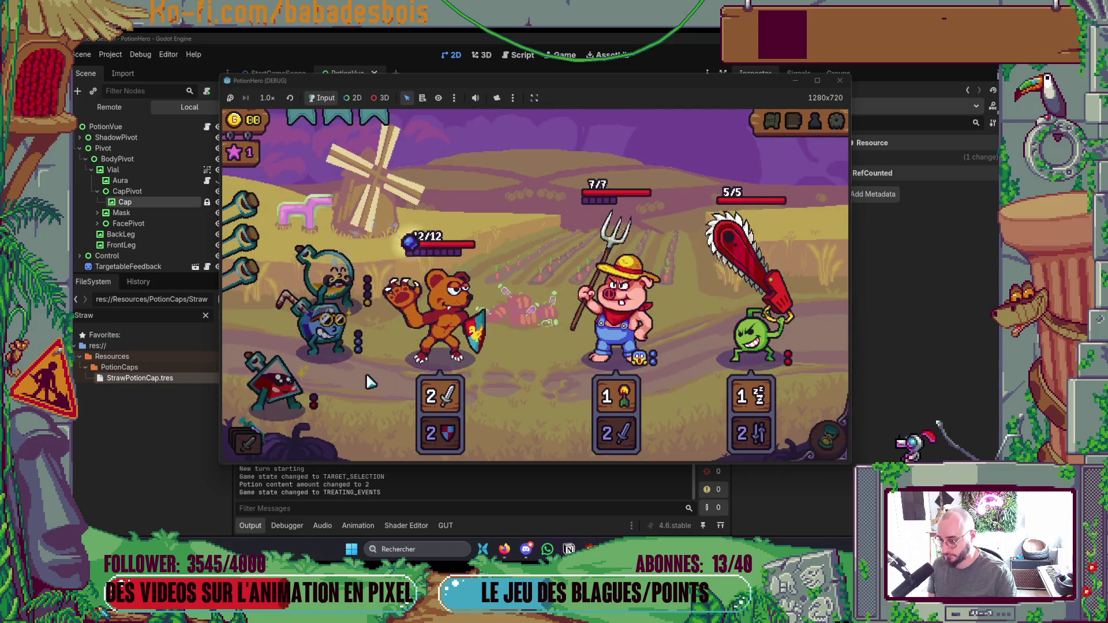
{"action": "left_click", "coordinate": [287, 382]}
{"action": "left_click", "coordinate": [439, 315]}
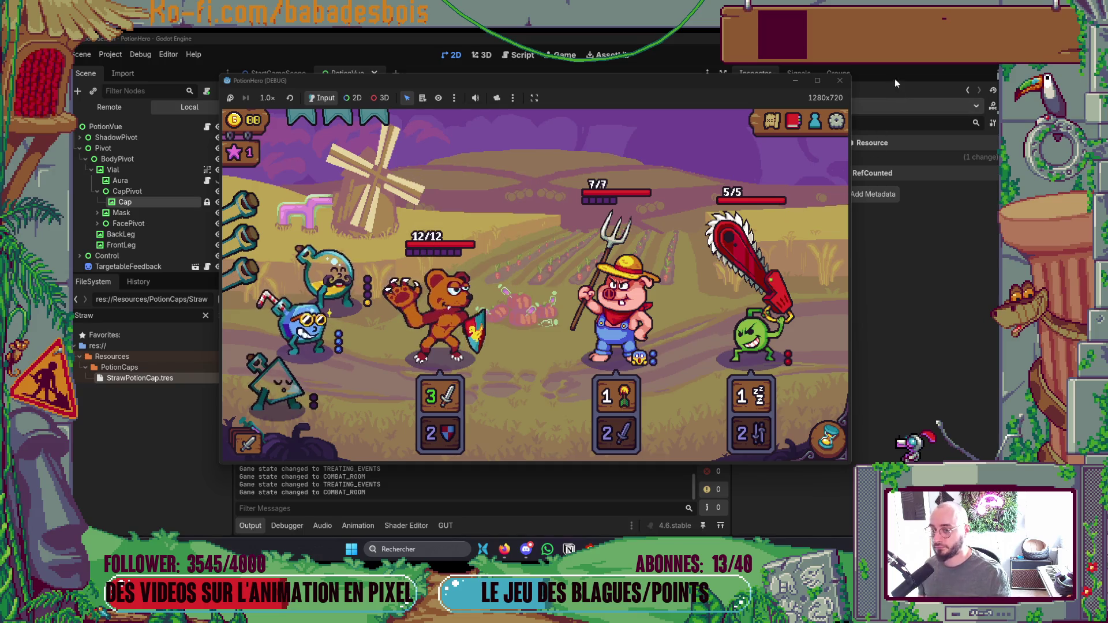
{"action": "left_click", "coordinate": [840, 81]}
{"action": "key", "text": "alt+Tab"}
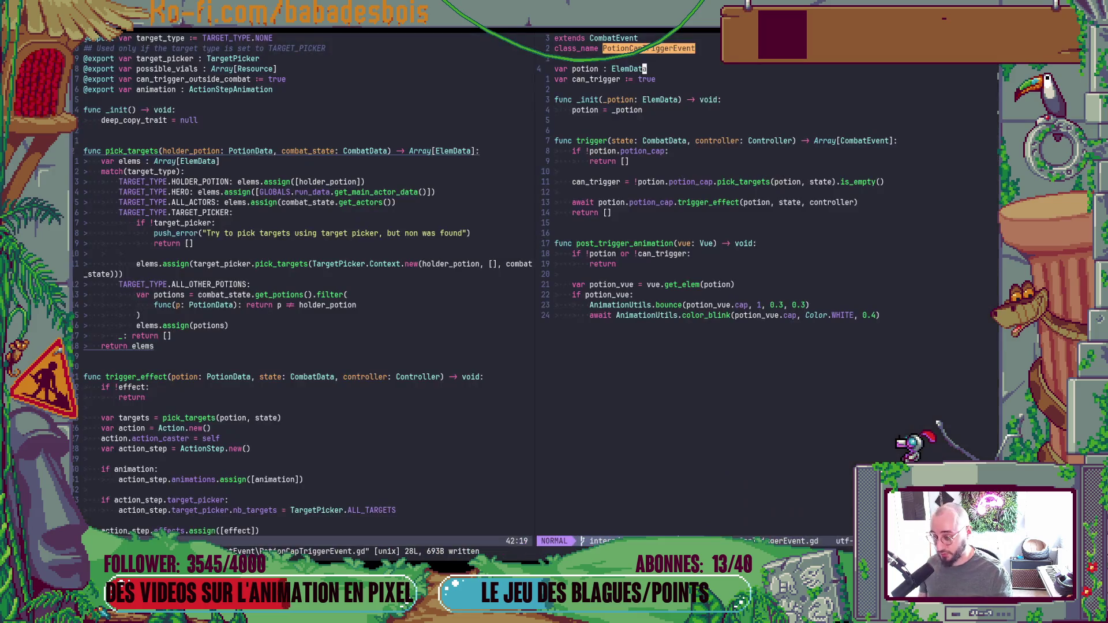
Open a terminal split below the code and run git s to list changed files.
{"action": "left_click", "coordinate": [333, 452]}
{"action": "left_click", "coordinate": [396, 472]}
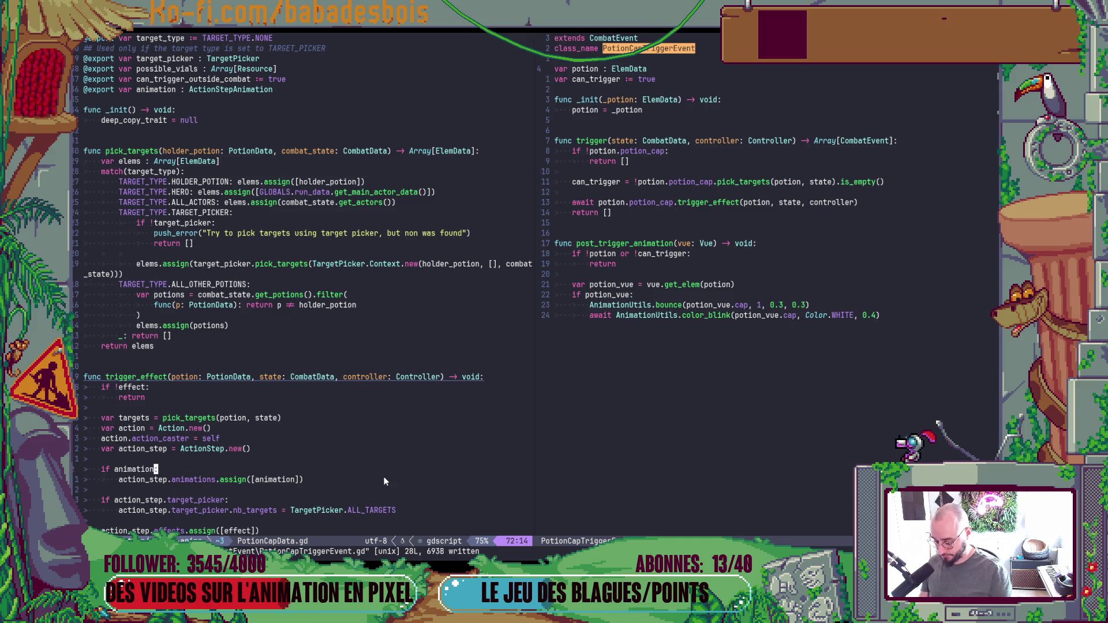
{"action": "key", "text": "ctrl+backslash"}
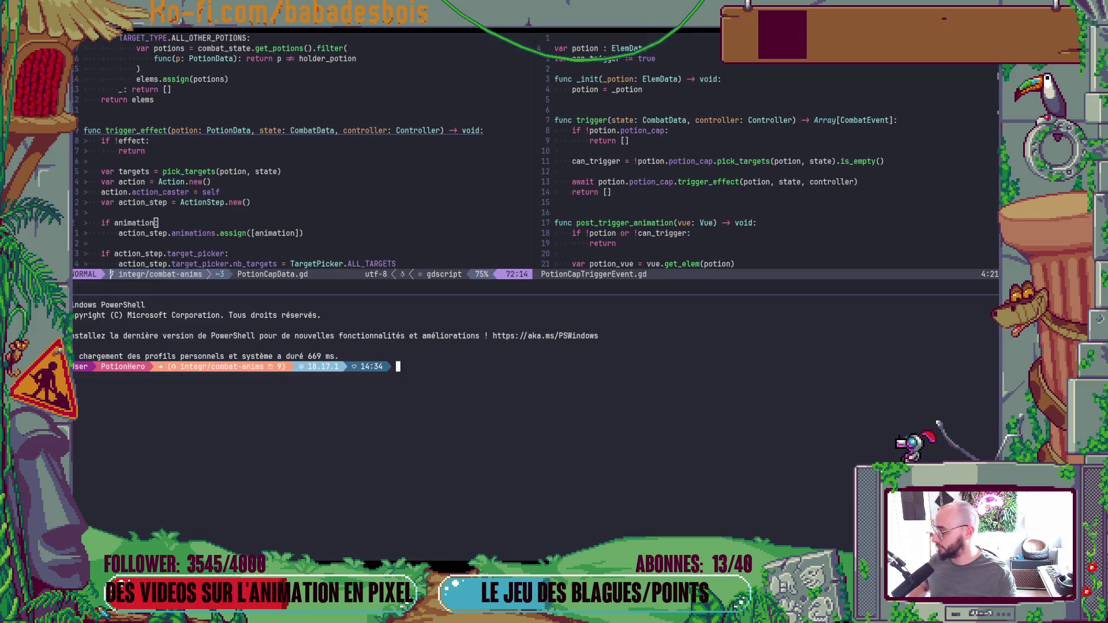
{"action": "type", "text": "git s"}
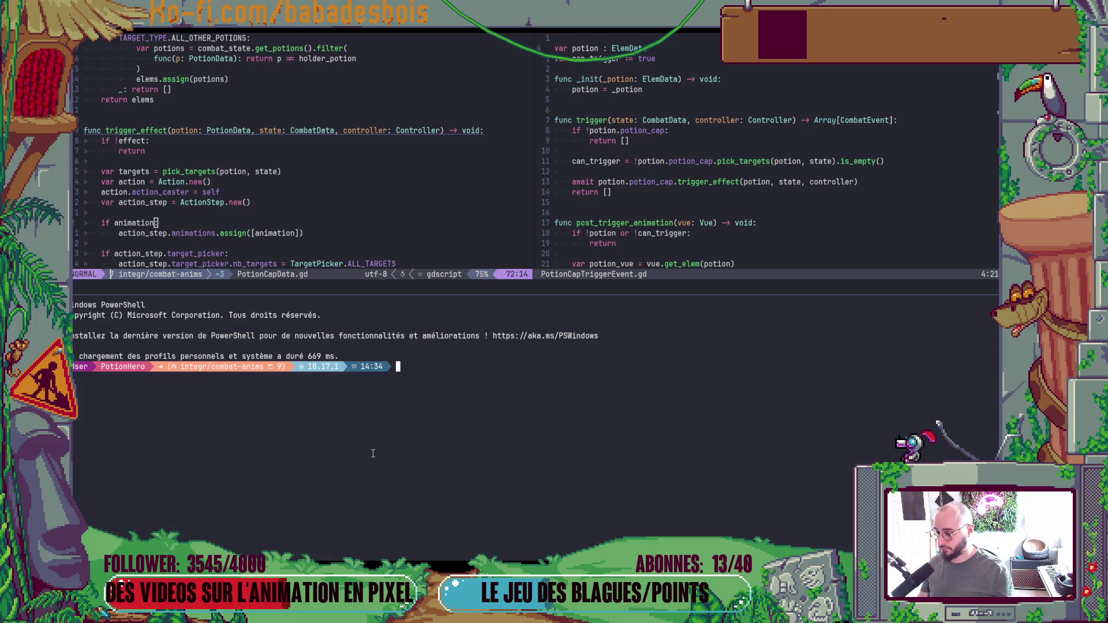
{"action": "key", "text": "Return"}
Stage the Resources/Animations folder and the Scenes/FX/ChargeFX.tscn scene with git add.
{"action": "type", "text": "git r"}
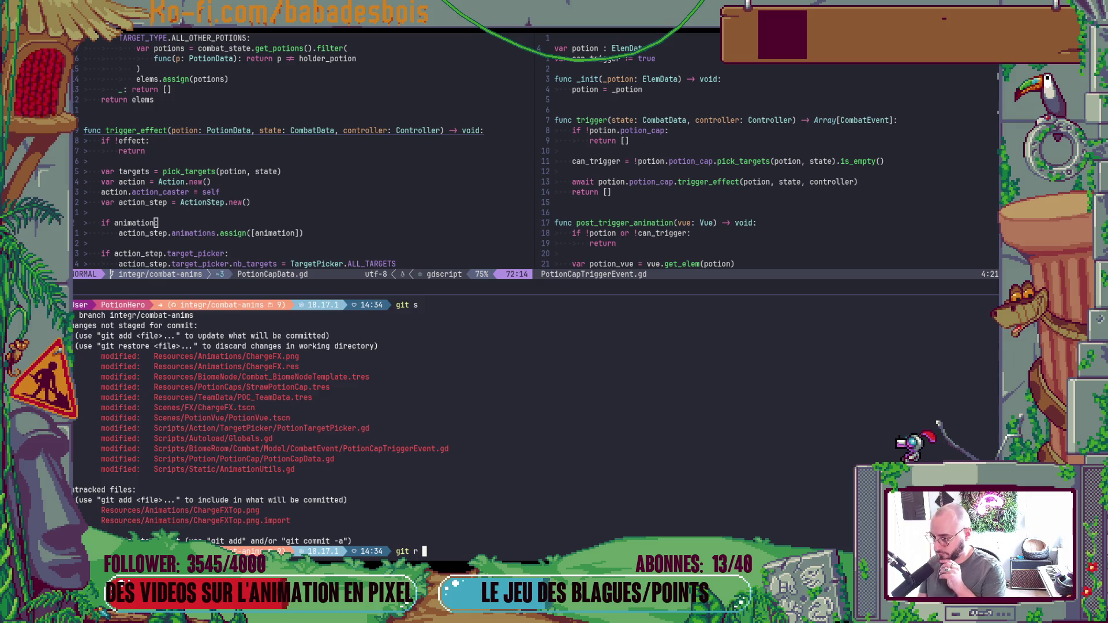
{"action": "key", "text": "BackSpace"}
{"action": "type", "text": "add"}
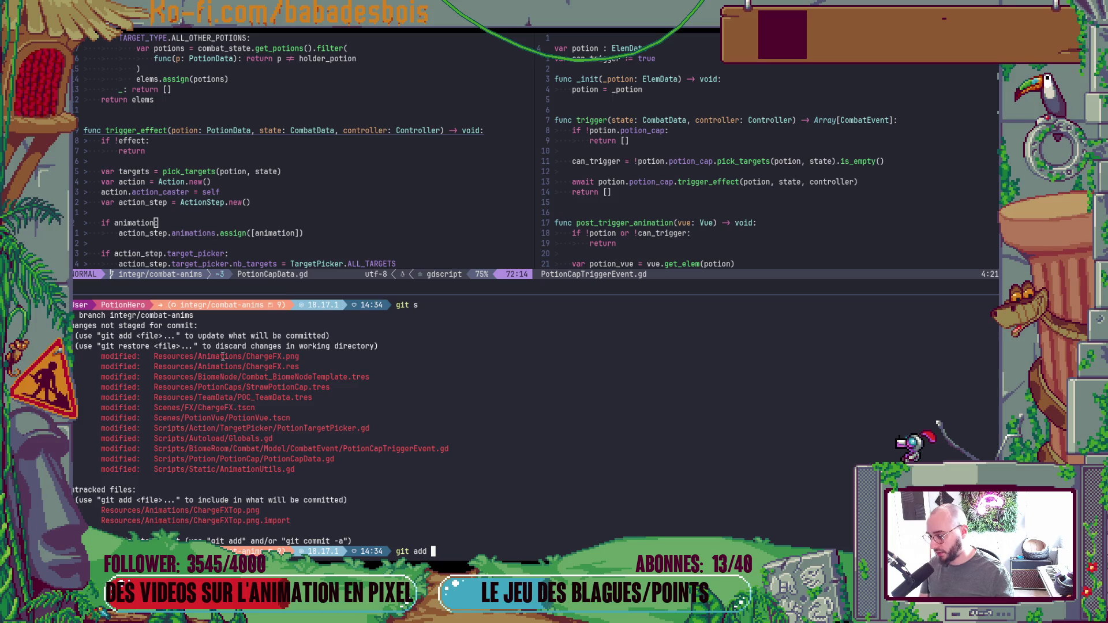
{"action": "left_click_drag", "start_coordinate": [242, 356], "coordinate": [154, 355]}
{"action": "middle_click", "coordinate": [154, 356]}
{"action": "key", "text": "Return"}
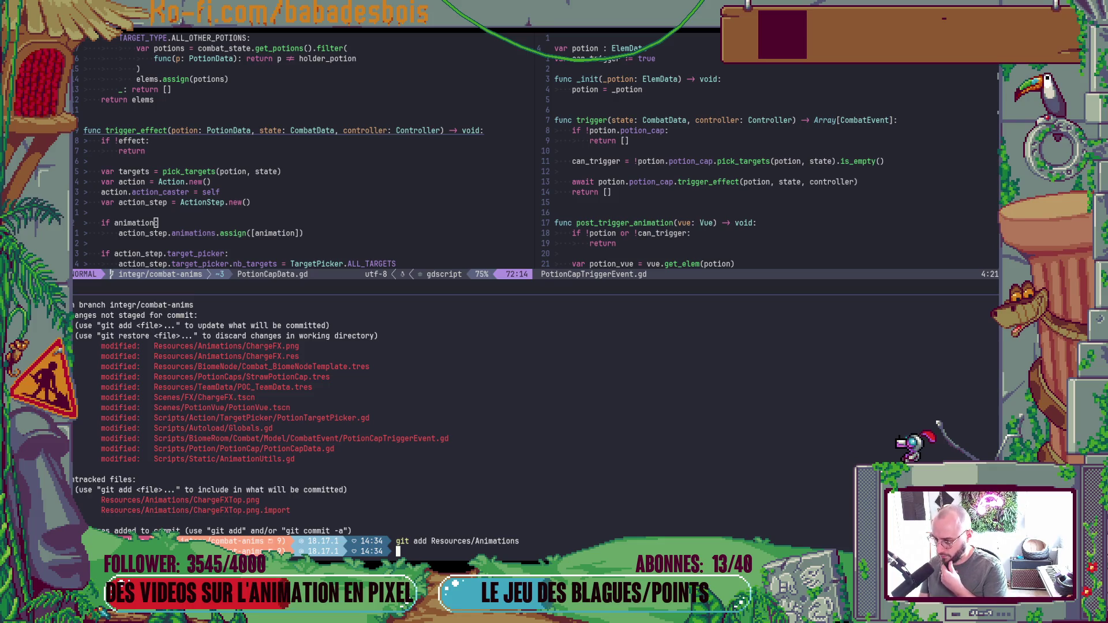
{"action": "type", "text": "git add"}
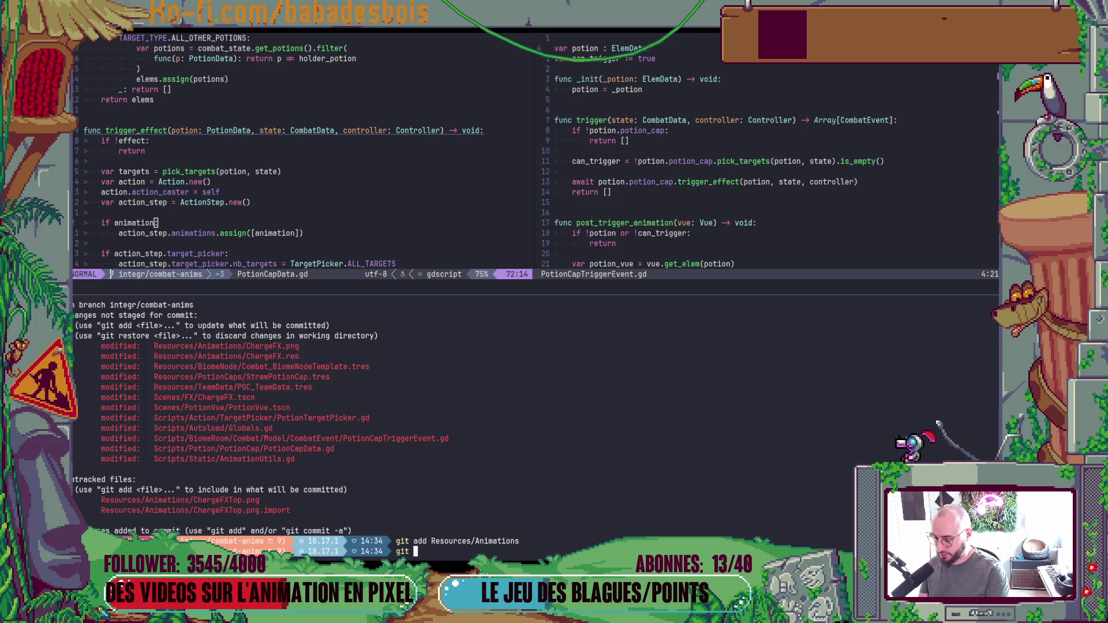
{"action": "double_click", "coordinate": [247, 397]}
{"action": "middle_click", "coordinate": [247, 396]}
{"action": "key", "text": "Return"}
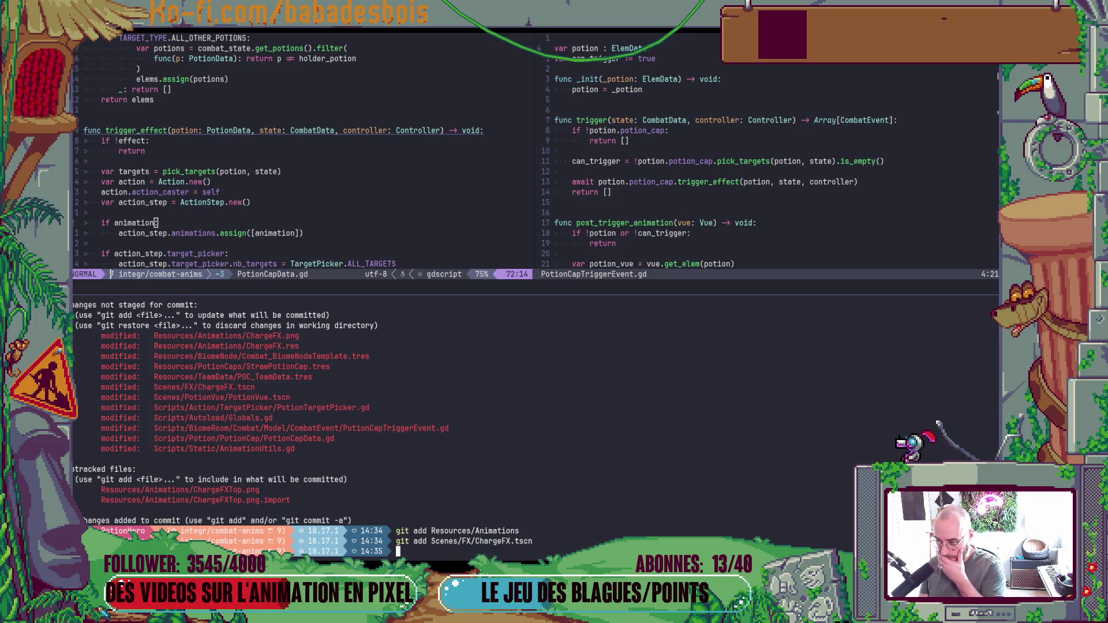
Review the Globals.gd diff, then discard its changes with git r.
{"action": "type", "text": "git diff"}
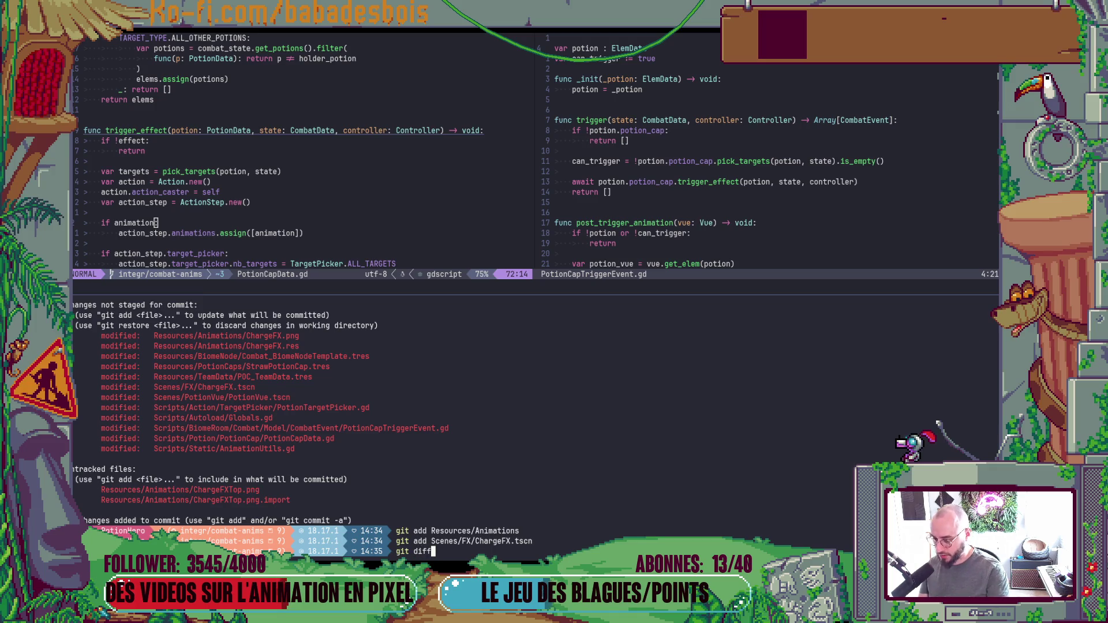
{"action": "double_click", "coordinate": [252, 418]}
{"action": "middle_click", "coordinate": [251, 417]}
{"action": "key", "text": "Return"}
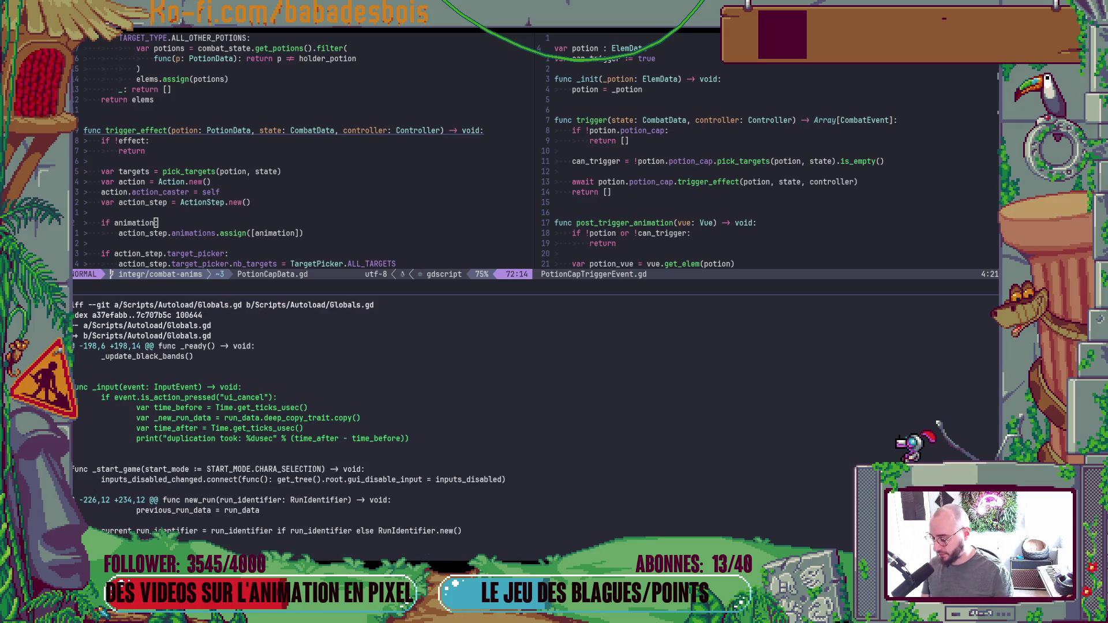
{"action": "key", "text": "q"}
{"action": "key", "text": "Up"}
{"action": "key", "text": "ctrl+Left"}
{"action": "key", "text": "ctrl+Left"}
{"action": "key", "text": "ctrl+Left"}
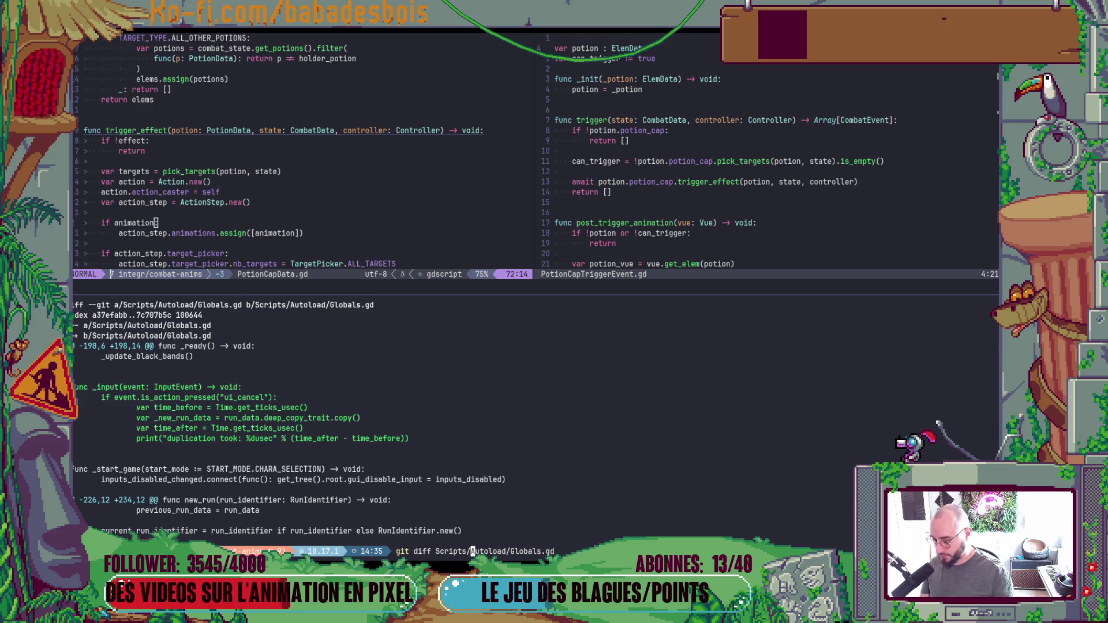
{"action": "key", "text": "ctrl+w"}
{"action": "type", "text": "add"}
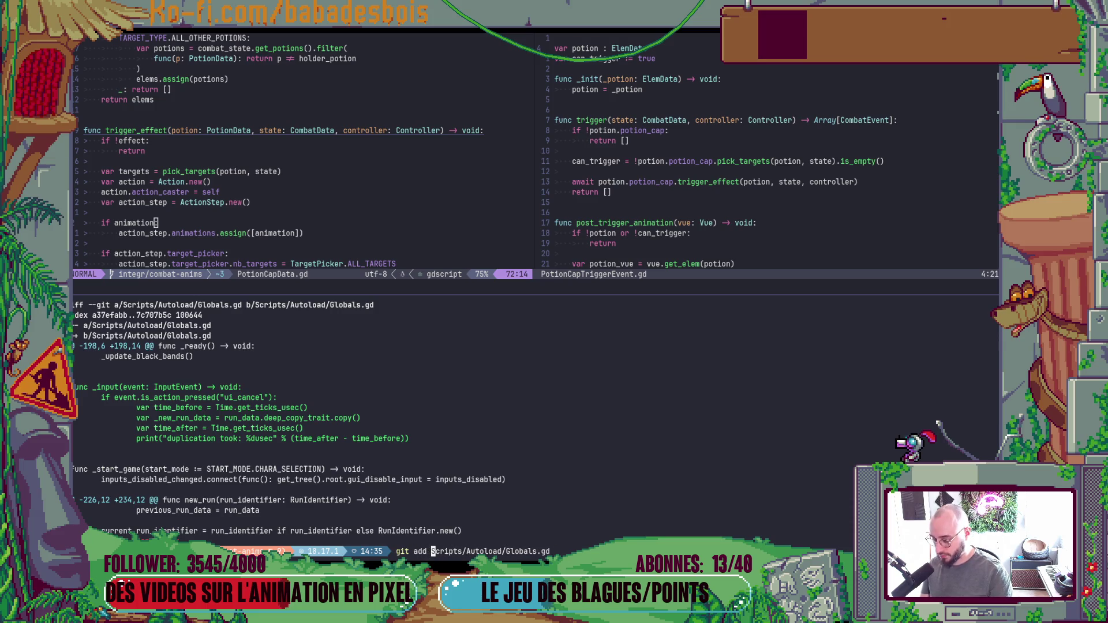
{"action": "key", "text": "ctrl+w"}
{"action": "type", "text": "r"}
{"action": "key", "text": "Return"}
Diff Scripts/Static/AnimationUtils.gd, discard its changes, and recheck git status.
{"action": "type", "text": "git s"}
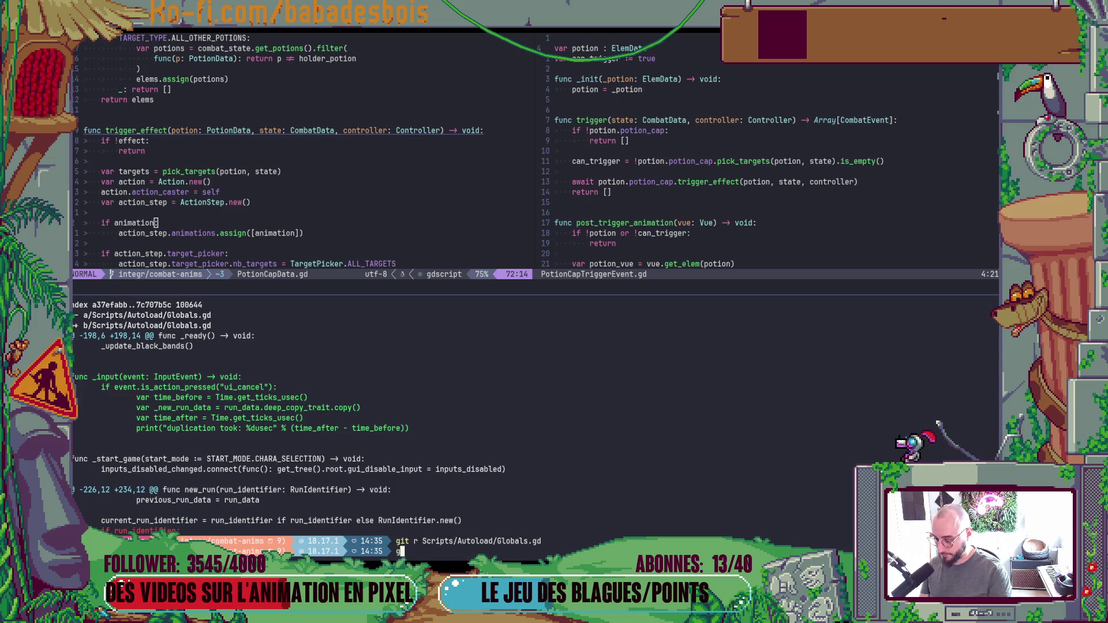
{"action": "key", "text": "Return"}
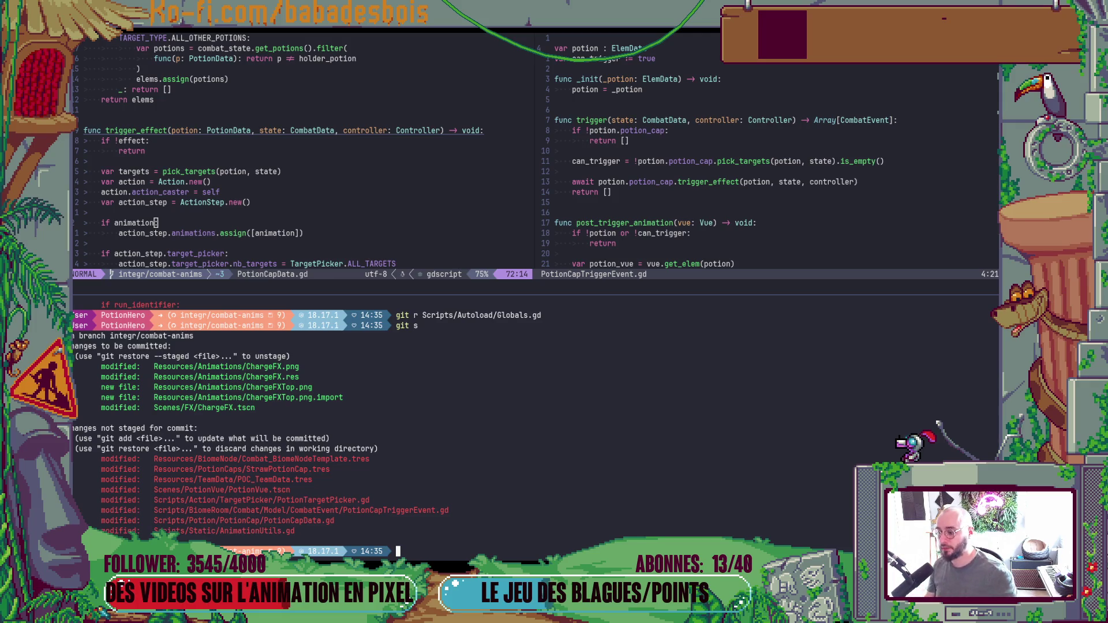
{"action": "type", "text": "git add"}
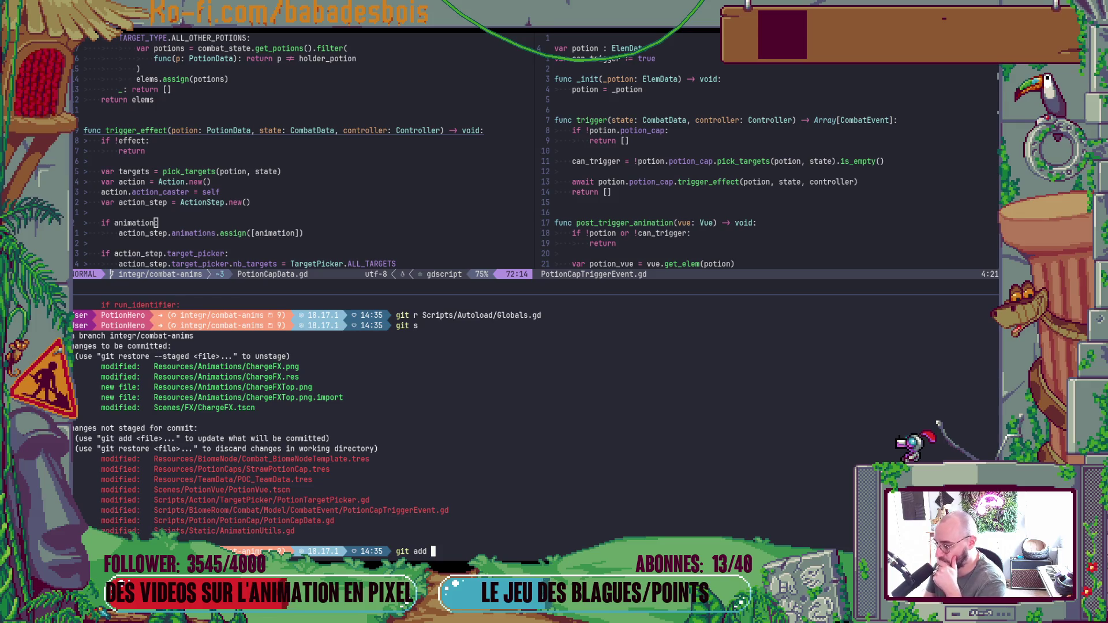
{"action": "key", "text": "BackSpace"}
{"action": "key", "text": "BackSpace"}
{"action": "key", "text": "BackSpace"}
{"action": "type", "text": "diff Scripts/Static/AnimationUtils.gd"}
{"action": "key", "text": "Return"}
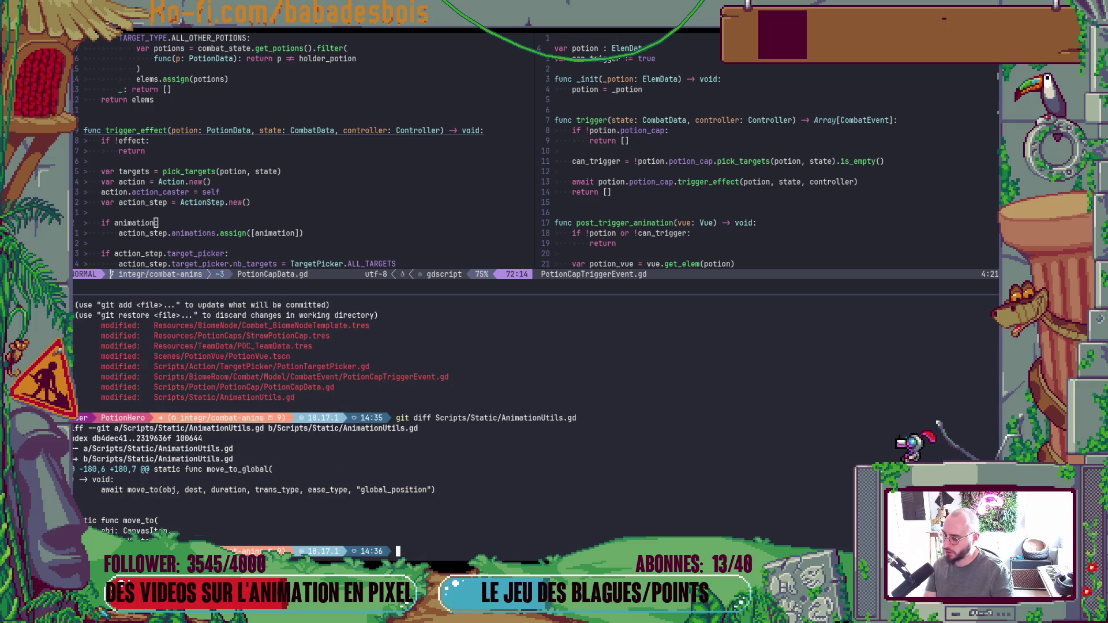
{"action": "key", "text": "Up"}
{"action": "key", "text": "ctrl+Left"}
{"action": "key", "text": "ctrl+Left"}
{"action": "key", "text": "ctrl+Left"}
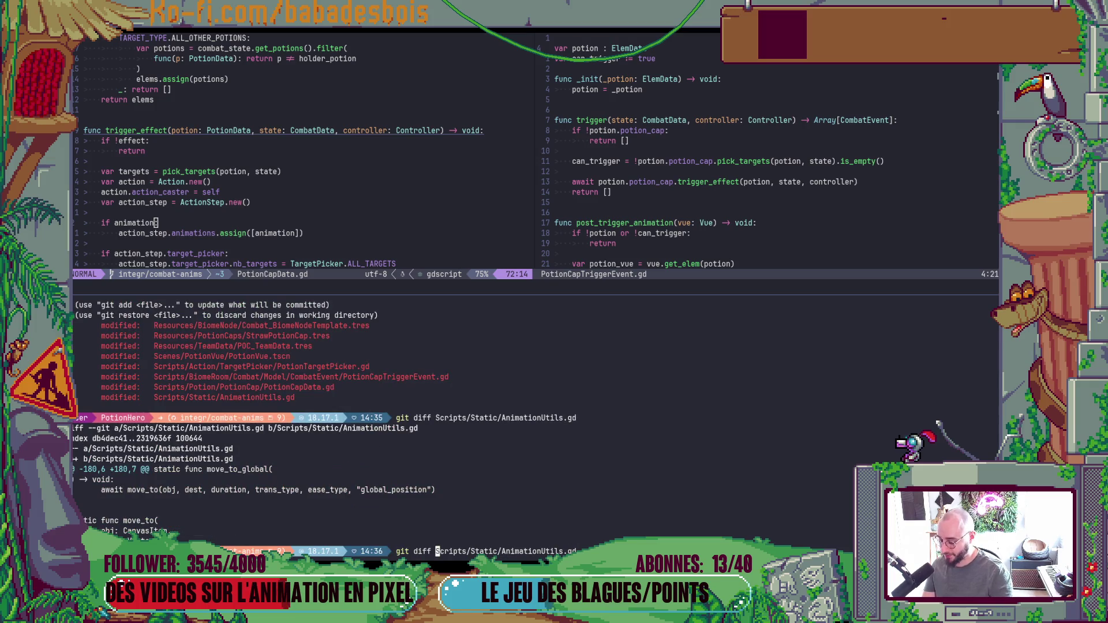
{"action": "key", "text": "BackSpace"}
{"action": "key", "text": "BackSpace"}
{"action": "key", "text": "BackSpace"}
{"action": "type", "text": "r"}
{"action": "key", "text": "Return"}
{"action": "type", "text": "git s"}
{"action": "key", "text": "Return"}
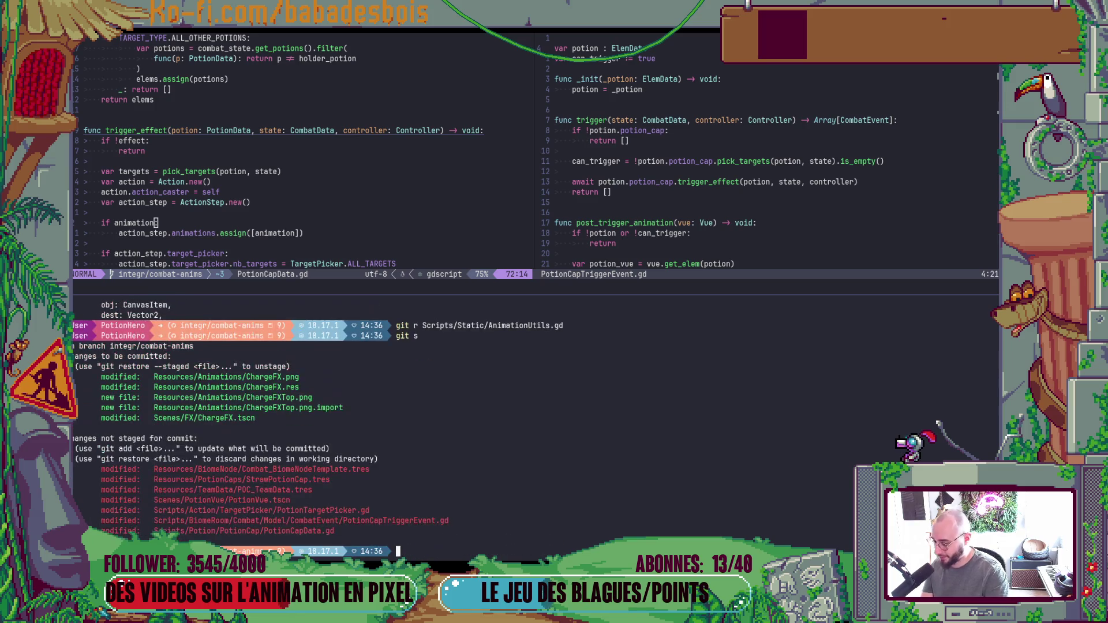
{"action": "type", "text": "git diff"}
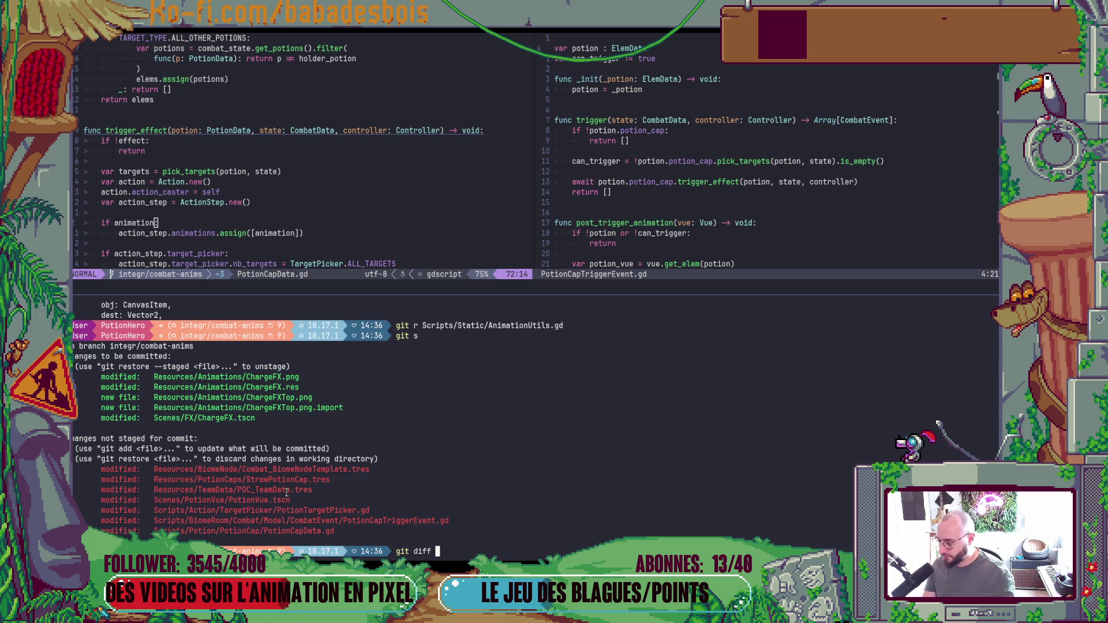
Commit the staged ChargeFX work via cz as 'integr(Misc): Charge animation' with no long description.
{"action": "key", "text": "BackSpace"}
{"action": "key", "text": "BackSpace"}
{"action": "key", "text": "BackSpace"}
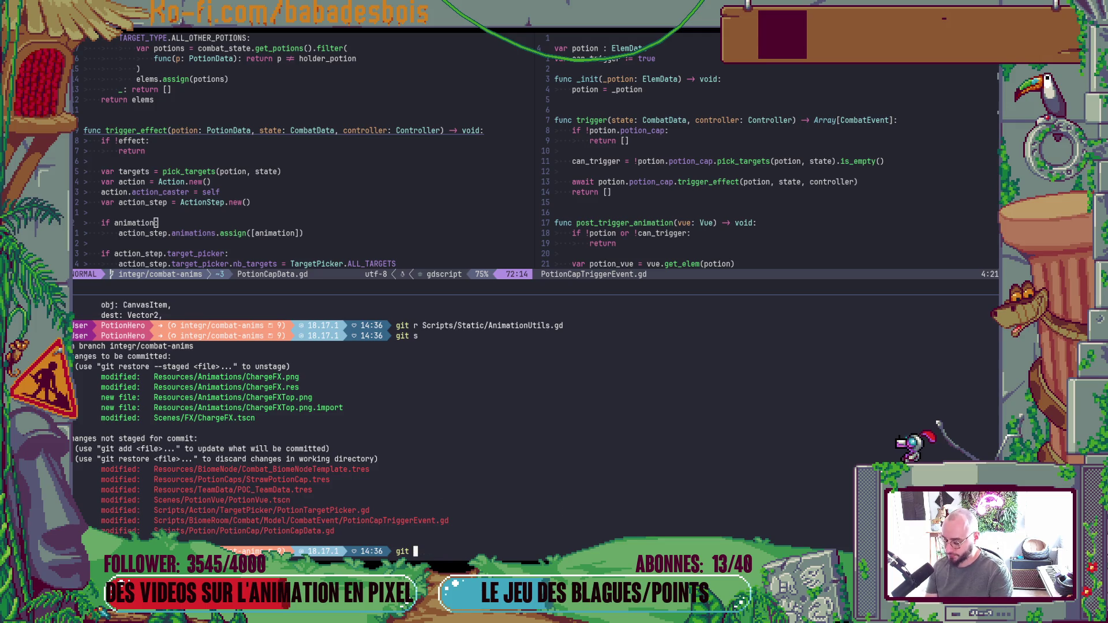
{"action": "type", "text": "cz"}
{"action": "key", "text": "Return"}
{"action": "type", "text": "int"}
{"action": "key", "text": "Return"}
{"action": "type", "text": "m"}
{"action": "key", "text": "Return"}
{"action": "type", "text": "Charge aniamt"}
{"action": "key", "text": "BackSpace"}
{"action": "key", "text": "BackSpace"}
{"action": "key", "text": "BackSpace"}
{"action": "type", "text": "mation"}
{"action": "key", "text": "Return"}
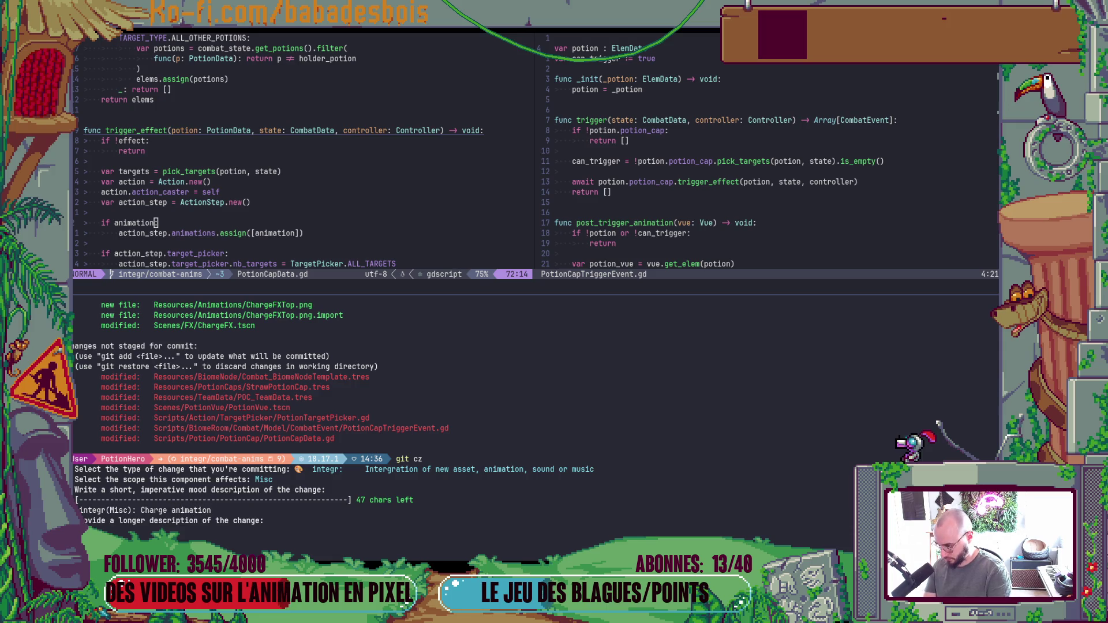
{"action": "key", "text": "Return"}
Discard local changes to Combat_BiomeNodeTemplate.tres and POC_TeamData.tres with git r.
{"action": "type", "text": "git s"}
{"action": "key", "text": "Return"}
{"action": "type", "text": "gitr"}
{"action": "key", "text": "BackSpace"}
{"action": "type", "text": "r"}
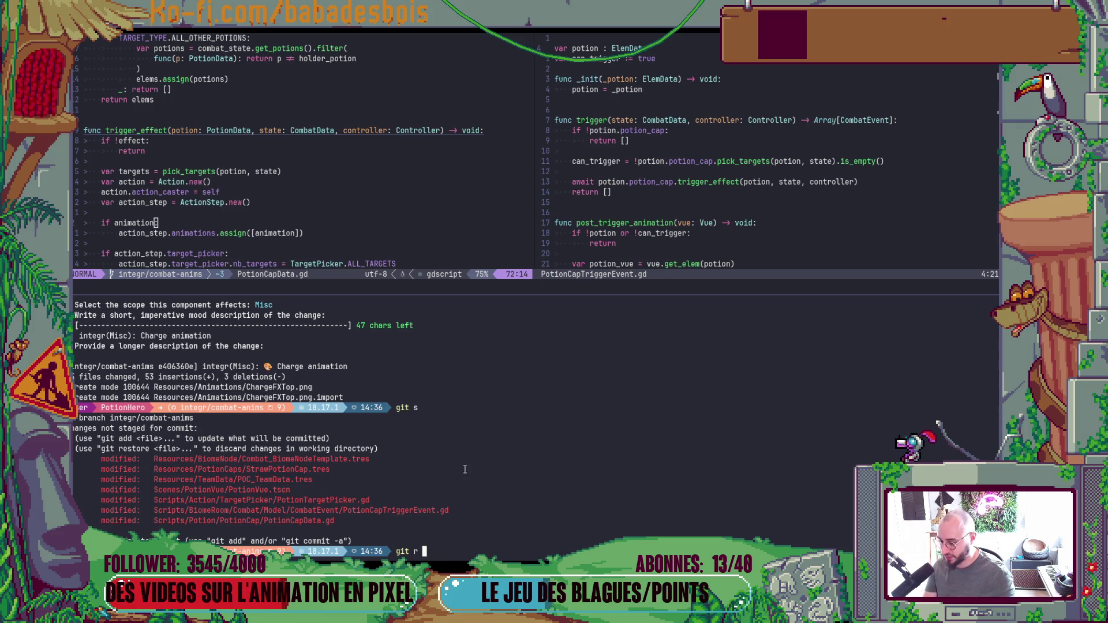
{"action": "double_click", "coordinate": [337, 459]}
{"action": "middle_click", "coordinate": [337, 462]}
{"action": "key", "text": "Return"}
{"action": "type", "text": "git r"}
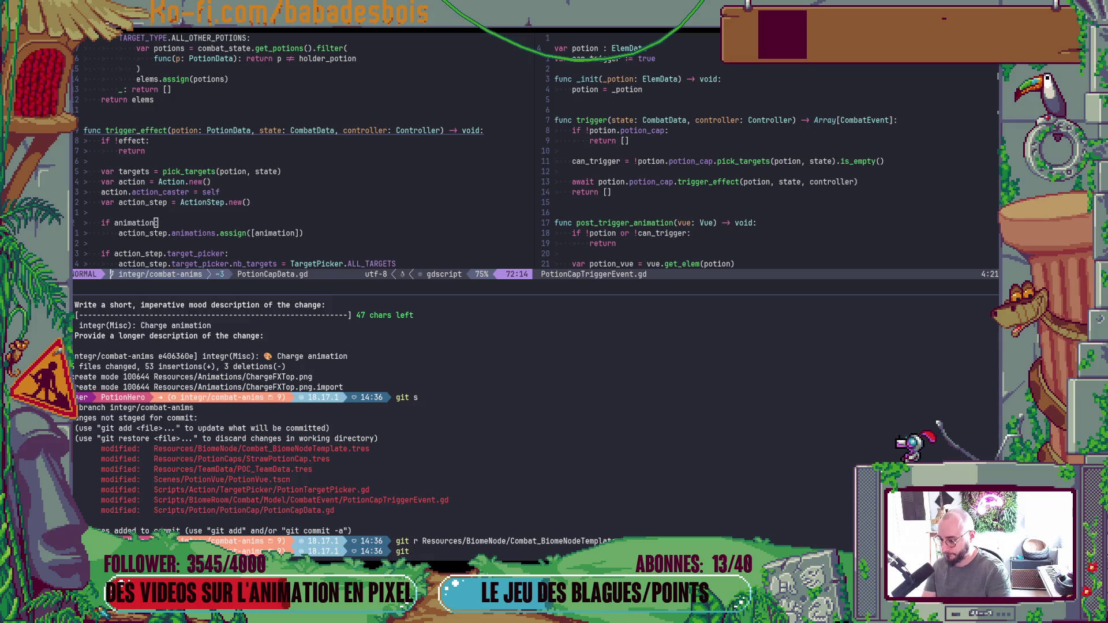
{"action": "double_click", "coordinate": [289, 469]}
{"action": "middle_click", "coordinate": [290, 469]}
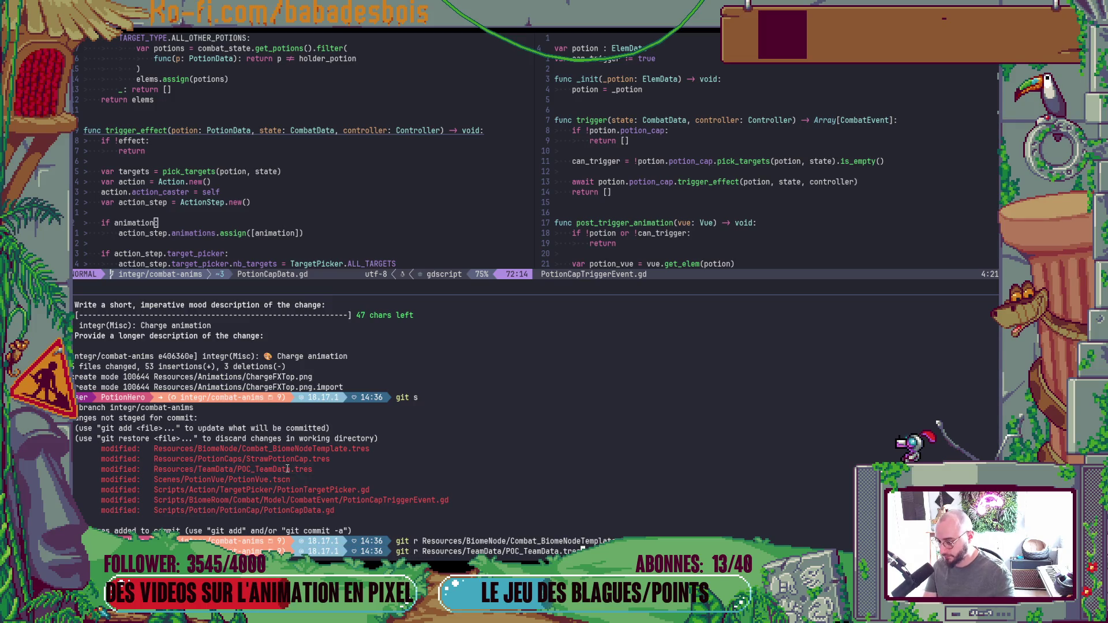
{"action": "key", "text": "Return"}
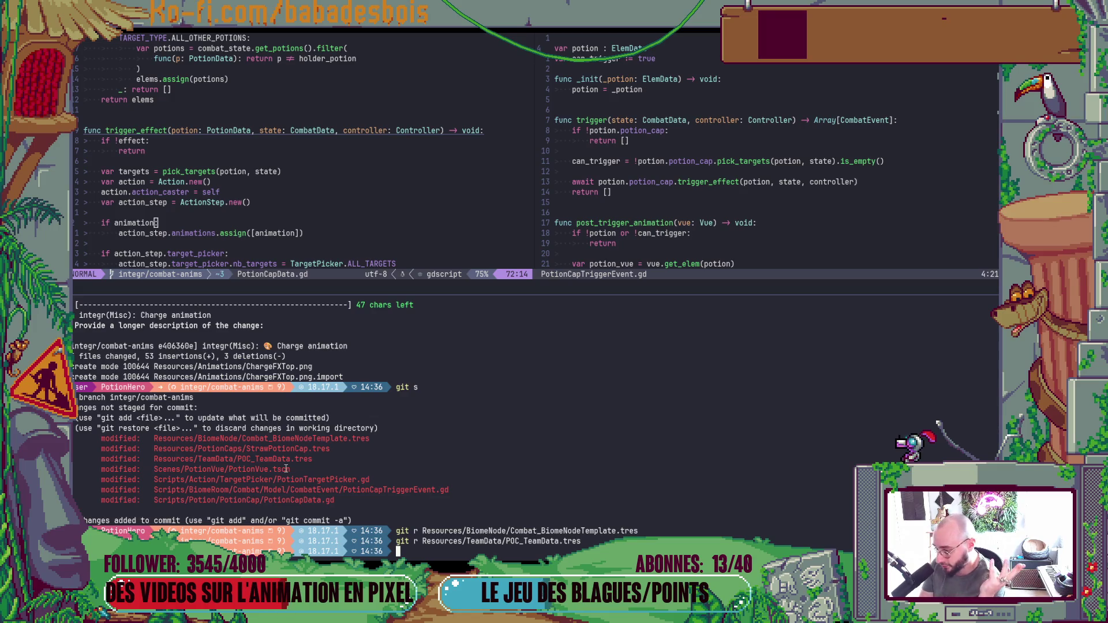
Stage all remaining changes with git add . and launch the cz commit prompt.
{"action": "type", "text": "git add ."}
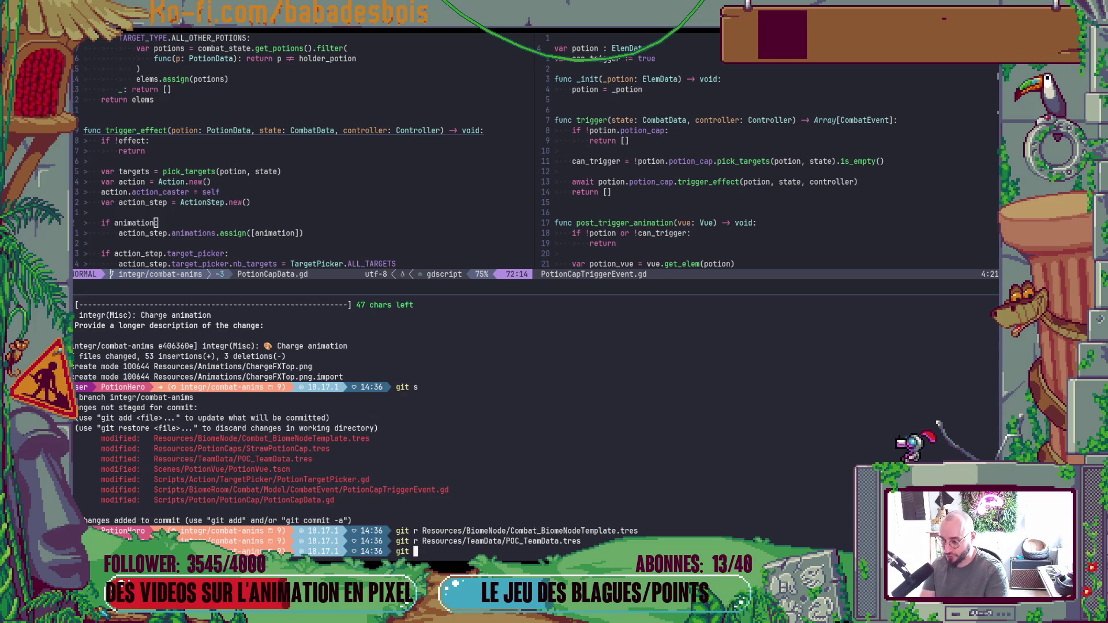
{"action": "key", "text": "Return"}
{"action": "type", "text": "cz"}
{"action": "key", "text": "Return"}
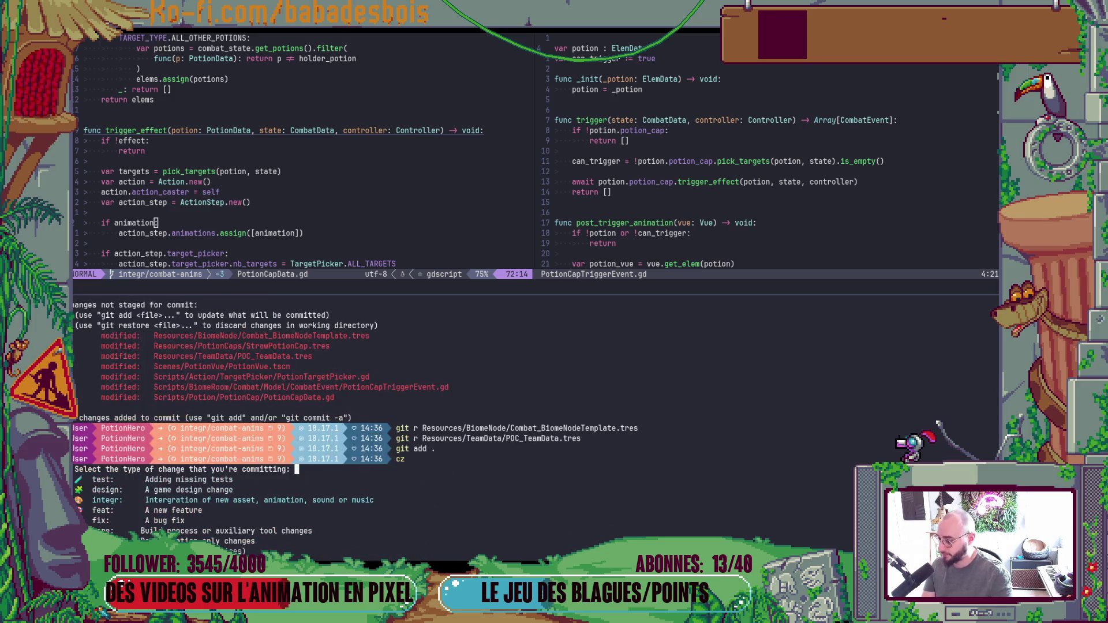
Commit as feat(Misc) 'Potion cap trigger feedback' with no body, then switch to Godot.
{"action": "key", "text": "Return"}
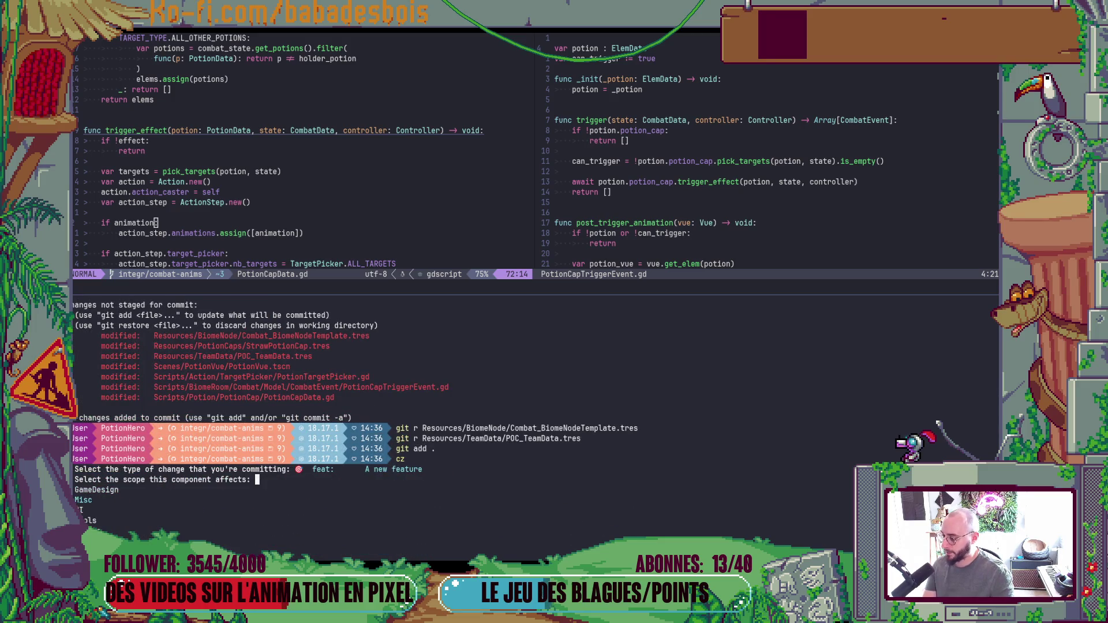
{"action": "key", "text": "Return"}
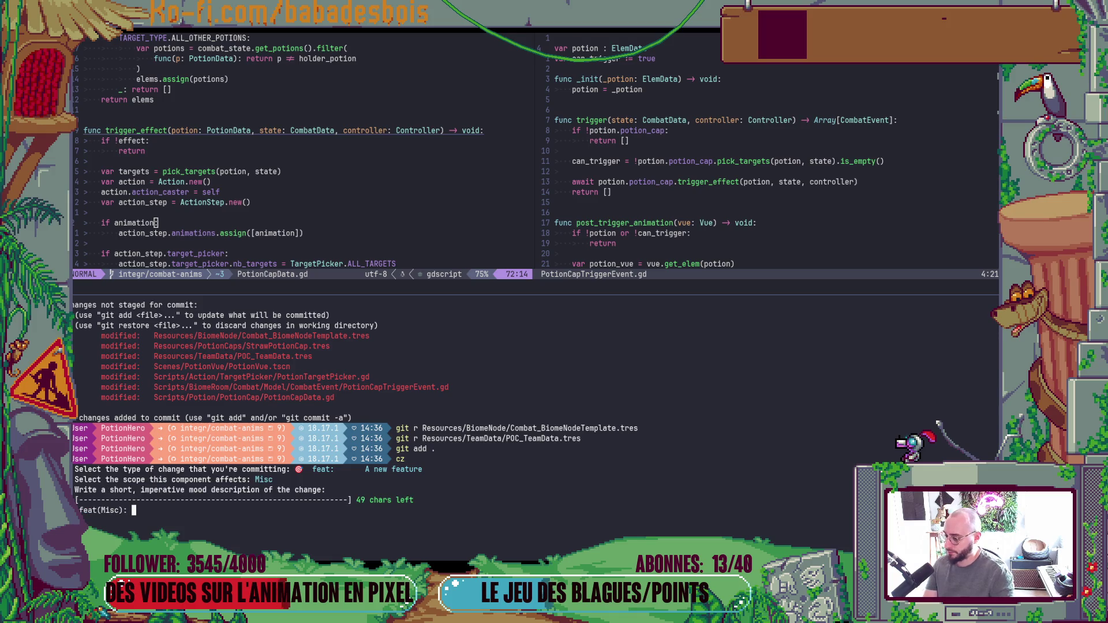
{"action": "type", "text": "Potion "}
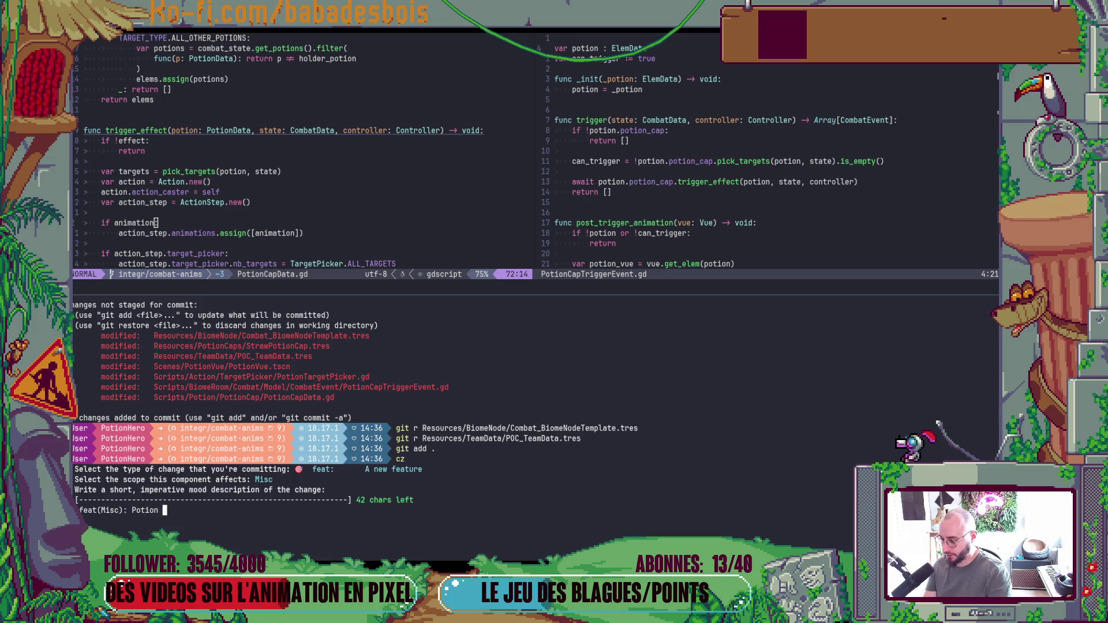
{"action": "type", "text": "cap trigge"}
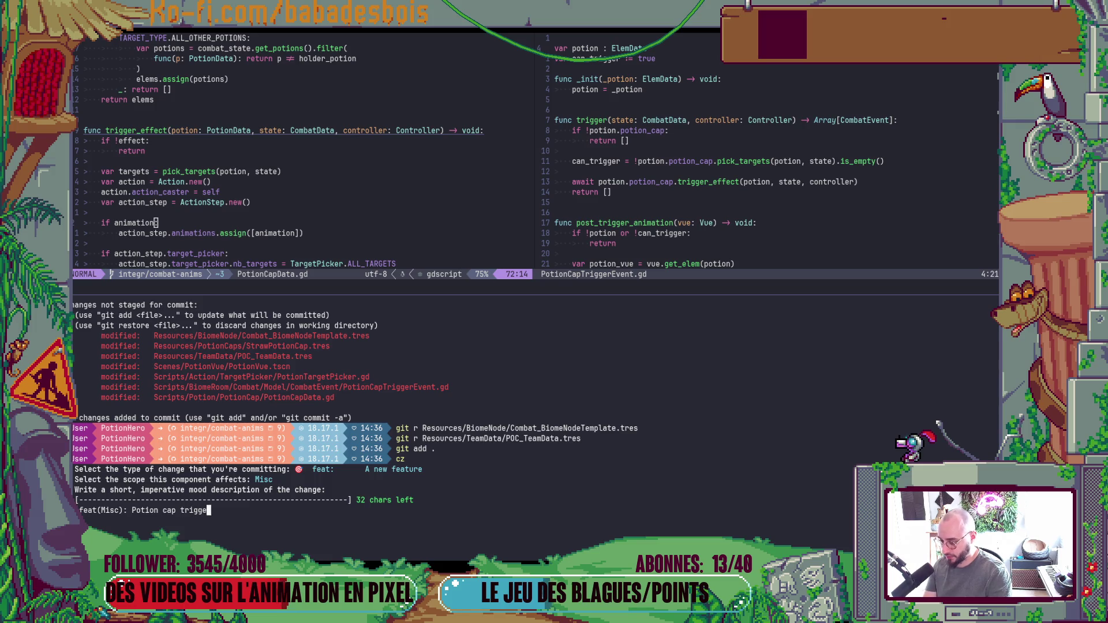
{"action": "type", "text": "r f"}
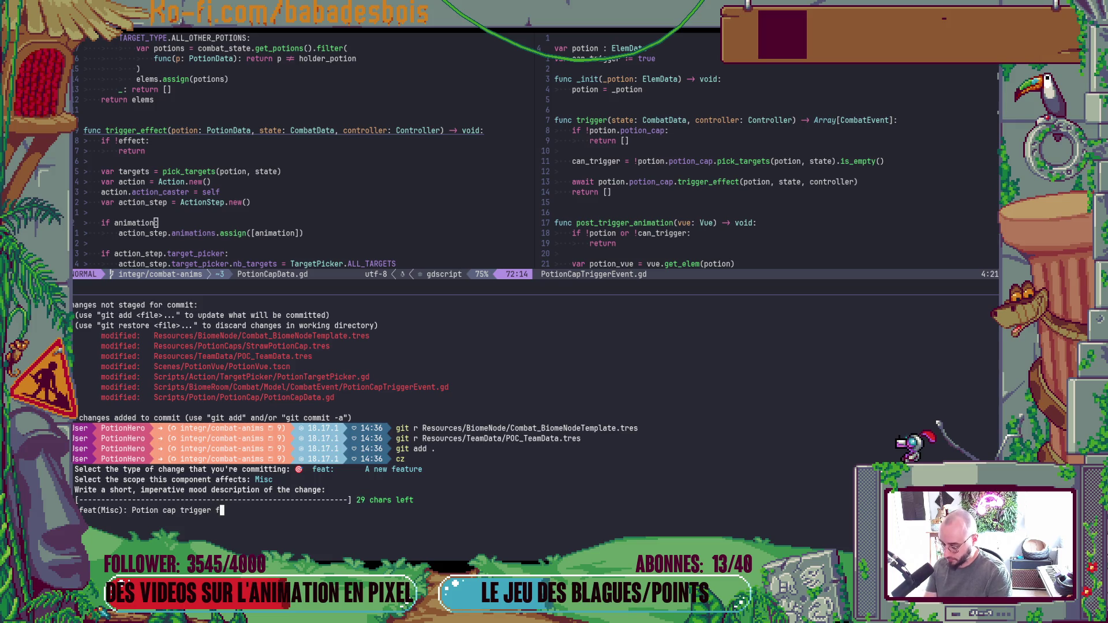
{"action": "type", "text": "eedback"}
{"action": "key", "text": "Return"}
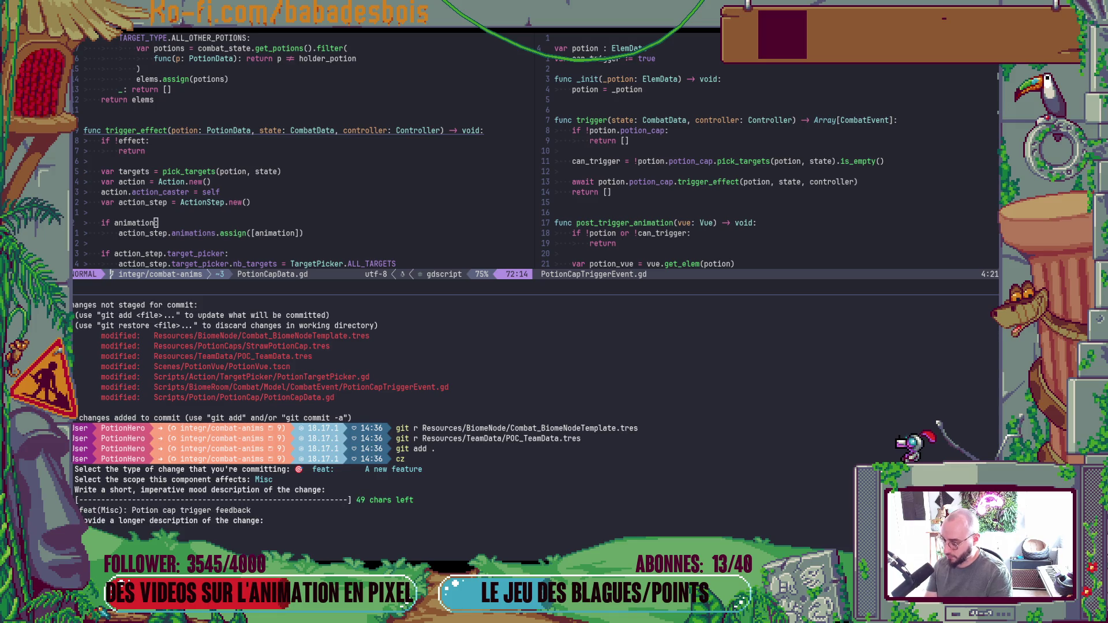
{"action": "key", "text": "Return"}
{"action": "key", "text": "alt+Tab"}
{"action": "key", "text": "alt+Tab"}
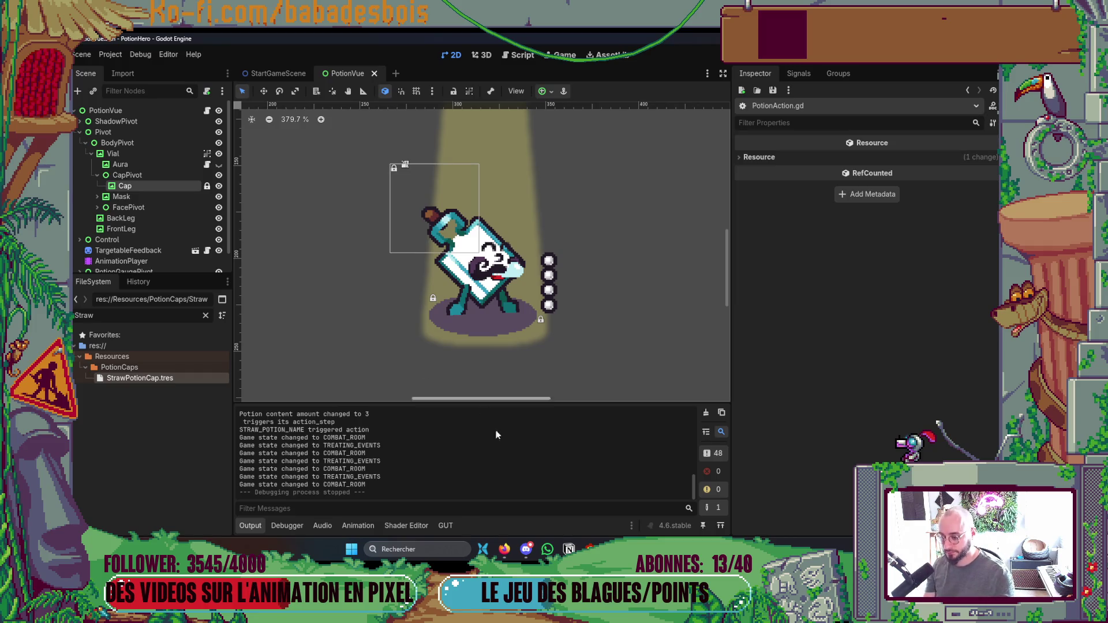
Check the PotionHero GitHub pull requests tab (none open), then go to the Potion Hero Miro tab.
{"action": "left_click", "coordinate": [504, 548]}
{"action": "left_click", "coordinate": [561, 35]}
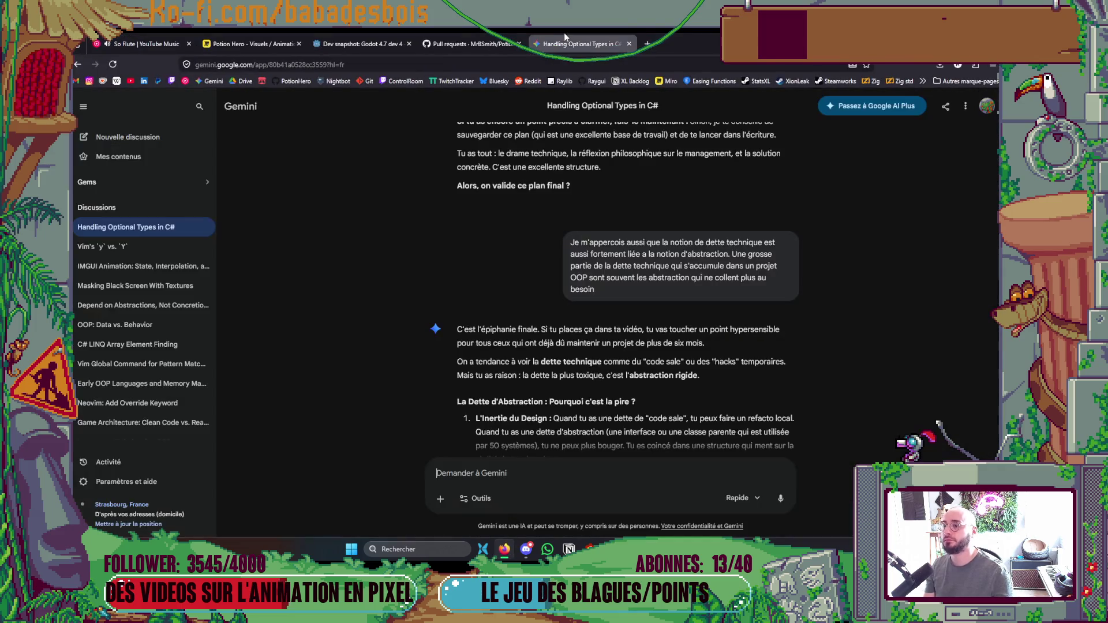
{"action": "left_click", "coordinate": [485, 36]}
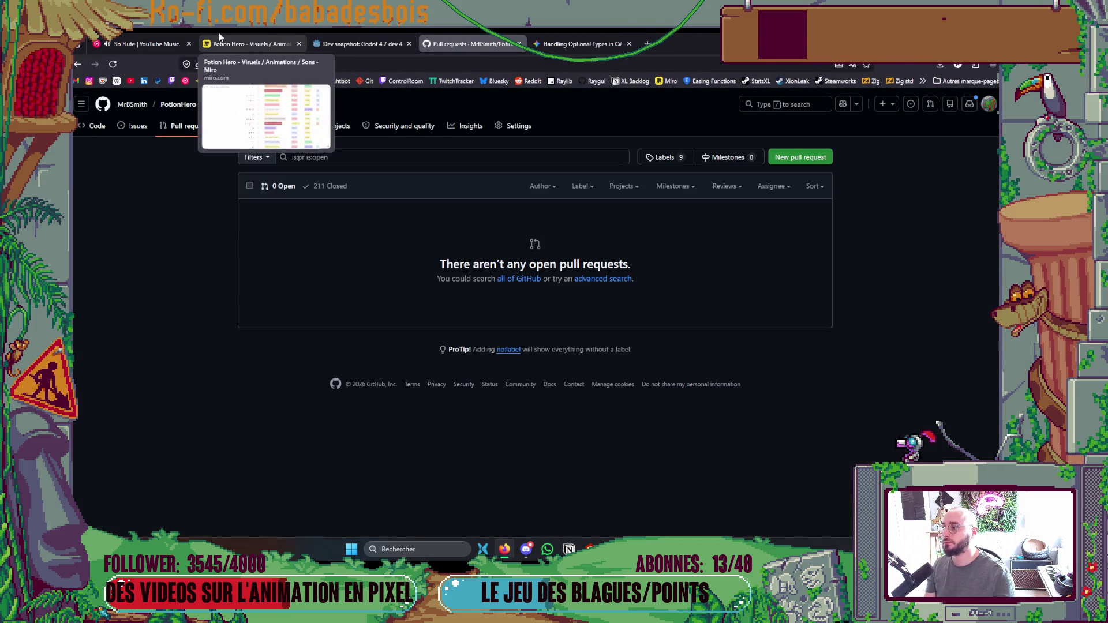
{"action": "left_click", "coordinate": [222, 36]}
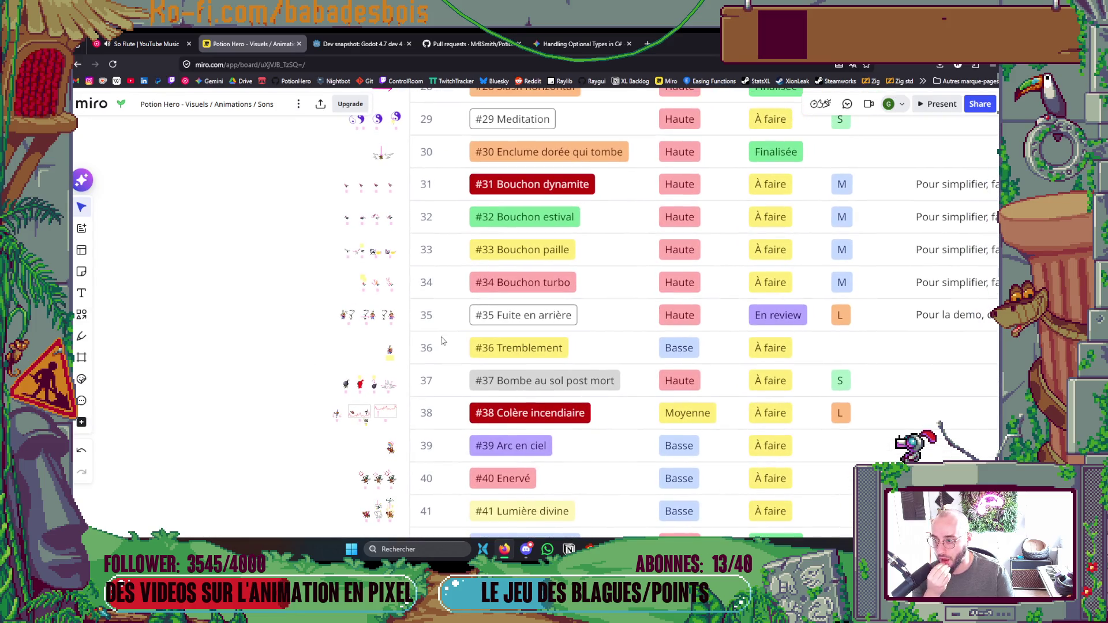
Set #31 Bouchon dynamite and #32 Bouchon estival to En review.
{"action": "left_click", "coordinate": [779, 200]}
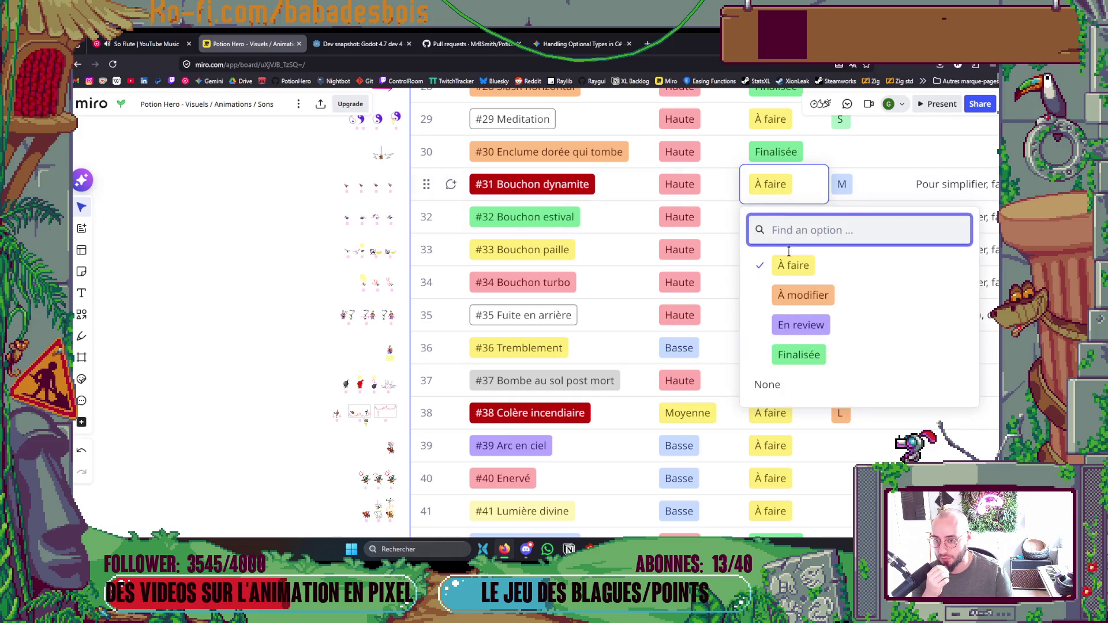
{"action": "left_click", "coordinate": [798, 324]}
{"action": "left_click", "coordinate": [768, 218]}
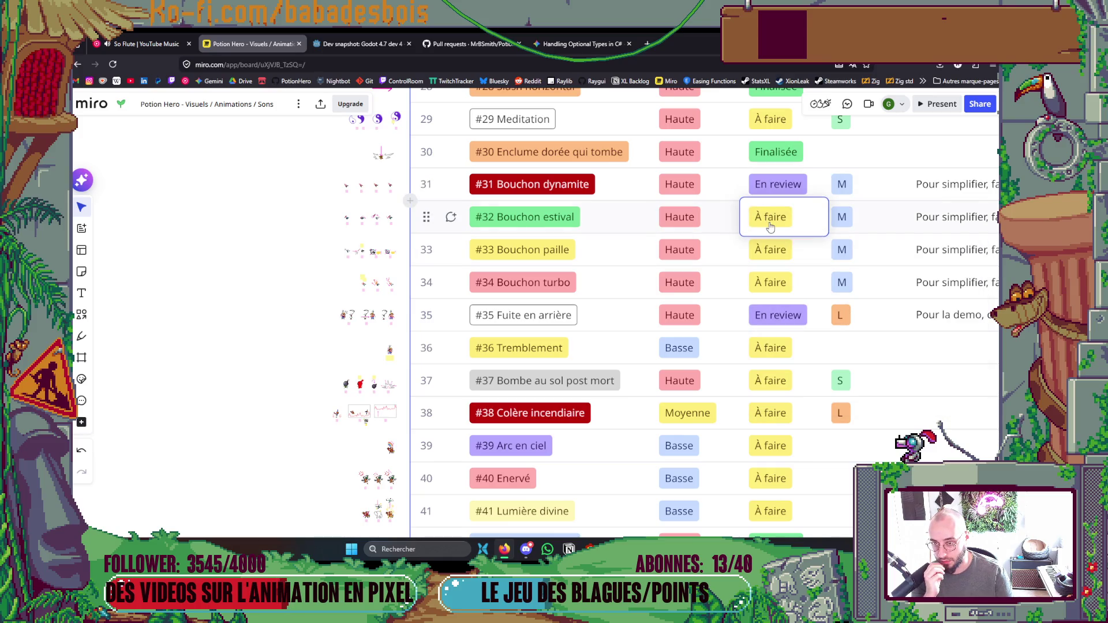
{"action": "left_click", "coordinate": [801, 358]}
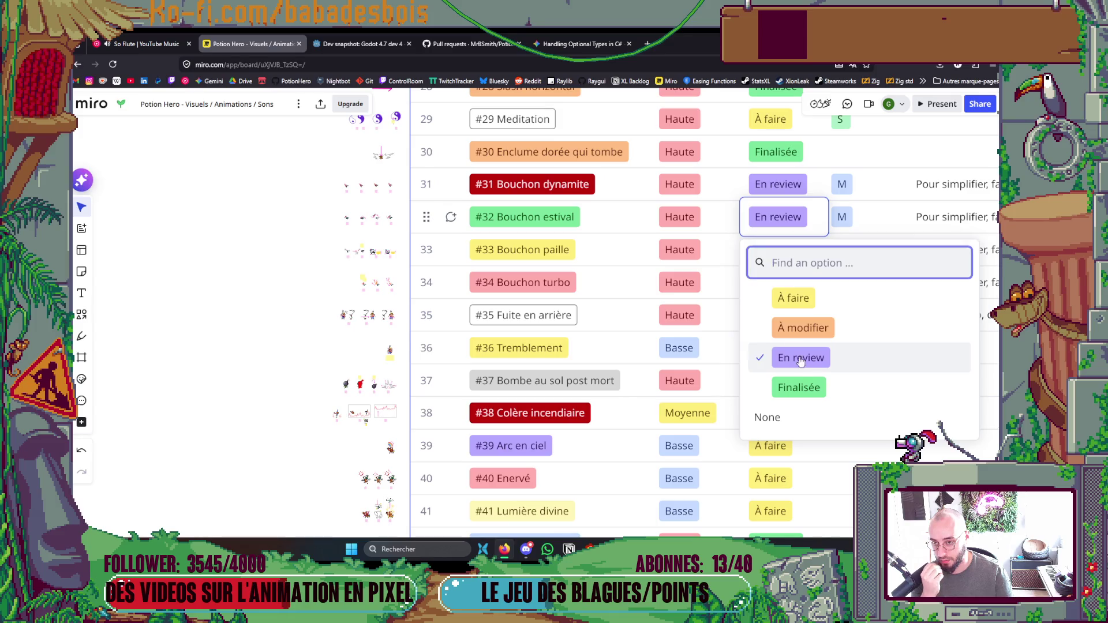
Set #33 Bouchon paille and #34 Bouchon turbo to En review as well.
{"action": "left_click", "coordinate": [769, 258]}
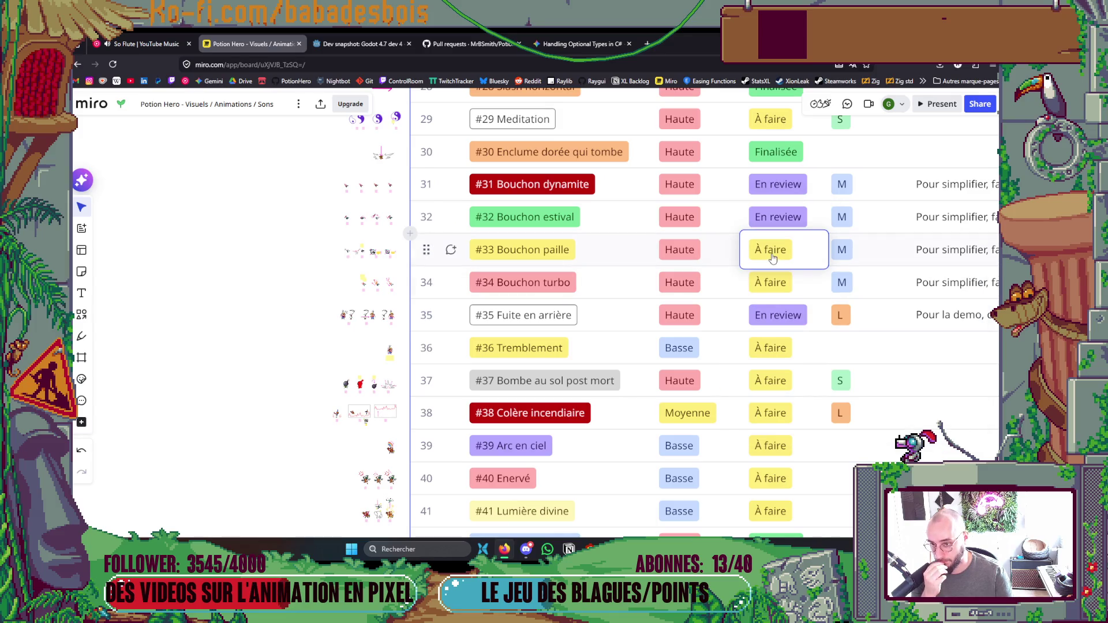
{"action": "left_click", "coordinate": [769, 257]}
{"action": "left_click", "coordinate": [793, 389]}
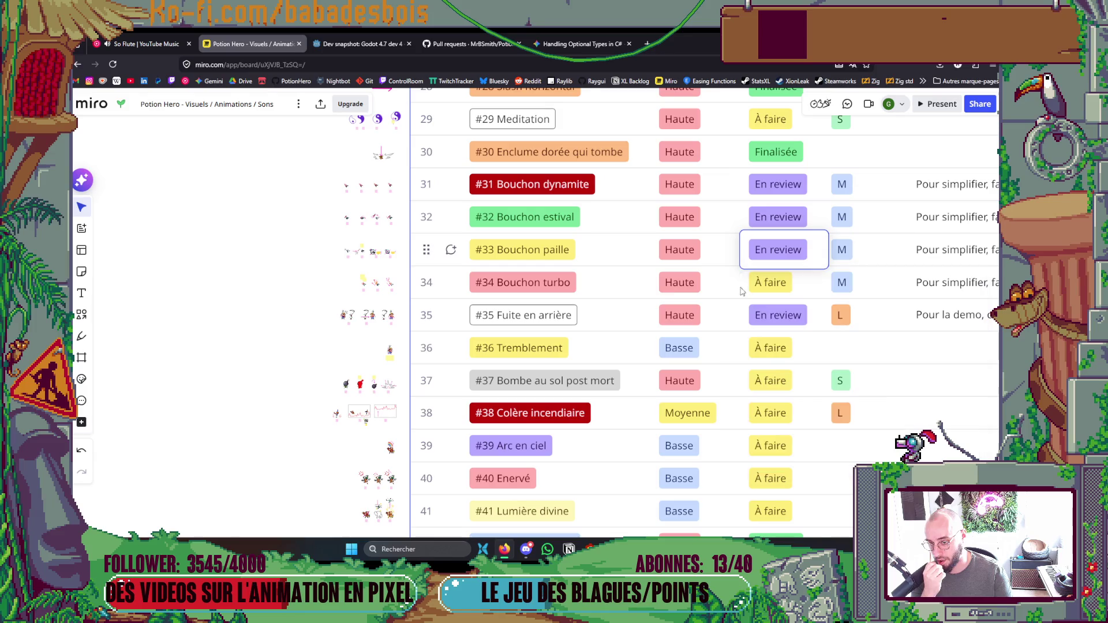
{"action": "key", "text": "Left"}
{"action": "left_click", "coordinate": [762, 288]}
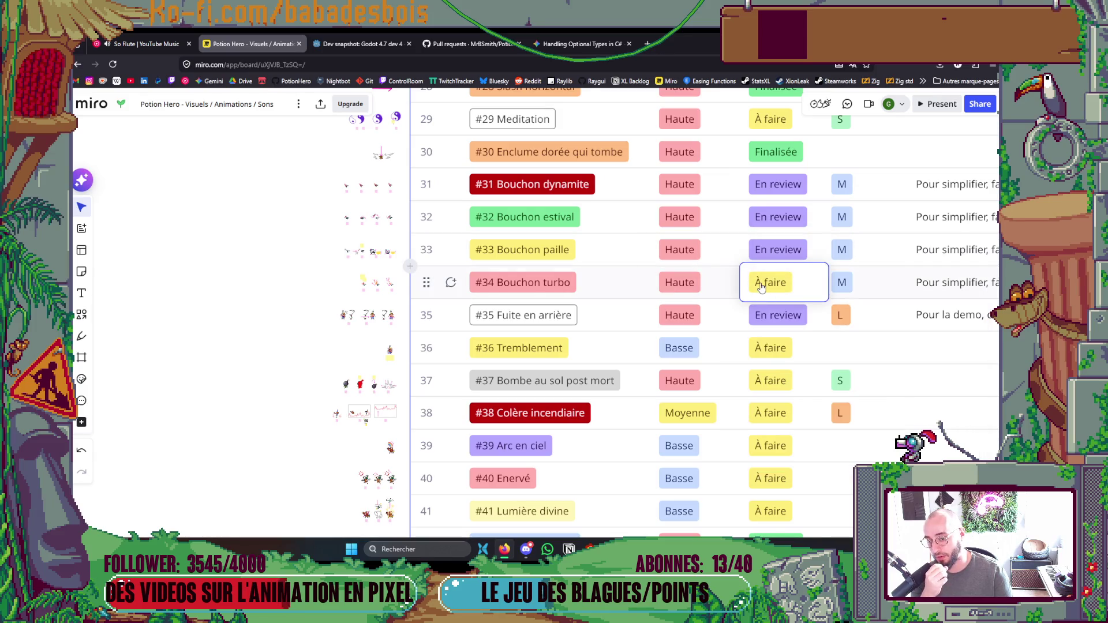
{"action": "left_click", "coordinate": [760, 287]}
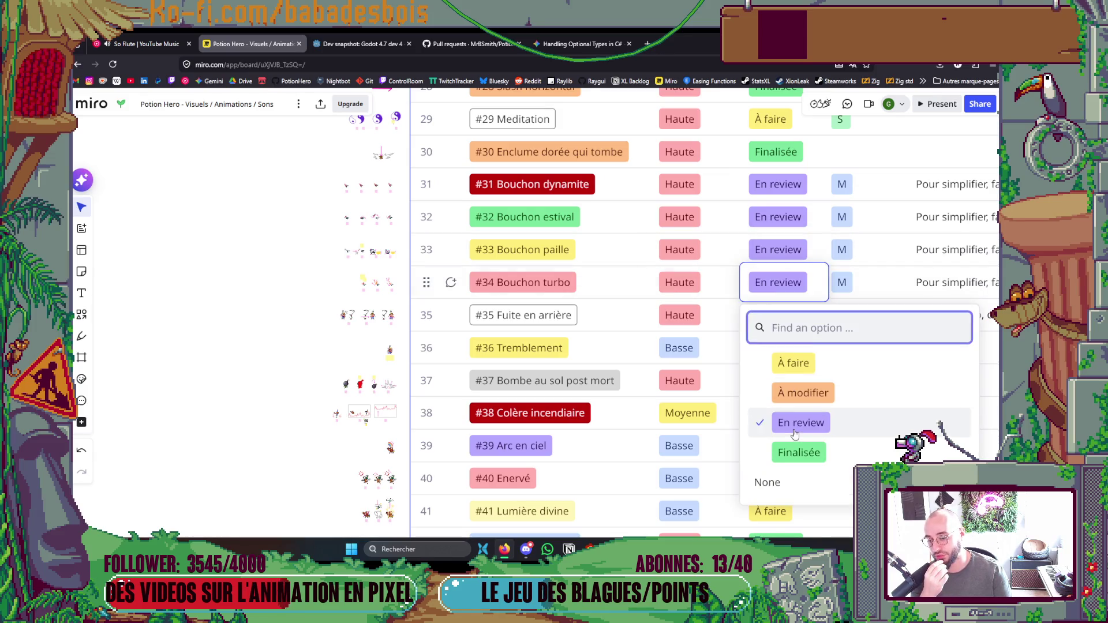
{"action": "left_click", "coordinate": [779, 421]}
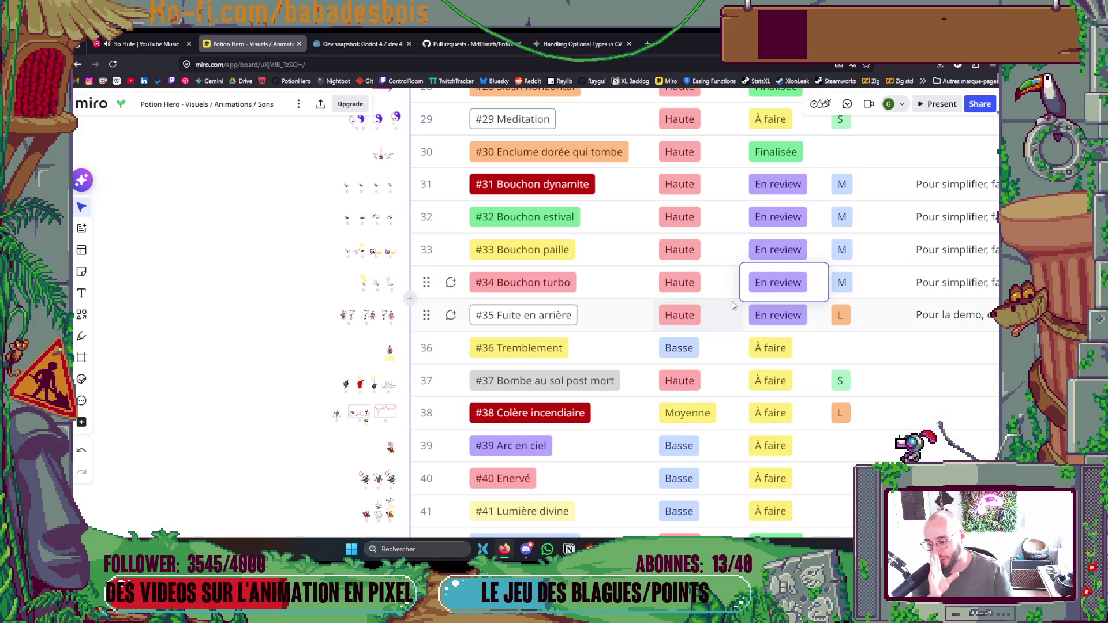
{"action": "scroll", "coordinate": [735, 289], "scroll_direction": "up", "scroll_amount": 1}
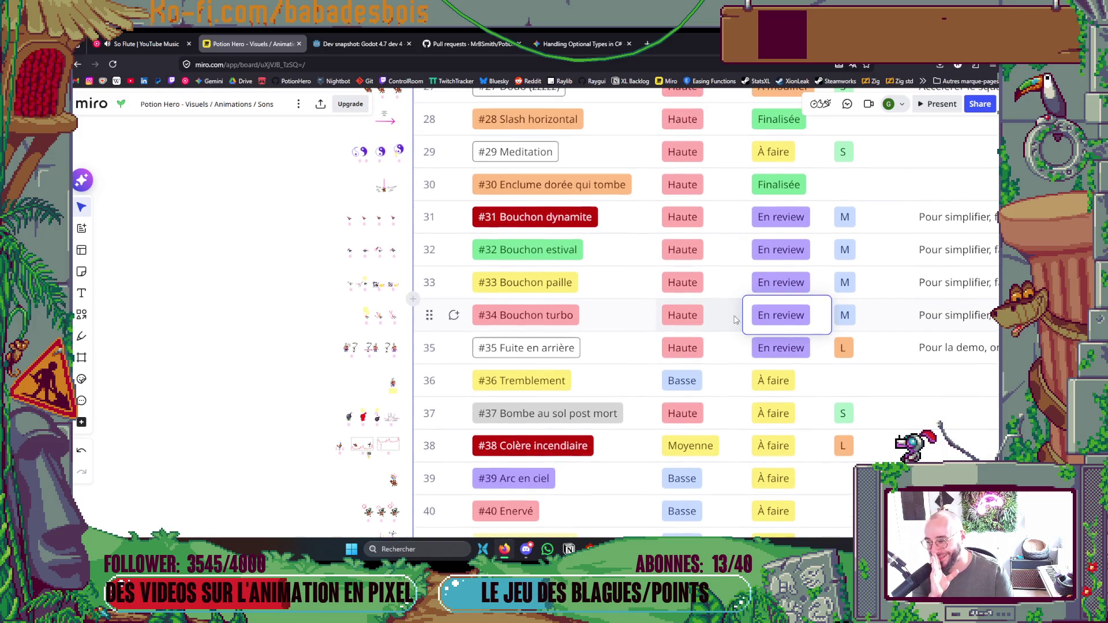
{"action": "scroll", "coordinate": [735, 319], "scroll_direction": "up", "scroll_amount": 2}
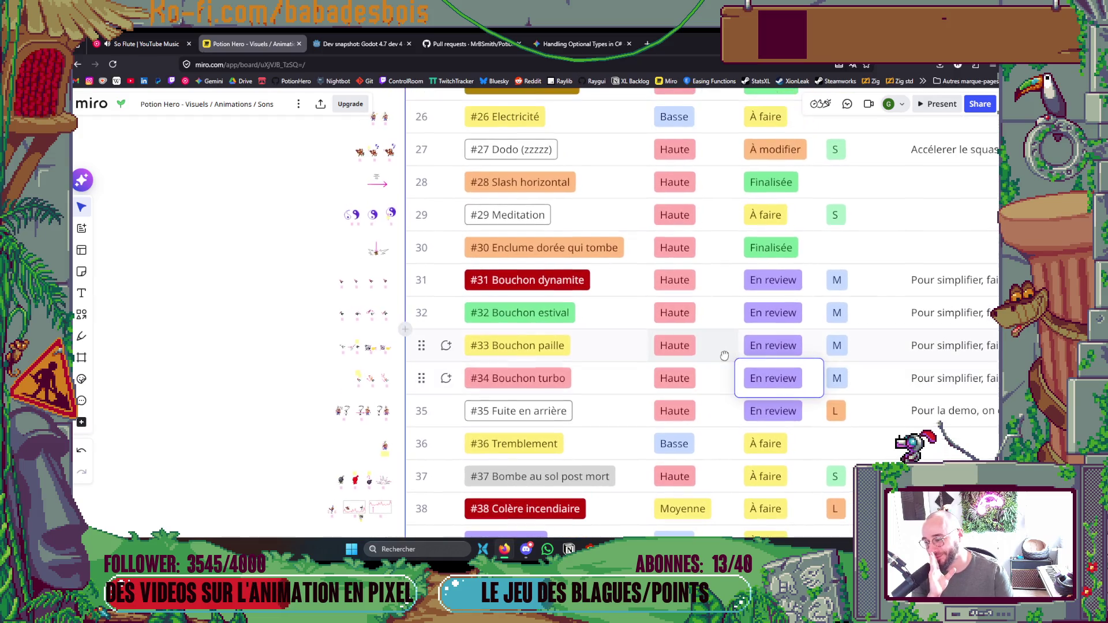
{"action": "scroll", "coordinate": [724, 355], "scroll_direction": "up", "scroll_amount": 3}
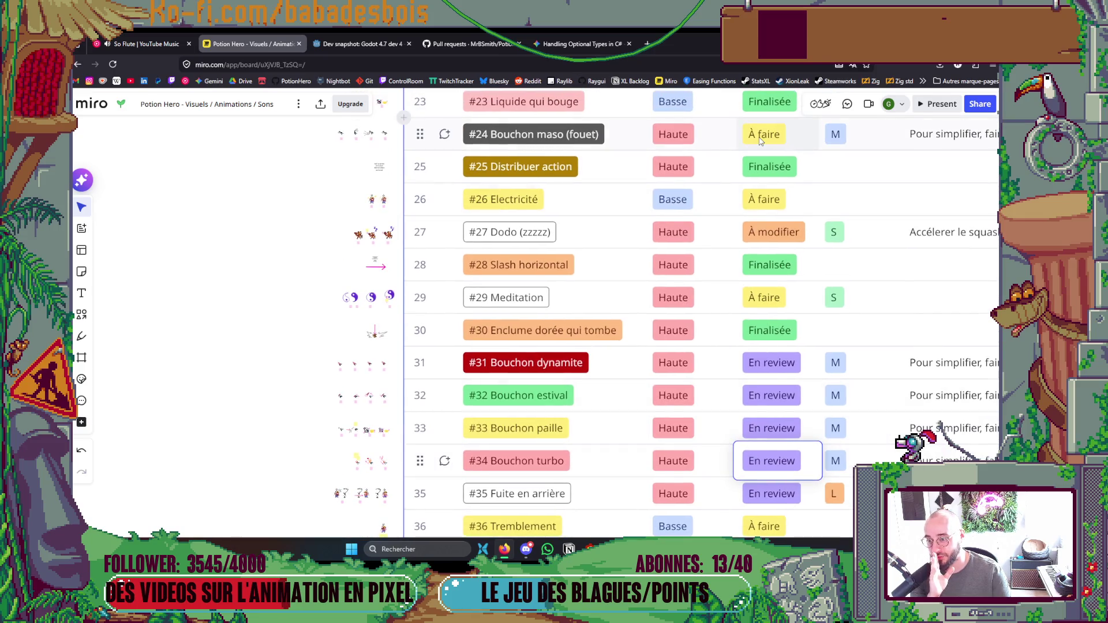
Set #24 Bouchon maso (fouet) to En review and look over rows 21–40.
{"action": "left_click", "coordinate": [760, 133]}
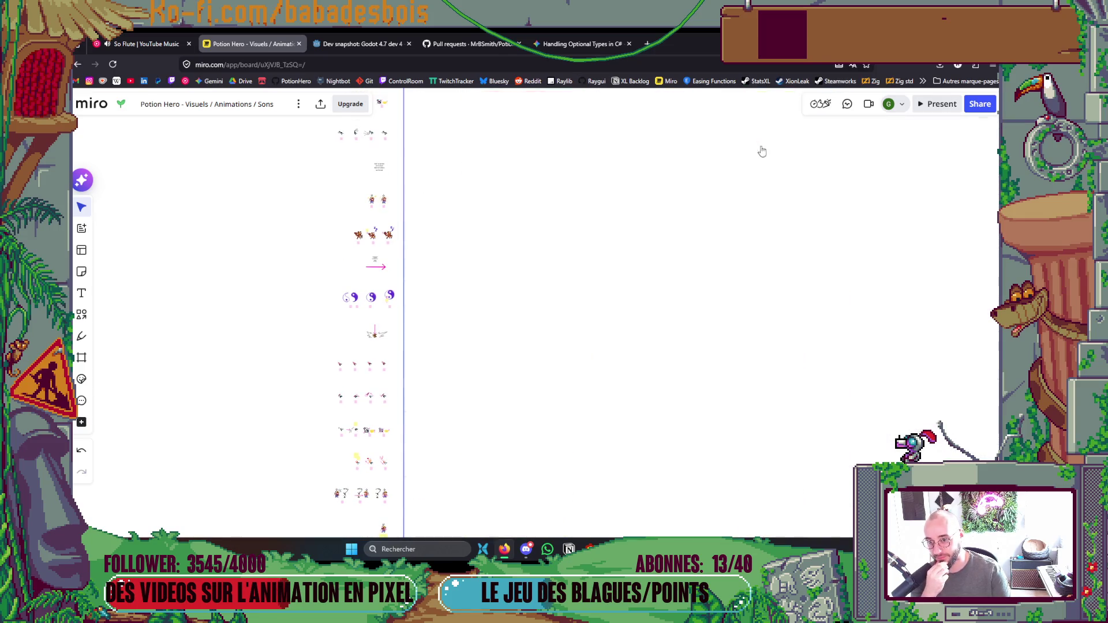
{"action": "left_click", "coordinate": [794, 274]}
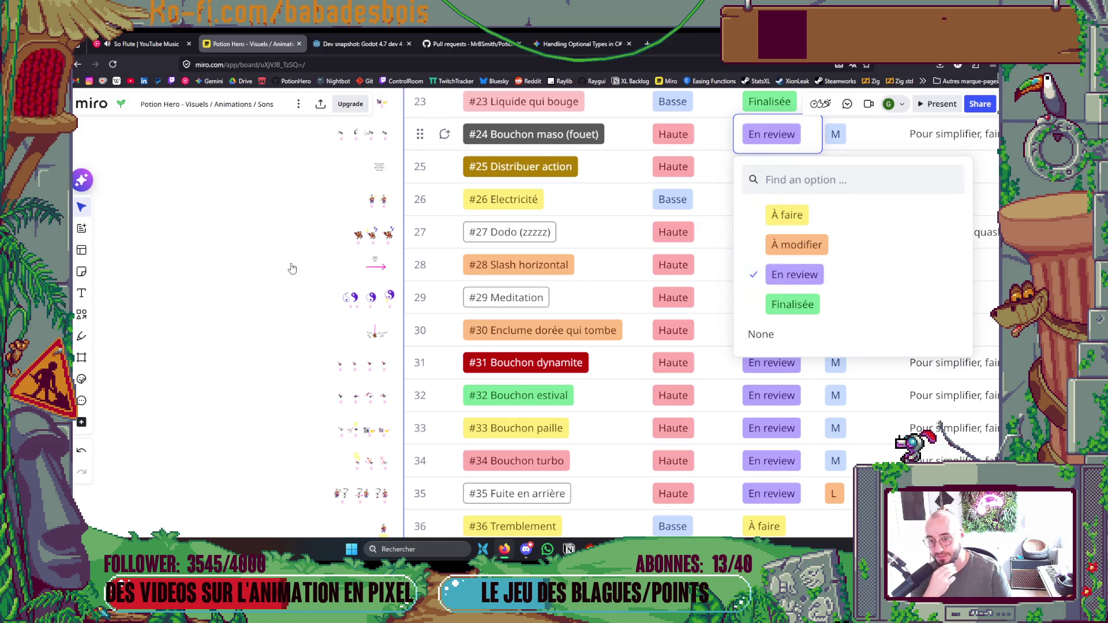
{"action": "mouse_move", "coordinate": [223, 220]}
{"action": "left_mouse_down"}
{"action": "mouse_move", "coordinate": [217, 268]}
{"action": "mouse_move", "coordinate": [219, 216]}
{"action": "mouse_move", "coordinate": [215, 237]}
{"action": "left_mouse_up"}
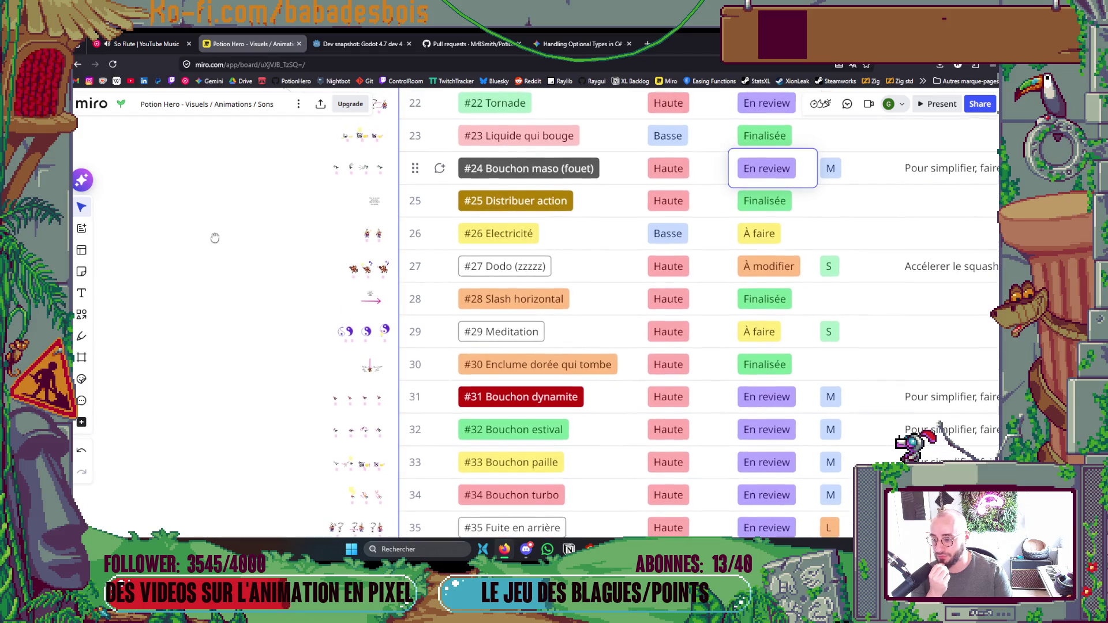
{"action": "scroll", "coordinate": [214, 240], "scroll_direction": "down", "scroll_amount": 2}
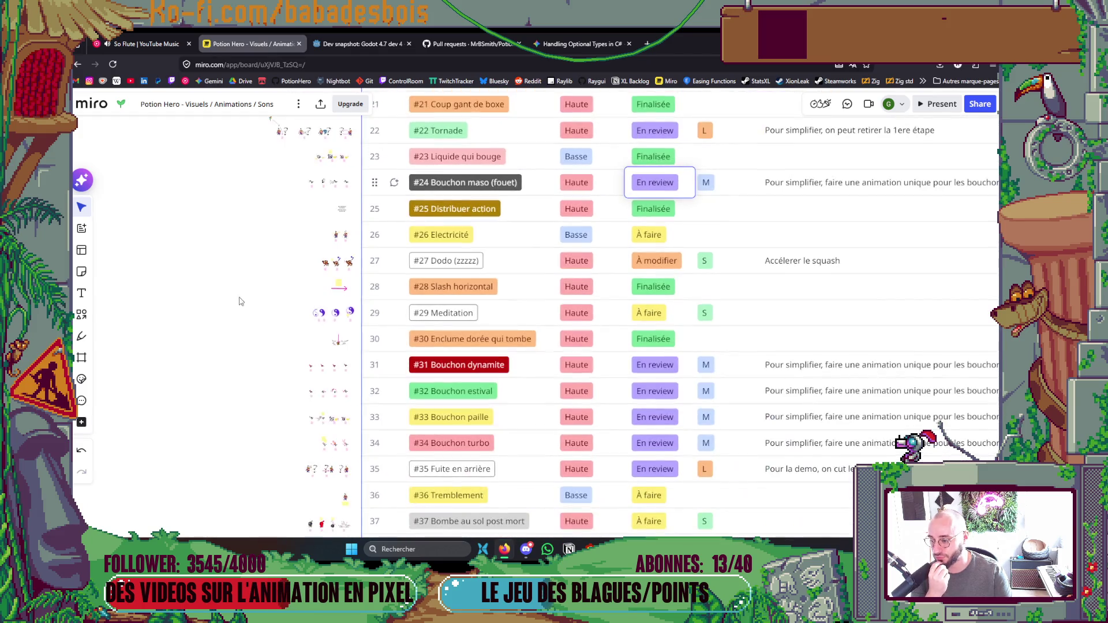
{"action": "mouse_move", "coordinate": [249, 306]}
{"action": "left_mouse_down"}
{"action": "mouse_move", "coordinate": [277, 114]}
{"action": "mouse_move", "coordinate": [276, 140]}
{"action": "left_mouse_up"}
{"action": "left_click_drag", "start_coordinate": [269, 202], "coordinate": [268, 327]}
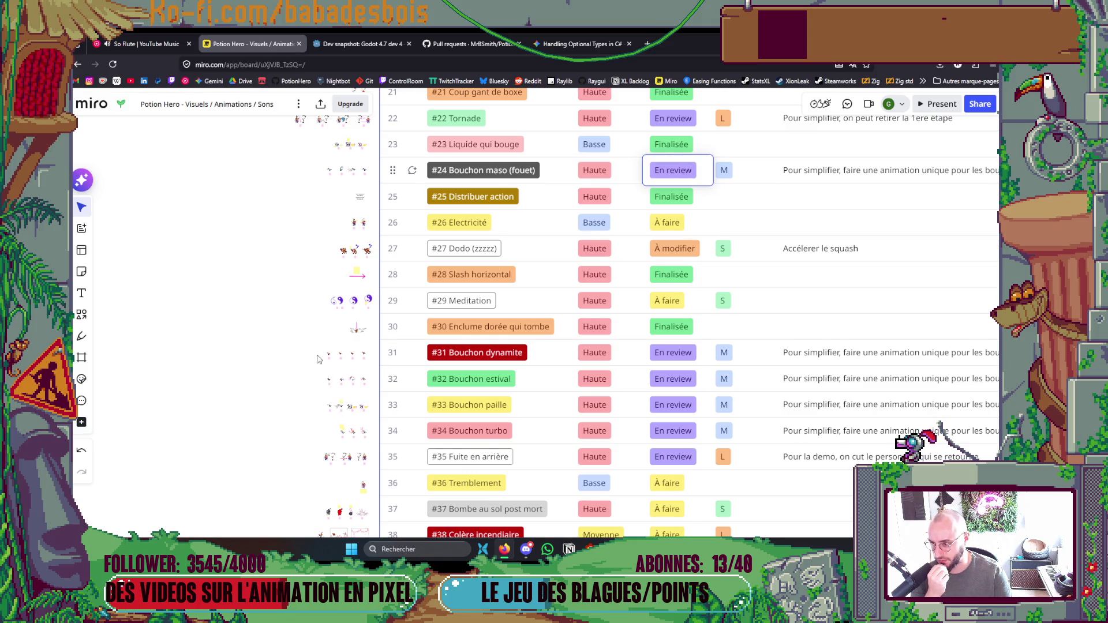
{"action": "left_click_drag", "start_coordinate": [296, 203], "coordinate": [291, 286]}
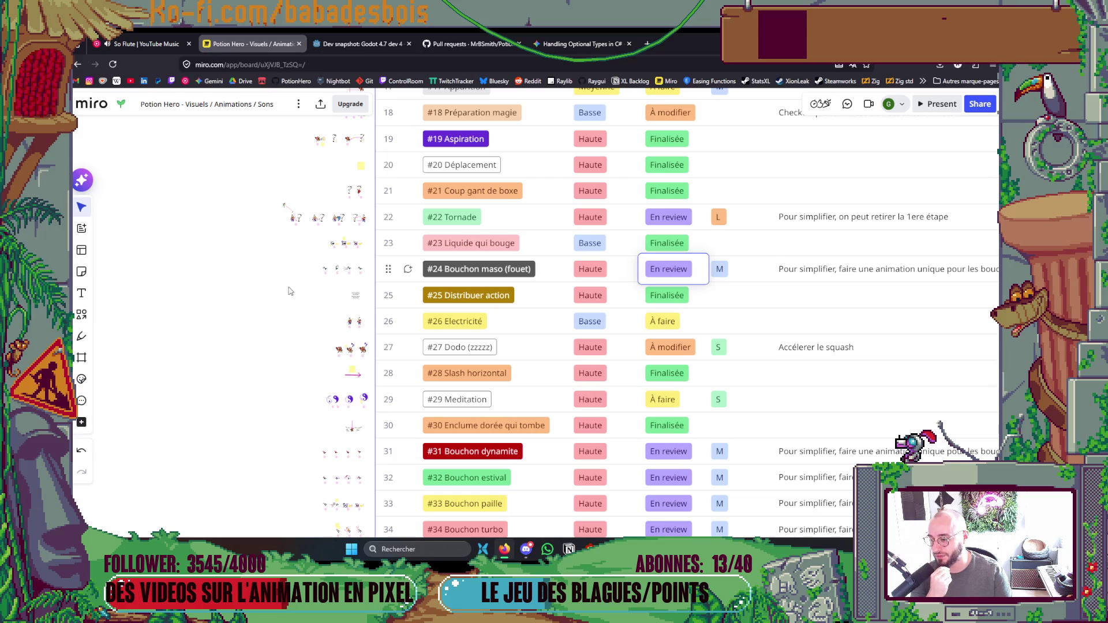
Filter Godot's files for PotionCap, then return to the Miro table.
{"action": "key", "text": "alt+Tab"}
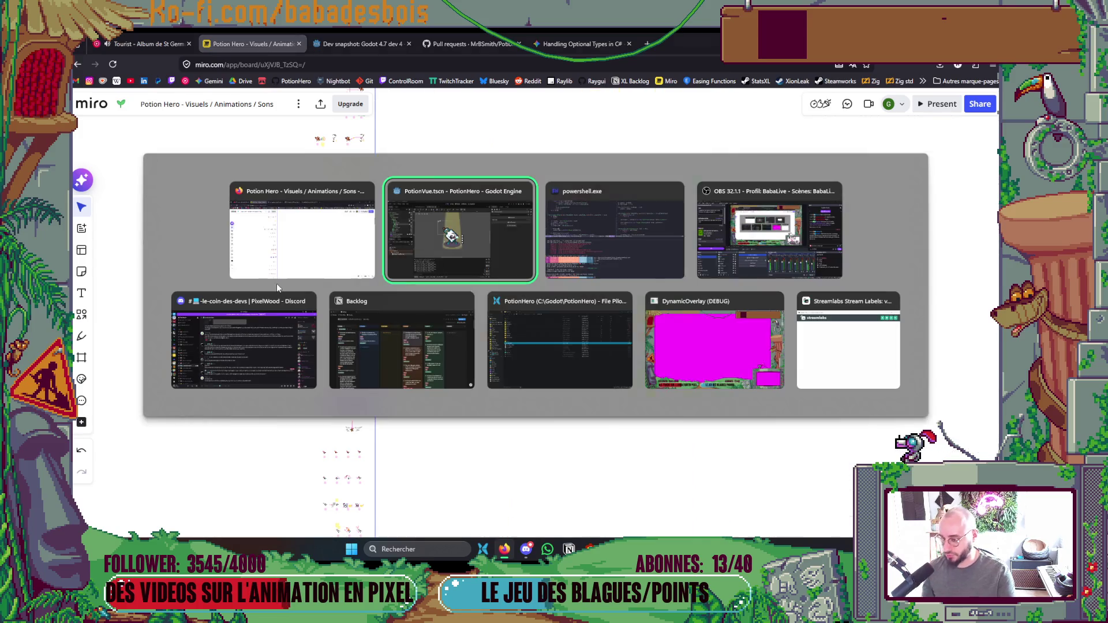
{"action": "key", "text": "ctrl+a"}
{"action": "type", "text": "PotionCap"}
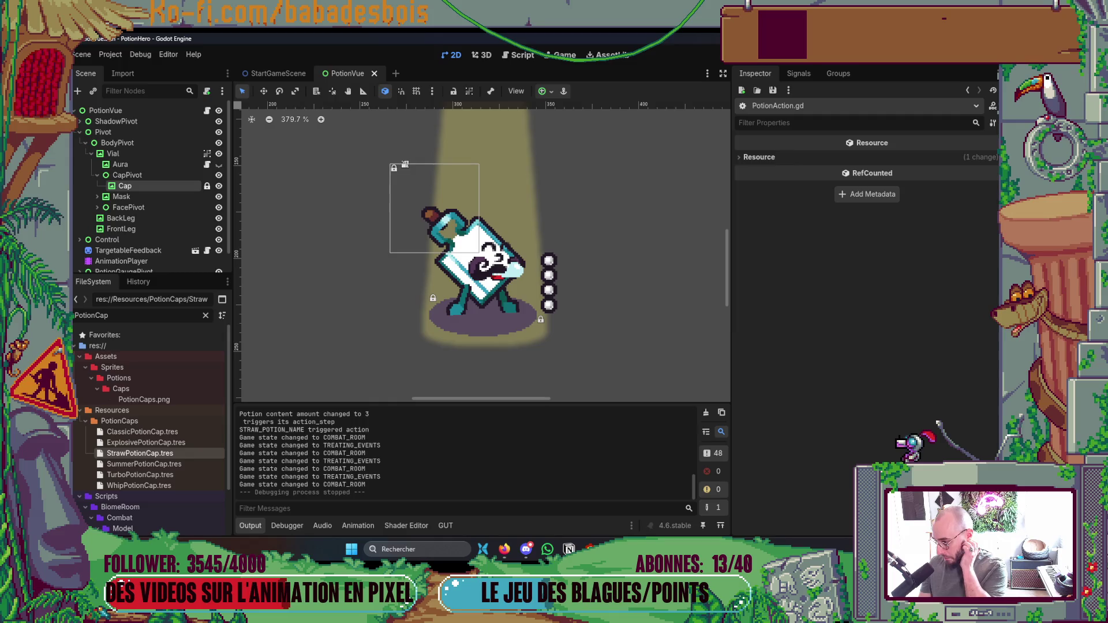
{"action": "key", "text": "alt+Tab"}
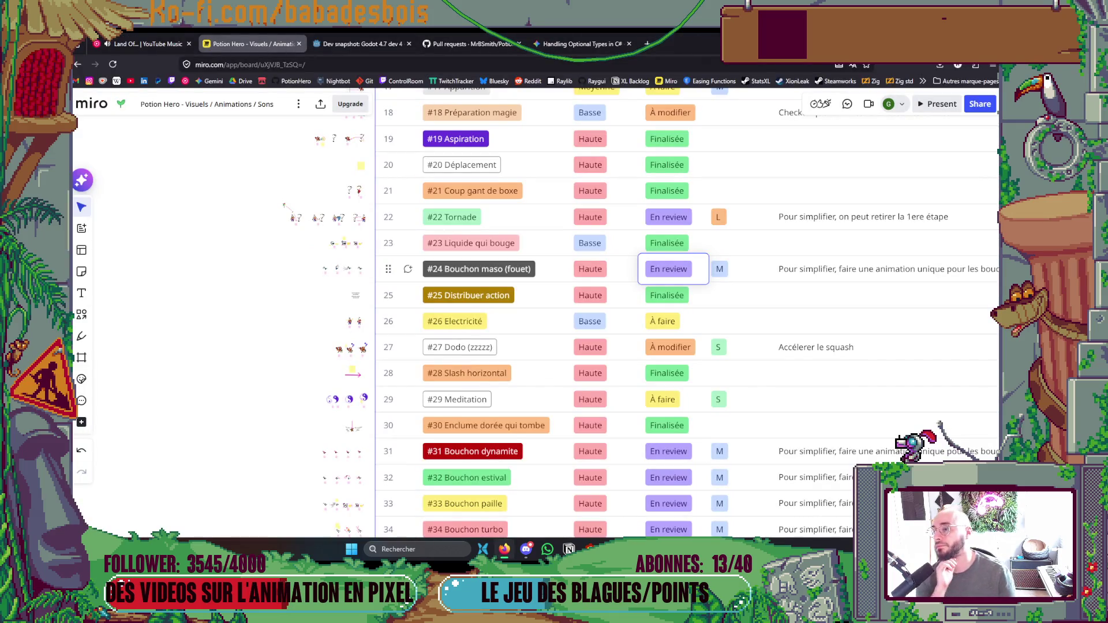
Browse the animation task table and sketches, then pan over to the Liste des voix area.
{"action": "scroll", "coordinate": [236, 347], "scroll_direction": "down", "scroll_amount": 3}
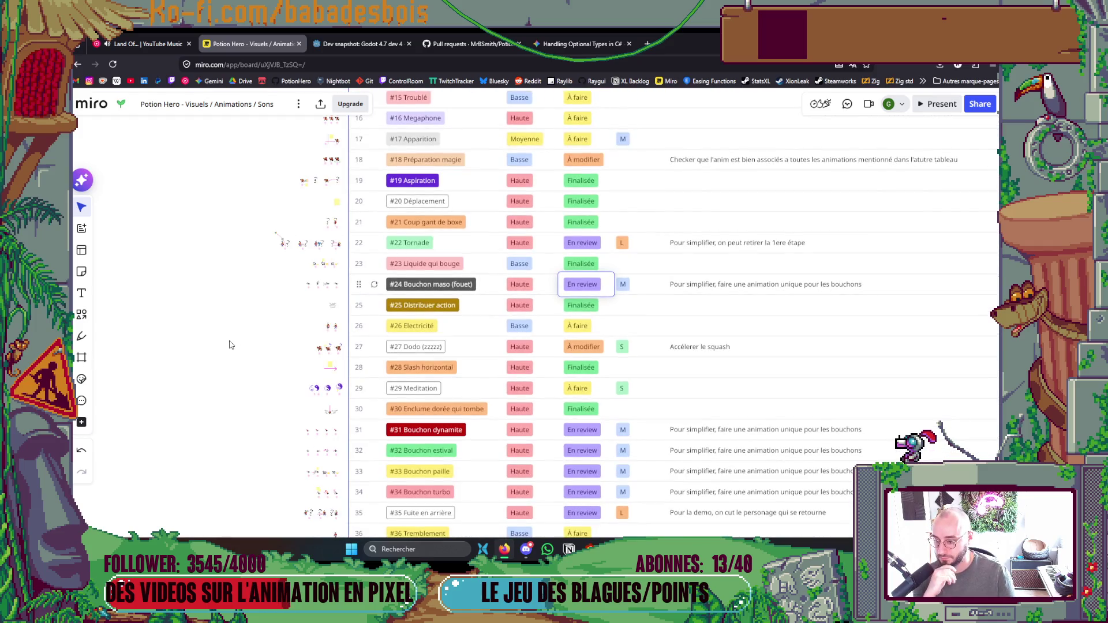
{"action": "scroll", "coordinate": [226, 379], "scroll_direction": "down", "scroll_amount": 3}
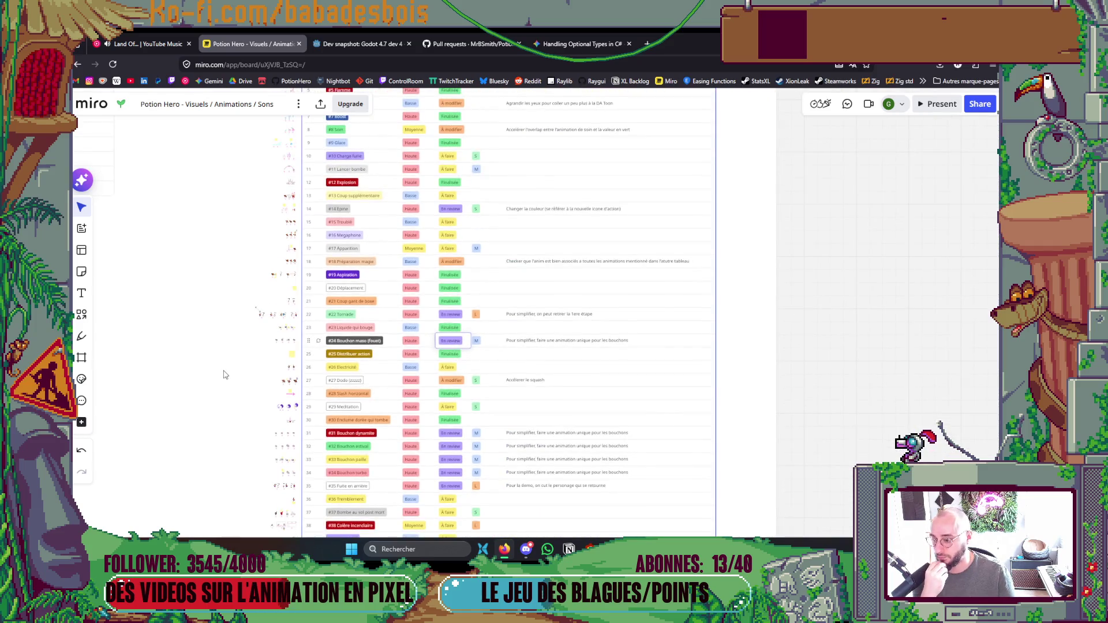
{"action": "left_click_drag", "start_coordinate": [229, 346], "coordinate": [268, 258]}
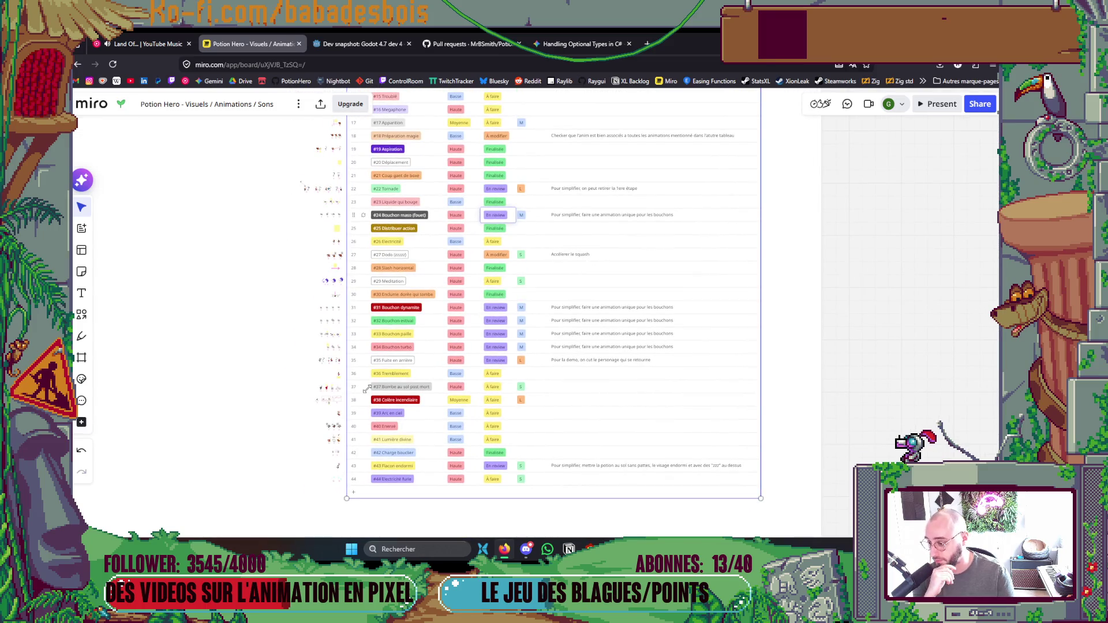
{"action": "scroll", "coordinate": [367, 389], "scroll_direction": "up", "scroll_amount": 1}
{"action": "scroll", "coordinate": [291, 406], "scroll_direction": "up", "scroll_amount": 1}
{"action": "scroll", "coordinate": [294, 468], "scroll_direction": "up", "scroll_amount": 3}
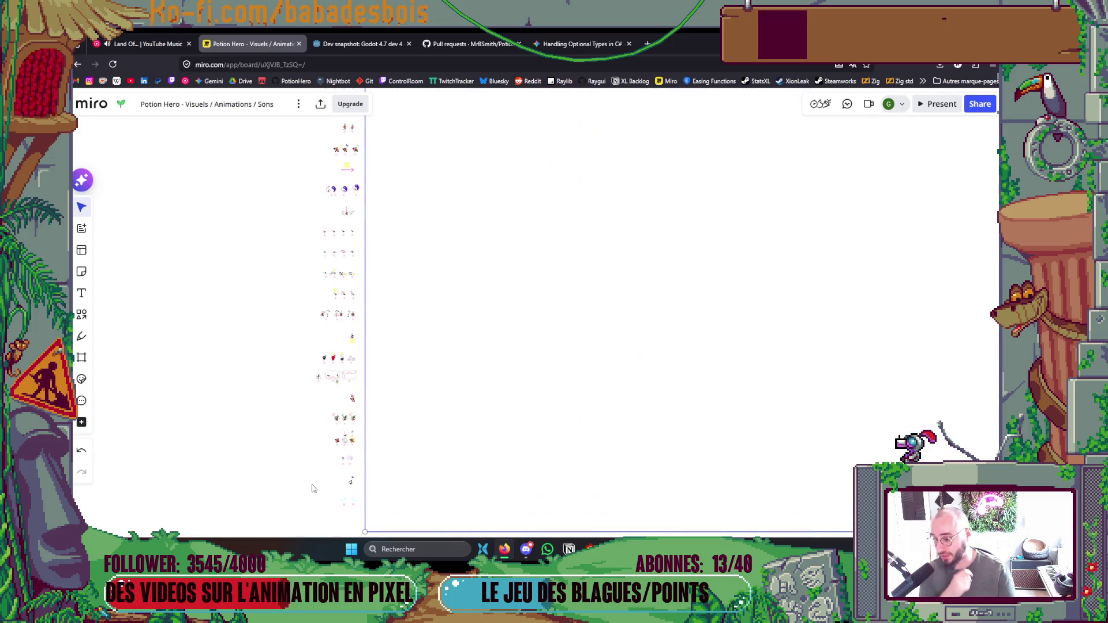
{"action": "scroll", "coordinate": [320, 468], "scroll_direction": "up", "scroll_amount": 1}
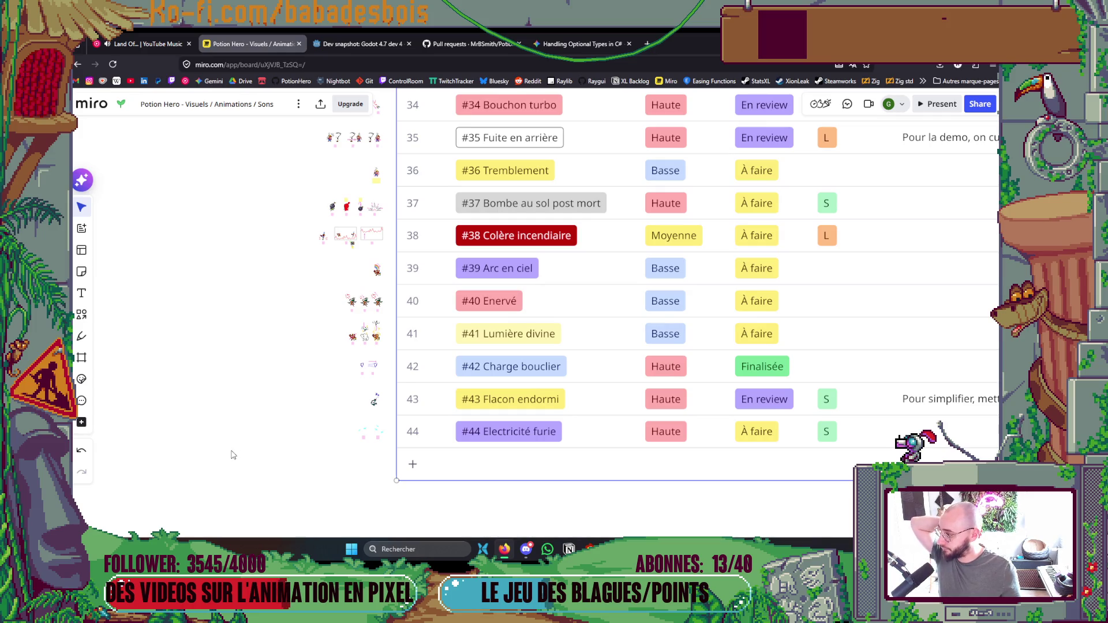
{"action": "left_click_drag", "start_coordinate": [285, 382], "coordinate": [288, 384]}
{"action": "scroll", "coordinate": [287, 383], "scroll_direction": "down", "scroll_amount": 2}
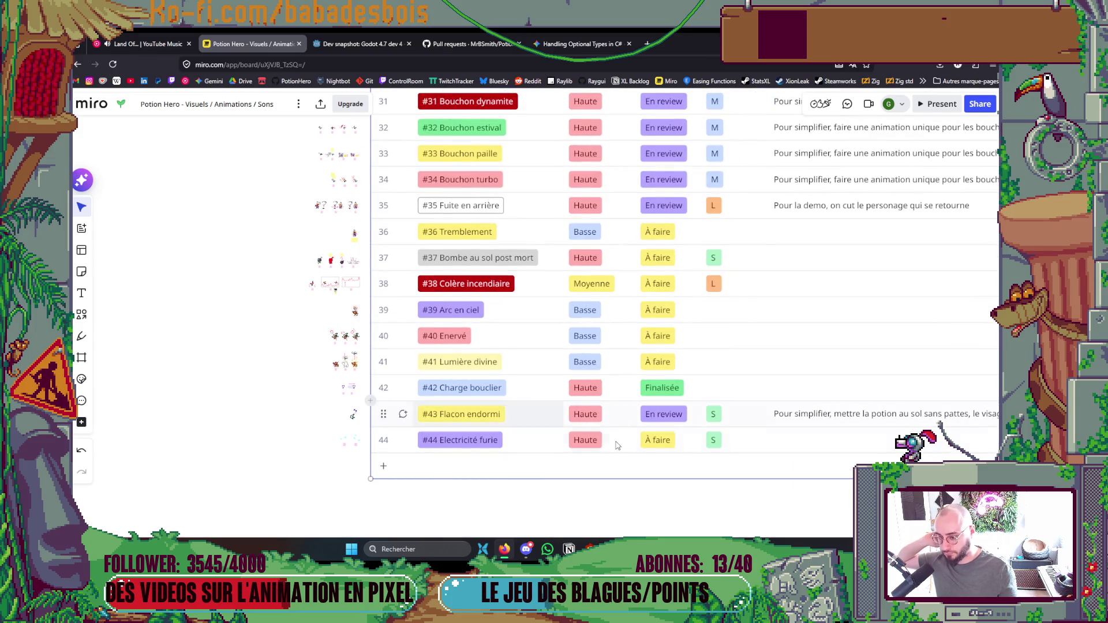
{"action": "scroll", "coordinate": [296, 376], "scroll_direction": "down", "scroll_amount": 5}
{"action": "scroll", "coordinate": [287, 305], "scroll_direction": "up", "scroll_amount": 5}
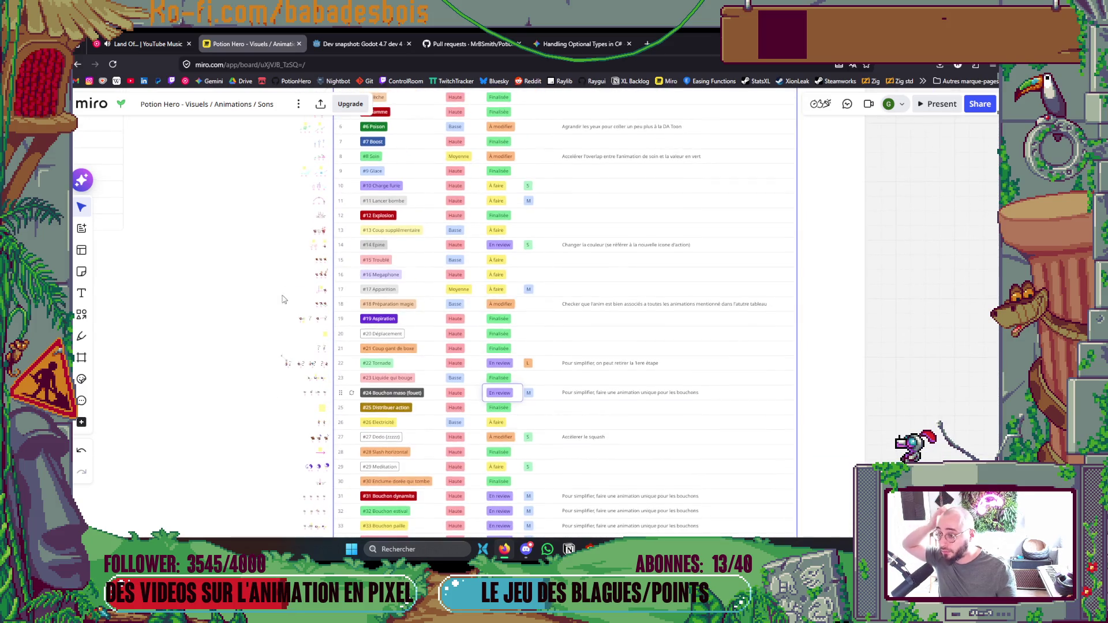
{"action": "scroll", "coordinate": [405, 247], "scroll_direction": "up", "scroll_amount": 5}
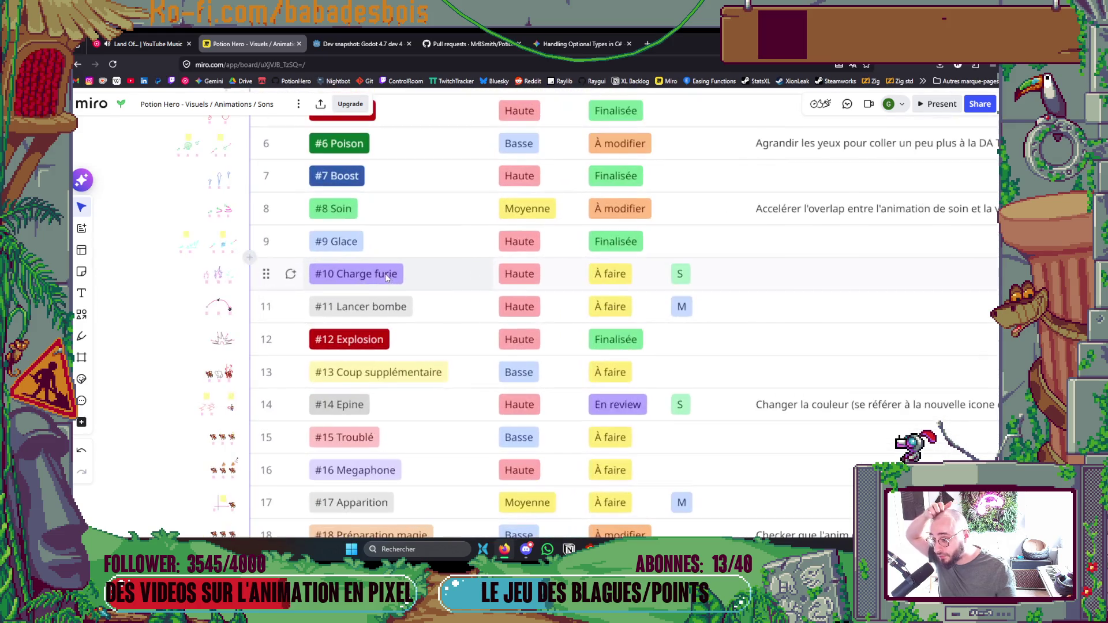
{"action": "scroll", "coordinate": [384, 274], "scroll_direction": "down", "scroll_amount": 2}
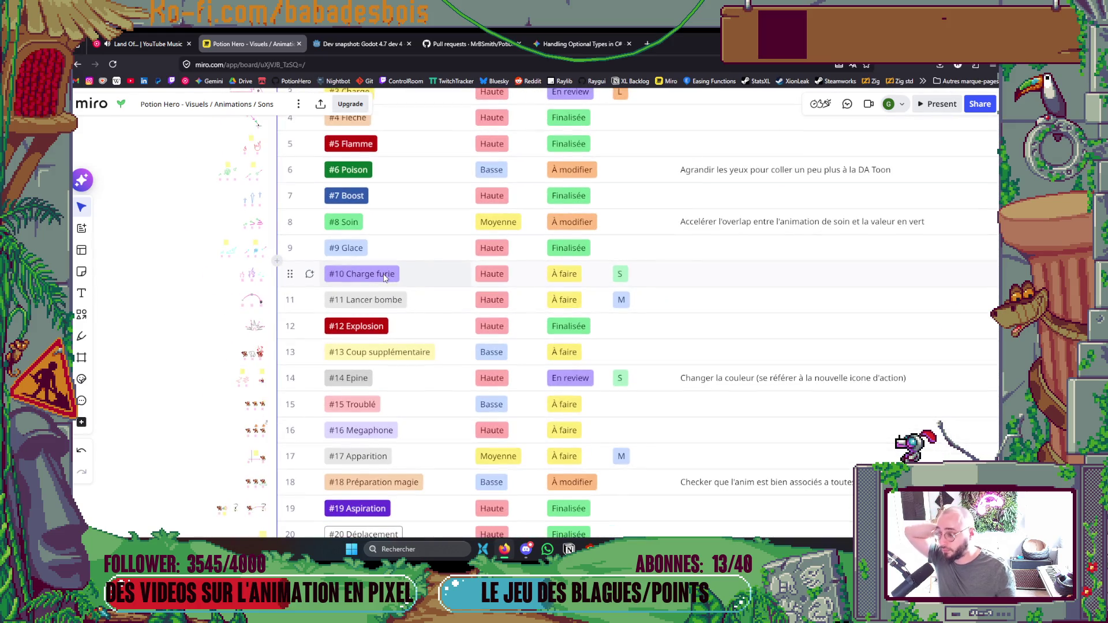
{"action": "scroll", "coordinate": [384, 277], "scroll_direction": "down", "scroll_amount": 2}
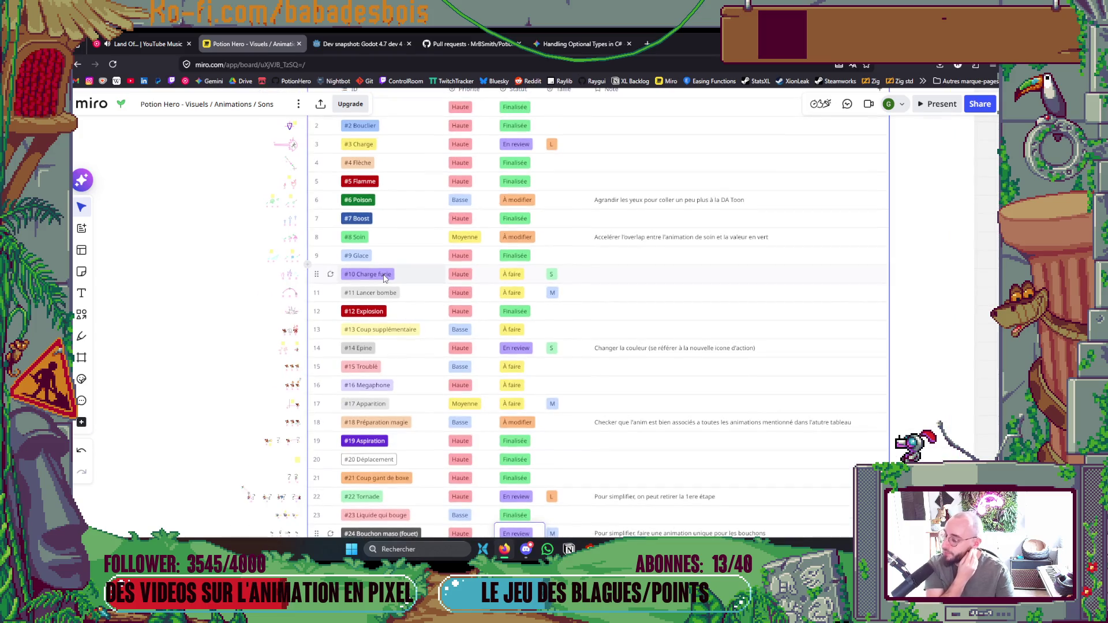
{"action": "scroll", "coordinate": [384, 277], "scroll_direction": "down", "scroll_amount": 2}
{"action": "left_click_drag", "start_coordinate": [250, 289], "coordinate": [260, 131]}
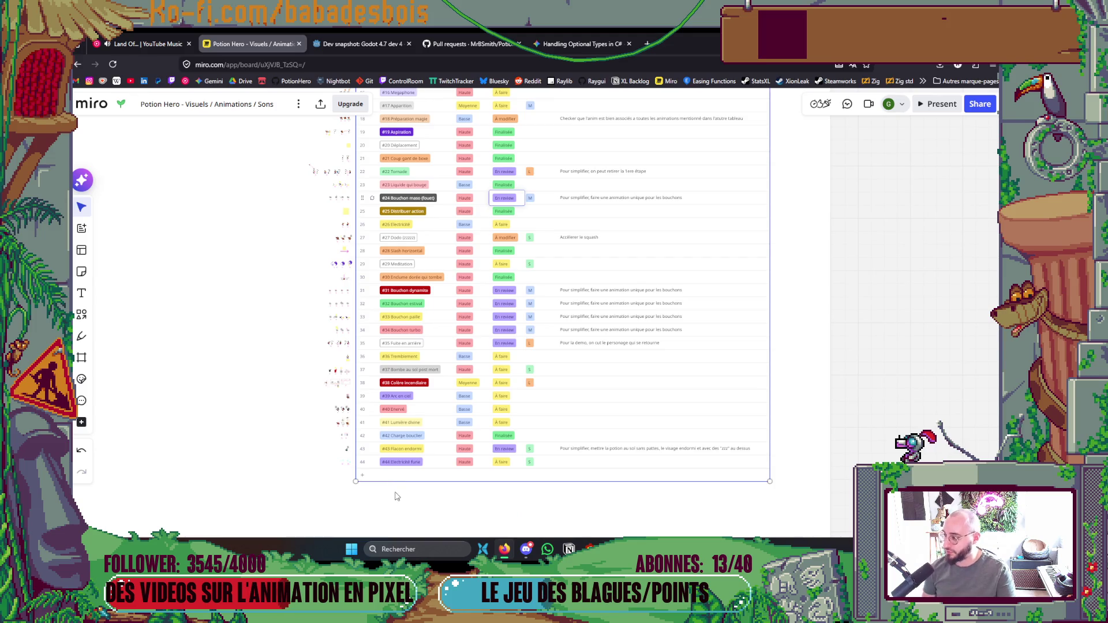
{"action": "left_click_drag", "start_coordinate": [259, 289], "coordinate": [262, 450]}
{"action": "scroll", "coordinate": [237, 353], "scroll_direction": "up", "scroll_amount": 3}
{"action": "scroll", "coordinate": [385, 258], "scroll_direction": "up", "scroll_amount": 1}
{"action": "scroll", "coordinate": [386, 258], "scroll_direction": "up", "scroll_amount": 2}
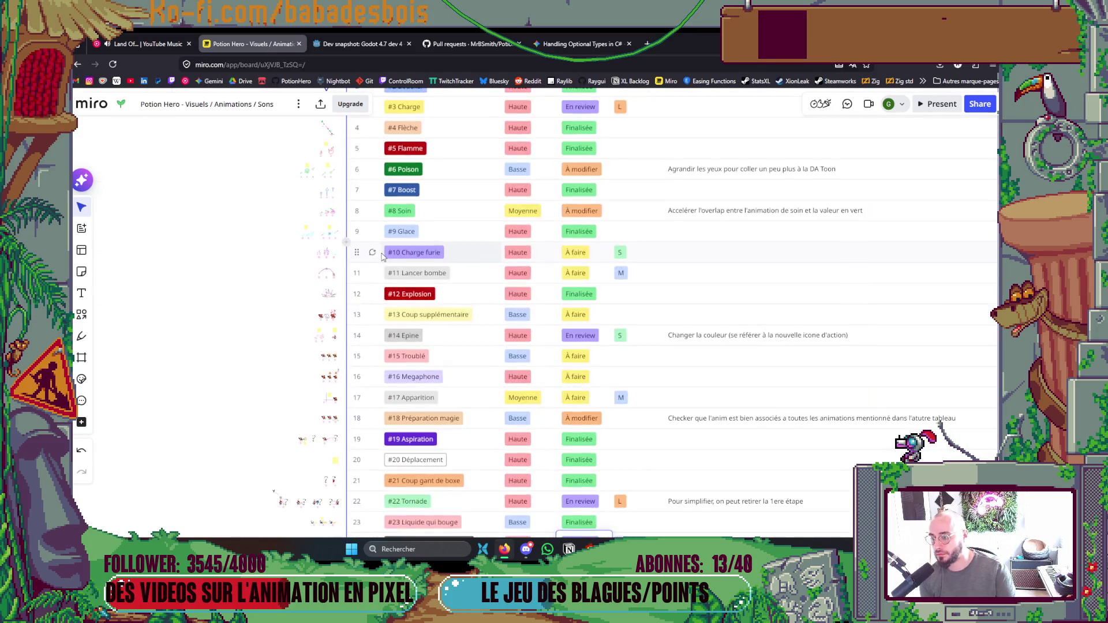
{"action": "scroll", "coordinate": [287, 249], "scroll_direction": "up", "scroll_amount": 2}
{"action": "scroll", "coordinate": [287, 250], "scroll_direction": "up", "scroll_amount": 5}
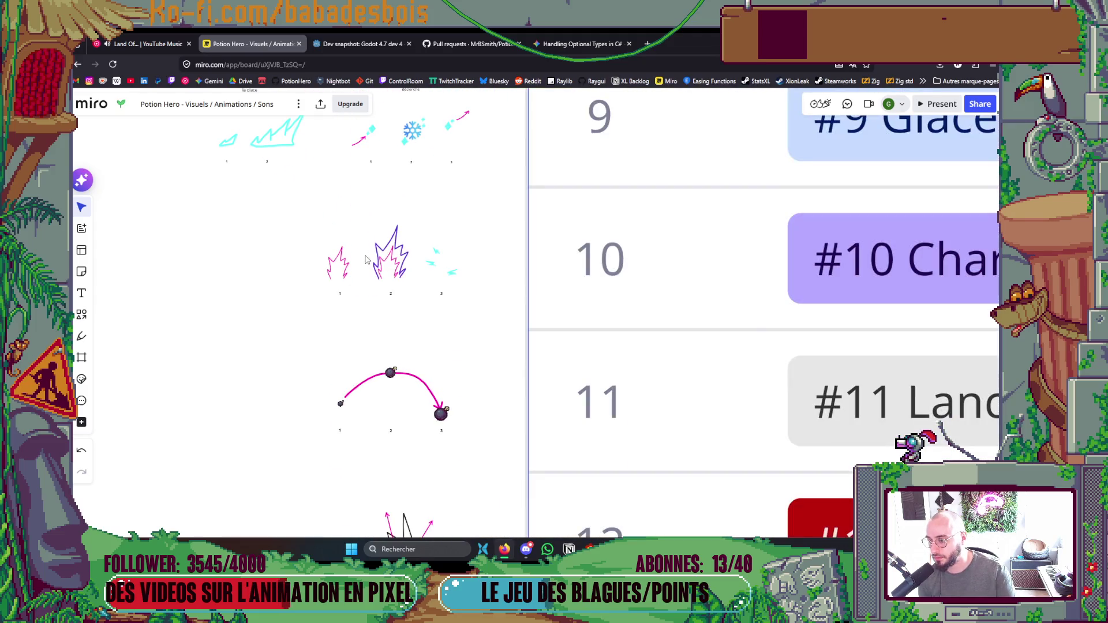
{"action": "scroll", "coordinate": [370, 258], "scroll_direction": "down", "scroll_amount": 5}
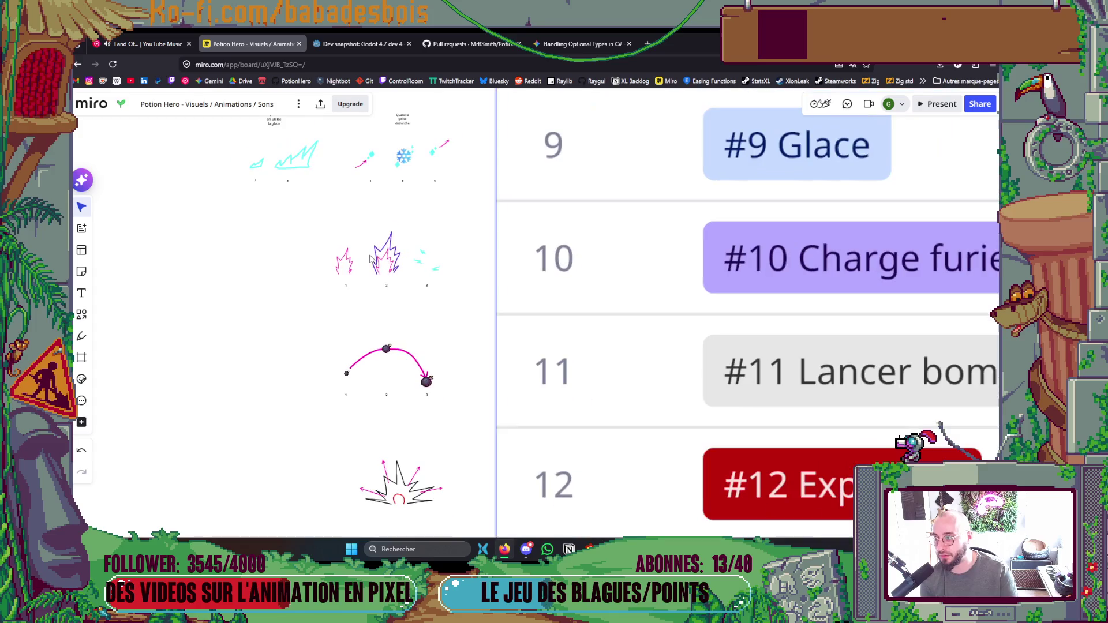
{"action": "scroll", "coordinate": [370, 258], "scroll_direction": "down", "scroll_amount": 5}
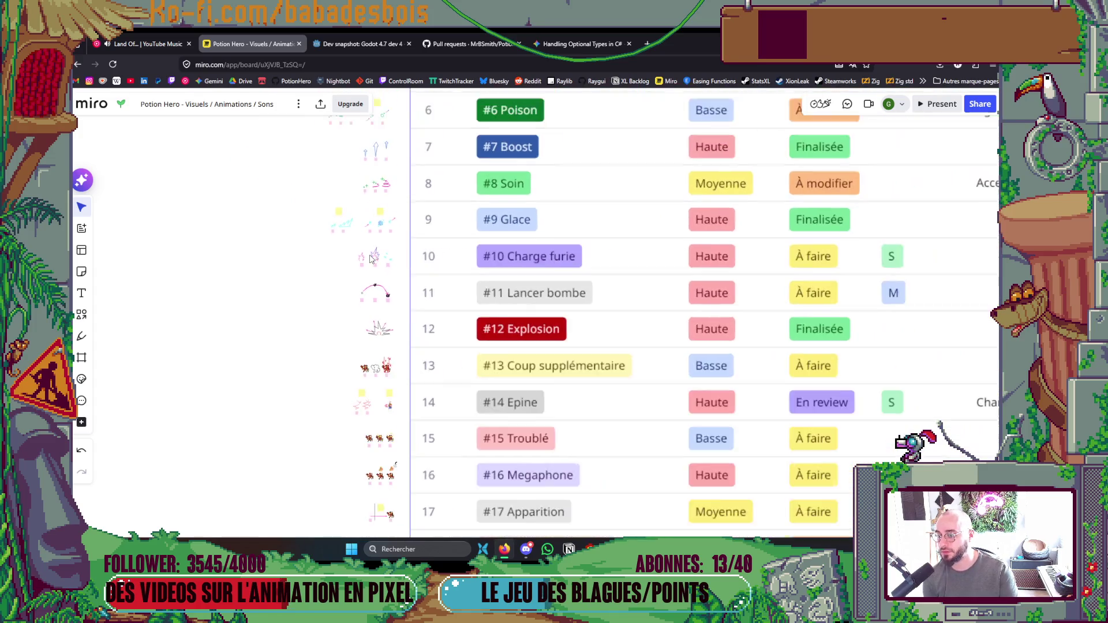
{"action": "left_click_drag", "start_coordinate": [329, 268], "coordinate": [510, 267]}
{"action": "left_click_drag", "start_coordinate": [173, 372], "coordinate": [526, 382]}
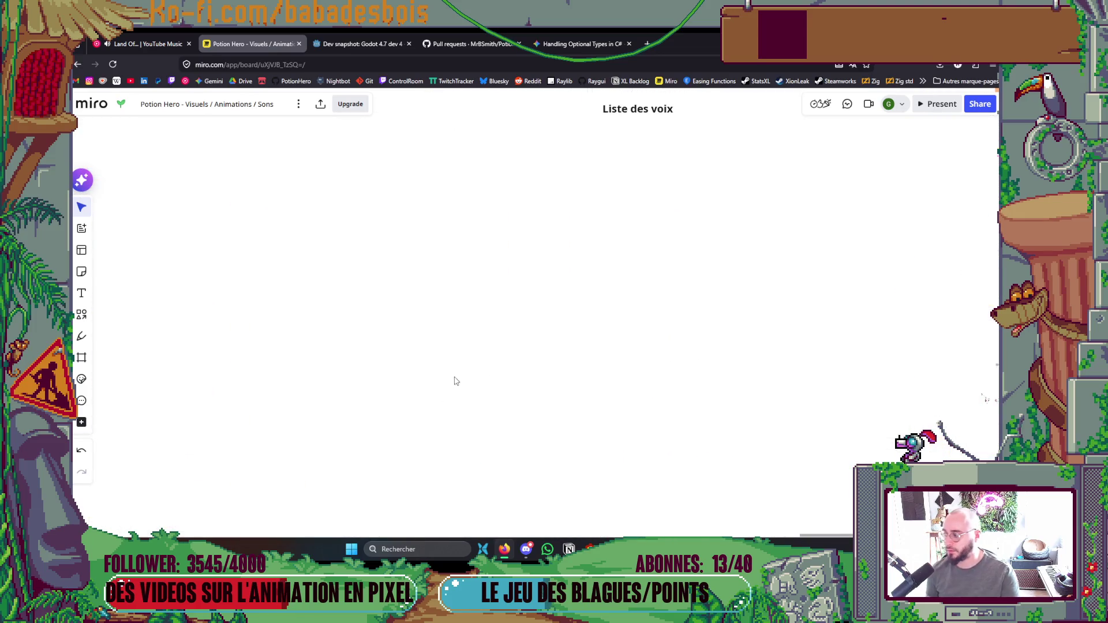
Pan the board to show the Liste des sons tables, then switch to Discord.
{"action": "mouse_move", "coordinate": [508, 334]}
{"action": "left_mouse_down"}
{"action": "mouse_move", "coordinate": [579, 309]}
{"action": "mouse_move", "coordinate": [759, 336]}
{"action": "left_mouse_up"}
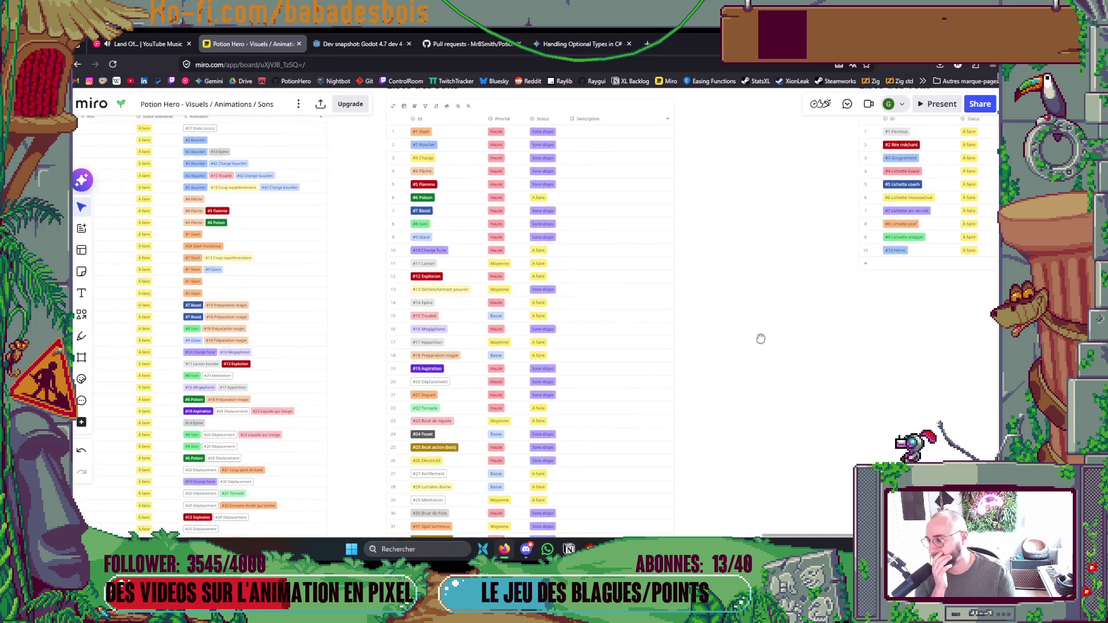
{"action": "mouse_move", "coordinate": [471, 339]}
{"action": "left_mouse_down"}
{"action": "mouse_move", "coordinate": [557, 342]}
{"action": "mouse_move", "coordinate": [633, 320]}
{"action": "mouse_move", "coordinate": [641, 296]}
{"action": "mouse_move", "coordinate": [814, 277]}
{"action": "left_mouse_up"}
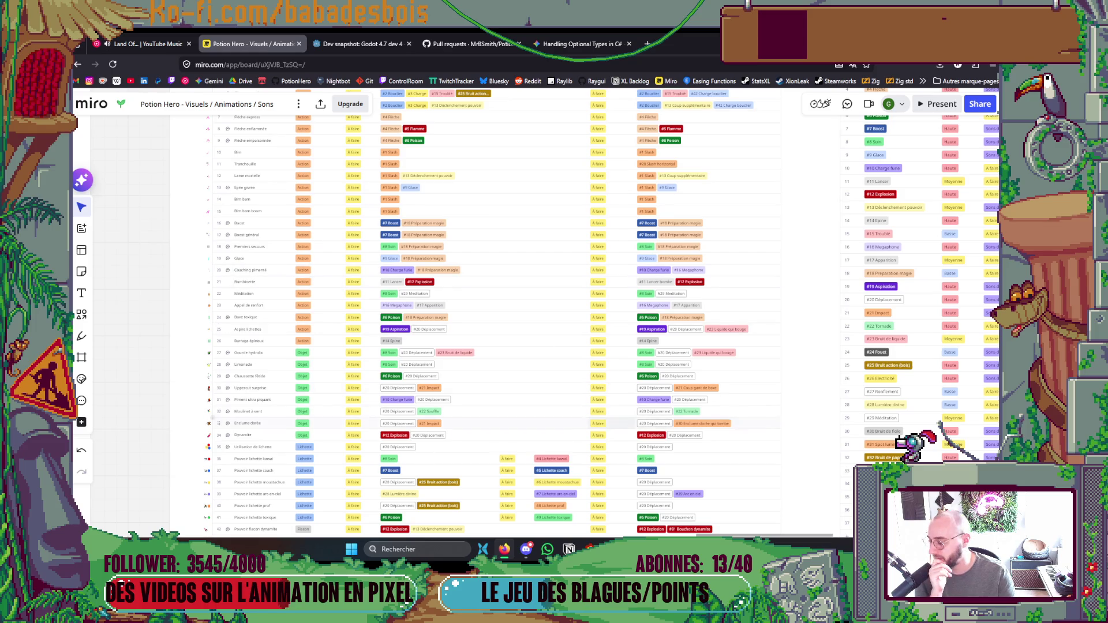
{"action": "left_click", "coordinate": [532, 554]}
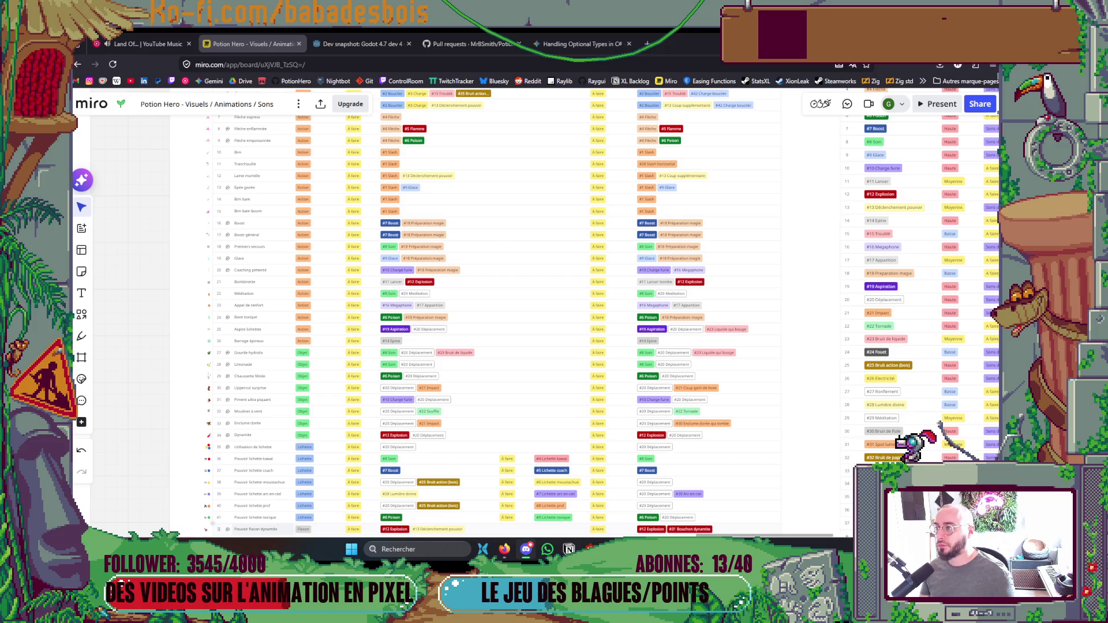
Zoom out and pan across the board to survey the Potions, Salles and Sons frames.
{"action": "scroll", "coordinate": [444, 341], "scroll_direction": "down", "scroll_amount": 3}
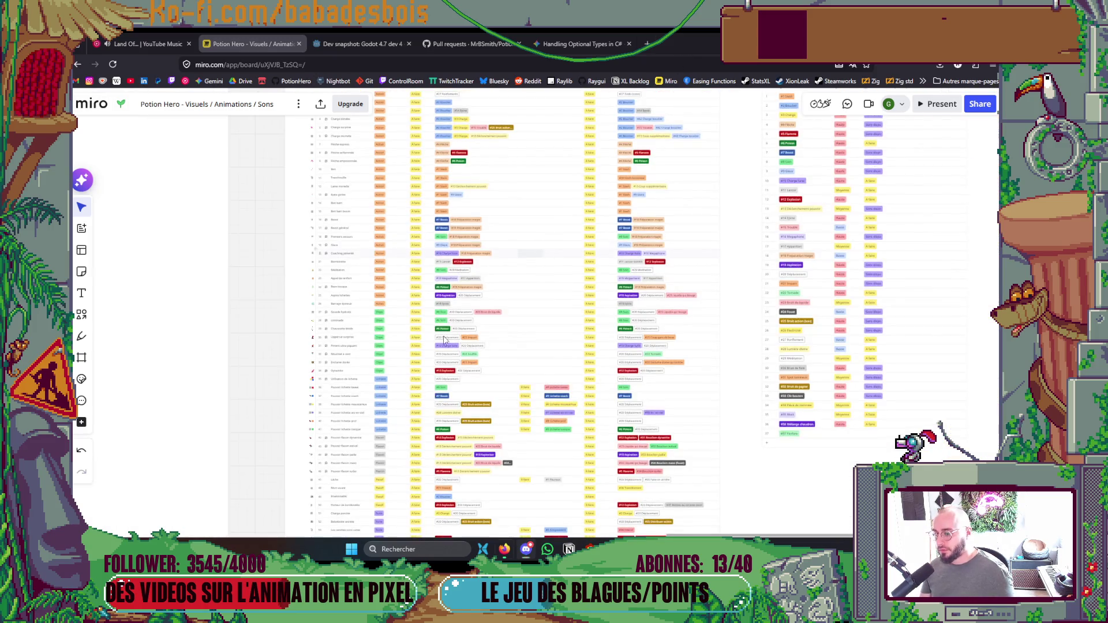
{"action": "scroll", "coordinate": [444, 341], "scroll_direction": "left", "scroll_amount": 10}
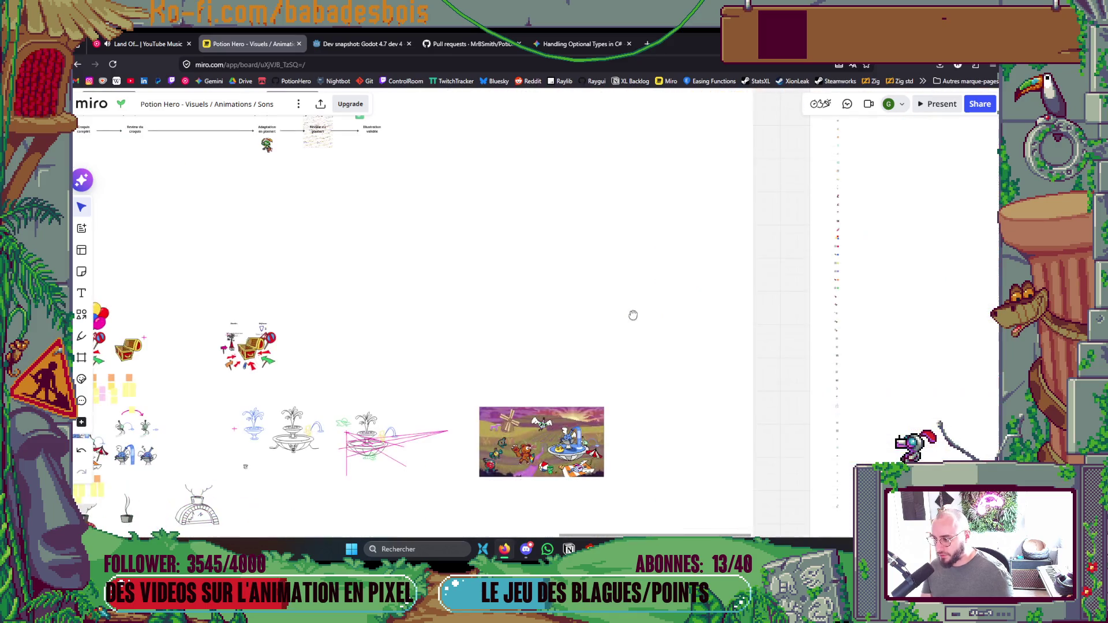
{"action": "scroll", "coordinate": [633, 315], "scroll_direction": "down", "scroll_amount": 5}
{"action": "scroll", "coordinate": [659, 328], "scroll_direction": "down", "scroll_amount": 2}
{"action": "scroll", "coordinate": [659, 329], "scroll_direction": "down", "scroll_amount": 10}
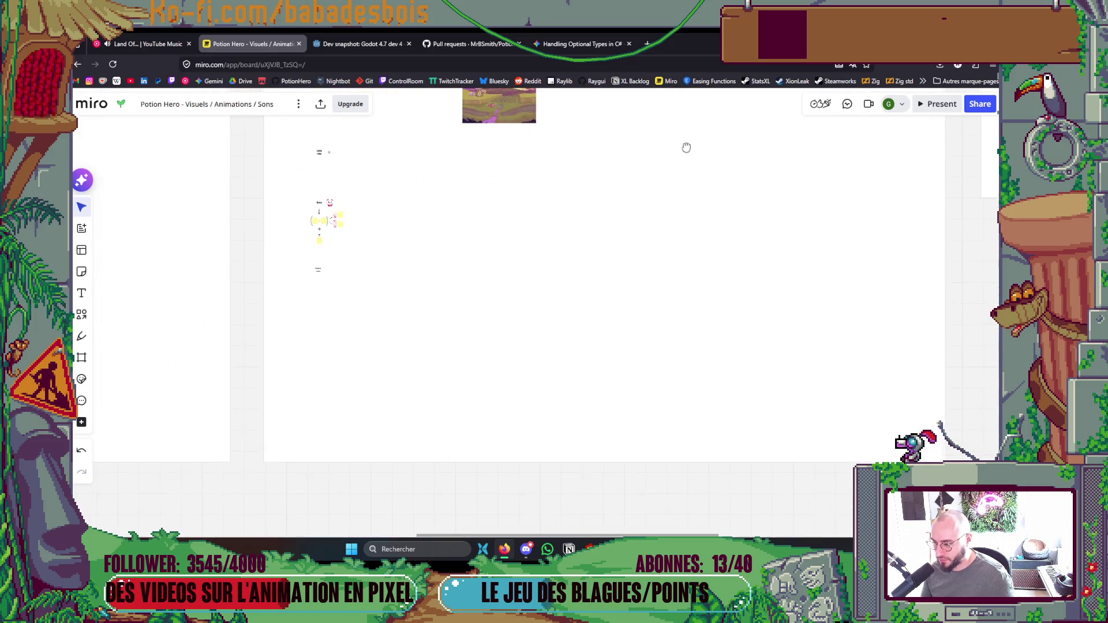
{"action": "scroll", "coordinate": [639, 430], "scroll_direction": "up", "scroll_amount": 5}
{"action": "scroll", "coordinate": [642, 403], "scroll_direction": "left", "scroll_amount": 4}
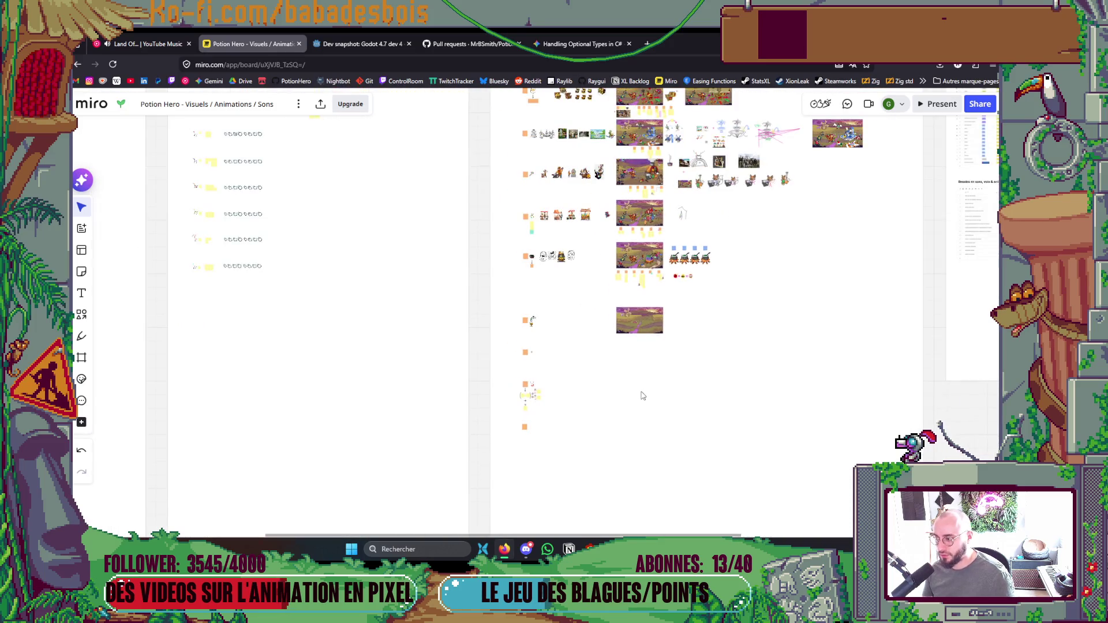
{"action": "scroll", "coordinate": [385, 438], "scroll_direction": "up", "scroll_amount": 5}
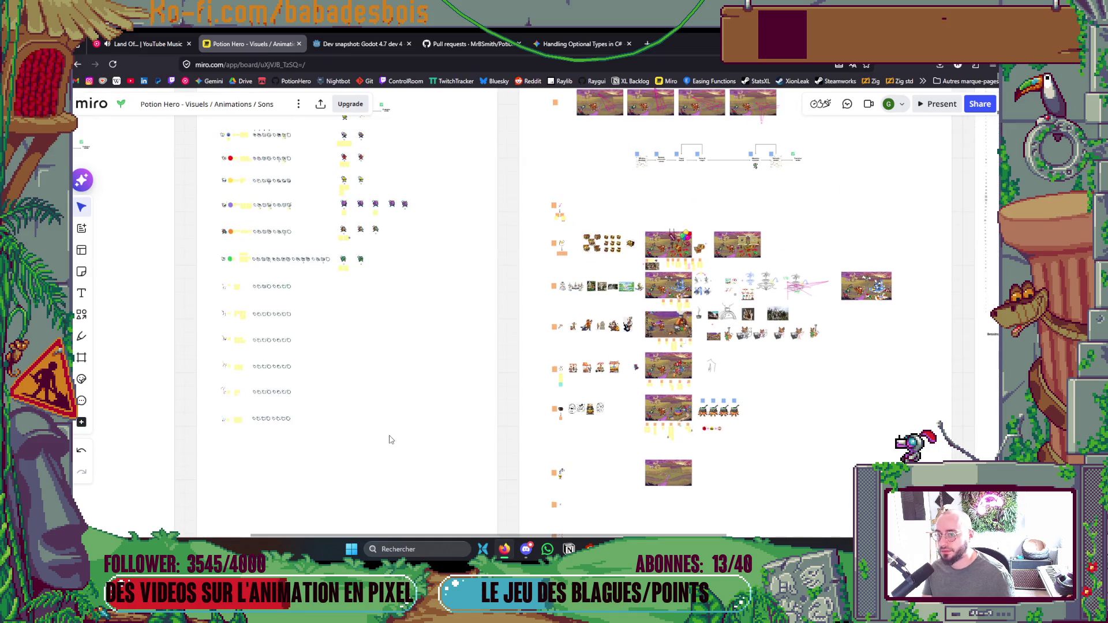
Open a new blank browser tab beside the Potion Hero board tab.
{"action": "scroll", "coordinate": [389, 439], "scroll_direction": "down", "scroll_amount": 2}
{"action": "scroll", "coordinate": [390, 177], "scroll_direction": "down", "scroll_amount": 2}
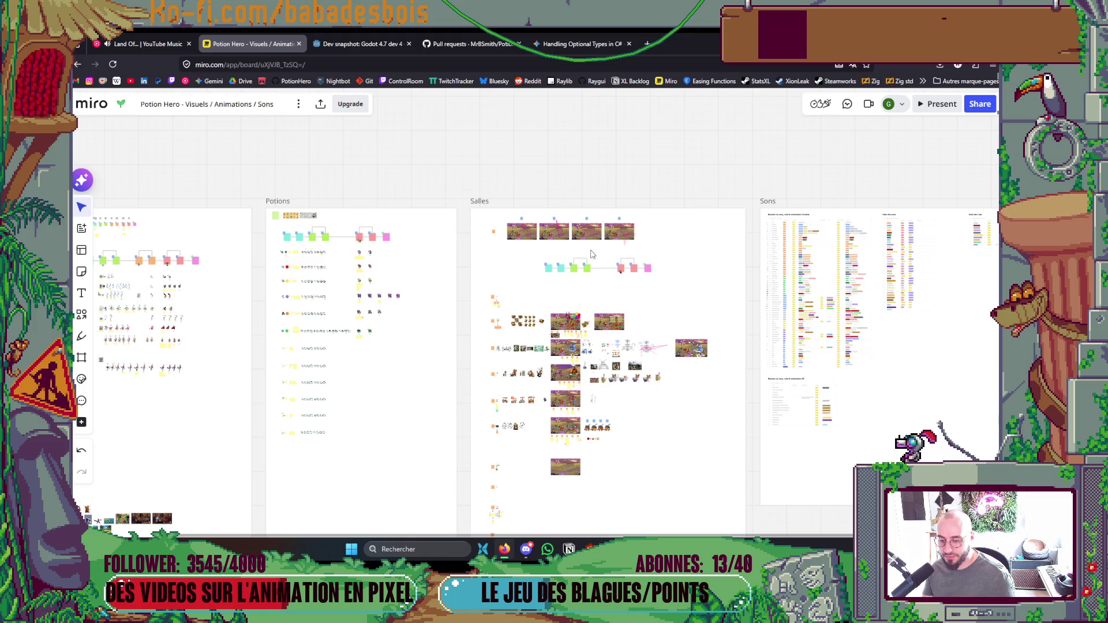
{"action": "left_click", "coordinate": [647, 44]}
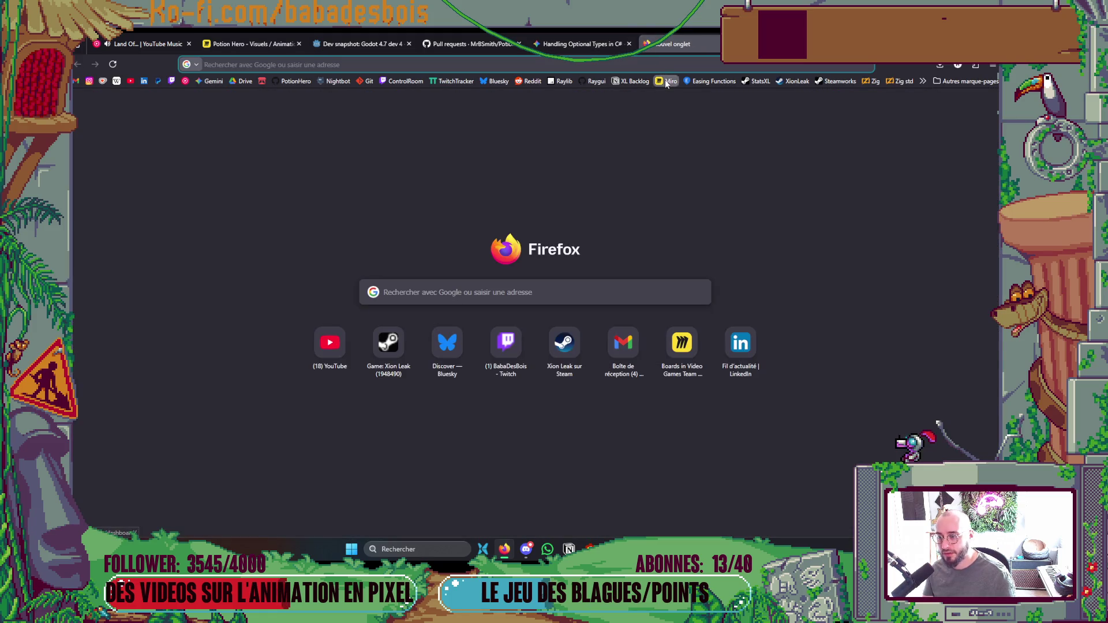
{"action": "left_click", "coordinate": [667, 81]}
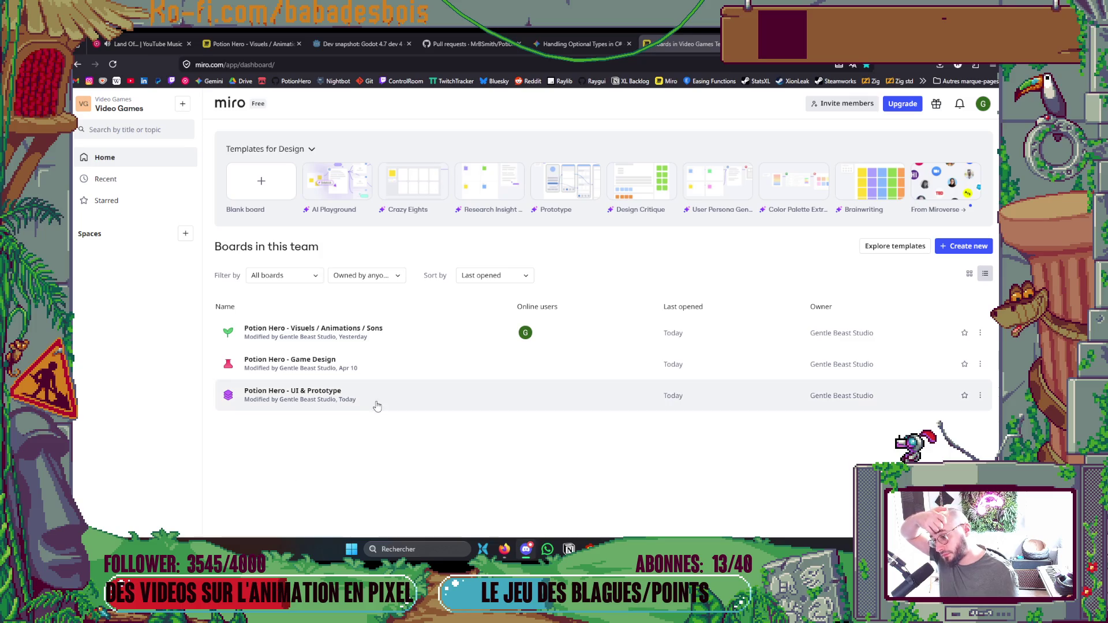
{"action": "left_click", "coordinate": [376, 368]}
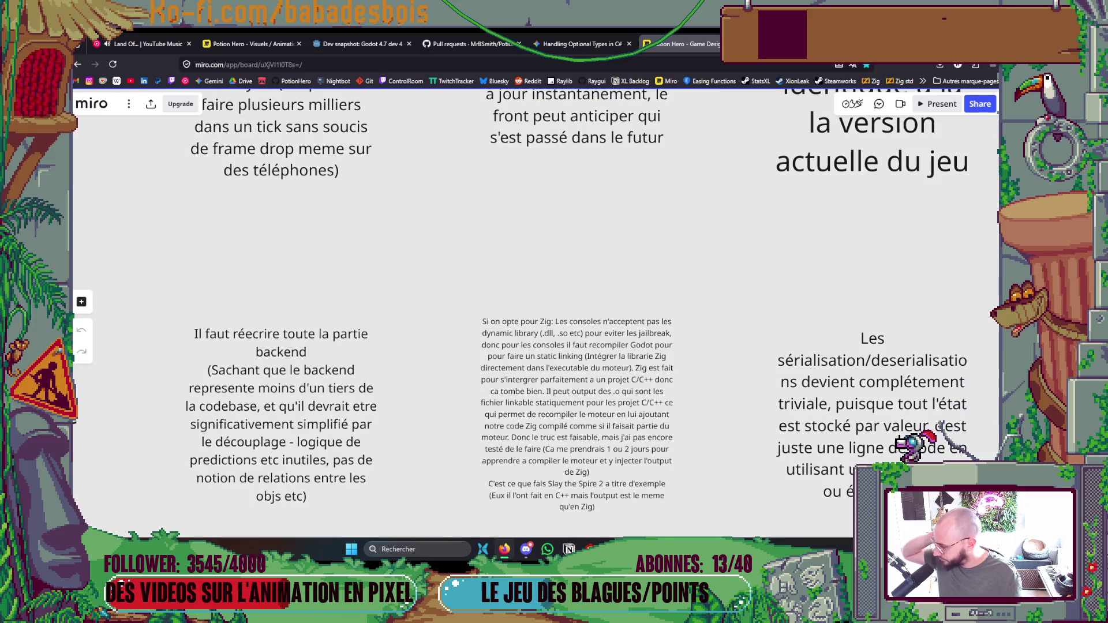
{"action": "scroll", "coordinate": [475, 416], "scroll_direction": "down", "scroll_amount": 8}
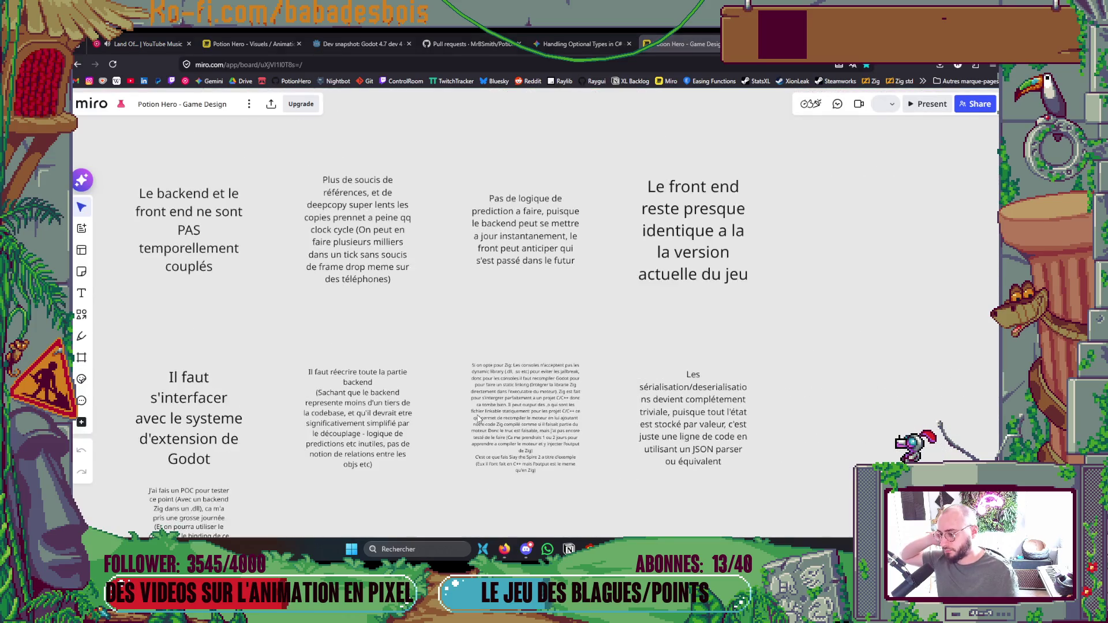
{"action": "scroll", "coordinate": [476, 415], "scroll_direction": "down", "scroll_amount": 10}
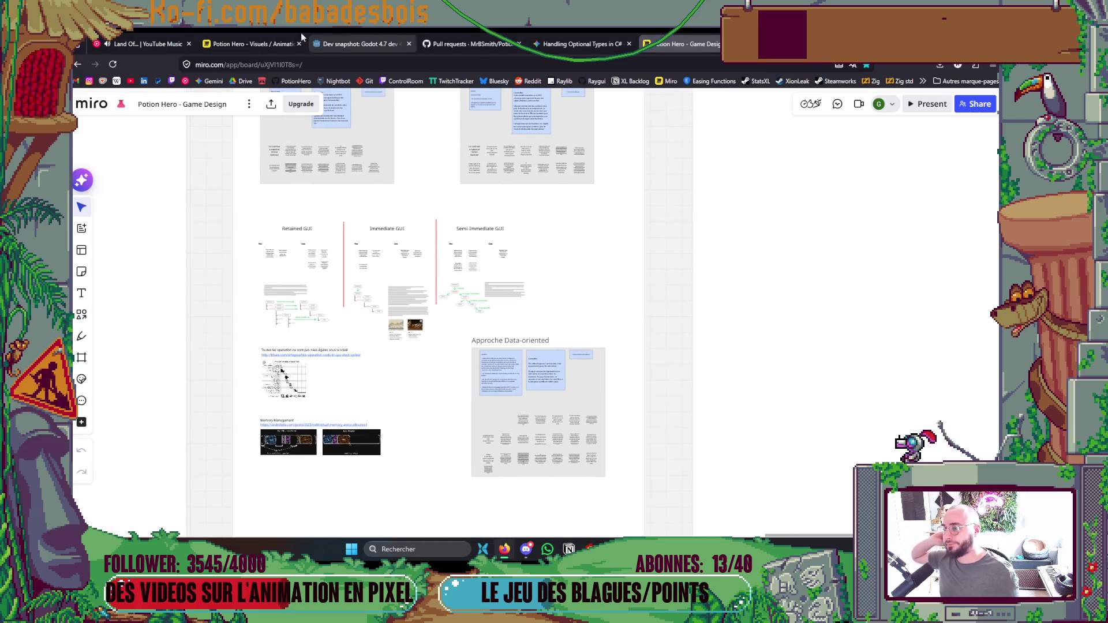
{"action": "scroll", "coordinate": [380, 386], "scroll_direction": "down", "scroll_amount": 2}
{"action": "mouse_move", "coordinate": [399, 386]}
{"action": "left_mouse_down"}
{"action": "mouse_move", "coordinate": [577, 288]}
{"action": "mouse_move", "coordinate": [800, 192]}
{"action": "mouse_move", "coordinate": [848, 225]}
{"action": "left_mouse_up"}
{"action": "mouse_move", "coordinate": [564, 340]}
{"action": "left_mouse_down"}
{"action": "mouse_move", "coordinate": [618, 364]}
{"action": "mouse_move", "coordinate": [563, 395]}
{"action": "mouse_move", "coordinate": [279, 423]}
{"action": "mouse_move", "coordinate": [475, 410]}
{"action": "left_mouse_up"}
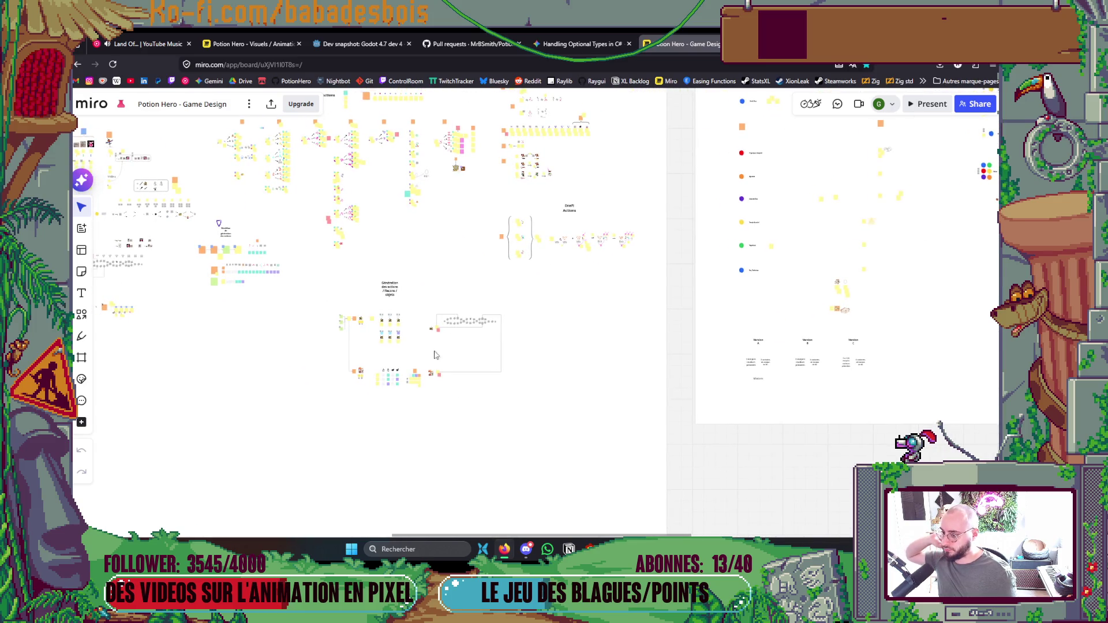
{"action": "scroll", "coordinate": [369, 281], "scroll_direction": "up", "scroll_amount": 2}
{"action": "scroll", "coordinate": [369, 281], "scroll_direction": "down", "scroll_amount": 6}
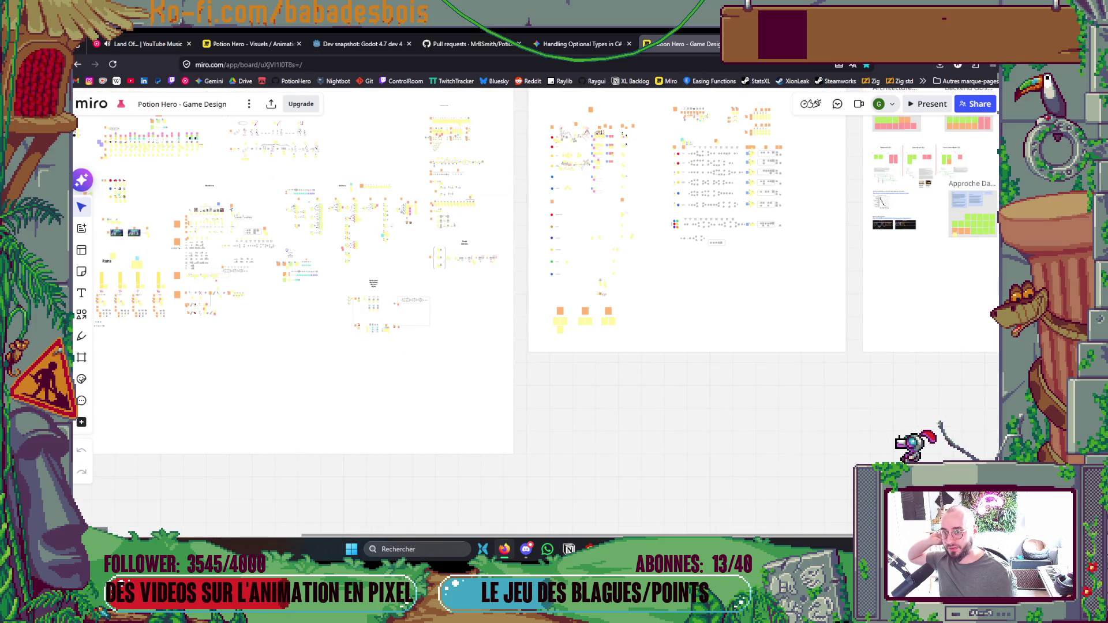
{"action": "left_click", "coordinate": [667, 81]}
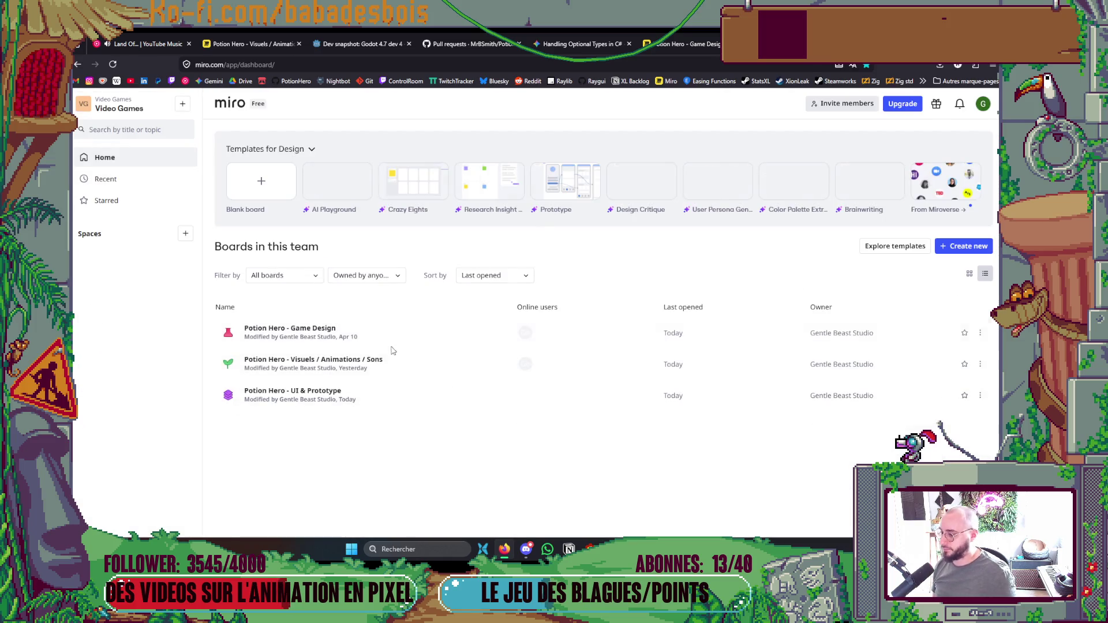
Open the Potion Hero - UI & Prototype board from the dashboard and zoom around its UI frame.
{"action": "left_click", "coordinate": [350, 396]}
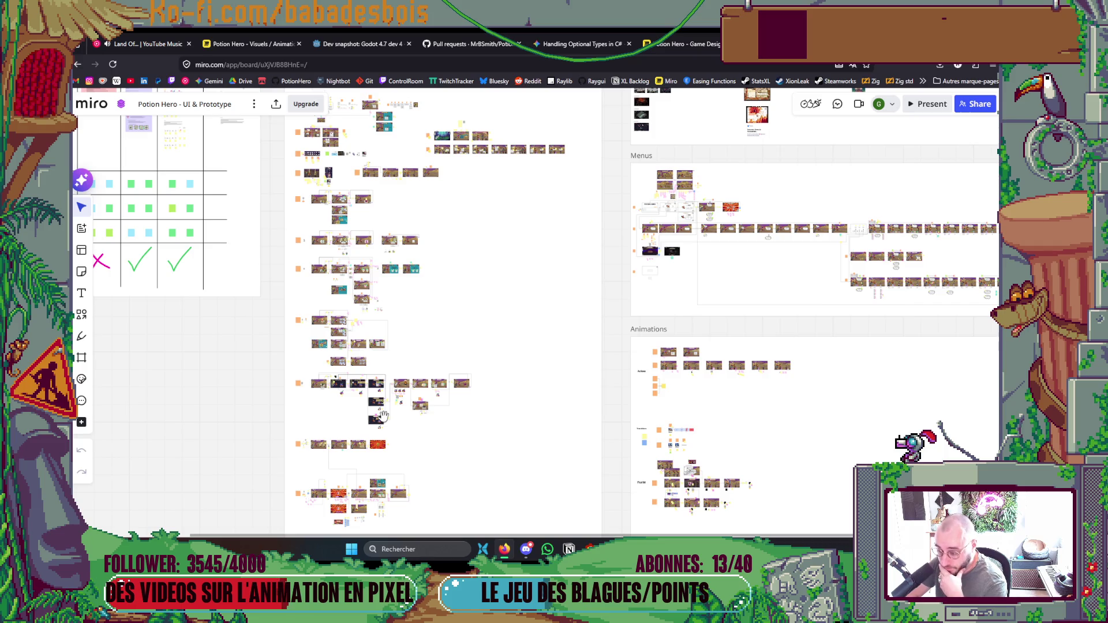
{"action": "scroll", "coordinate": [382, 416], "scroll_direction": "up", "scroll_amount": 3}
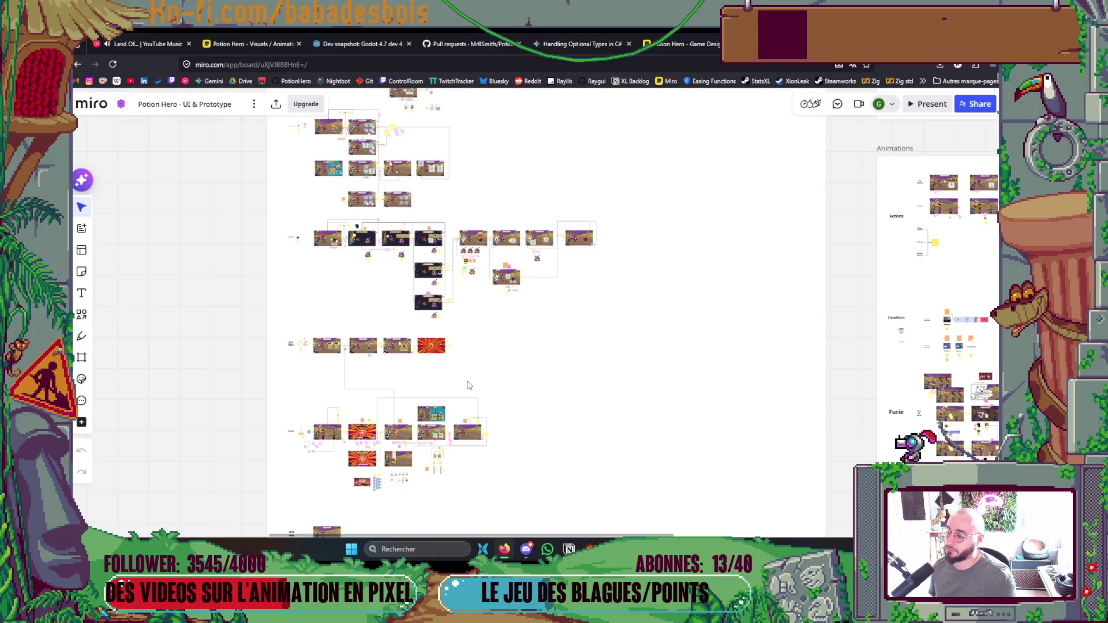
{"action": "scroll", "coordinate": [621, 275], "scroll_direction": "up", "scroll_amount": 5}
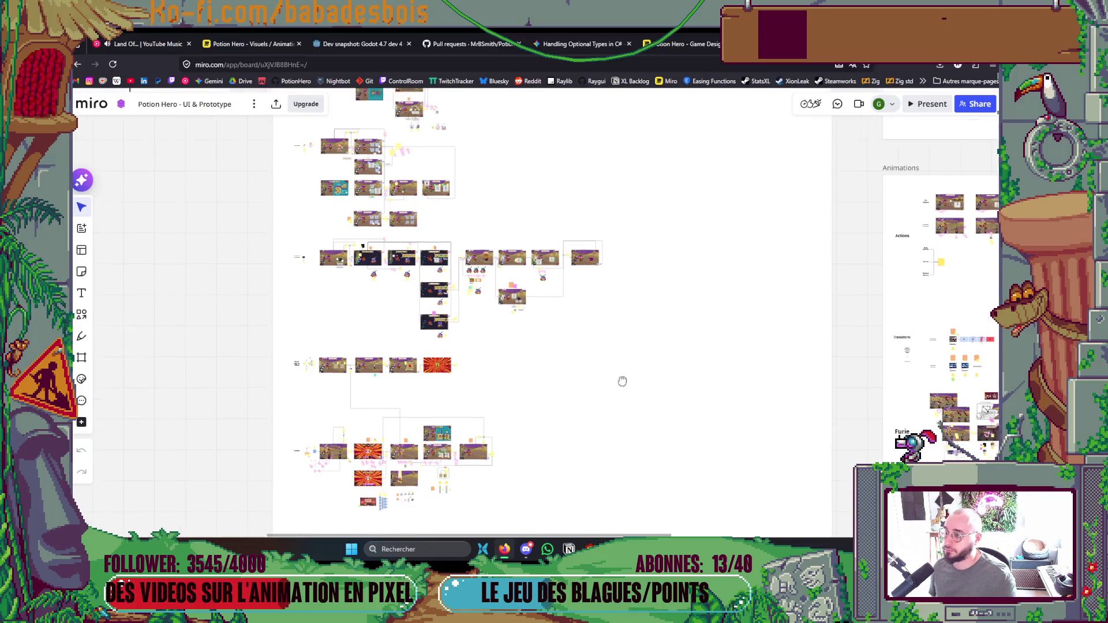
{"action": "scroll", "coordinate": [633, 435], "scroll_direction": "up", "scroll_amount": 5}
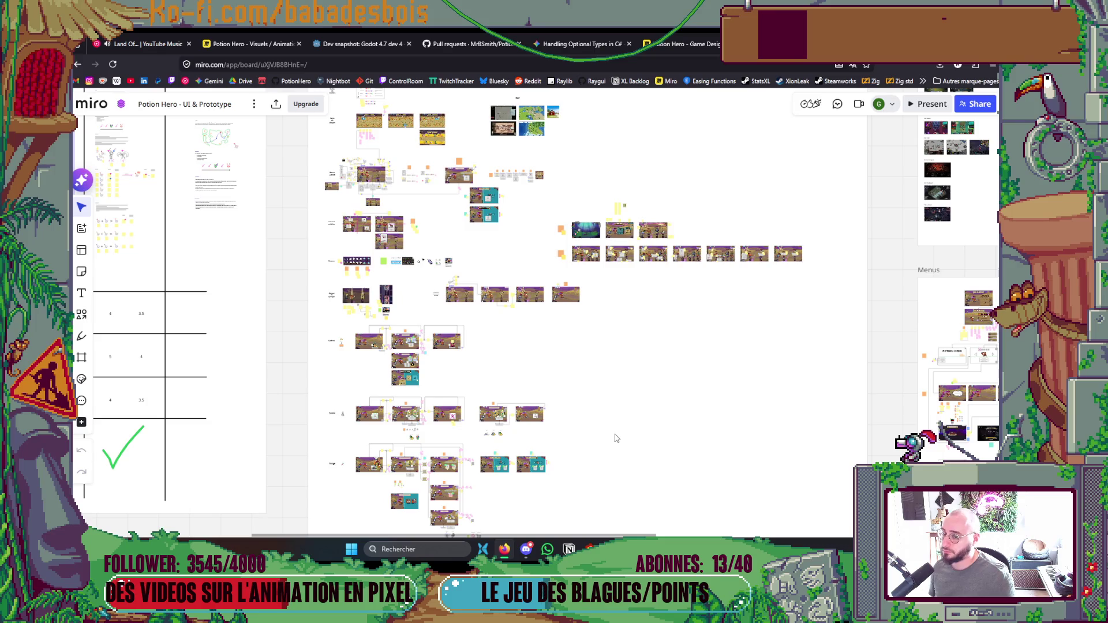
{"action": "scroll", "coordinate": [614, 376], "scroll_direction": "down", "scroll_amount": 5}
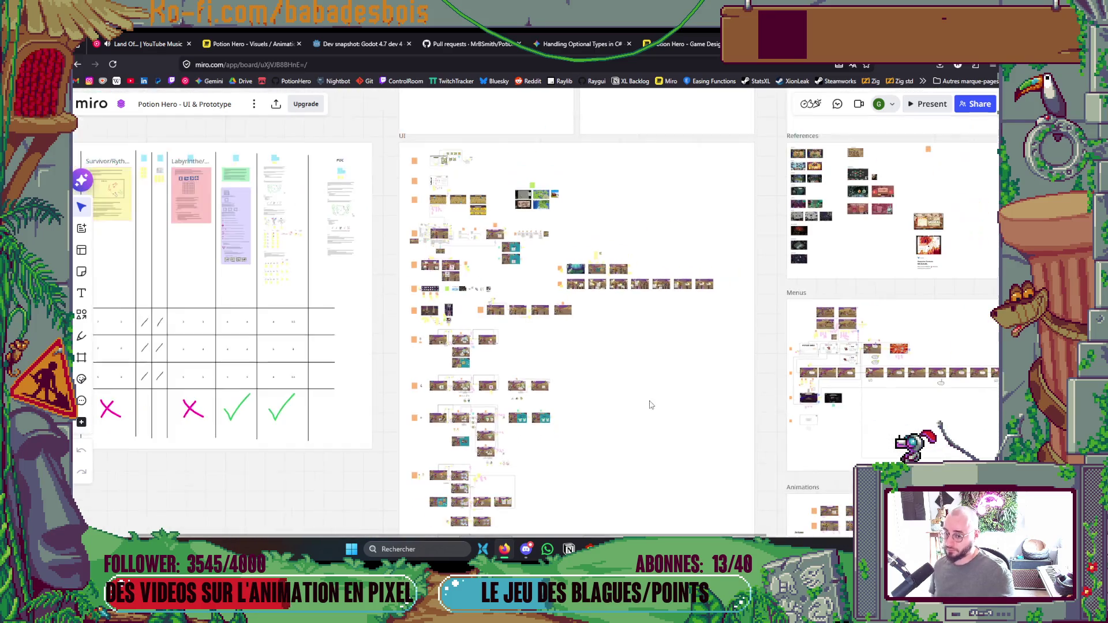
Browse the Menus and Animations sections, then the Combat and Salle vide rows.
{"action": "mouse_move", "coordinate": [558, 309]}
{"action": "left_mouse_down"}
{"action": "mouse_move", "coordinate": [534, 261]}
{"action": "mouse_move", "coordinate": [531, 207]}
{"action": "left_mouse_up"}
{"action": "scroll", "coordinate": [467, 404], "scroll_direction": "up", "scroll_amount": 2}
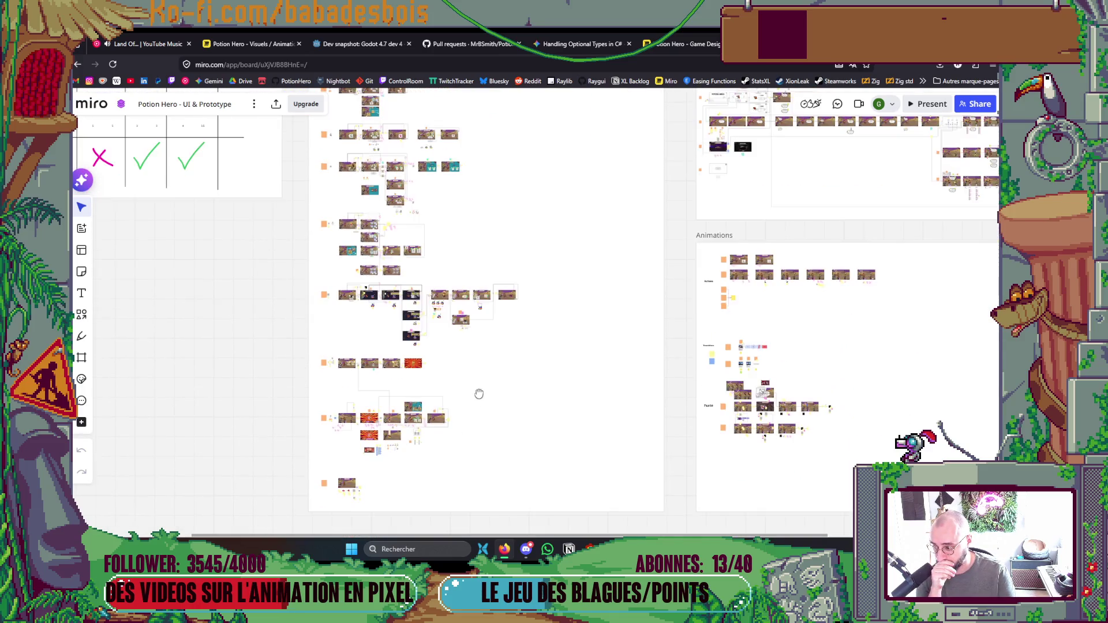
{"action": "scroll", "coordinate": [378, 422], "scroll_direction": "up", "scroll_amount": 2}
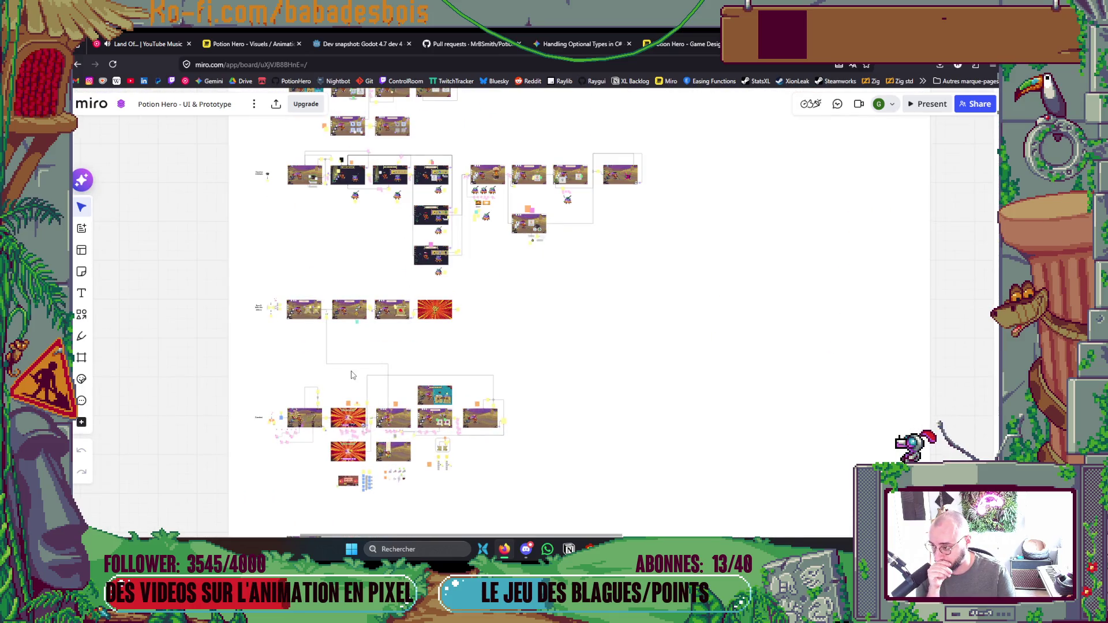
{"action": "scroll", "coordinate": [254, 346], "scroll_direction": "up", "scroll_amount": 2}
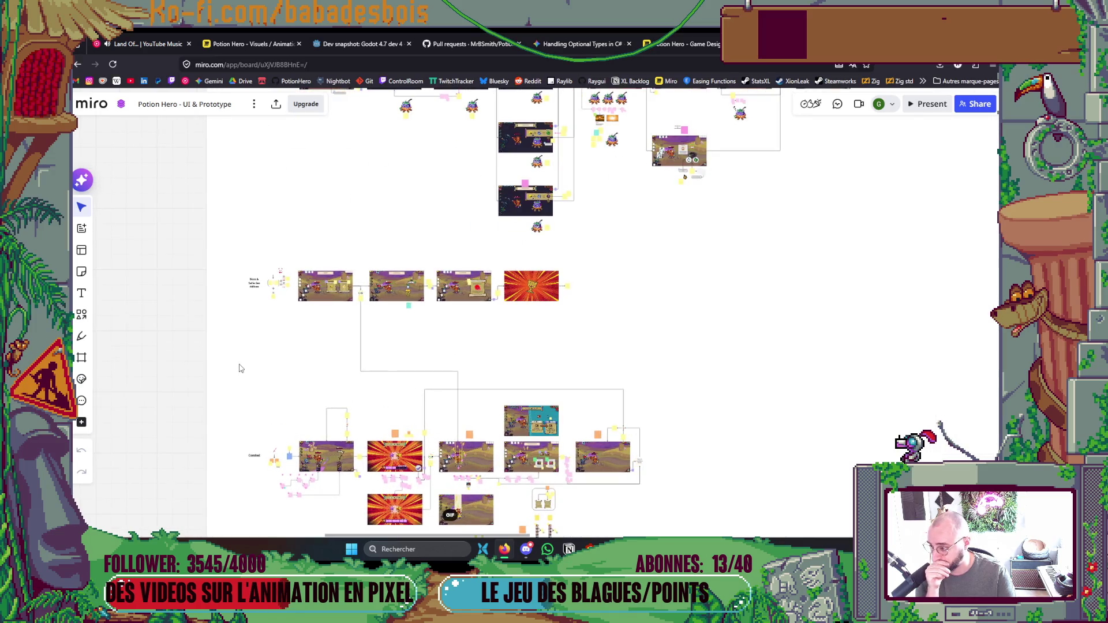
{"action": "mouse_move", "coordinate": [268, 396]}
{"action": "left_mouse_down"}
{"action": "mouse_move", "coordinate": [291, 305]}
{"action": "mouse_move", "coordinate": [342, 209]}
{"action": "left_mouse_up"}
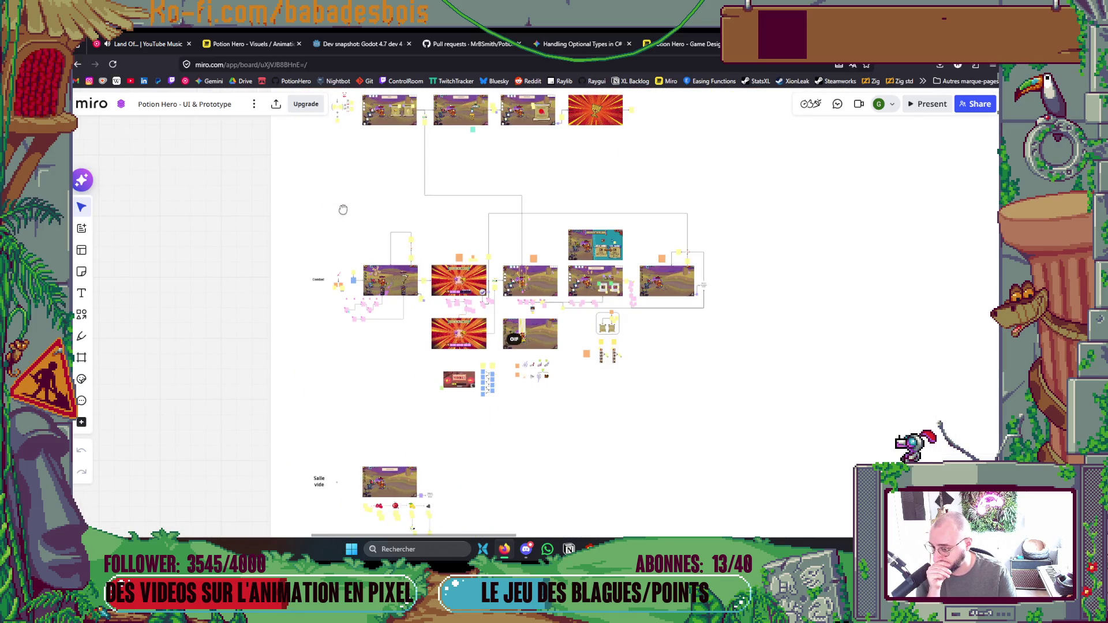
{"action": "scroll", "coordinate": [346, 212], "scroll_direction": "down", "scroll_amount": 4}
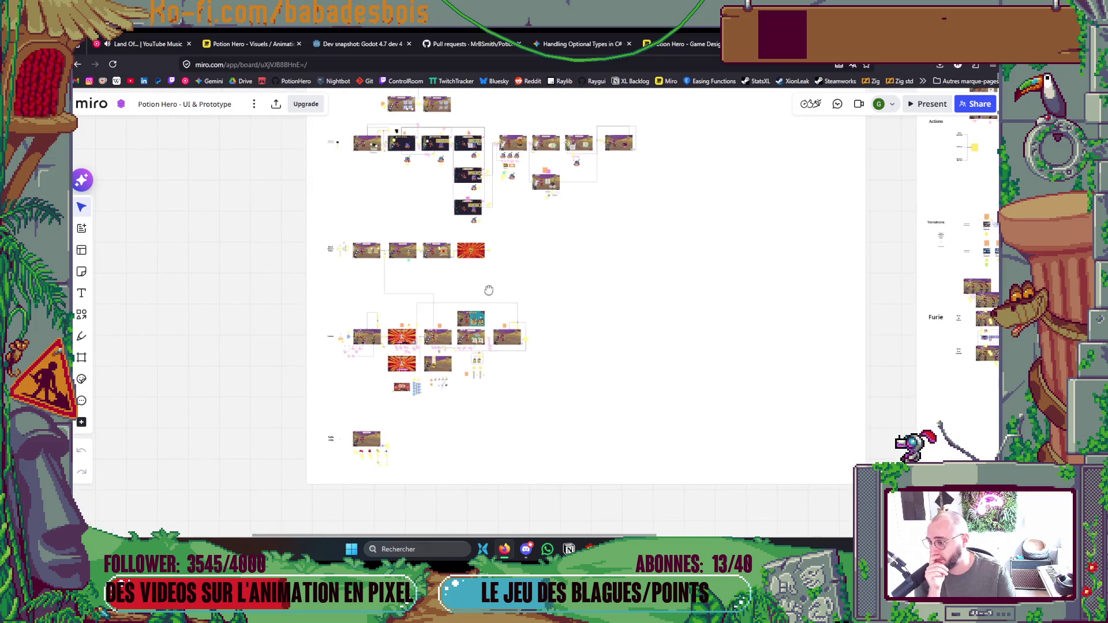
Review the upper screen-flow rows: Forge, Fontaine, Coffre, Hover, Curseur and Spotlight.
{"action": "left_click_drag", "start_coordinate": [489, 290], "coordinate": [446, 359]}
{"action": "scroll", "coordinate": [357, 185], "scroll_direction": "up", "scroll_amount": 5}
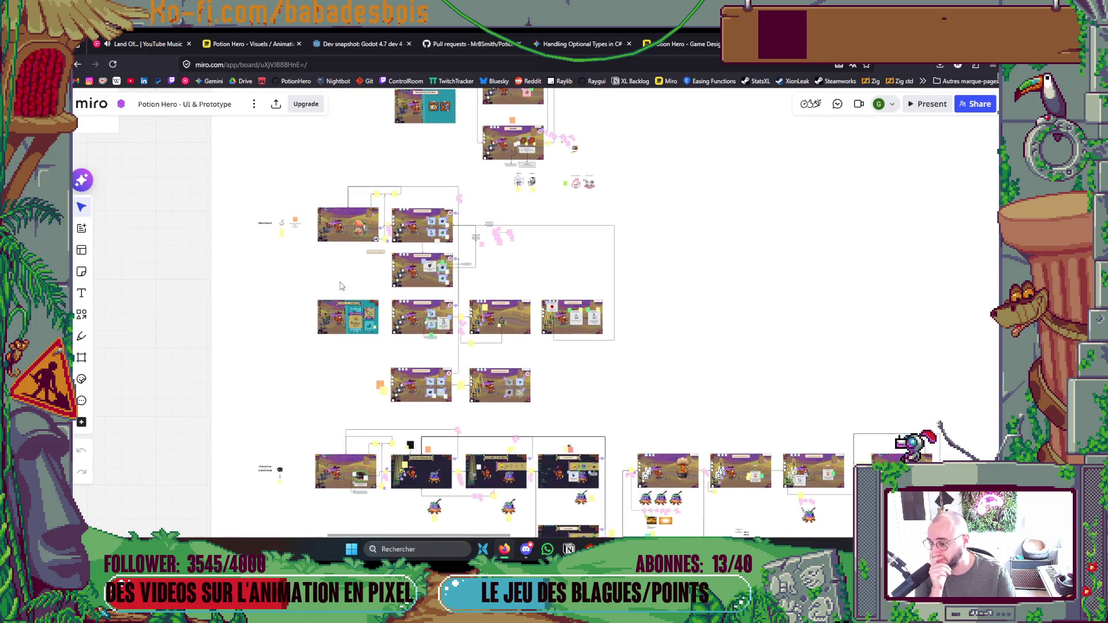
{"action": "left_click_drag", "start_coordinate": [340, 286], "coordinate": [317, 496]}
{"action": "left_click_drag", "start_coordinate": [309, 316], "coordinate": [290, 424]}
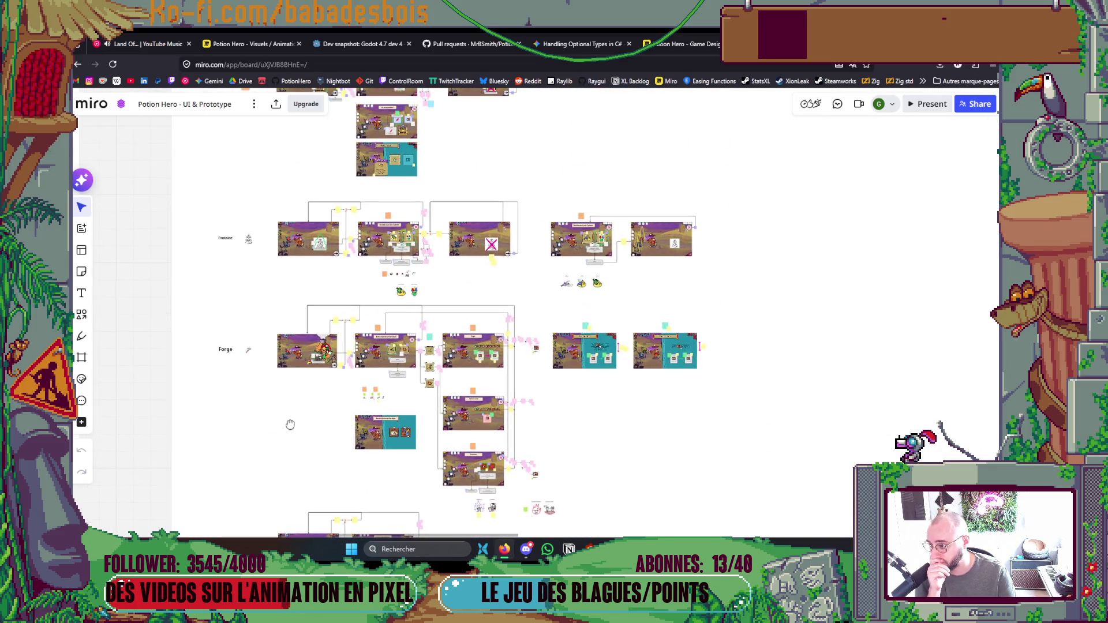
{"action": "left_click_drag", "start_coordinate": [282, 281], "coordinate": [253, 398]}
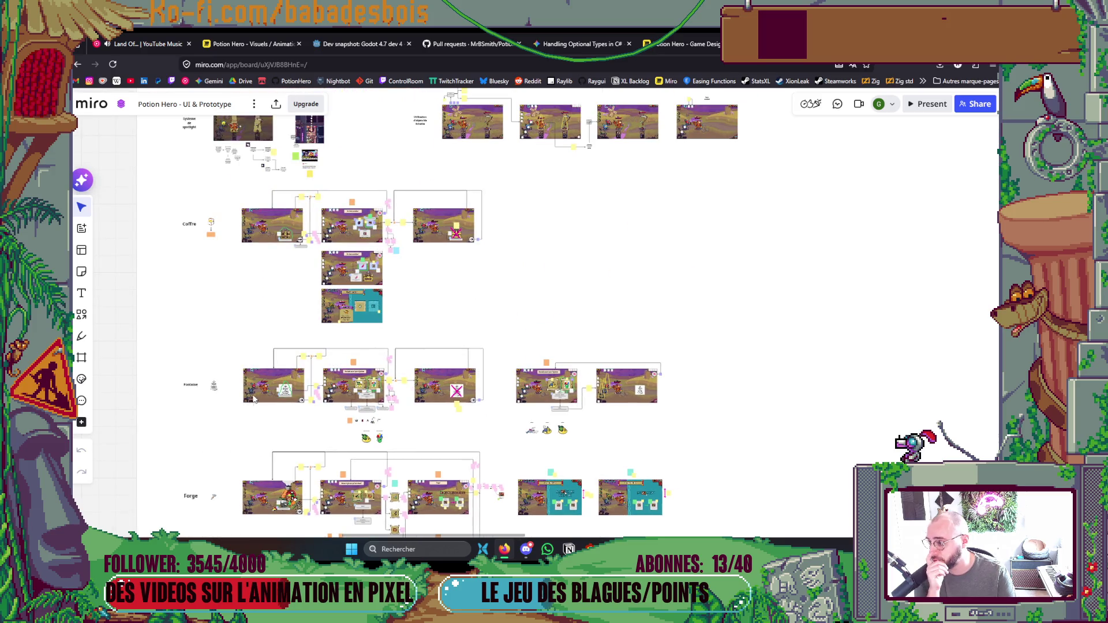
{"action": "scroll", "coordinate": [234, 418], "scroll_direction": "up", "scroll_amount": 3}
{"action": "mouse_move", "coordinate": [348, 315]}
{"action": "left_mouse_down"}
{"action": "mouse_move", "coordinate": [343, 397]}
{"action": "mouse_move", "coordinate": [388, 451]}
{"action": "mouse_move", "coordinate": [383, 466]}
{"action": "left_mouse_up"}
{"action": "scroll", "coordinate": [384, 466], "scroll_direction": "down", "scroll_amount": 5}
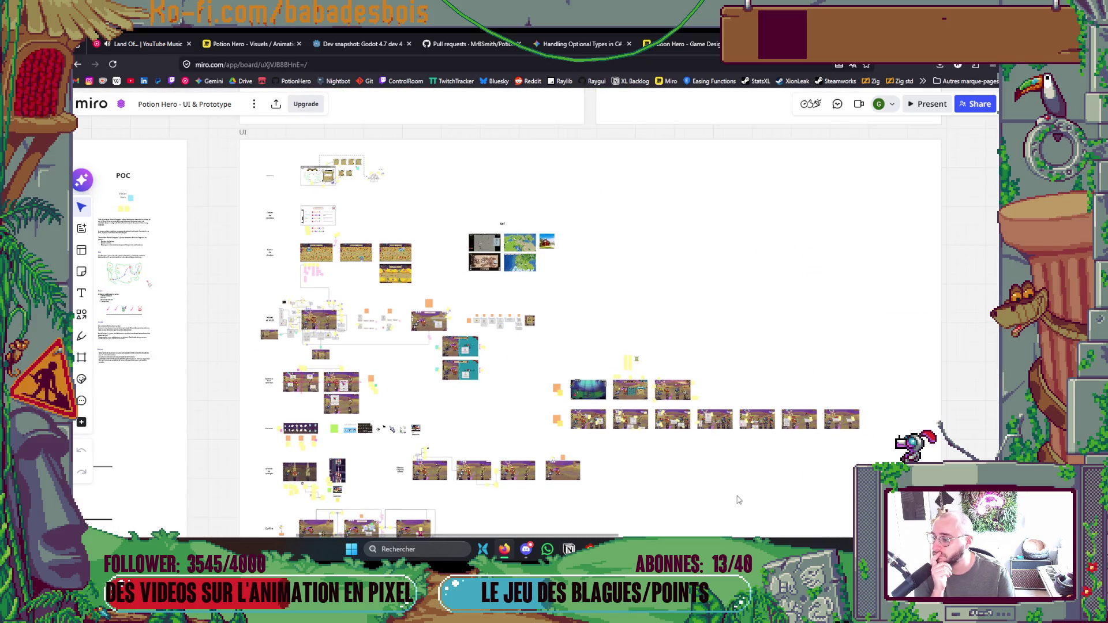
Pan past the Menus section through Animations until the Furie rows fill the view.
{"action": "left_click_drag", "start_coordinate": [735, 496], "coordinate": [307, 268]}
{"action": "mouse_move", "coordinate": [791, 500]}
{"action": "left_mouse_down"}
{"action": "mouse_move", "coordinate": [568, 401]}
{"action": "mouse_move", "coordinate": [483, 277]}
{"action": "mouse_move", "coordinate": [495, 255]}
{"action": "mouse_move", "coordinate": [628, 146]}
{"action": "left_mouse_up"}
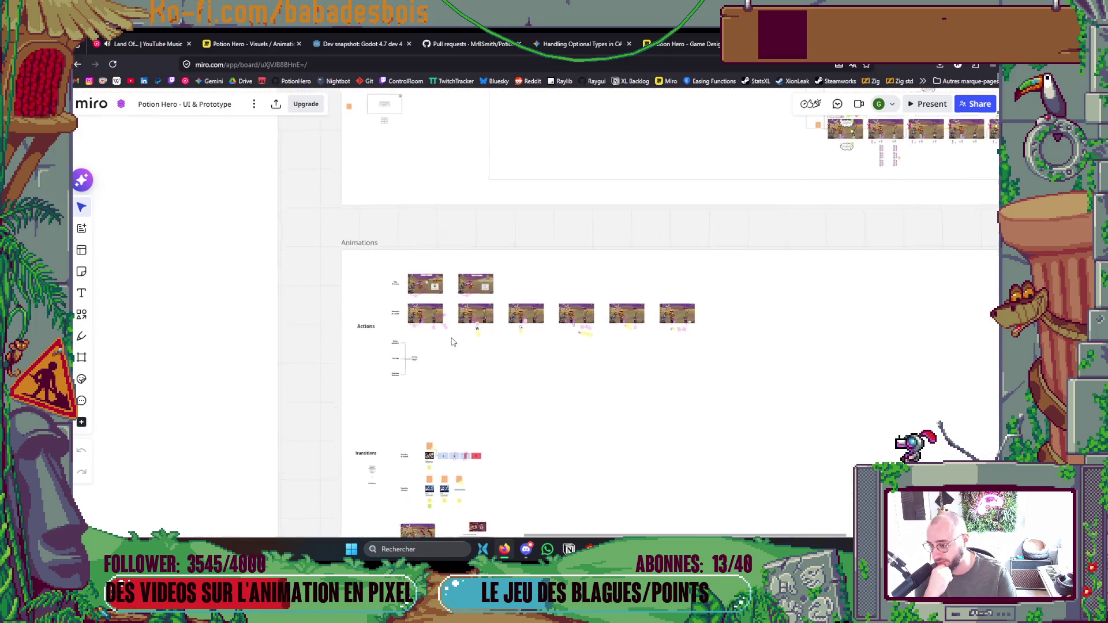
{"action": "scroll", "coordinate": [408, 313], "scroll_direction": "up", "scroll_amount": 5}
{"action": "scroll", "coordinate": [408, 313], "scroll_direction": "up", "scroll_amount": 2}
{"action": "scroll", "coordinate": [409, 313], "scroll_direction": "down", "scroll_amount": 5}
{"action": "scroll", "coordinate": [549, 319], "scroll_direction": "down", "scroll_amount": 5}
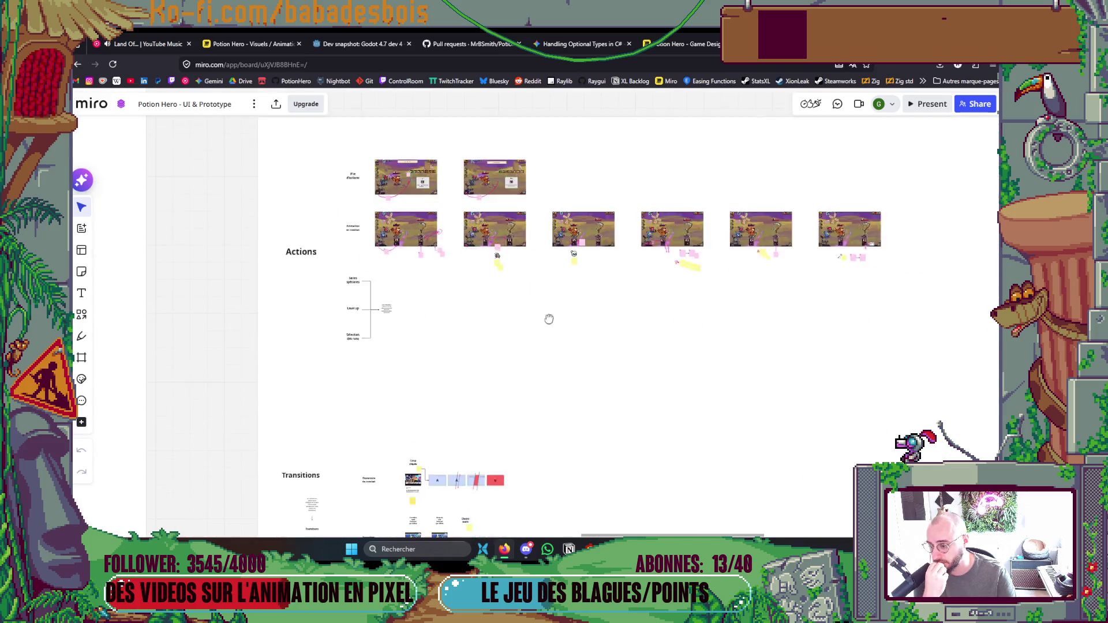
{"action": "left_click_drag", "start_coordinate": [588, 436], "coordinate": [586, 242]}
{"action": "scroll", "coordinate": [387, 270], "scroll_direction": "up", "scroll_amount": 3}
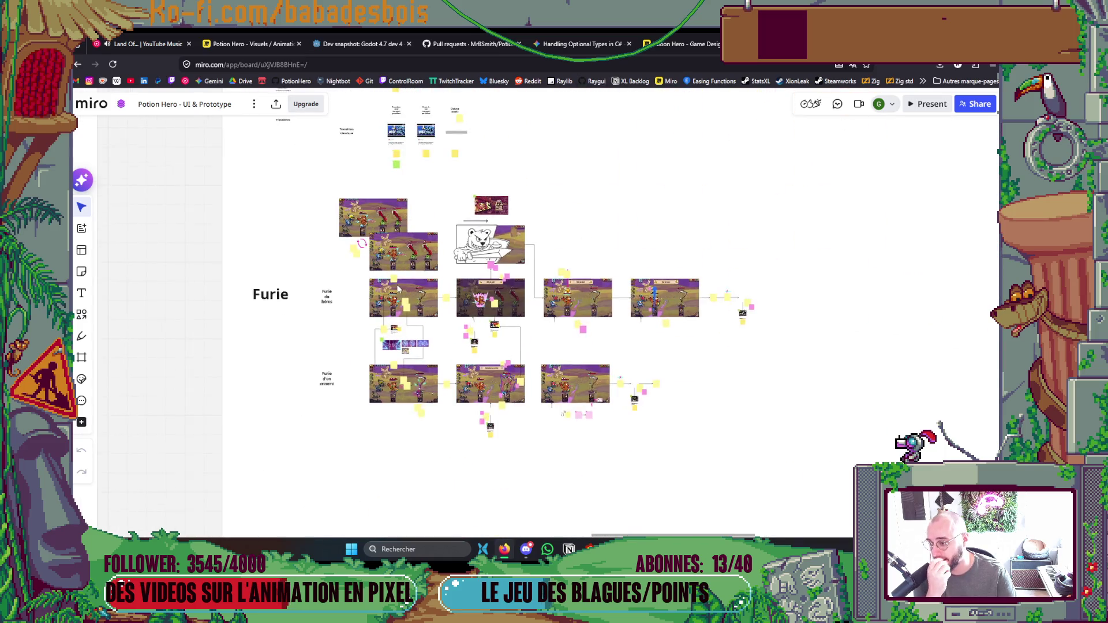
Zoom in and out across the fury frames to review the battle-screen mockups.
{"action": "scroll", "coordinate": [388, 270], "scroll_direction": "up", "scroll_amount": 2}
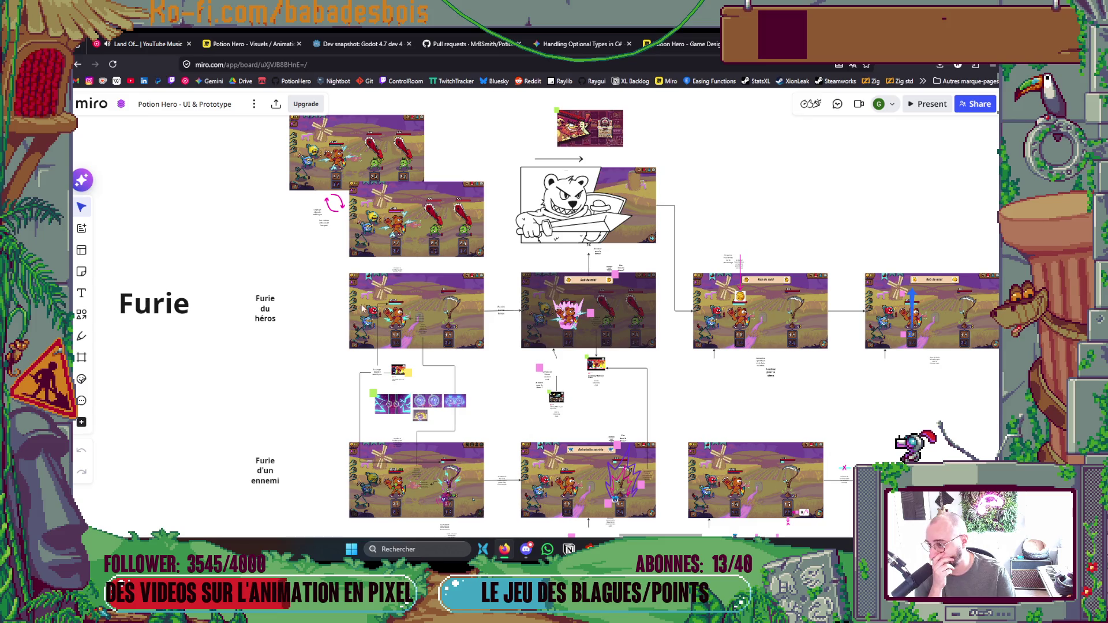
{"action": "scroll", "coordinate": [223, 227], "scroll_direction": "up", "scroll_amount": 2}
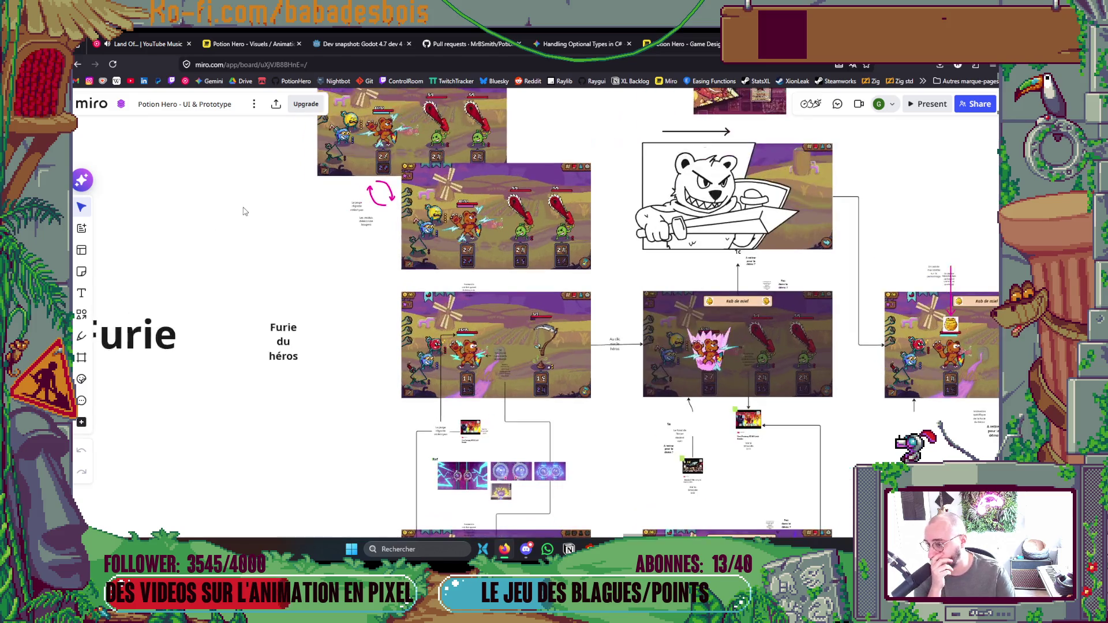
{"action": "scroll", "coordinate": [332, 217], "scroll_direction": "up", "scroll_amount": 2}
{"action": "scroll", "coordinate": [358, 280], "scroll_direction": "up", "scroll_amount": 3}
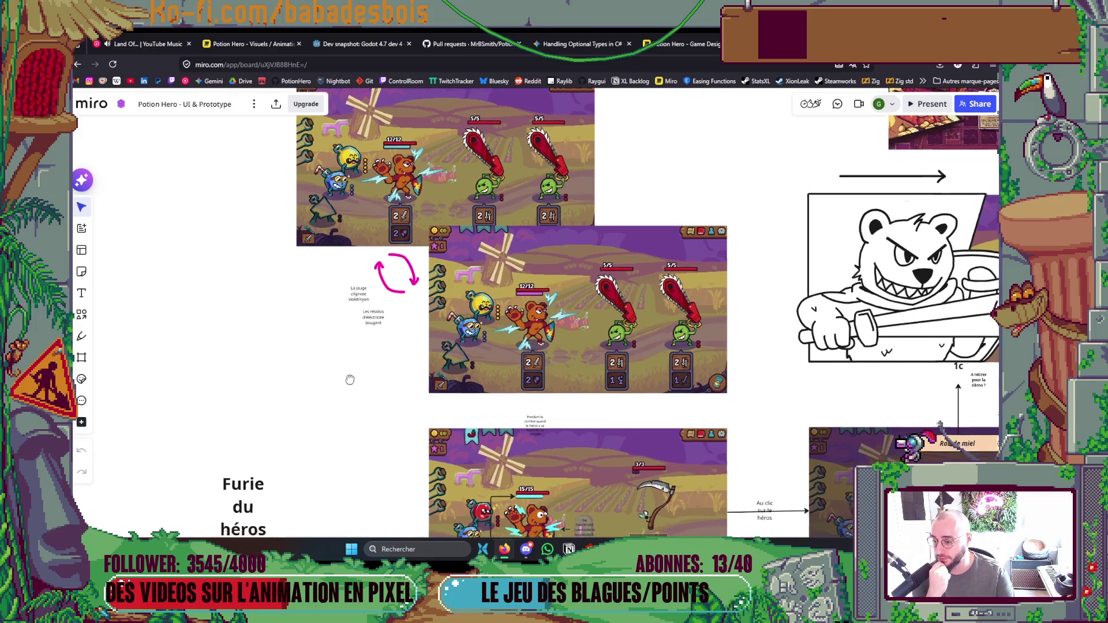
{"action": "scroll", "coordinate": [295, 312], "scroll_direction": "down", "scroll_amount": 3}
{"action": "scroll", "coordinate": [349, 315], "scroll_direction": "down", "scroll_amount": 5}
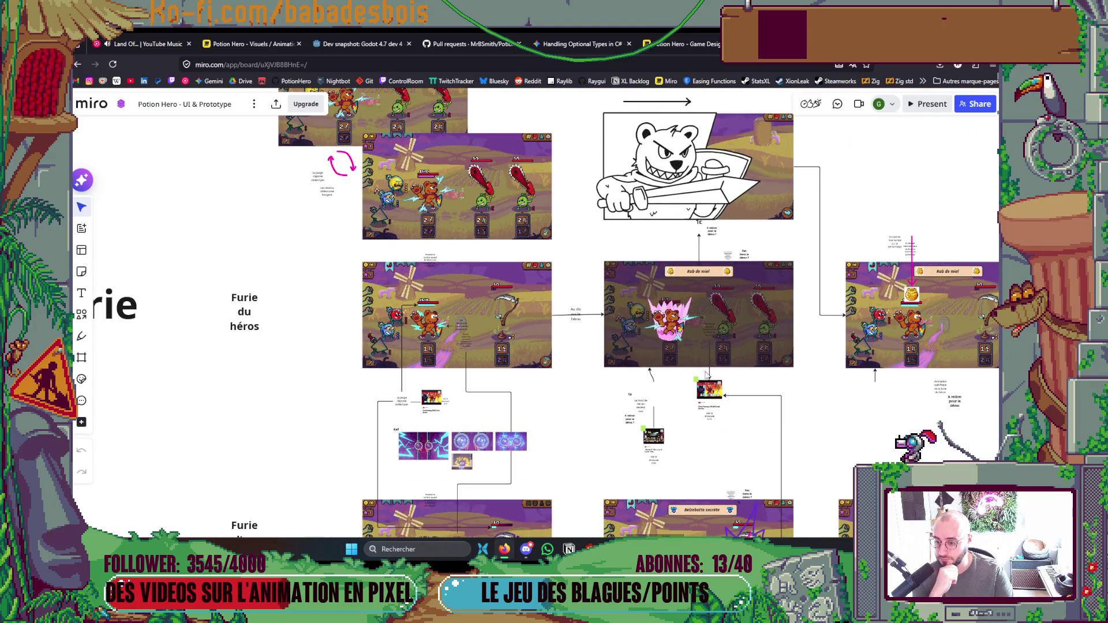
{"action": "scroll", "coordinate": [705, 374], "scroll_direction": "up", "scroll_amount": 5}
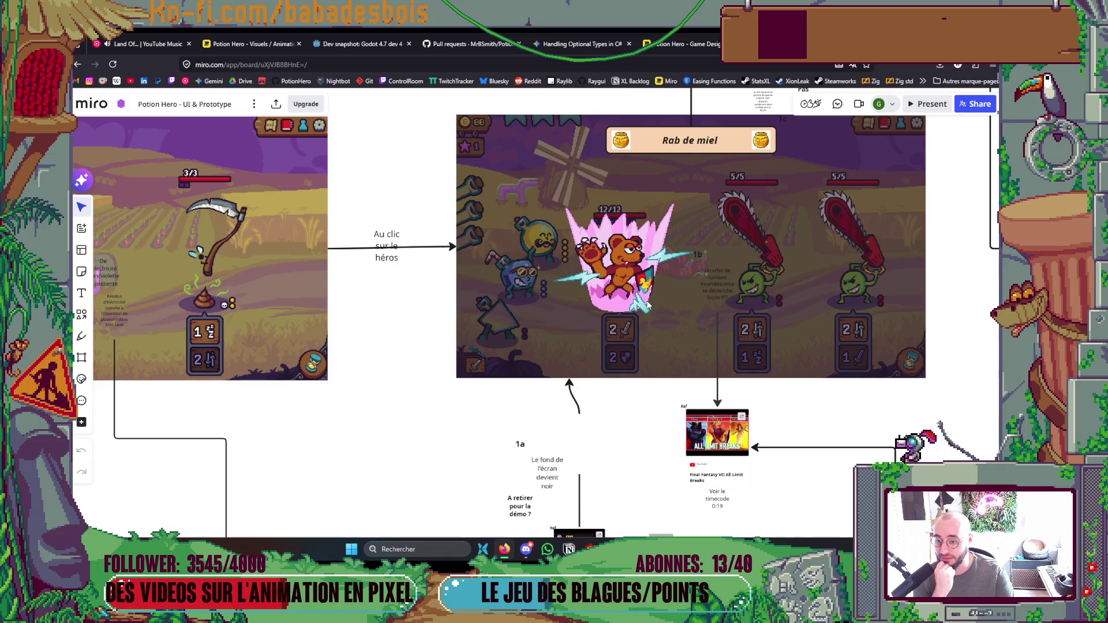
{"action": "scroll", "coordinate": [647, 305], "scroll_direction": "down", "scroll_amount": 5}
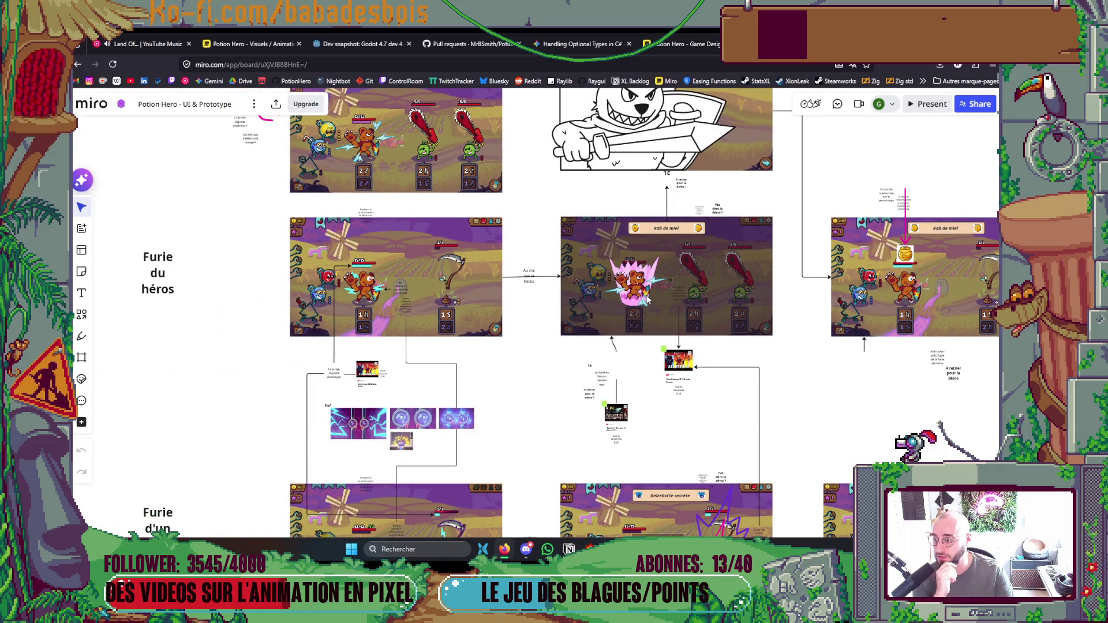
{"action": "scroll", "coordinate": [639, 297], "scroll_direction": "down", "scroll_amount": 3}
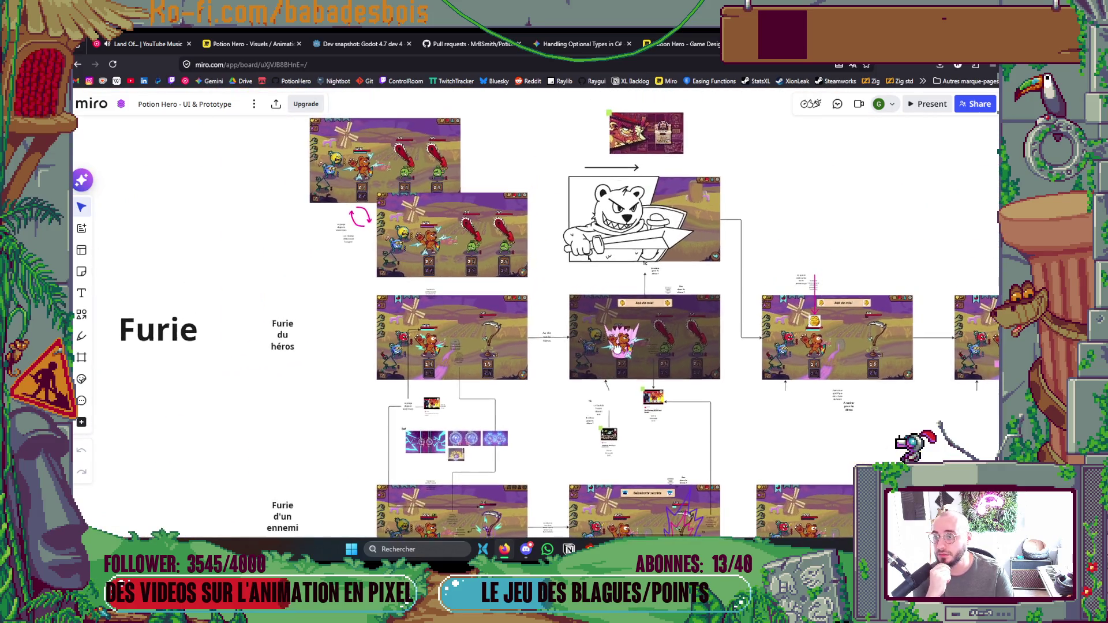
{"action": "scroll", "coordinate": [616, 294], "scroll_direction": "down", "scroll_amount": 3}
{"action": "scroll", "coordinate": [548, 286], "scroll_direction": "right", "scroll_amount": 5}
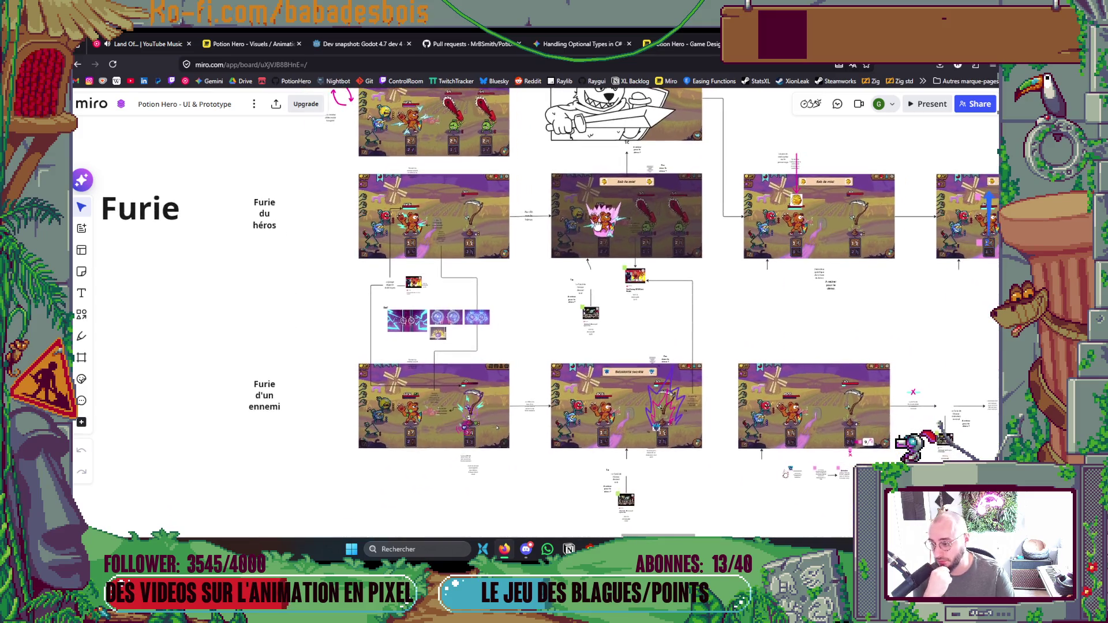
{"action": "scroll", "coordinate": [578, 357], "scroll_direction": "right", "scroll_amount": 3}
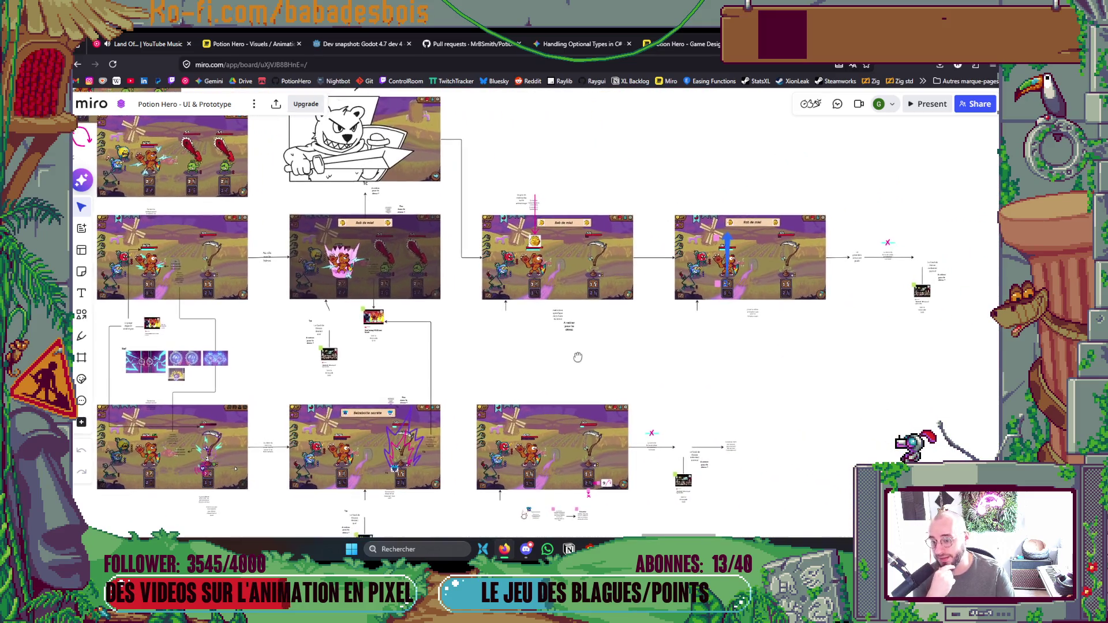
{"action": "scroll", "coordinate": [519, 311], "scroll_direction": "left", "scroll_amount": 3}
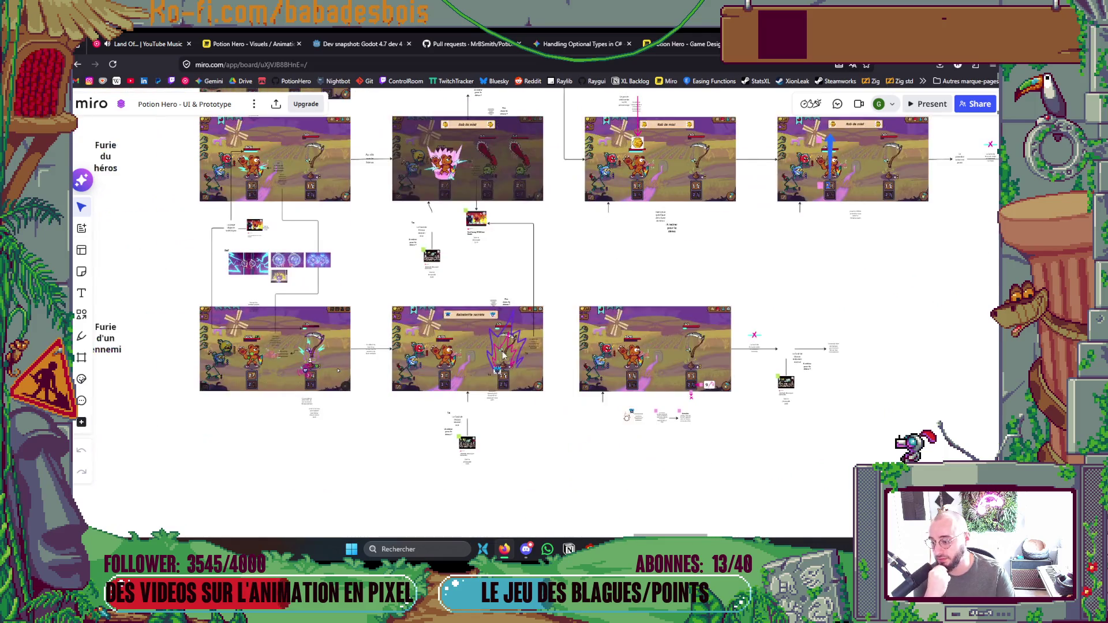
{"action": "scroll", "coordinate": [498, 352], "scroll_direction": "up", "scroll_amount": 5}
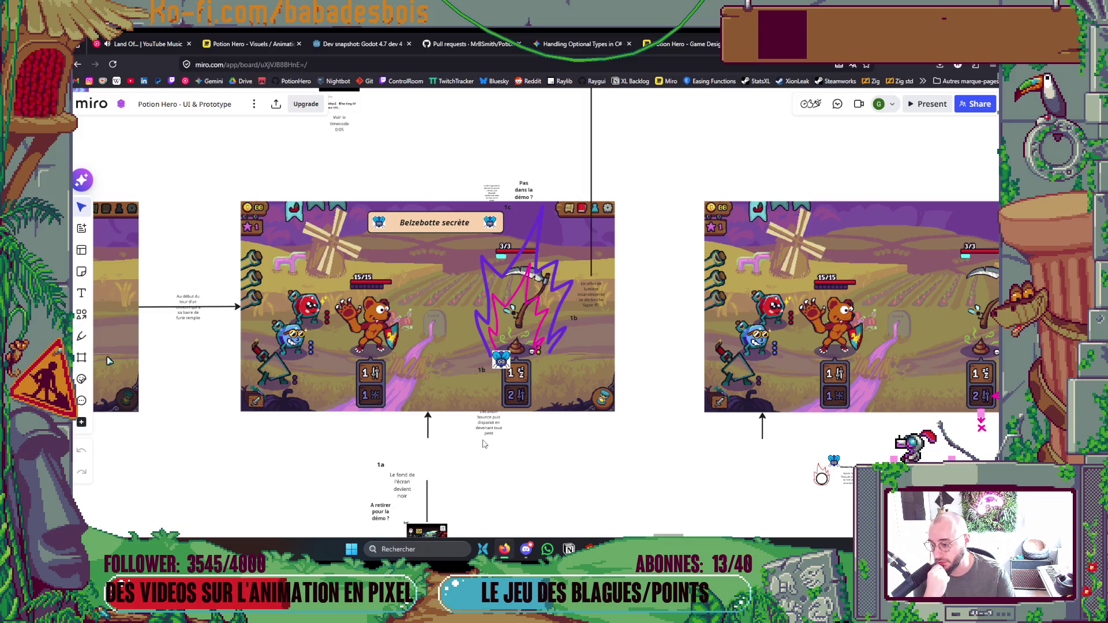
{"action": "scroll", "coordinate": [485, 427], "scroll_direction": "down", "scroll_amount": 5}
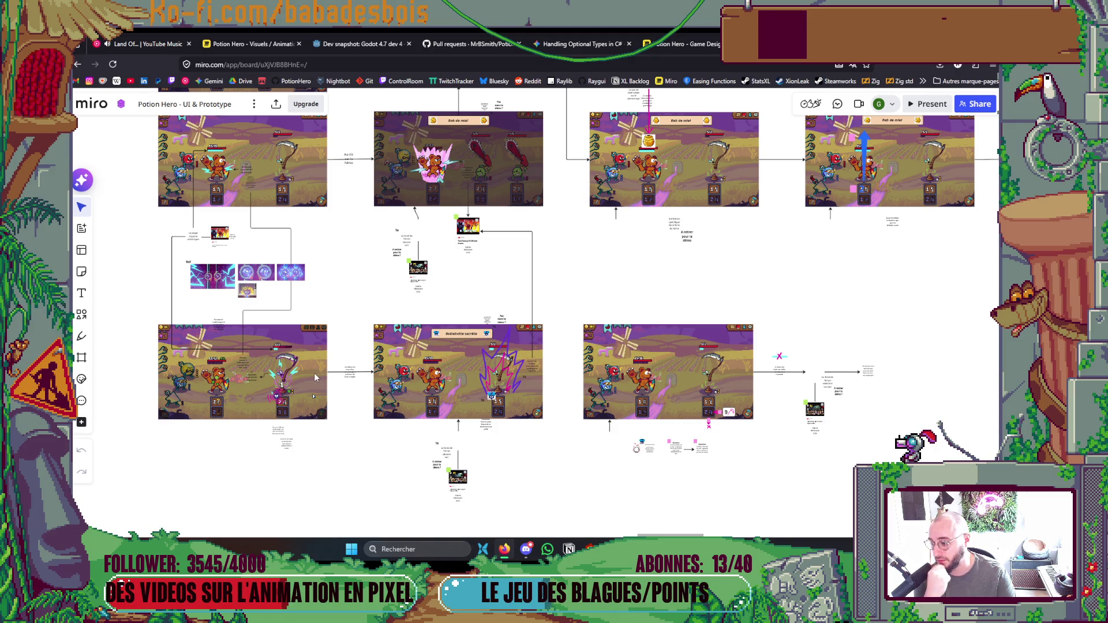
{"action": "scroll", "coordinate": [307, 381], "scroll_direction": "up", "scroll_amount": 5}
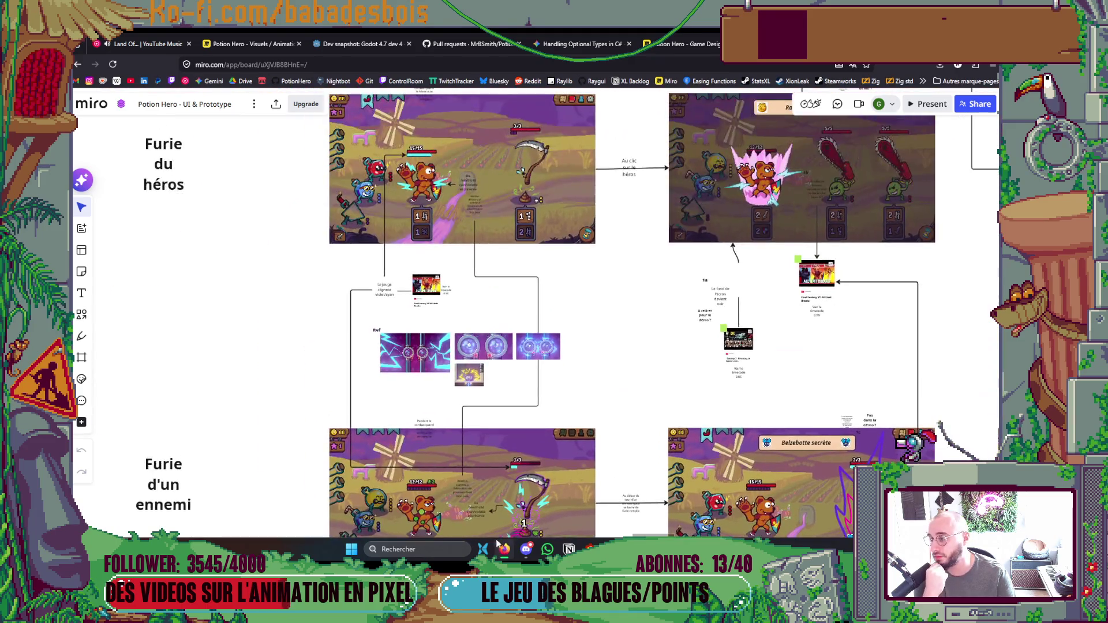
Center the Furie du héros row with the bear sketch above it.
{"action": "scroll", "coordinate": [485, 473], "scroll_direction": "left", "scroll_amount": 2}
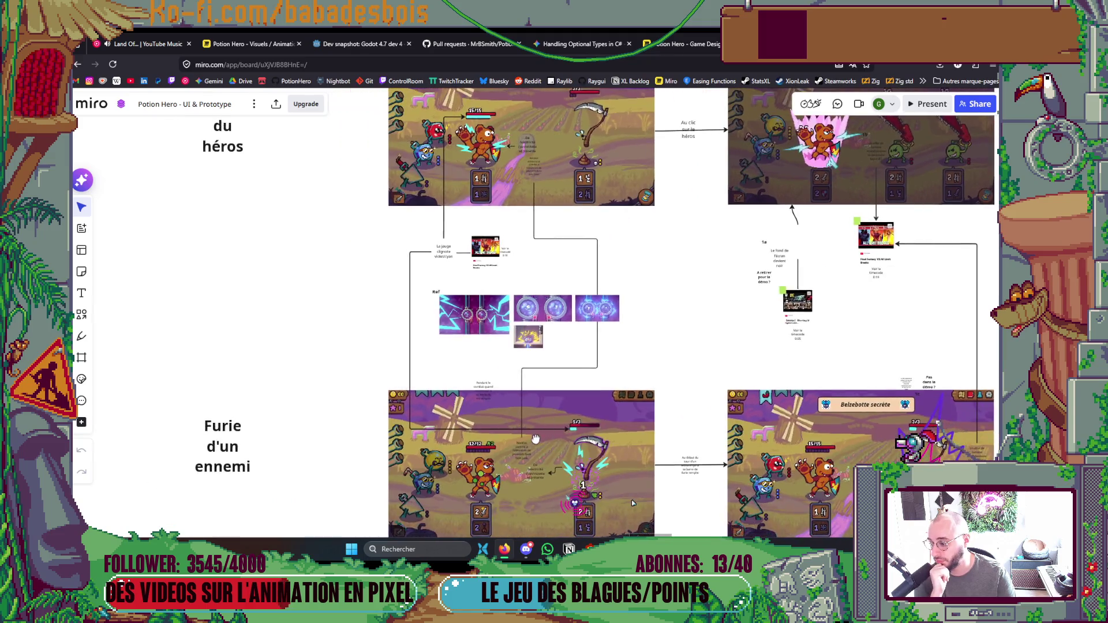
{"action": "scroll", "coordinate": [514, 459], "scroll_direction": "up", "scroll_amount": 3}
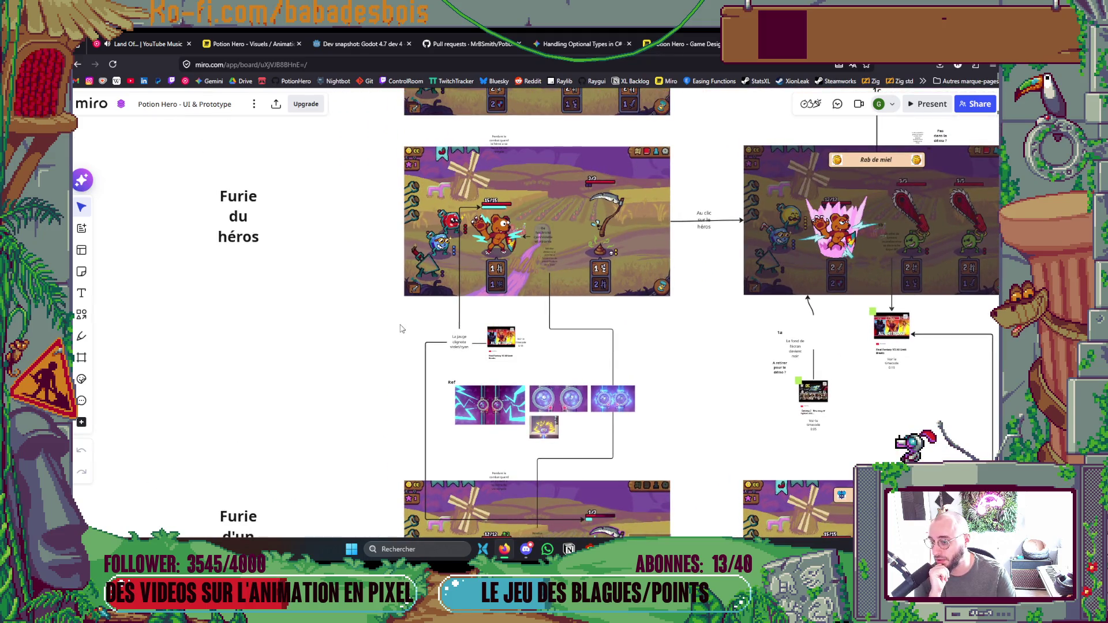
{"action": "scroll", "coordinate": [402, 329], "scroll_direction": "up", "scroll_amount": 4}
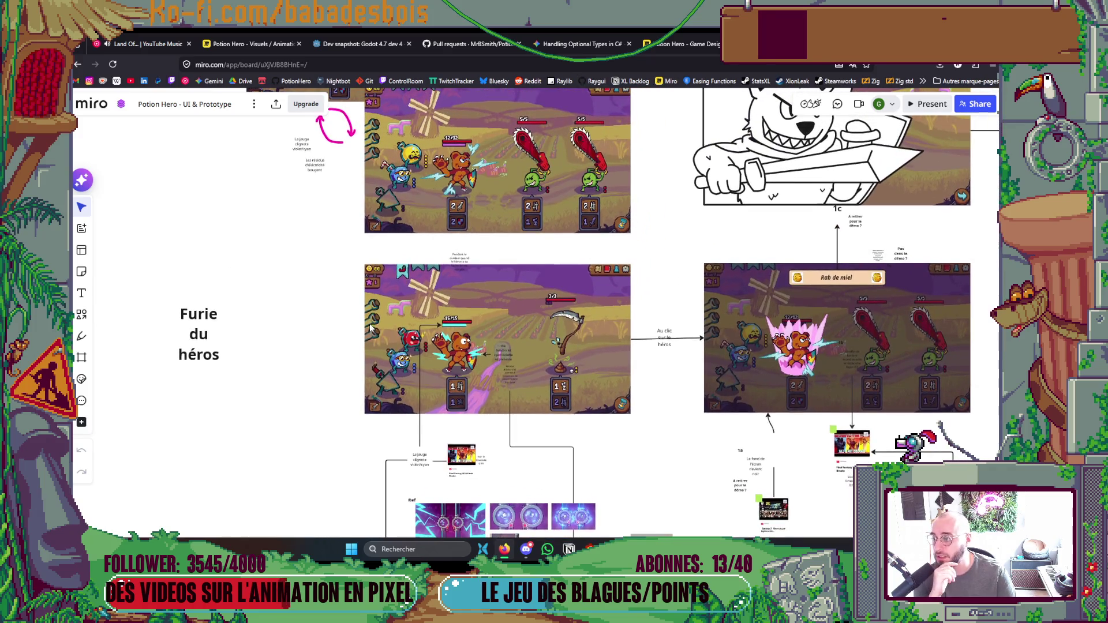
{"action": "scroll", "coordinate": [372, 372], "scroll_direction": "up", "scroll_amount": 3}
{"action": "scroll", "coordinate": [340, 422], "scroll_direction": "up", "scroll_amount": 3}
{"action": "scroll", "coordinate": [317, 461], "scroll_direction": "down", "scroll_amount": 2}
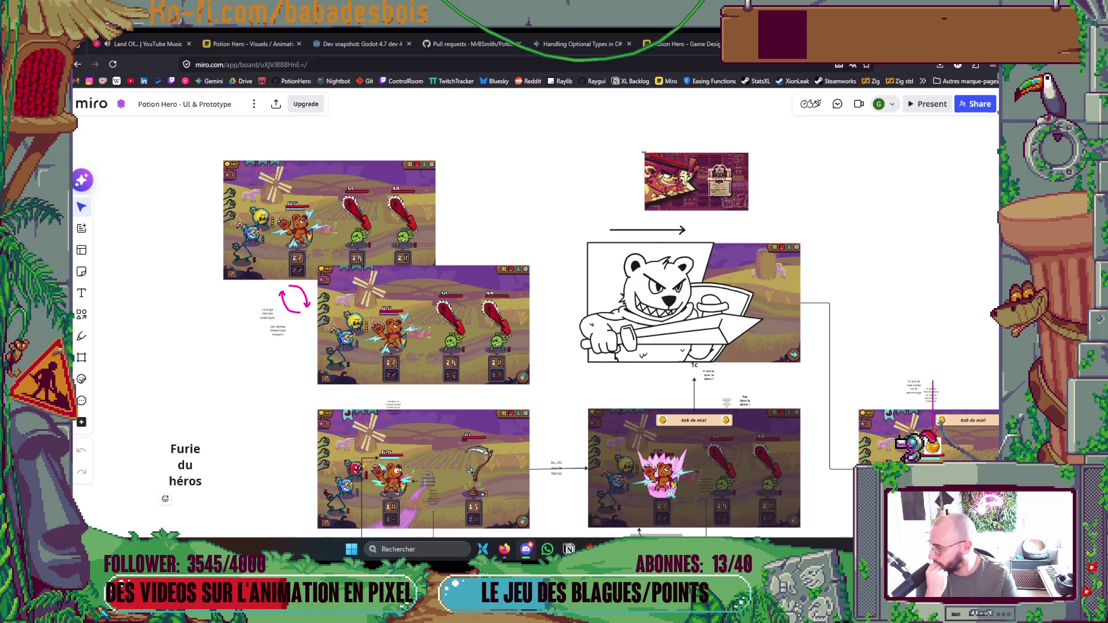
{"action": "scroll", "coordinate": [519, 357], "scroll_direction": "down", "scroll_amount": 4}
{"action": "scroll", "coordinate": [519, 358], "scroll_direction": "right", "scroll_amount": 3}
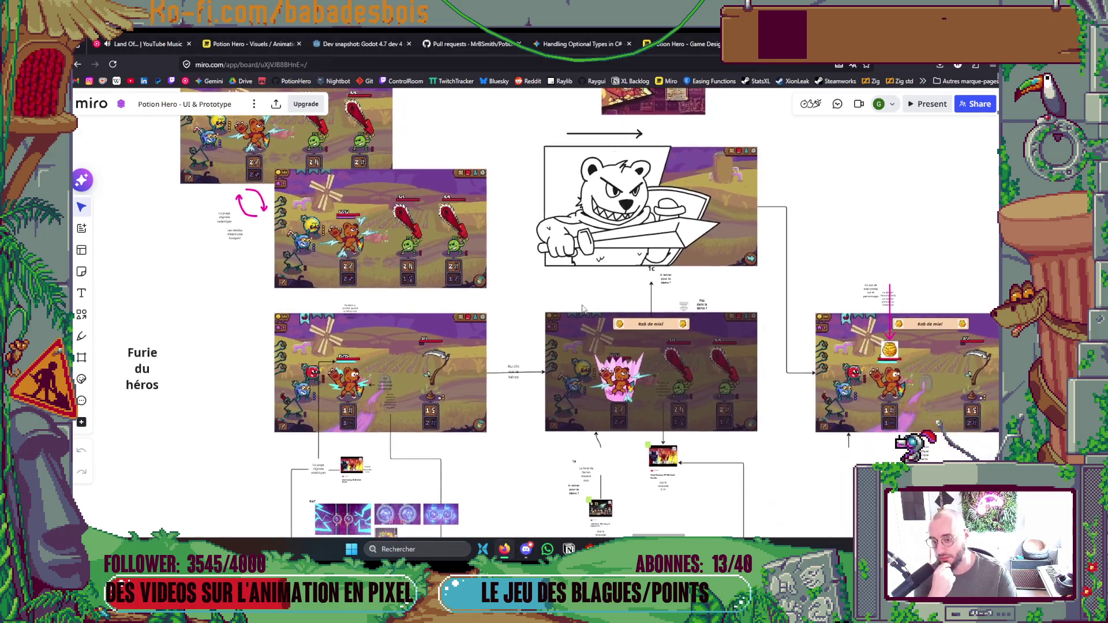
{"action": "scroll", "coordinate": [551, 291], "scroll_direction": "right", "scroll_amount": 1}
{"action": "scroll", "coordinate": [551, 290], "scroll_direction": "down", "scroll_amount": 1}
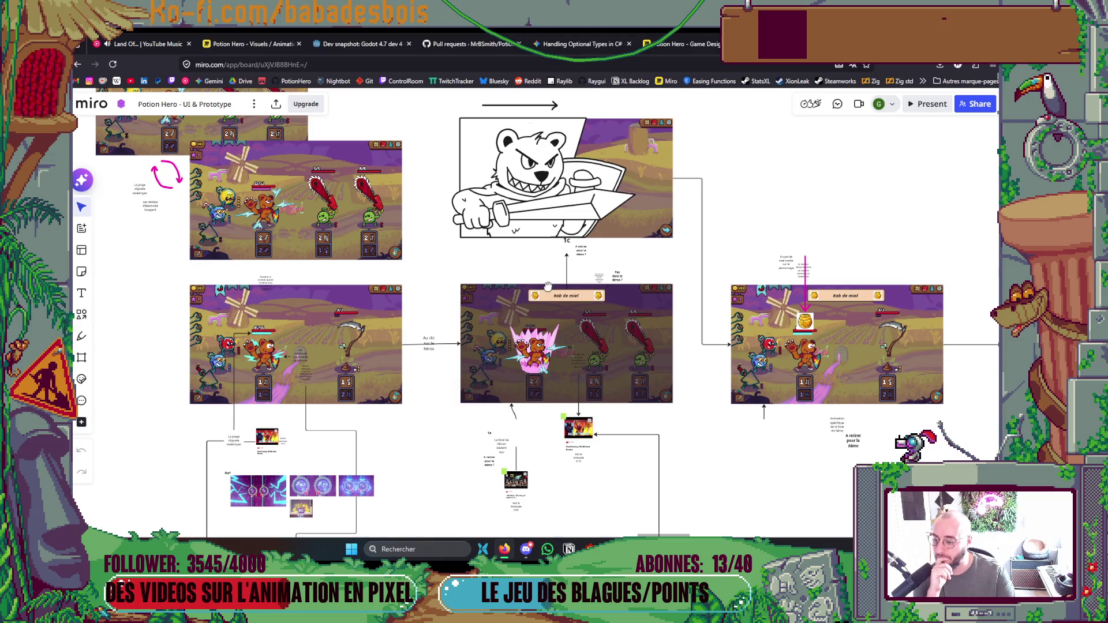
{"action": "scroll", "coordinate": [554, 375], "scroll_direction": "left", "scroll_amount": 3}
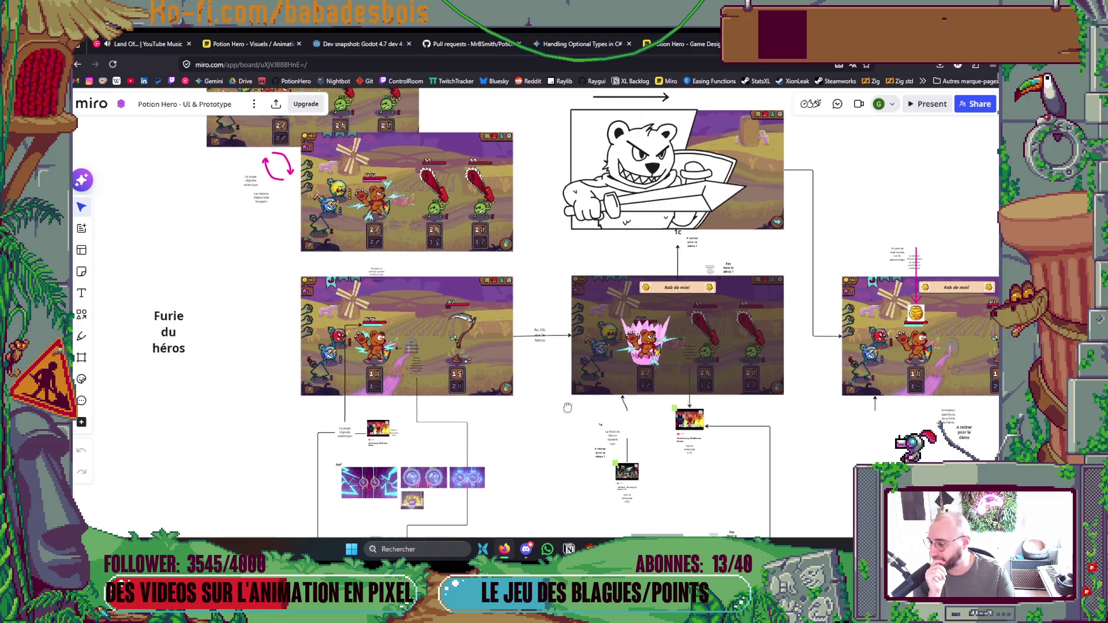
{"action": "scroll", "coordinate": [567, 407], "scroll_direction": "up", "scroll_amount": 2}
{"action": "scroll", "coordinate": [568, 407], "scroll_direction": "left", "scroll_amount": 1}
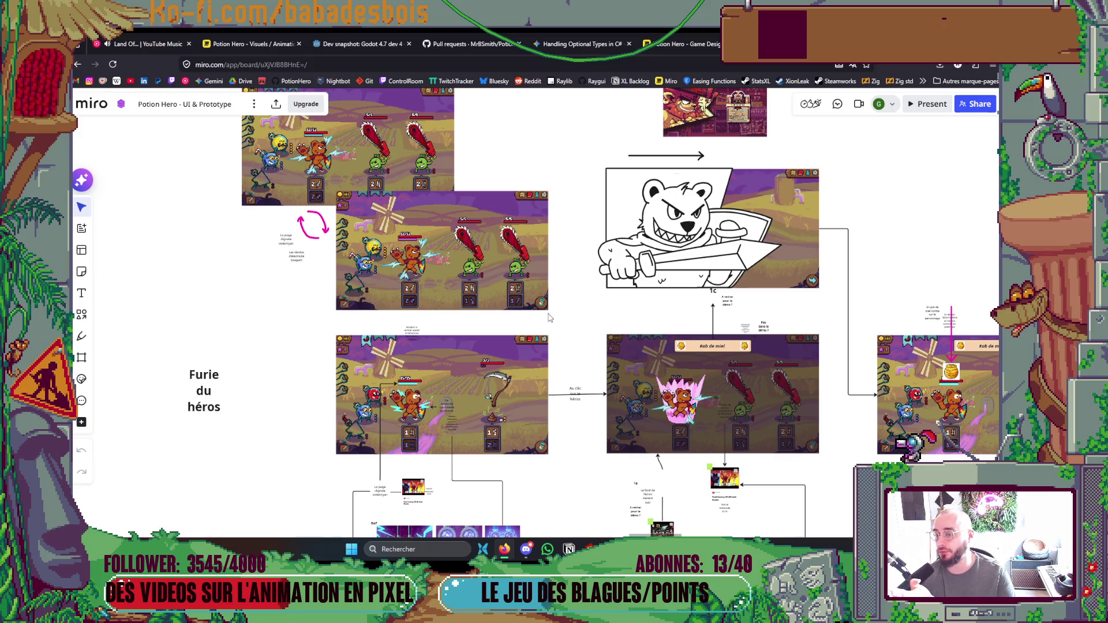
{"action": "left_click_drag", "start_coordinate": [612, 341], "coordinate": [512, 350]}
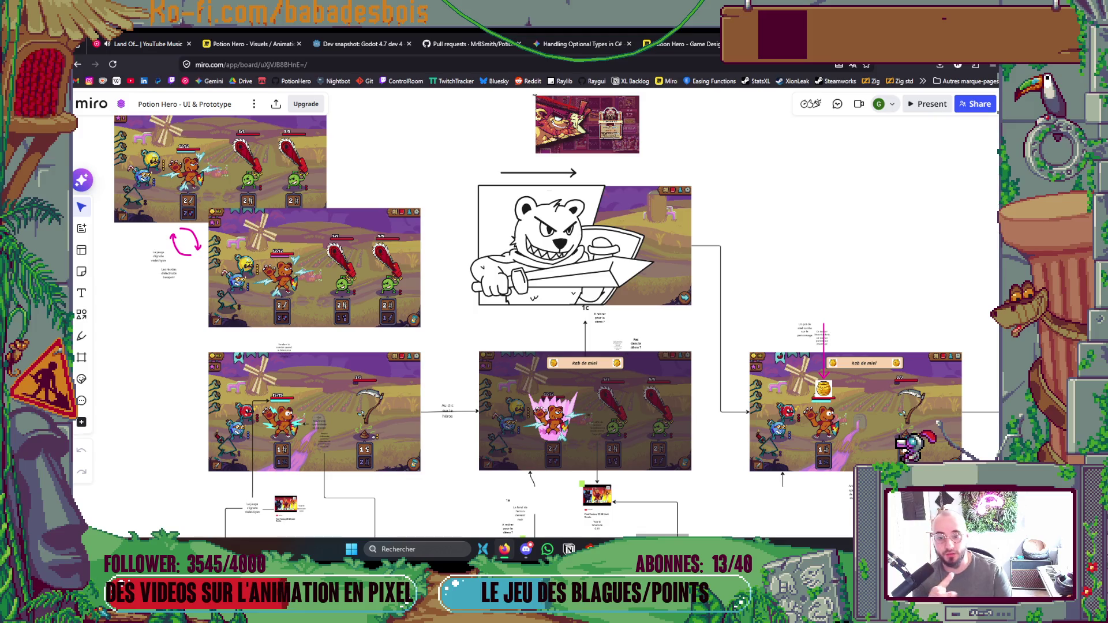
{"action": "scroll", "coordinate": [807, 453], "scroll_direction": "right", "scroll_amount": 5}
{"action": "scroll", "coordinate": [802, 445], "scroll_direction": "right", "scroll_amount": 2}
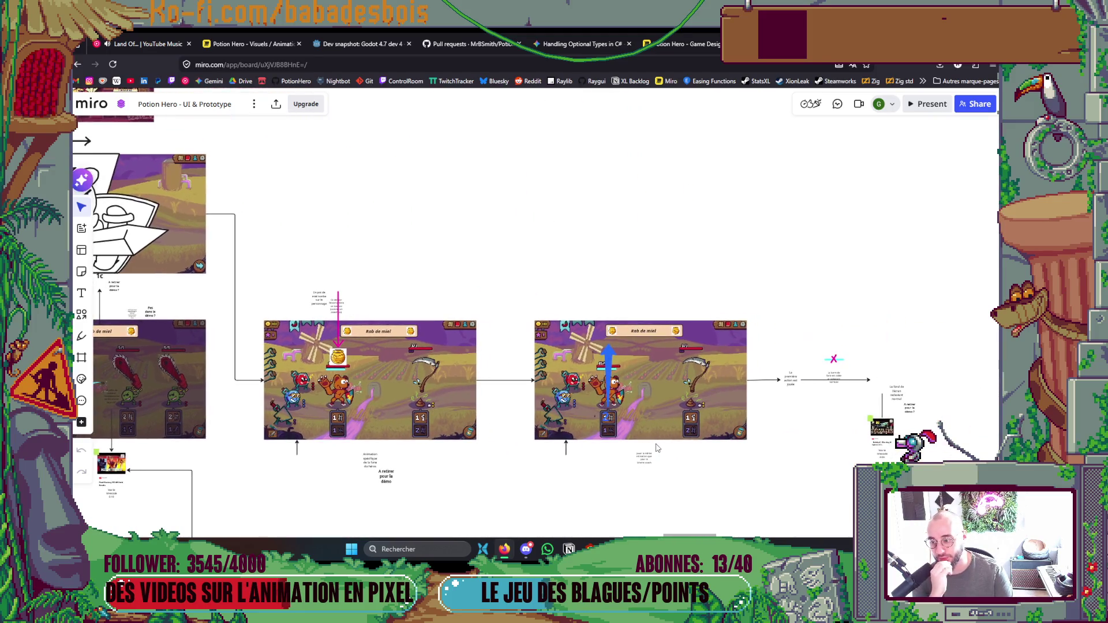
{"action": "scroll", "coordinate": [341, 470], "scroll_direction": "up", "scroll_amount": 3}
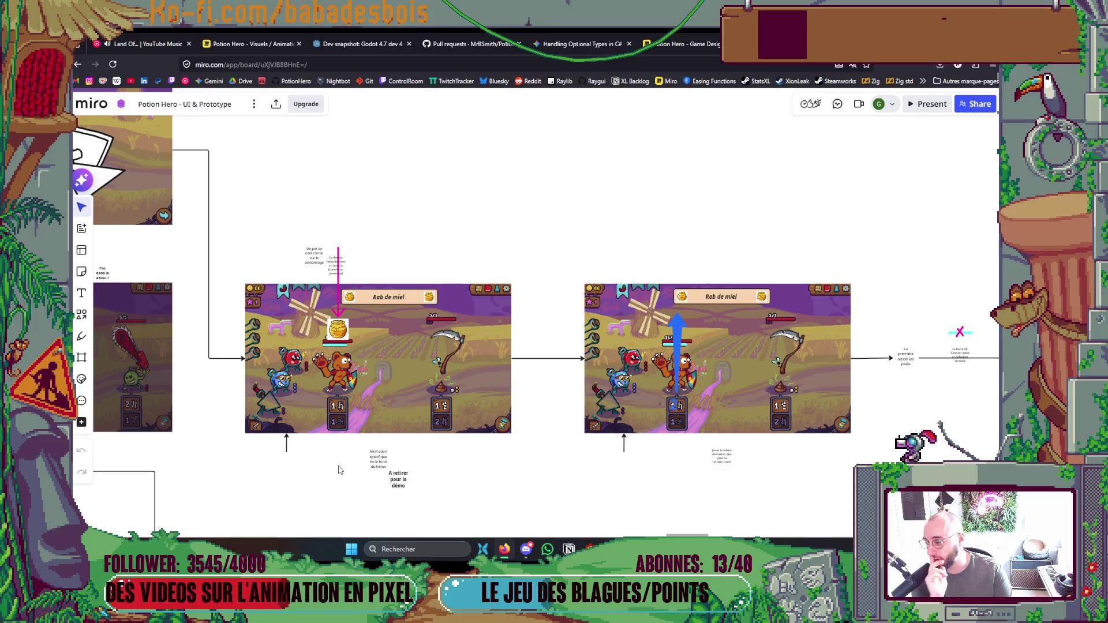
{"action": "scroll", "coordinate": [340, 471], "scroll_direction": "up", "scroll_amount": 3}
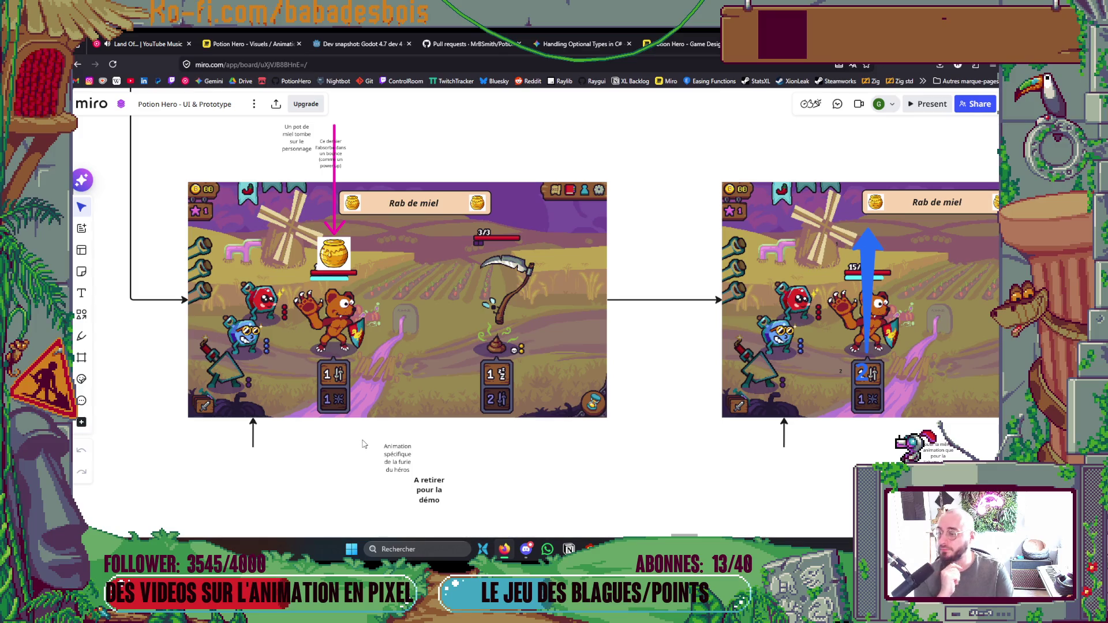
{"action": "scroll", "coordinate": [498, 314], "scroll_direction": "down", "scroll_amount": 5}
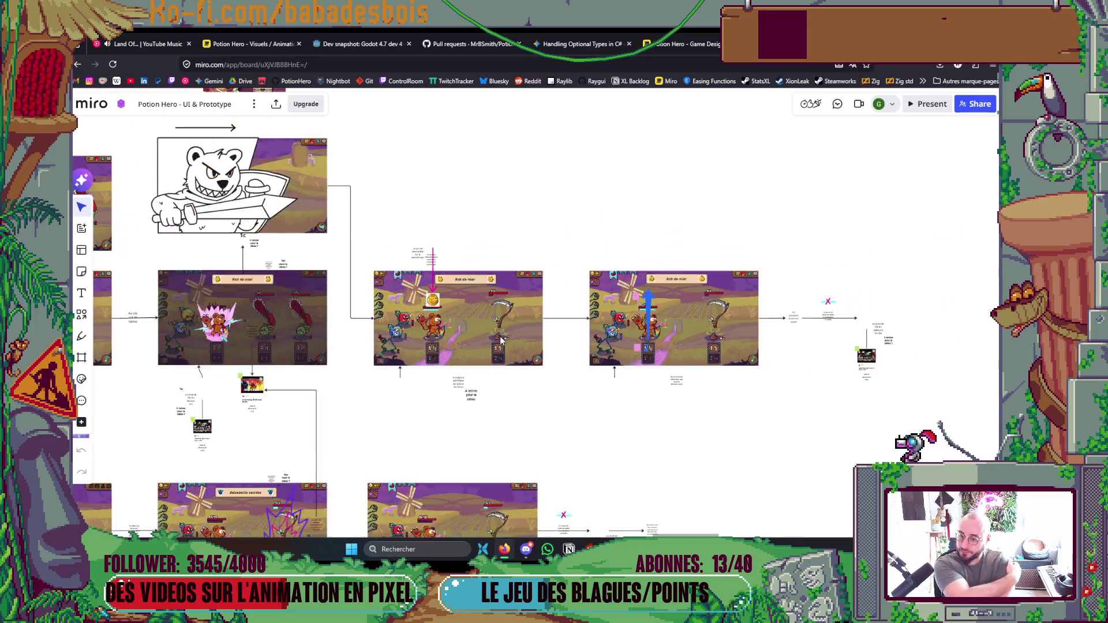
{"action": "left_click_drag", "start_coordinate": [865, 335], "coordinate": [767, 341]}
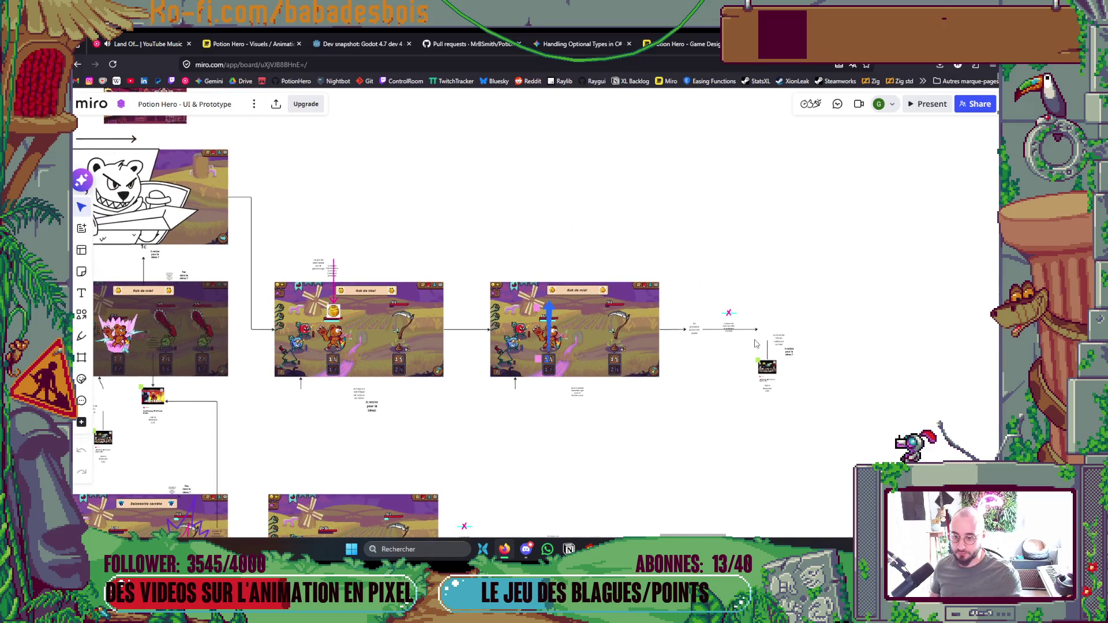
{"action": "scroll", "coordinate": [756, 337], "scroll_direction": "up", "scroll_amount": 5}
{"action": "scroll", "coordinate": [753, 338], "scroll_direction": "up", "scroll_amount": 2}
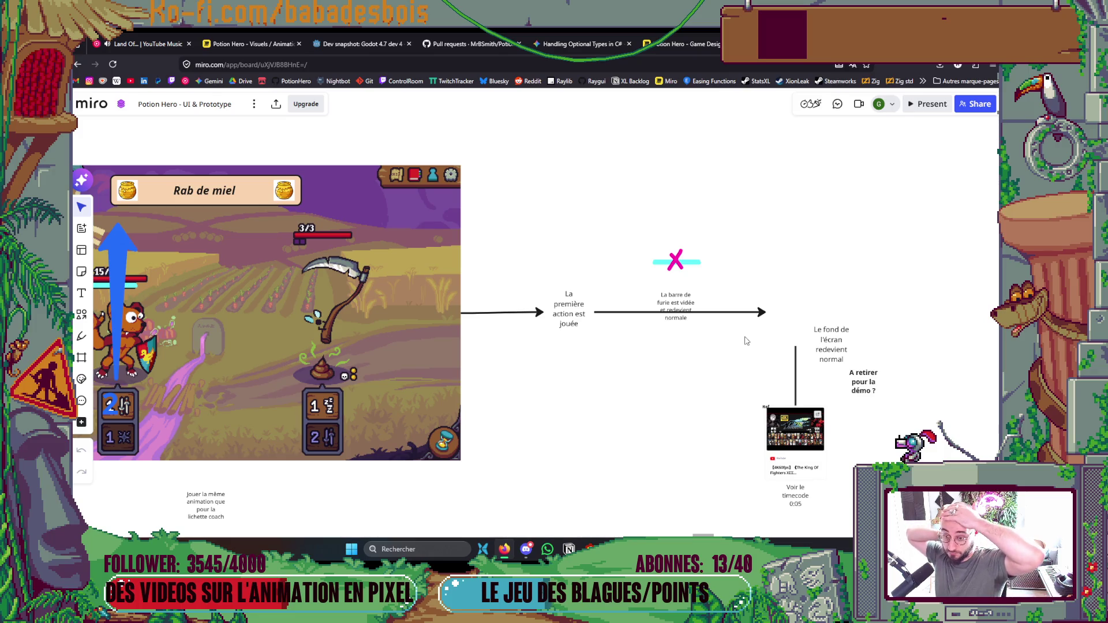
{"action": "scroll", "coordinate": [662, 363], "scroll_direction": "down", "scroll_amount": 5}
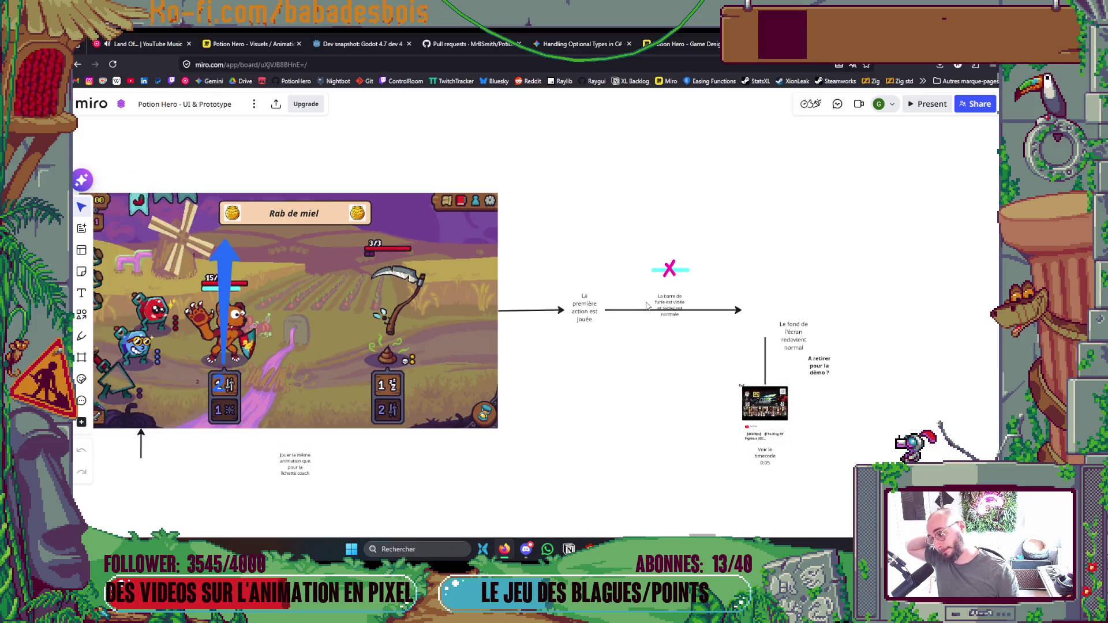
{"action": "scroll", "coordinate": [416, 402], "scroll_direction": "left", "scroll_amount": 10}
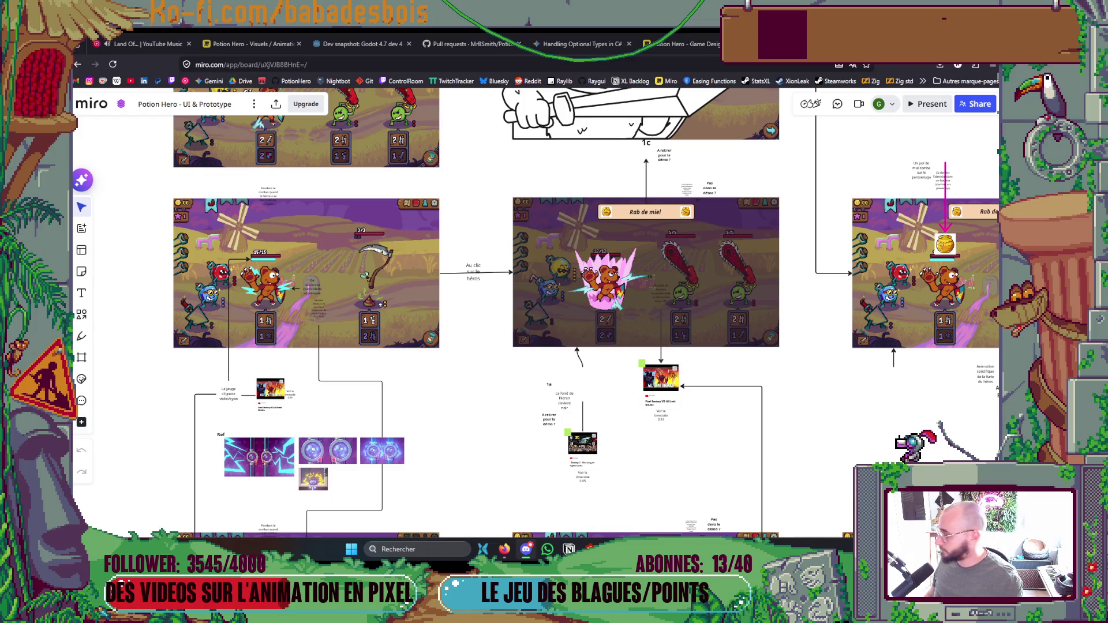
Zoom in on the first Furie du héros battle screenshot and select its Résidus note.
{"action": "mouse_move", "coordinate": [312, 357]}
{"action": "left_mouse_down"}
{"action": "mouse_move", "coordinate": [357, 303]}
{"action": "mouse_move", "coordinate": [380, 246]}
{"action": "mouse_move", "coordinate": [468, 180]}
{"action": "left_mouse_up"}
{"action": "mouse_move", "coordinate": [448, 129]}
{"action": "left_mouse_down"}
{"action": "mouse_move", "coordinate": [537, 221]}
{"action": "mouse_move", "coordinate": [542, 269]}
{"action": "left_mouse_up"}
{"action": "scroll", "coordinate": [542, 269], "scroll_direction": "up", "scroll_amount": 5}
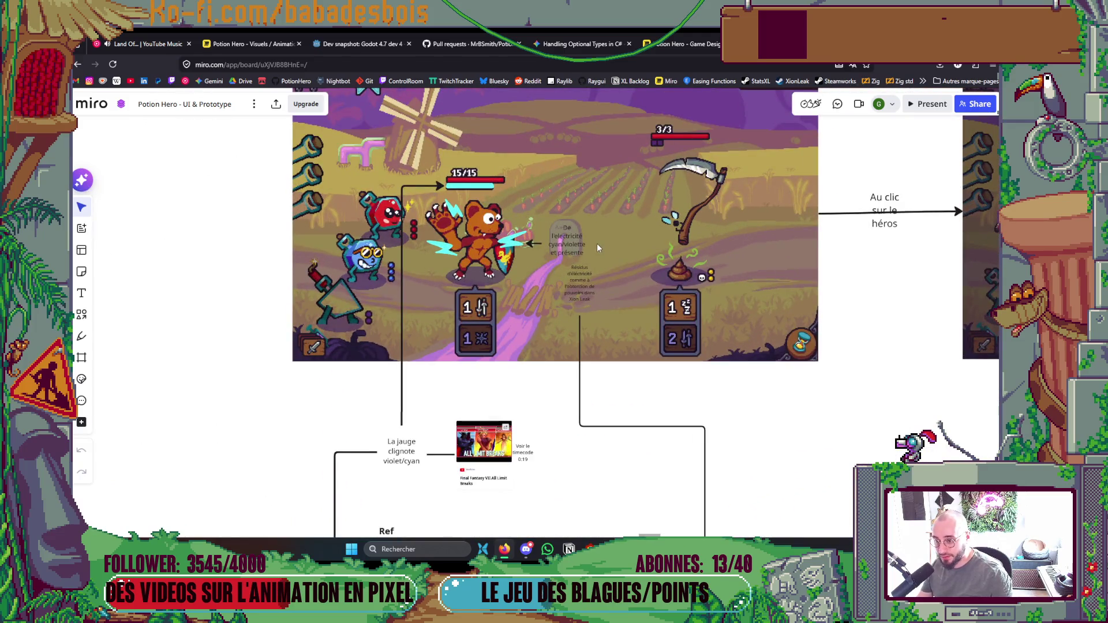
{"action": "left_click", "coordinate": [586, 274]}
Zoom back out to show the whole Furie du héros section.
{"action": "scroll", "coordinate": [586, 276], "scroll_direction": "down", "scroll_amount": 5}
{"action": "left_click_drag", "start_coordinate": [522, 271], "coordinate": [444, 394]}
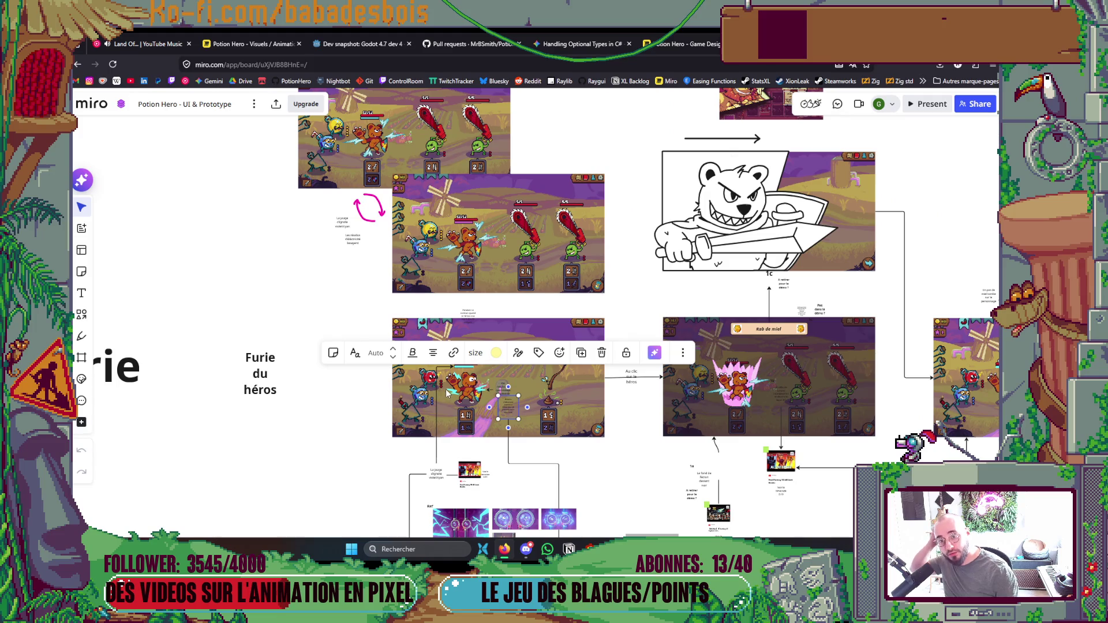
{"action": "scroll", "coordinate": [469, 408], "scroll_direction": "down", "scroll_amount": 3}
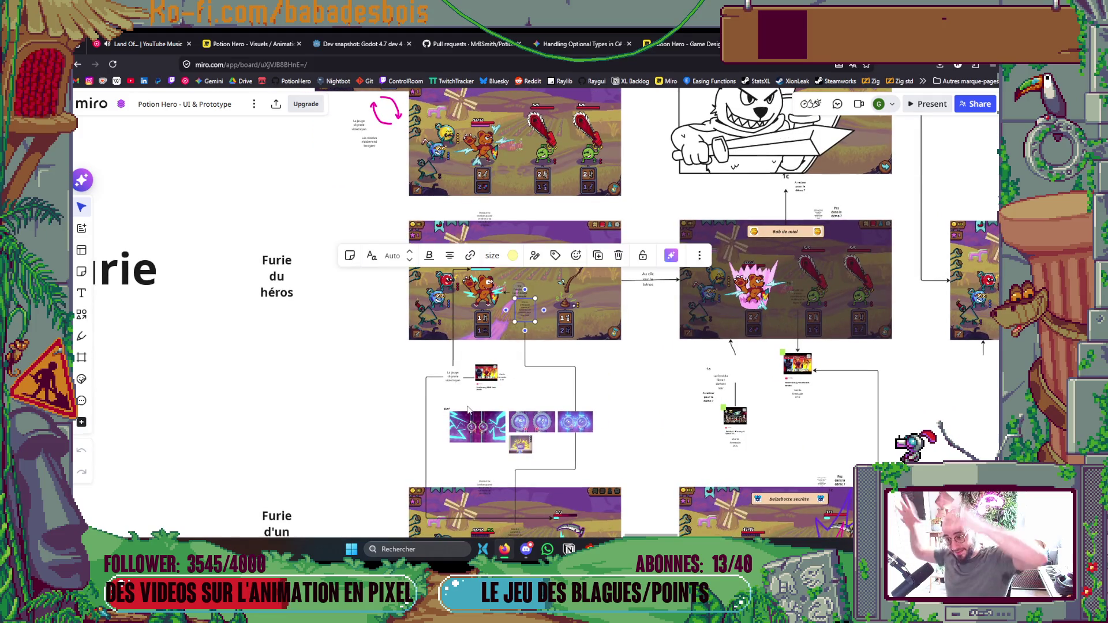
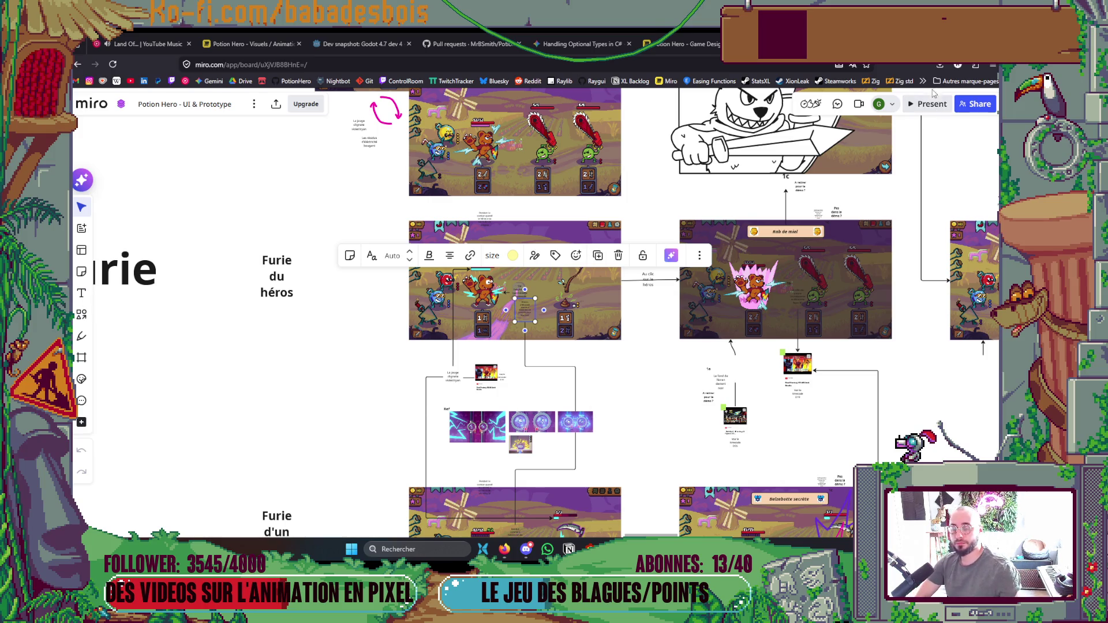
Zoom and pan across the Miro board's later hero fury frames, then switch to the Godot editor.
{"action": "scroll", "coordinate": [746, 333], "scroll_direction": "up", "scroll_amount": 2}
{"action": "scroll", "coordinate": [746, 333], "scroll_direction": "down", "scroll_amount": 5}
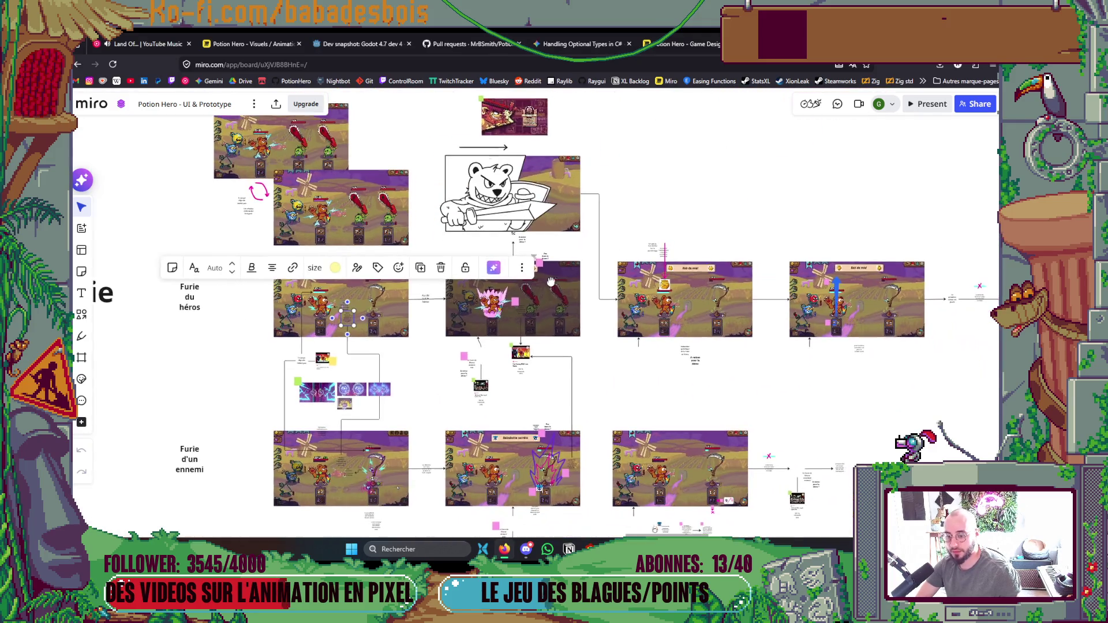
{"action": "mouse_move", "coordinate": [551, 282]}
{"action": "left_mouse_down"}
{"action": "mouse_move", "coordinate": [329, 316]}
{"action": "mouse_move", "coordinate": [258, 233]}
{"action": "left_mouse_up"}
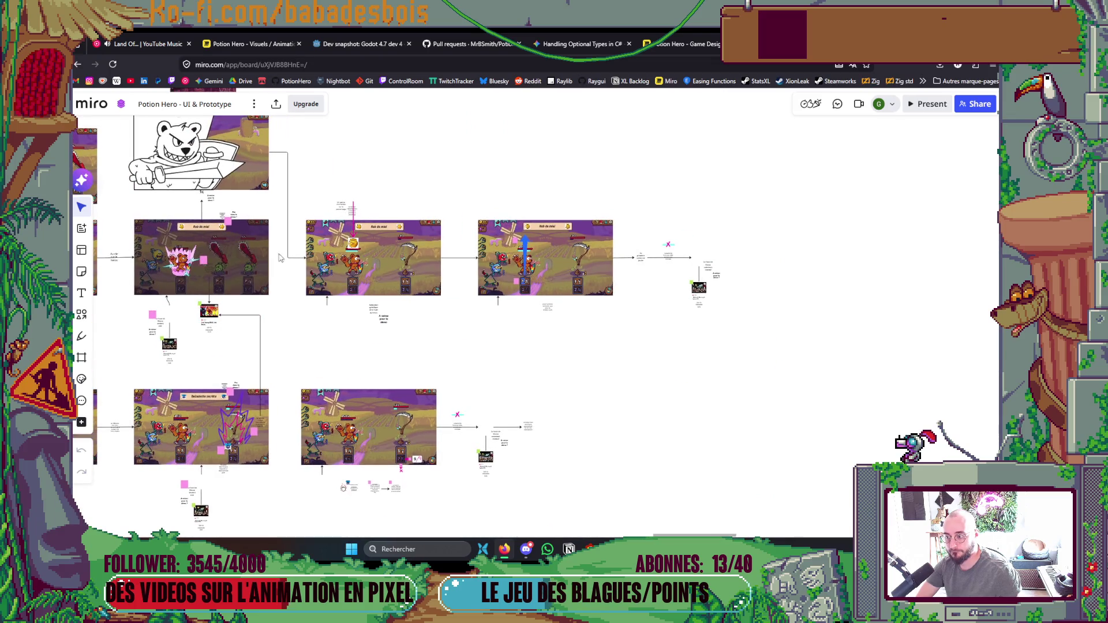
{"action": "scroll", "coordinate": [676, 251], "scroll_direction": "up", "scroll_amount": 6}
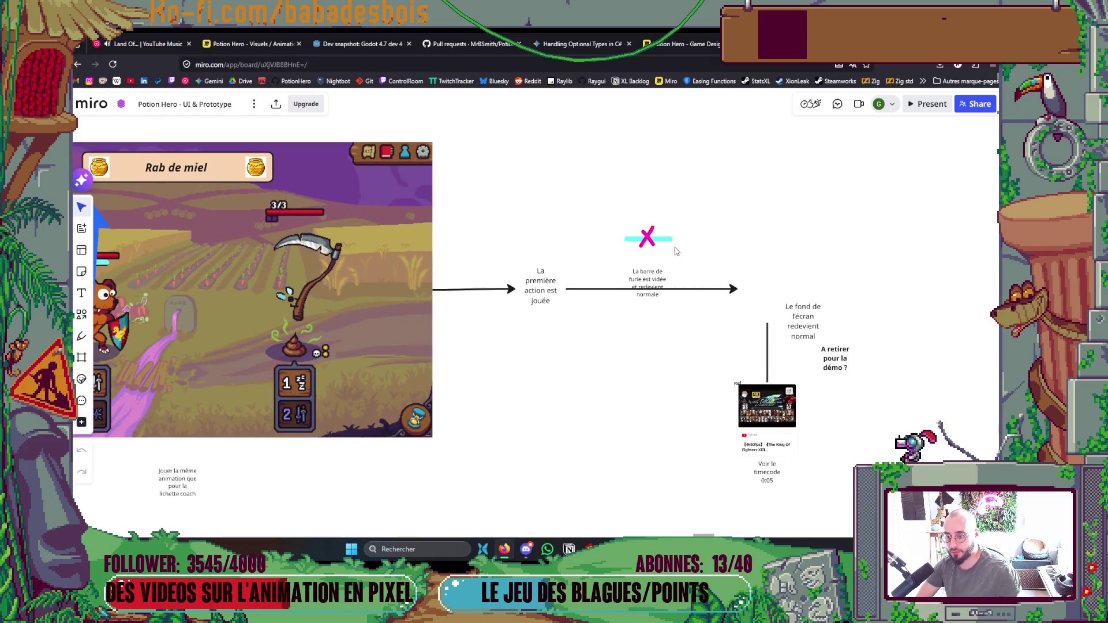
{"action": "scroll", "coordinate": [677, 251], "scroll_direction": "down", "scroll_amount": 6}
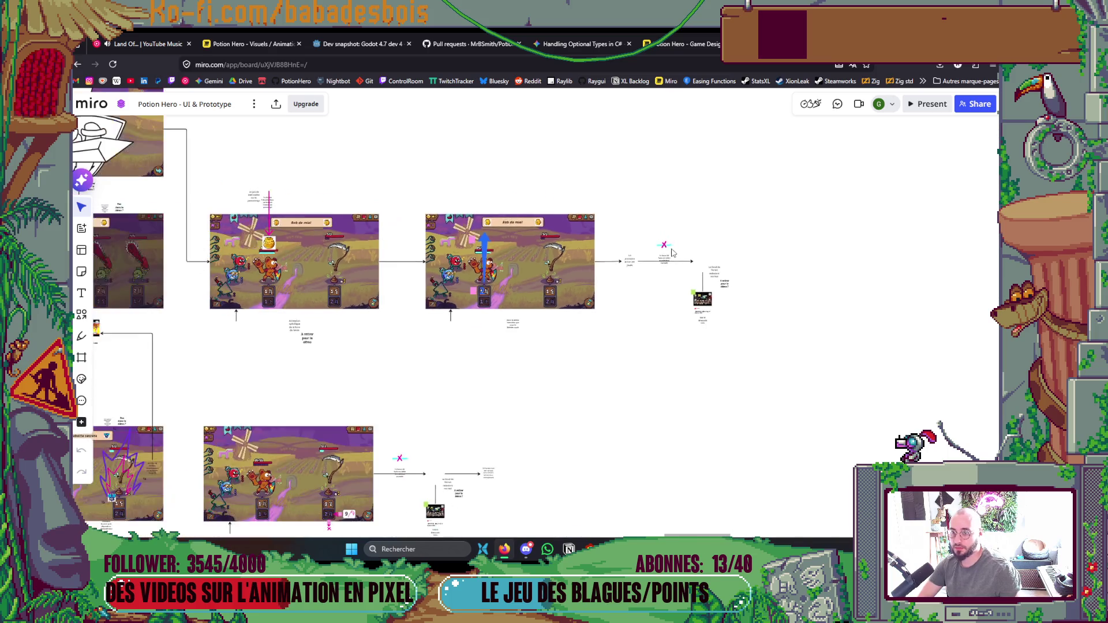
{"action": "key", "text": "alt+Tab"}
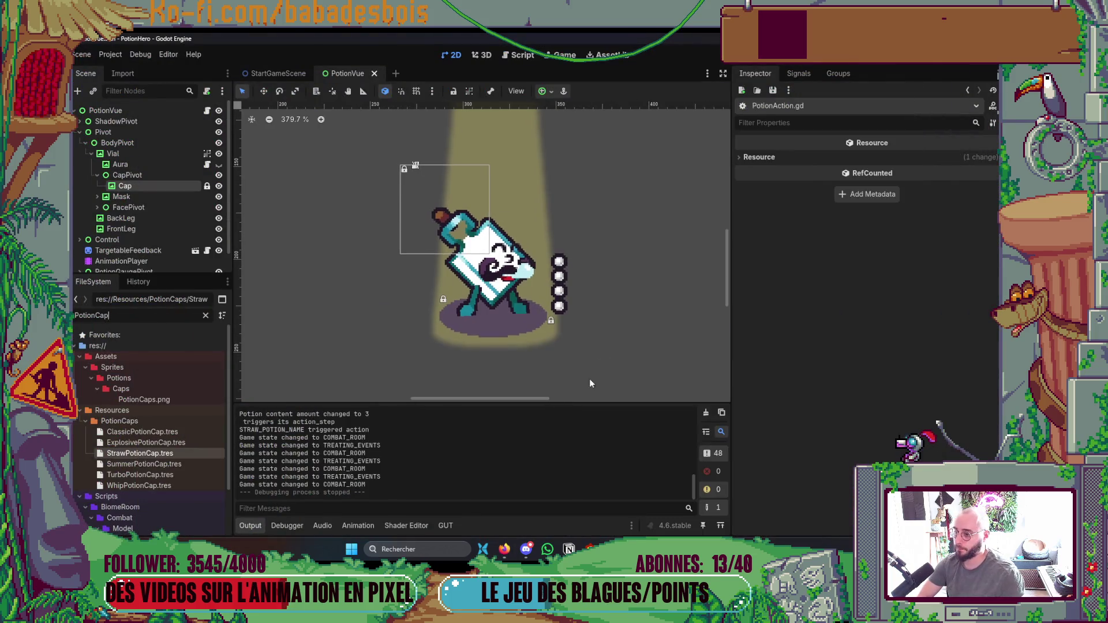
Cycle through the Miro, PotionHero folder and Godot windows to reach the Neovim terminal.
{"action": "left_click", "coordinate": [250, 526]}
{"action": "key", "text": "alt+Tab"}
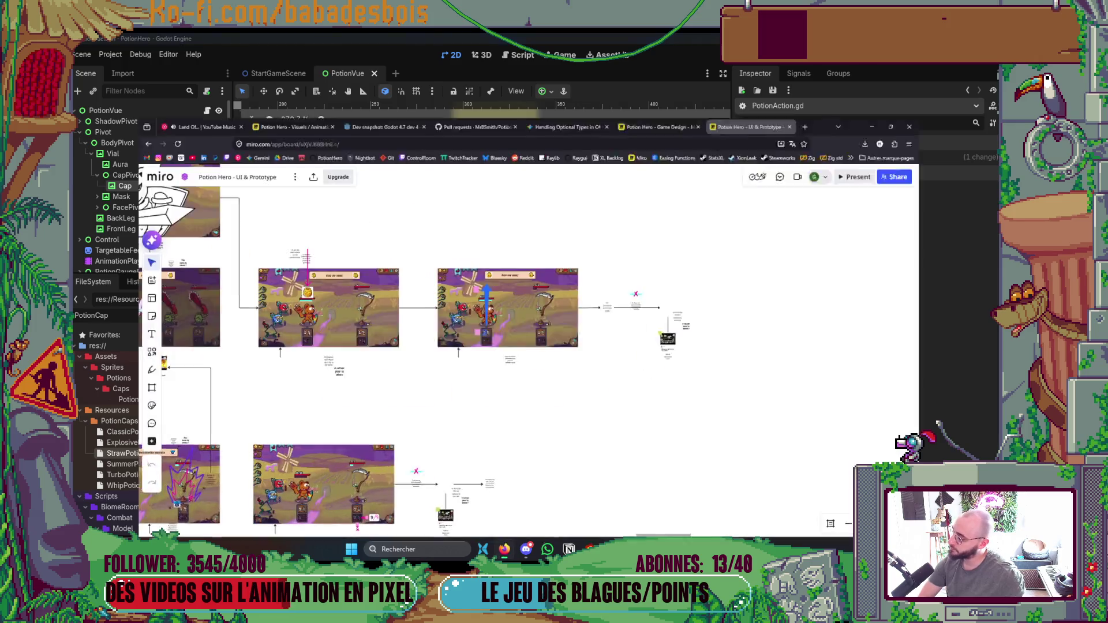
{"action": "key", "text": "alt+Tab"}
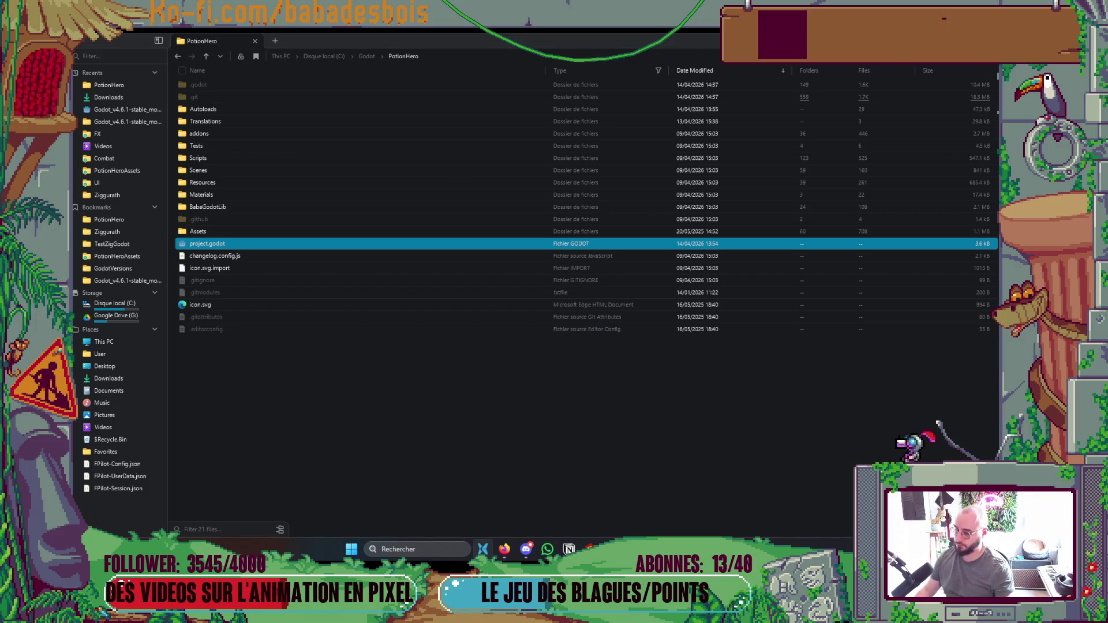
{"action": "key", "text": "alt+Tab"}
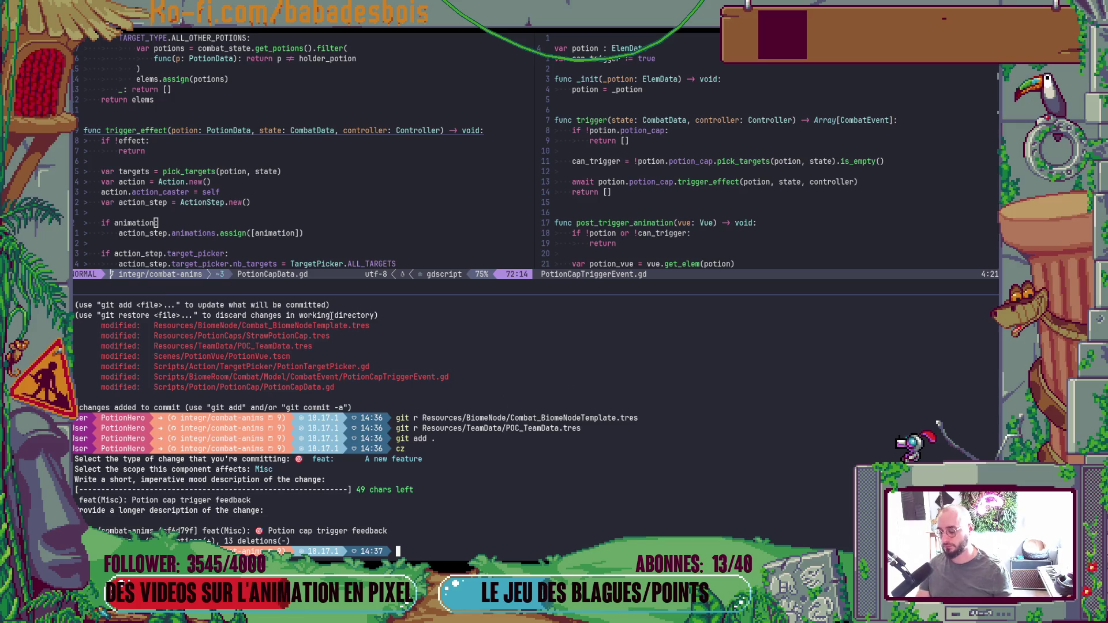
Close the git output pane and scroll PotionCapData.gd up to its target-type and trigger enums.
{"action": "left_click", "coordinate": [295, 133]}
{"action": "scroll", "coordinate": [426, 371], "scroll_direction": "up", "scroll_amount": 5}
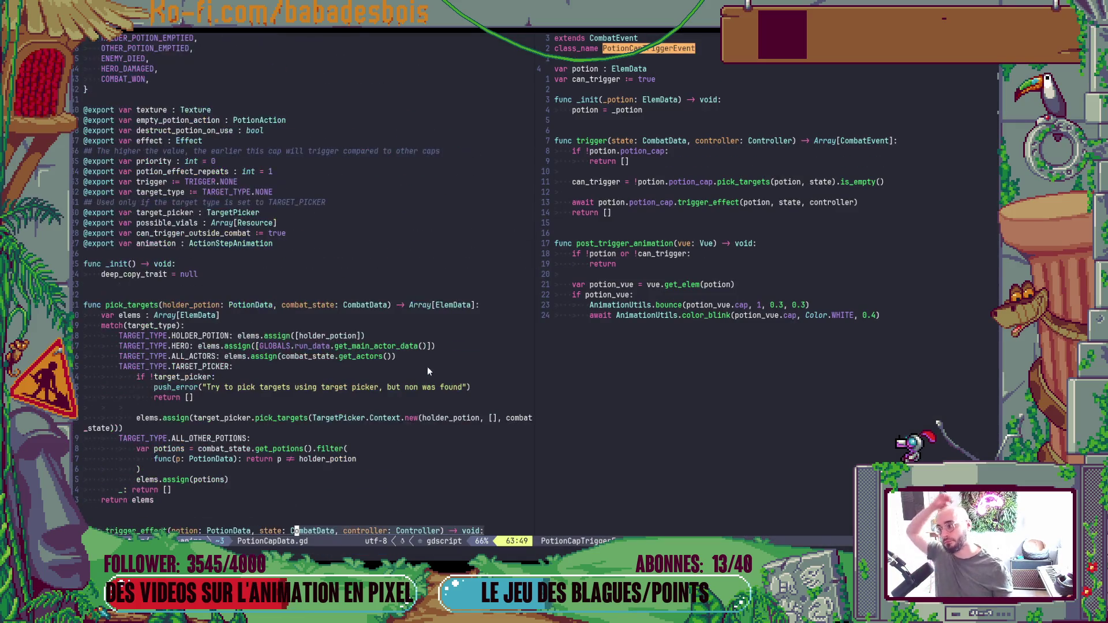
{"action": "scroll", "coordinate": [427, 371], "scroll_direction": "up", "scroll_amount": 5}
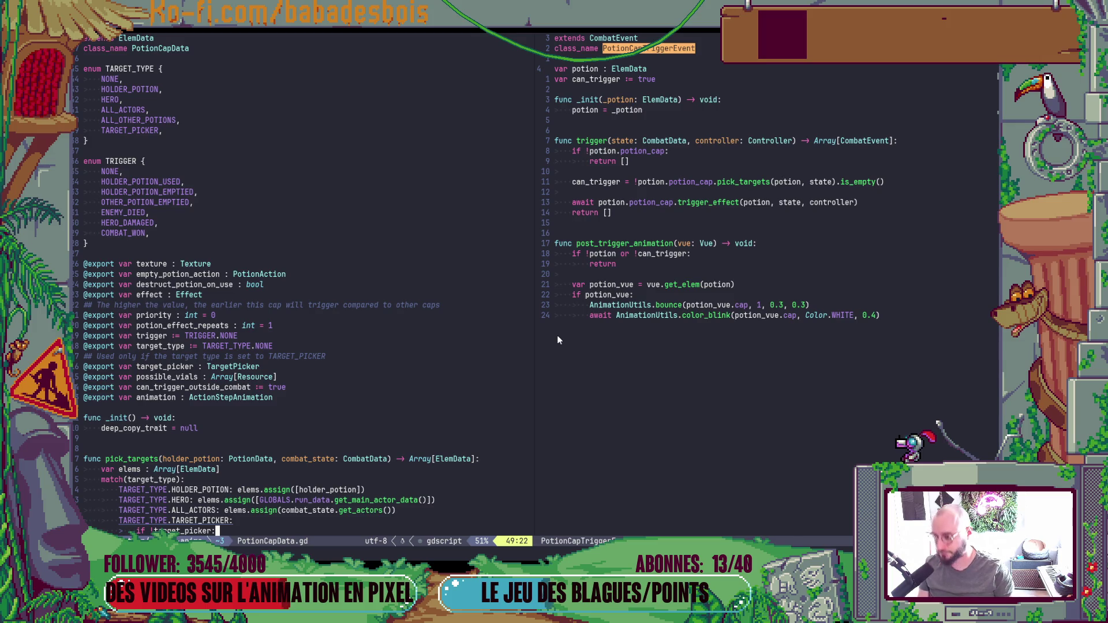
{"action": "key", "text": "Escape"}
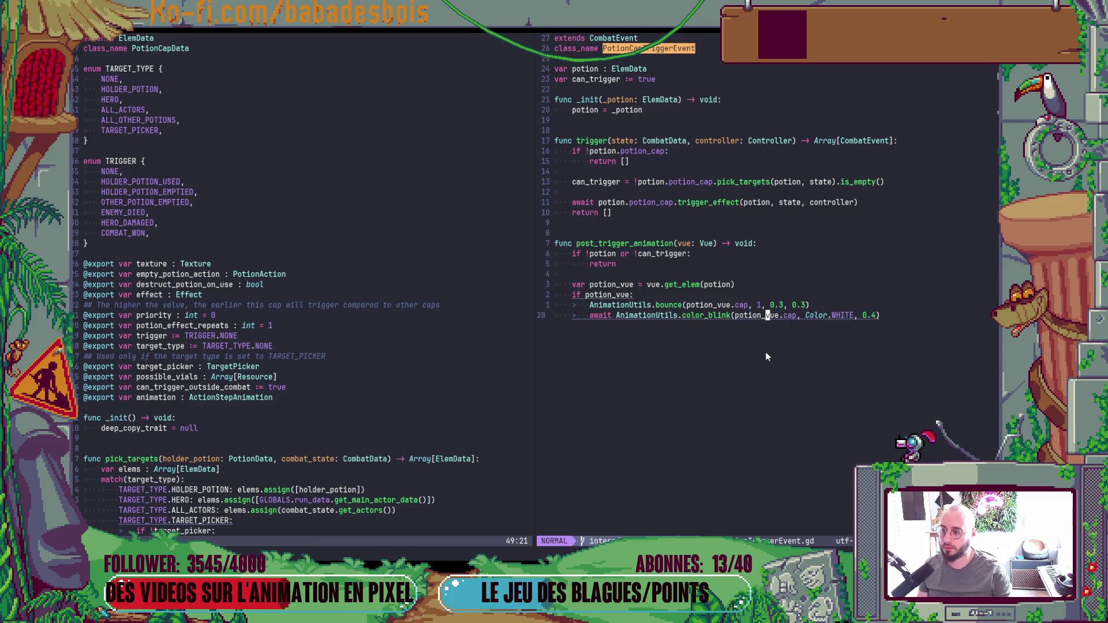
{"action": "key", "text": "alt+Tab"}
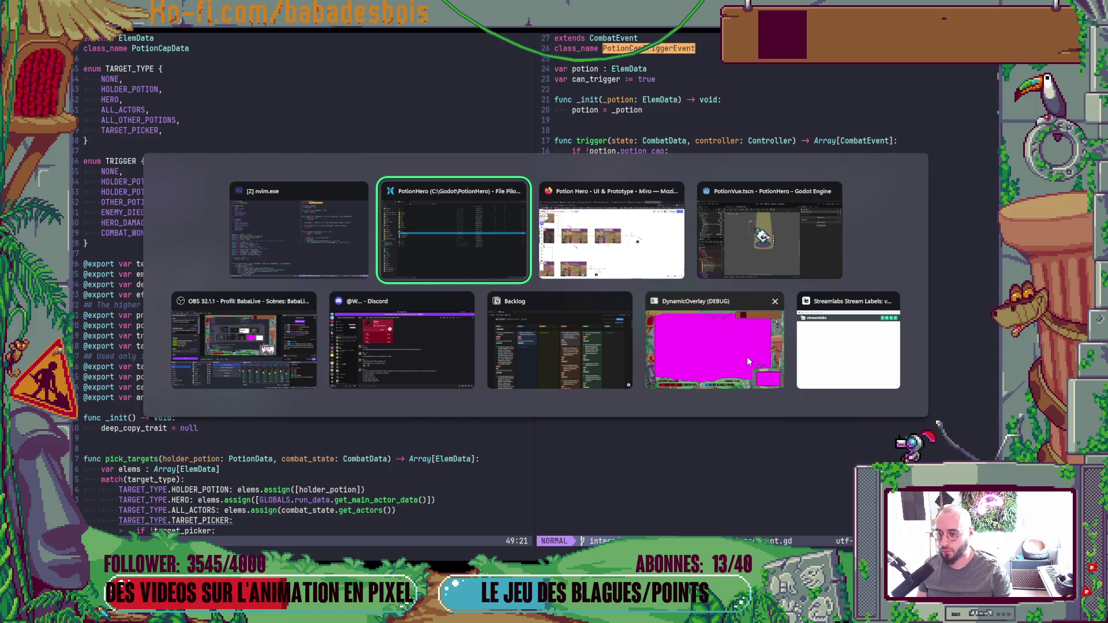
{"action": "key", "text": "alt+Tab"}
{"action": "left_click_drag", "start_coordinate": [677, 401], "coordinate": [781, 413]}
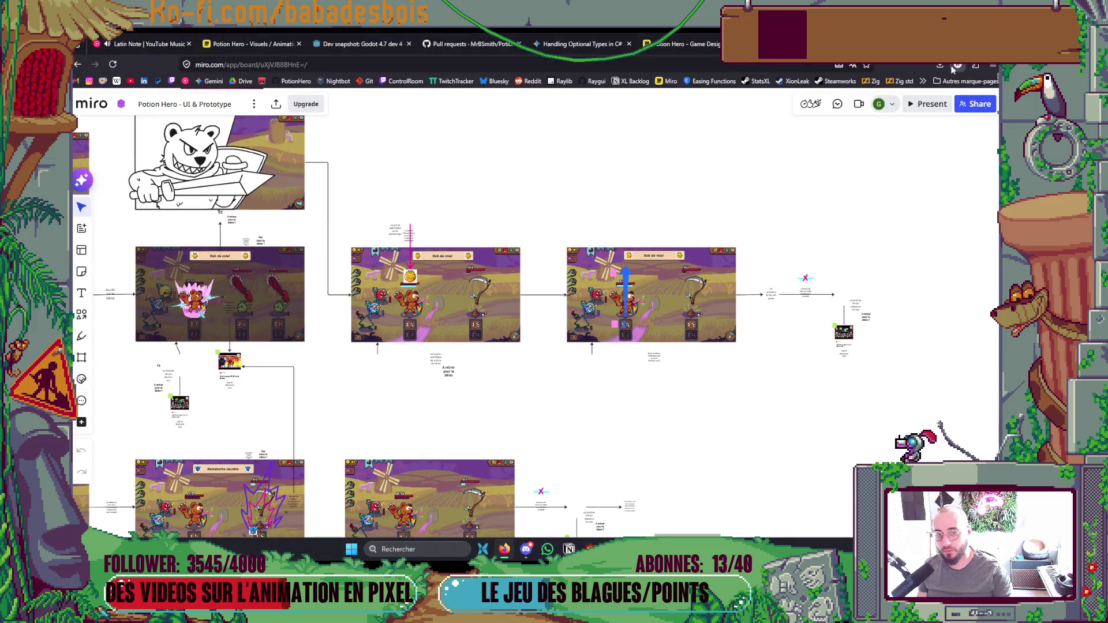
{"action": "key", "text": "alt+Tab"}
{"action": "key", "text": "alt+Tab"}
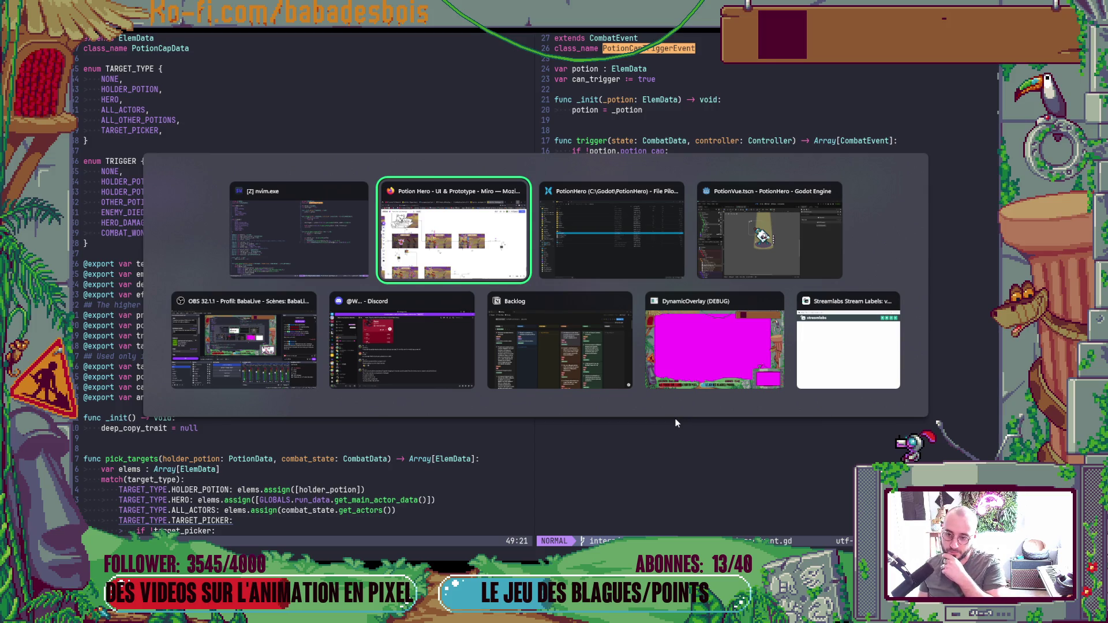
{"action": "key", "text": "Return"}
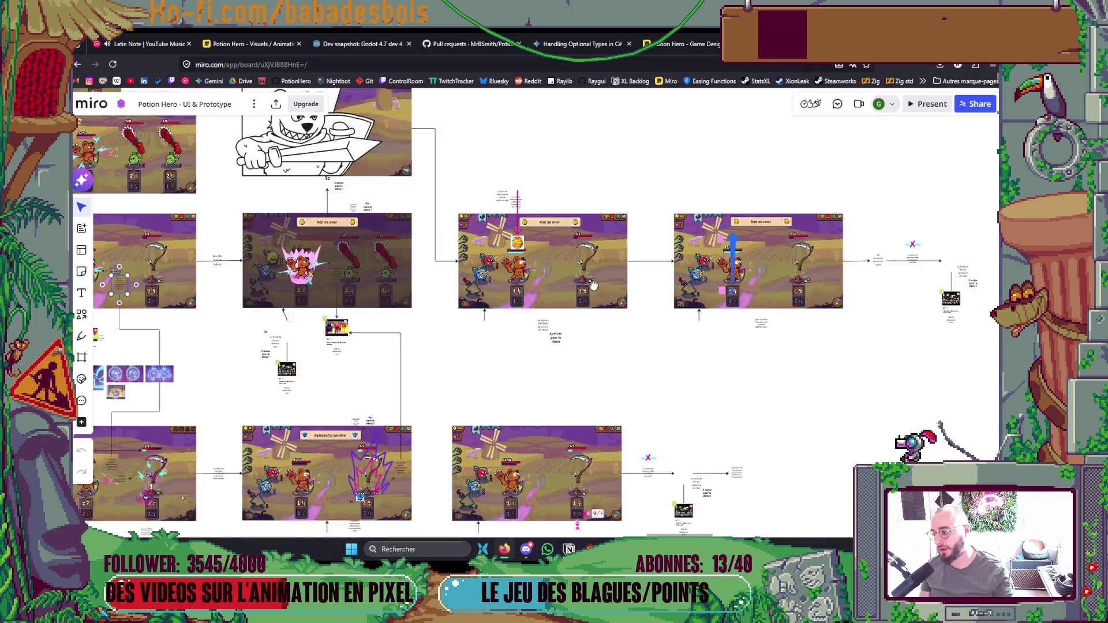
{"action": "scroll", "coordinate": [300, 260], "scroll_direction": "up", "scroll_amount": 10}
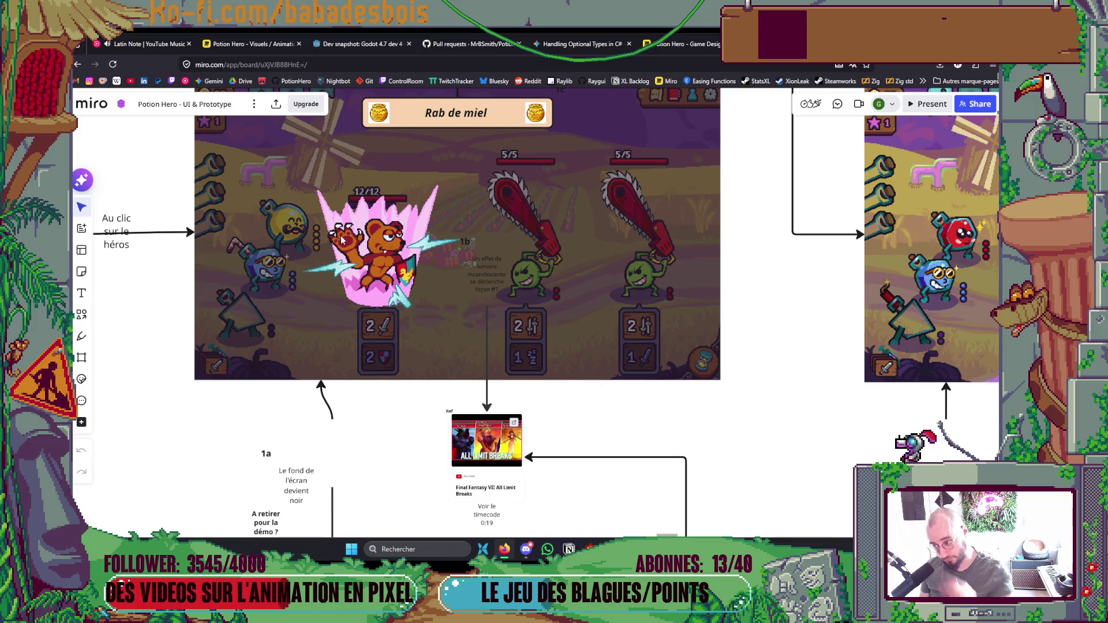
{"action": "scroll", "coordinate": [483, 295], "scroll_direction": "left", "scroll_amount": 2}
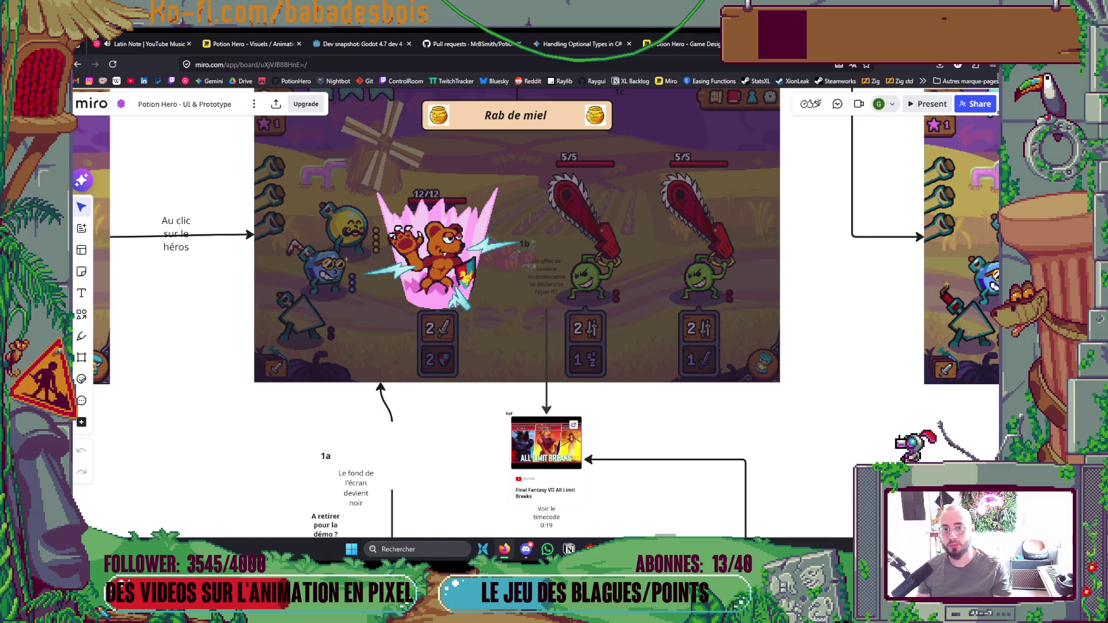
{"action": "key", "text": "alt+Tab"}
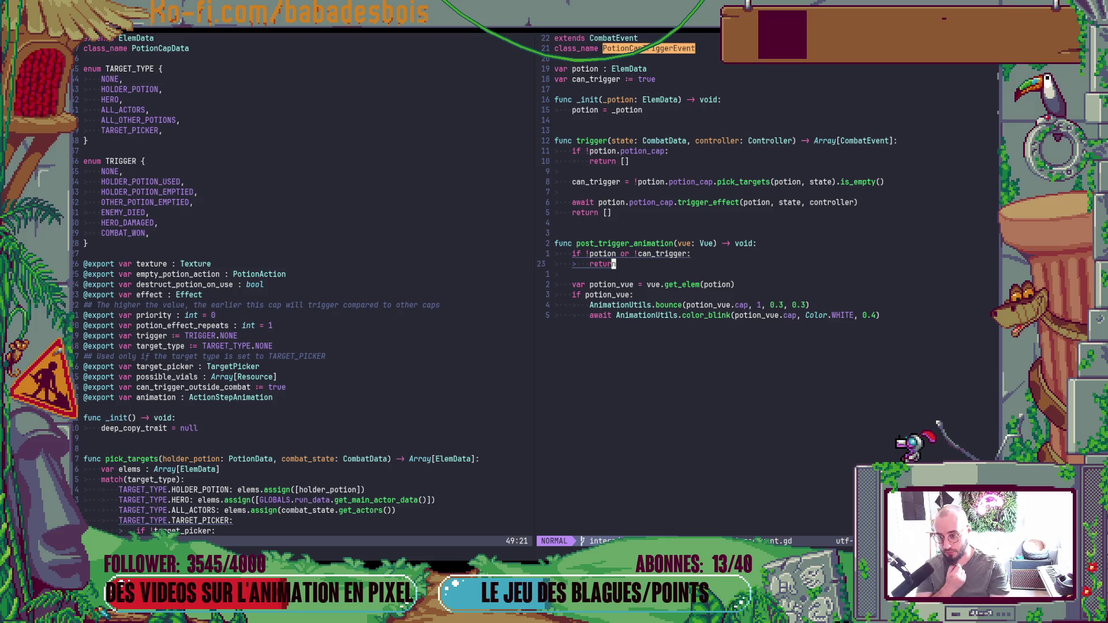
Hide all windows to reach the desktop and launch Aseprite.
{"action": "key", "text": "alt+Tab"}
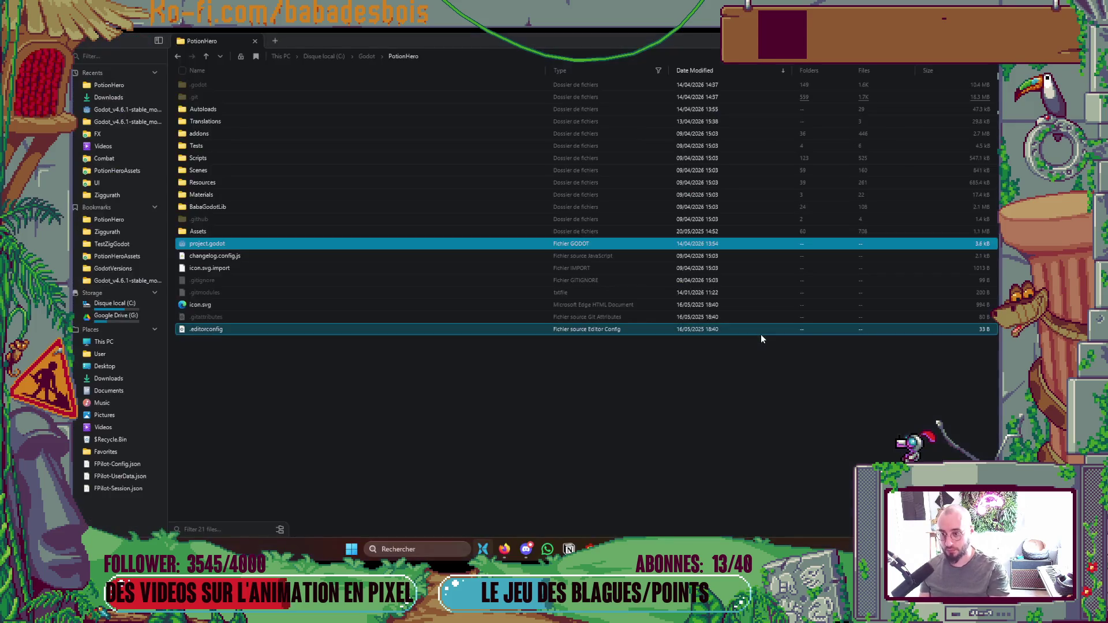
{"action": "key", "text": "alt+Tab"}
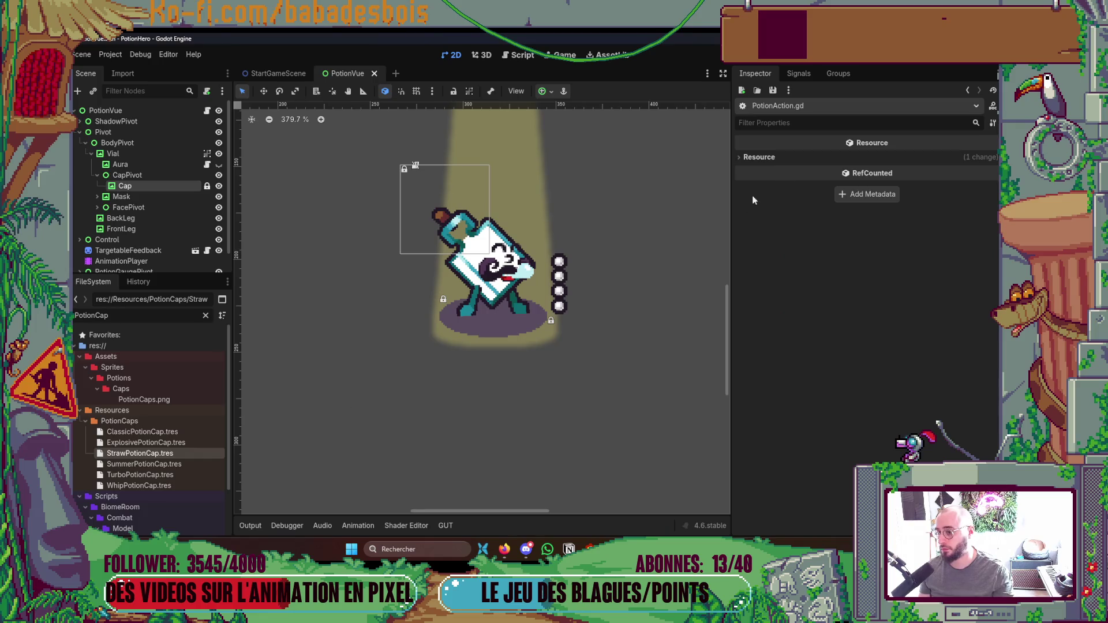
{"action": "key", "text": "alt+Tab"}
{"action": "key", "text": "super+d"}
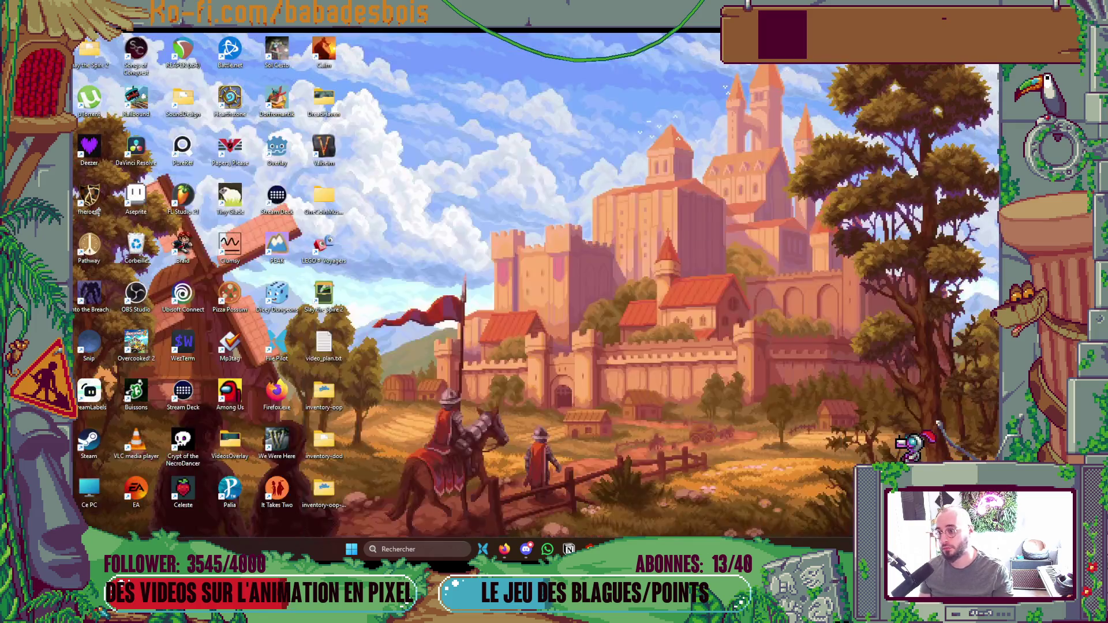
{"action": "double_click", "coordinate": [149, 205]}
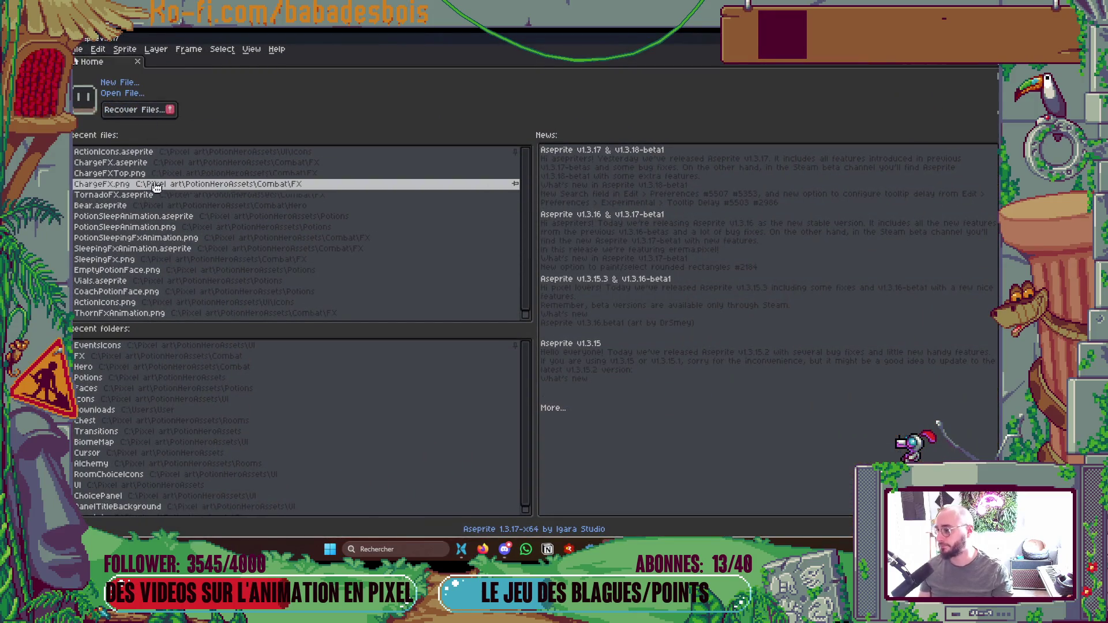
Open Bear.aseprite from recent files and jump to frame 1 of the Idle animation.
{"action": "left_click", "coordinate": [132, 206]}
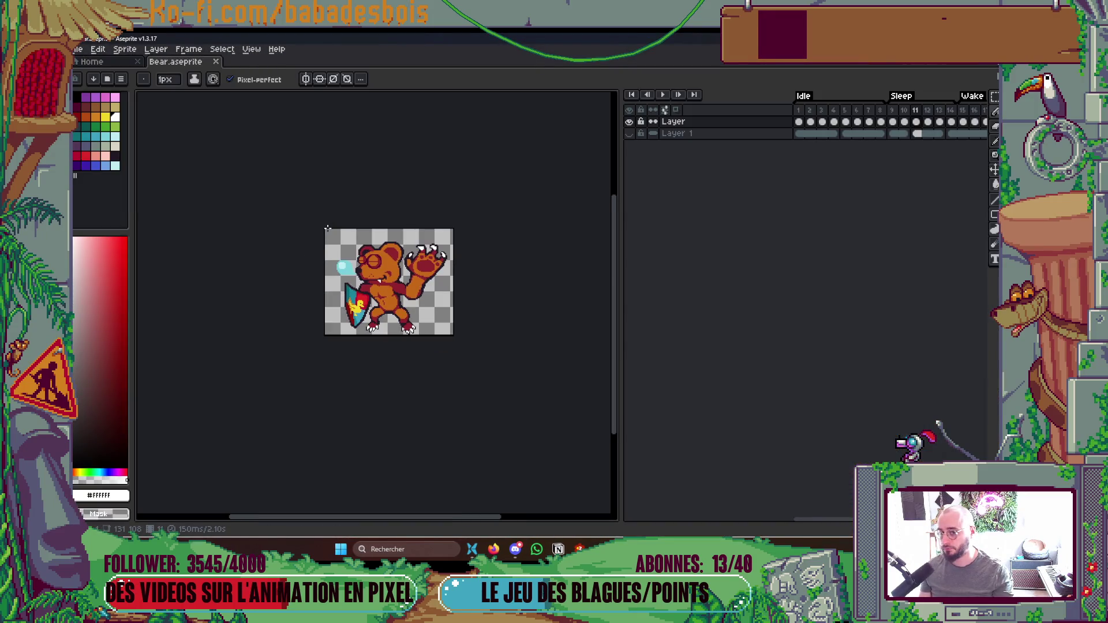
{"action": "left_click", "coordinate": [101, 62]}
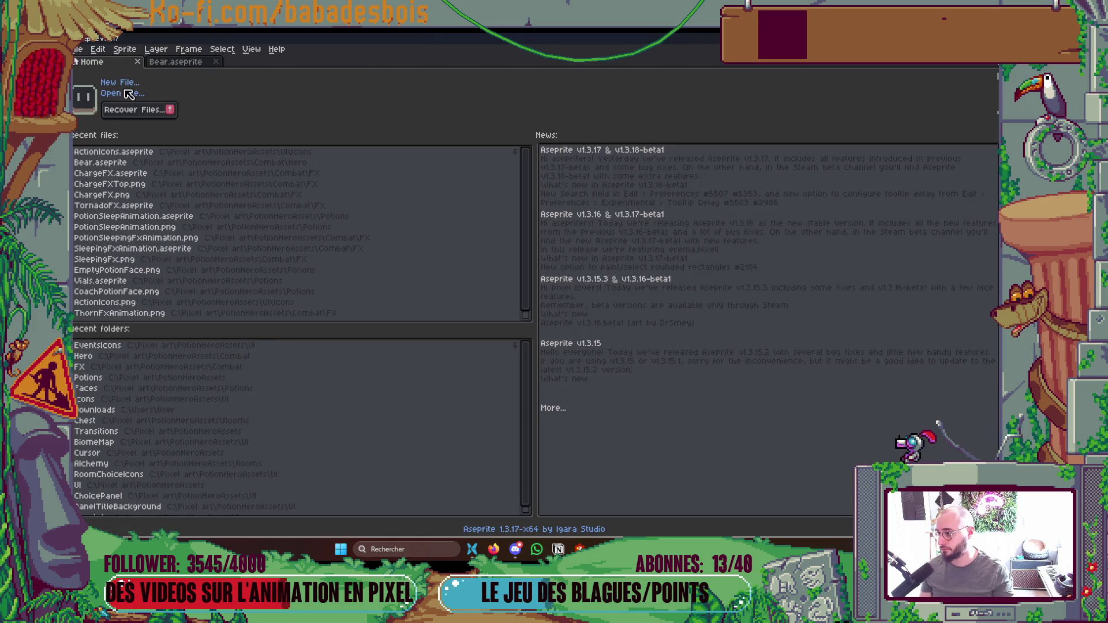
{"action": "left_click", "coordinate": [175, 61]}
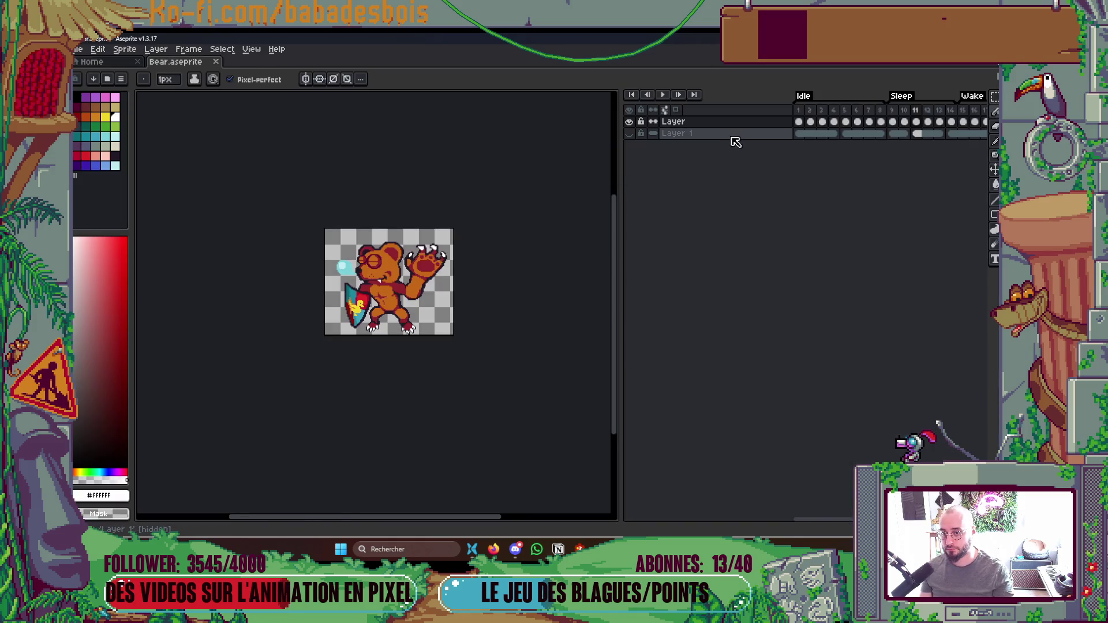
{"action": "left_click", "coordinate": [798, 122]}
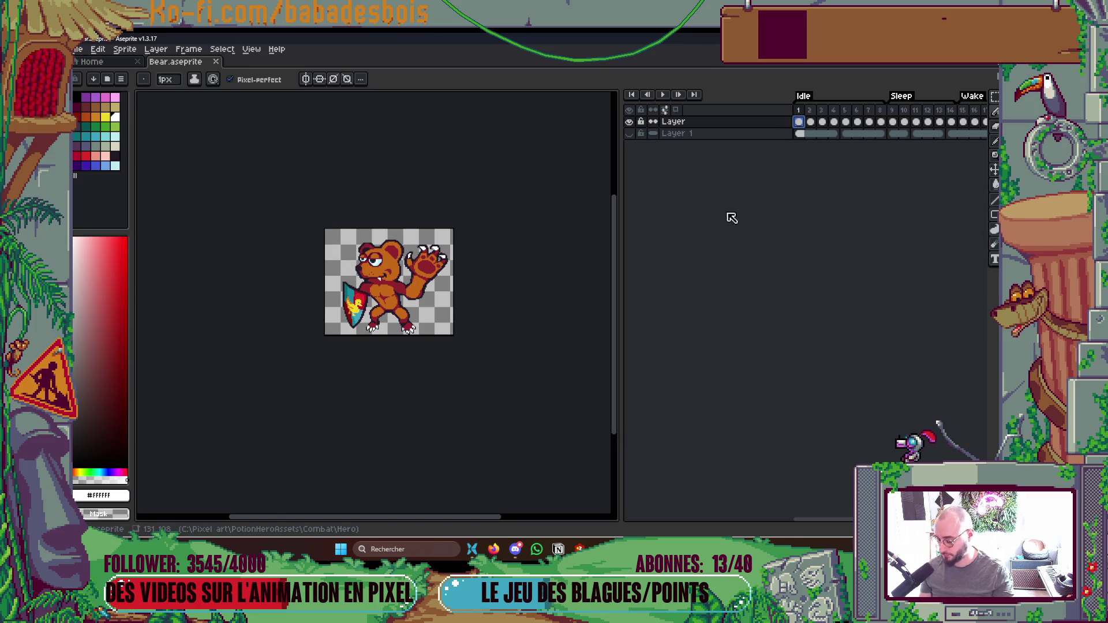
Copy the bear frame and paste it into a new 100×100 sprite.
{"action": "key", "text": "ctrl+a"}
{"action": "key", "text": "v"}
{"action": "key", "text": "ctrl+Tab"}
{"action": "key", "text": "ctrl+n"}
{"action": "key", "text": "Return"}
{"action": "key", "text": "ctrl+v"}
Enlarge the canvas: 15 px below, 143 px wide, room above, and 18 px on the left.
{"action": "key", "text": "ctrl+alt+c"}
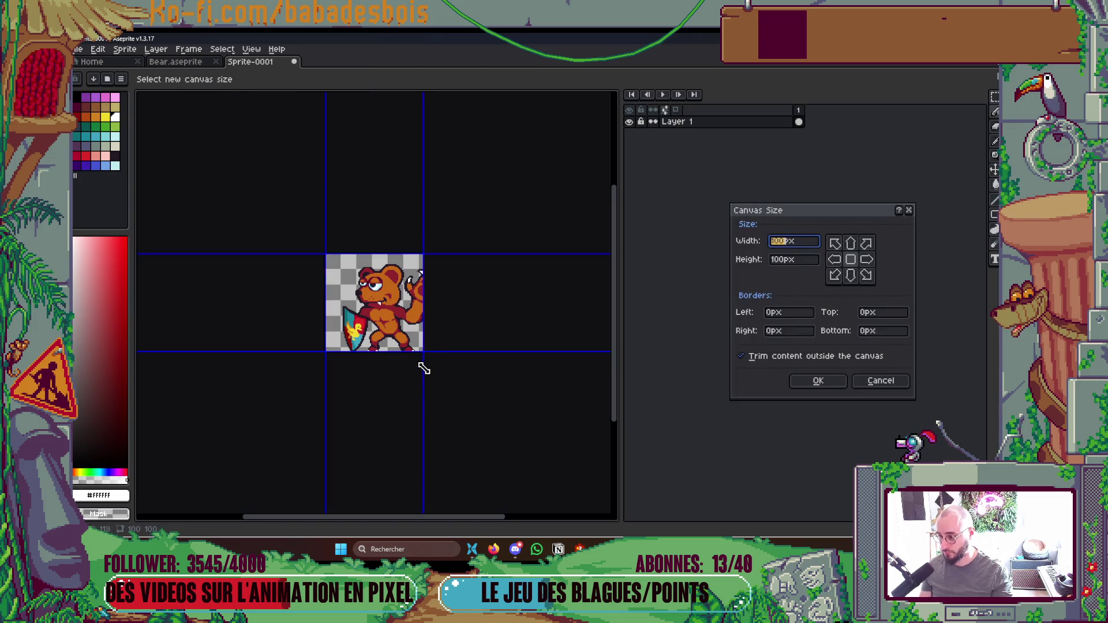
{"action": "left_click_drag", "start_coordinate": [415, 353], "coordinate": [419, 373]}
{"action": "left_click_drag", "start_coordinate": [427, 322], "coordinate": [467, 318]}
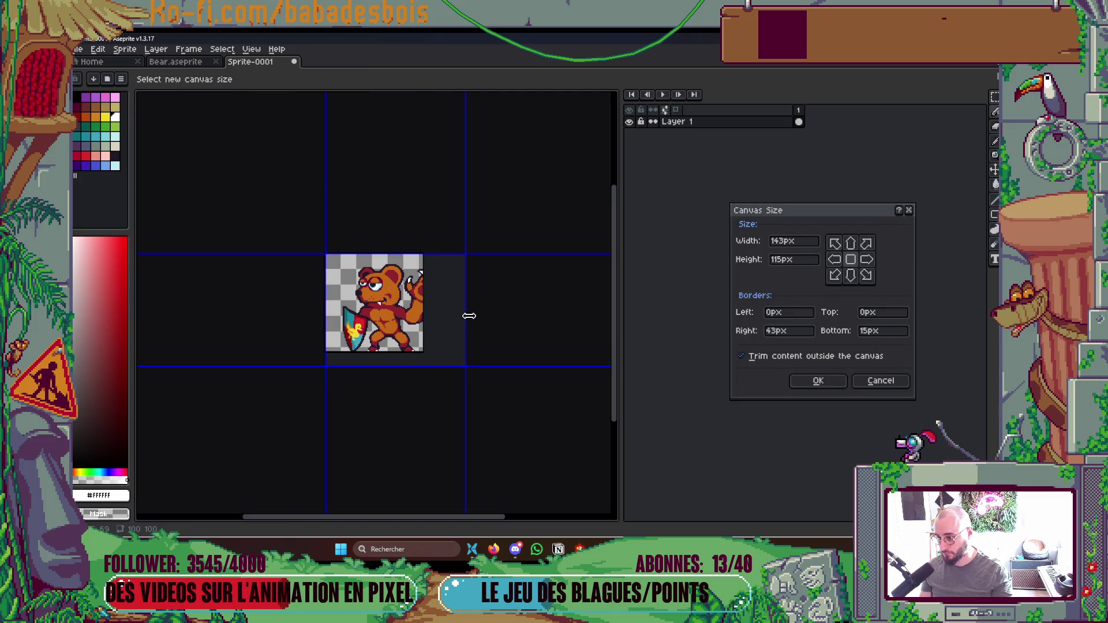
{"action": "left_click", "coordinate": [817, 381]}
{"action": "key", "text": "ctrl+alt+c"}
{"action": "left_click_drag", "start_coordinate": [358, 239], "coordinate": [357, 187]}
{"action": "left_click_drag", "start_coordinate": [280, 300], "coordinate": [267, 304]}
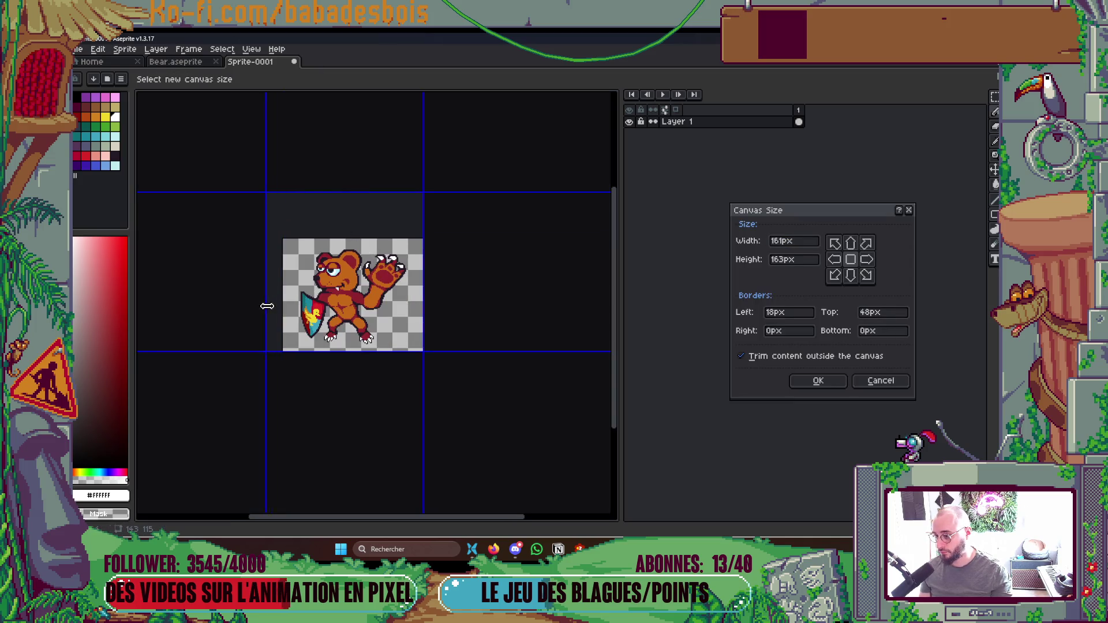
{"action": "left_click", "coordinate": [817, 382]}
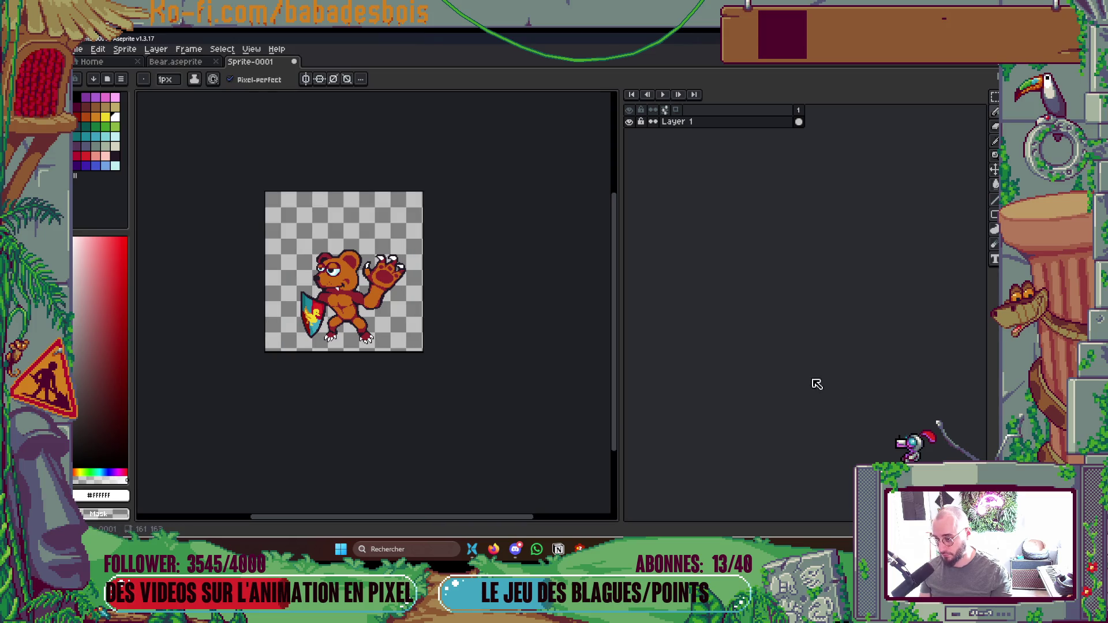
Keep extending the canvas right, bottom and left until it is a 183×183 px square.
{"action": "key", "text": "ctrl+alt+c"}
{"action": "left_click_drag", "start_coordinate": [449, 313], "coordinate": [452, 314]}
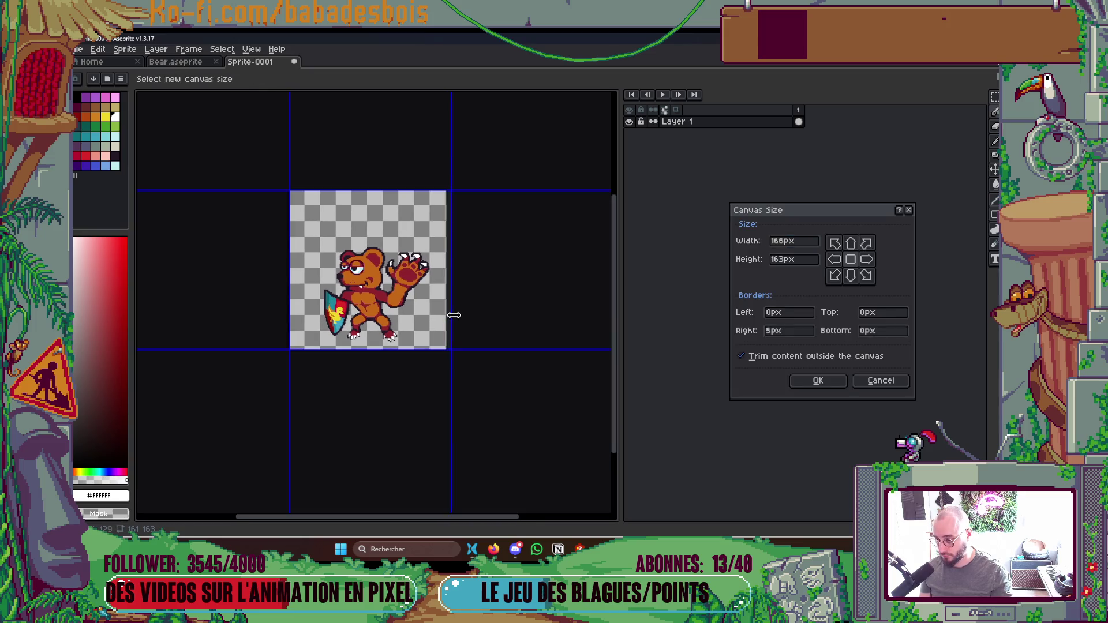
{"action": "left_click", "coordinate": [825, 380]}
{"action": "key", "text": "ctrl+alt+c"}
{"action": "left_click_drag", "start_coordinate": [383, 349], "coordinate": [383, 370]}
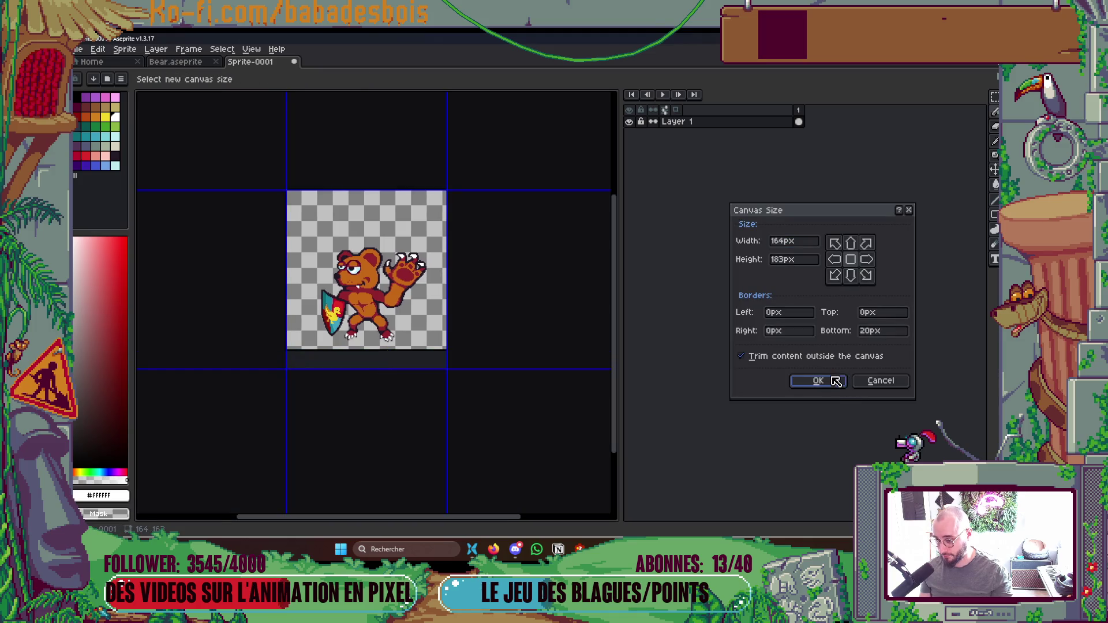
{"action": "left_click", "coordinate": [817, 381]}
{"action": "key", "text": "ctrl+alt+c"}
{"action": "left_click_drag", "start_coordinate": [449, 316], "coordinate": [455, 314]}
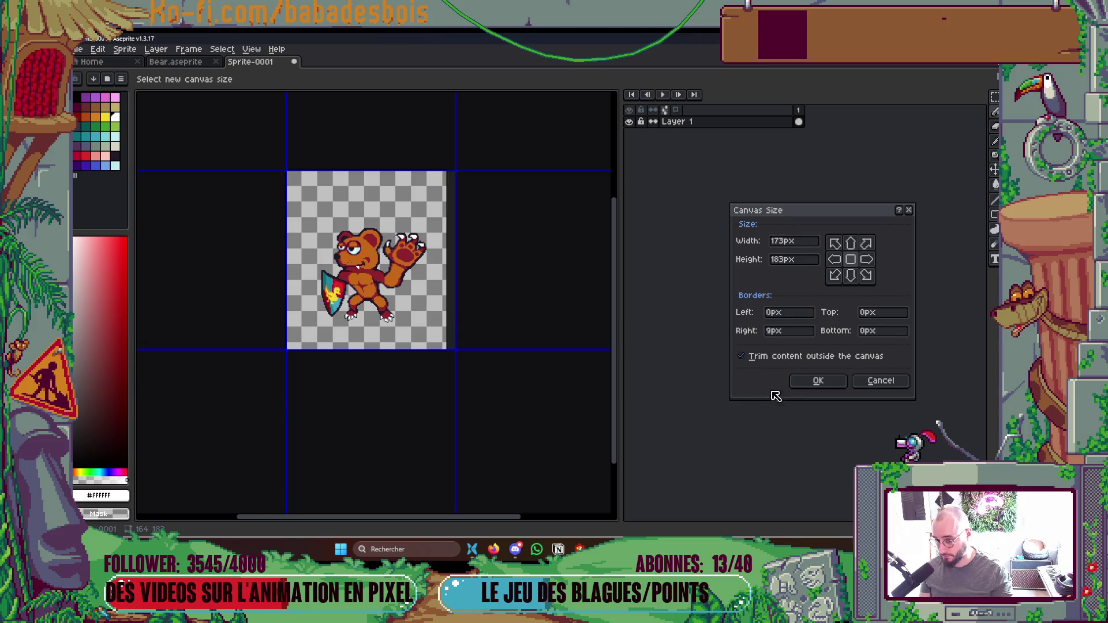
{"action": "left_click", "coordinate": [811, 381]}
{"action": "key", "text": "ctrl+alt+c"}
{"action": "left_click_drag", "start_coordinate": [273, 331], "coordinate": [264, 331]}
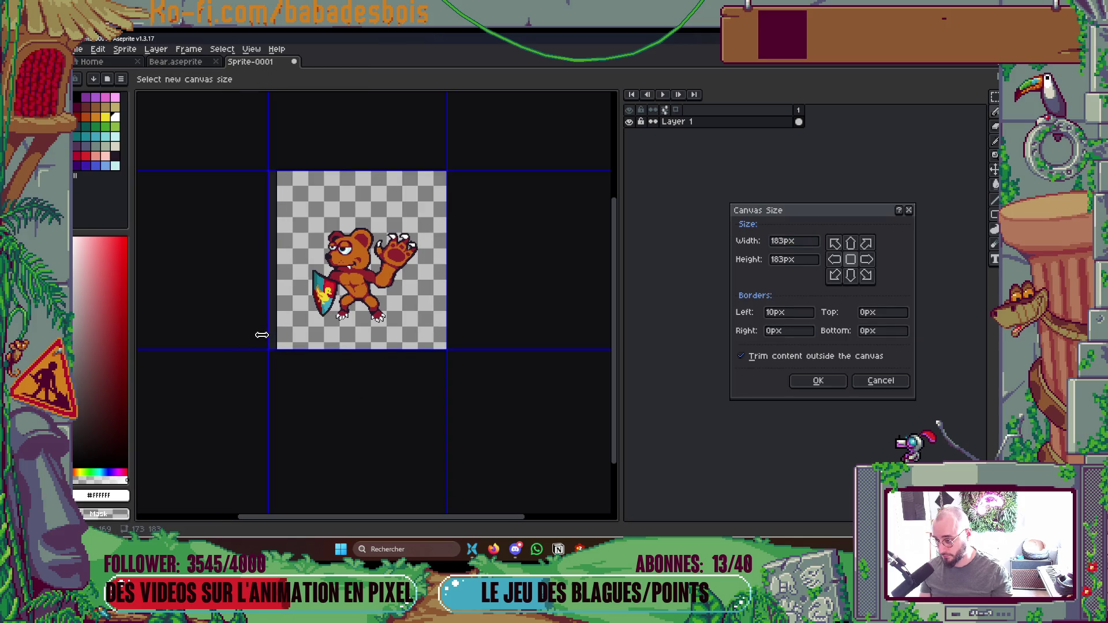
{"action": "left_click", "coordinate": [844, 387]}
{"action": "mouse_move", "coordinate": [470, 421]}
{"action": "left_mouse_down"}
{"action": "mouse_move", "coordinate": [544, 421]}
{"action": "mouse_move", "coordinate": [534, 365]}
{"action": "mouse_move", "coordinate": [584, 324]}
{"action": "left_mouse_up"}
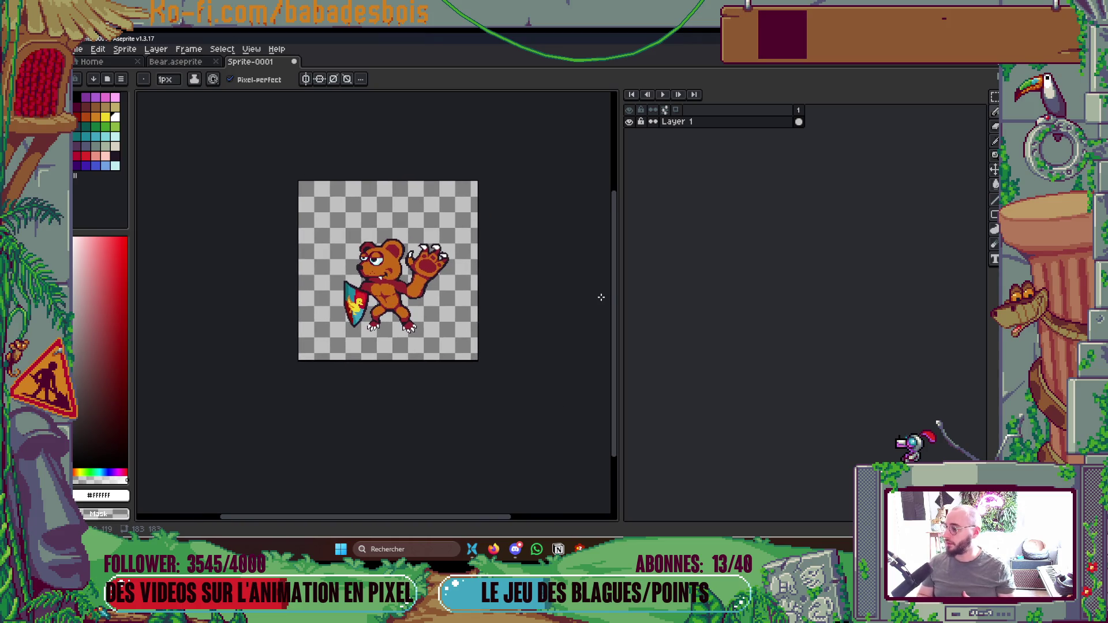
Add a new Layer 2 above Layer 1.
{"action": "right_click", "coordinate": [747, 122]}
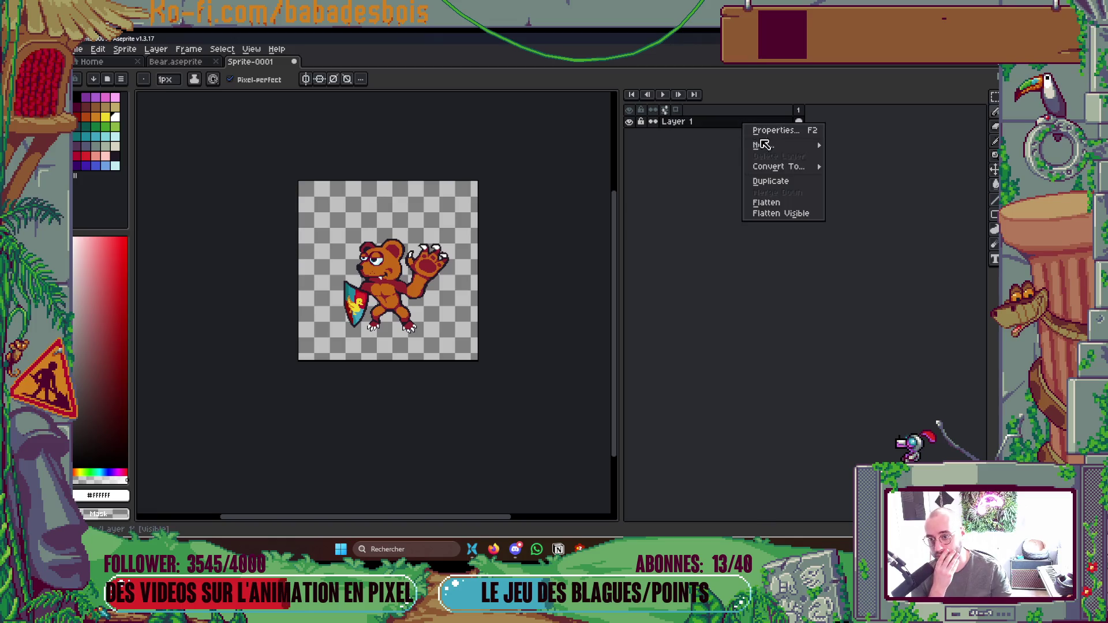
{"action": "mouse_move", "coordinate": [776, 146]}
{"action": "left_click", "coordinate": [839, 145]}
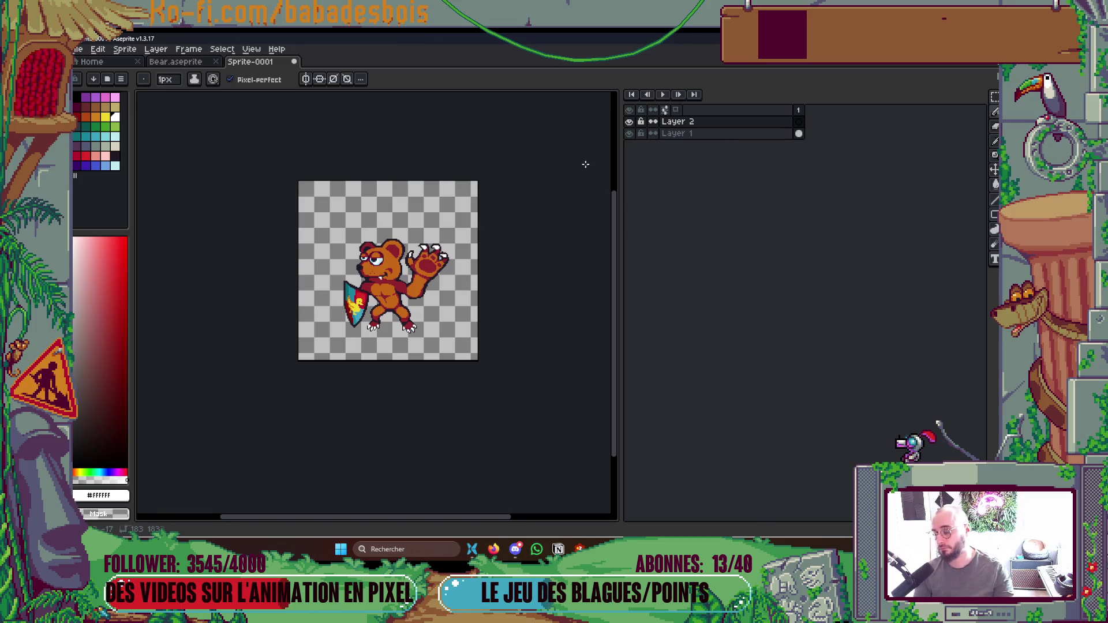
Pick purple as the drawing colour, zoom in and recentre the bear.
{"action": "left_click", "coordinate": [112, 100]}
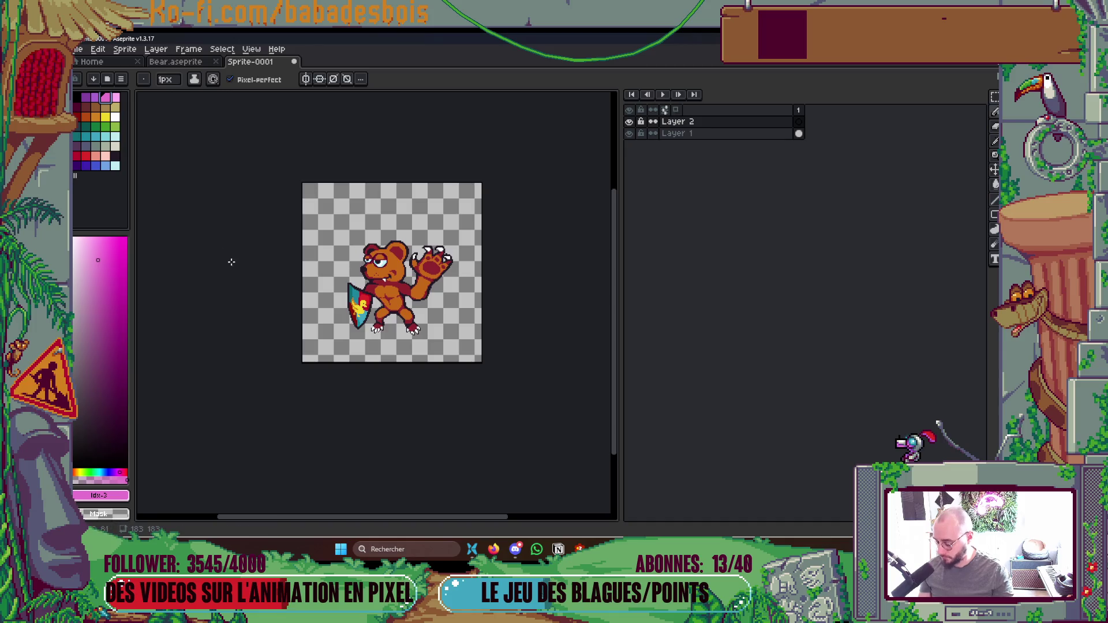
{"action": "left_click", "coordinate": [95, 98]}
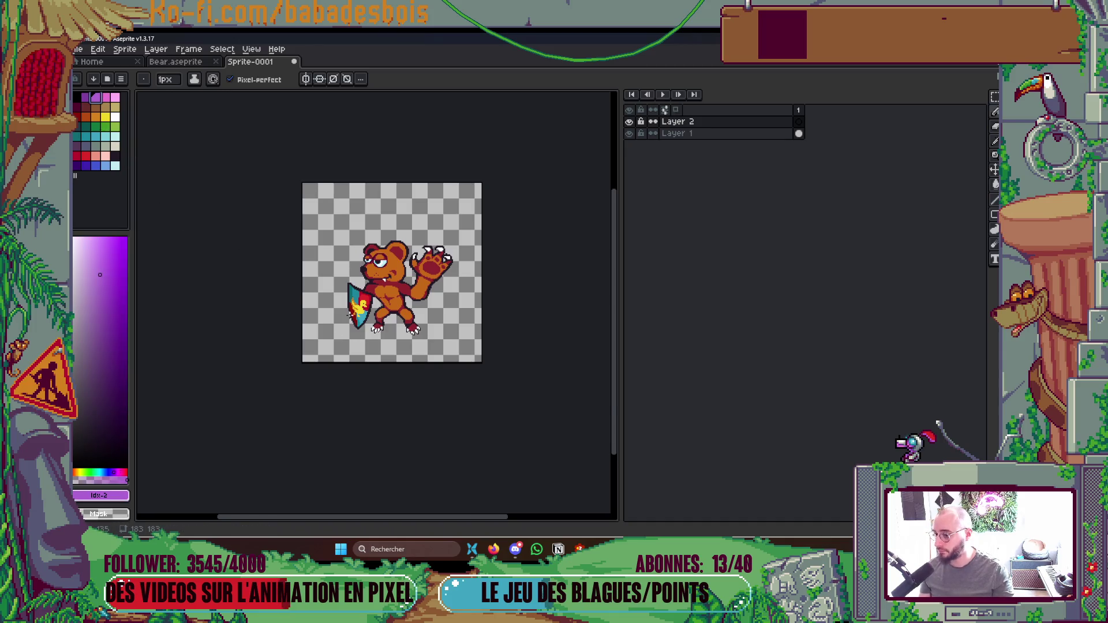
{"action": "scroll", "coordinate": [349, 315], "scroll_direction": "up", "scroll_amount": 1}
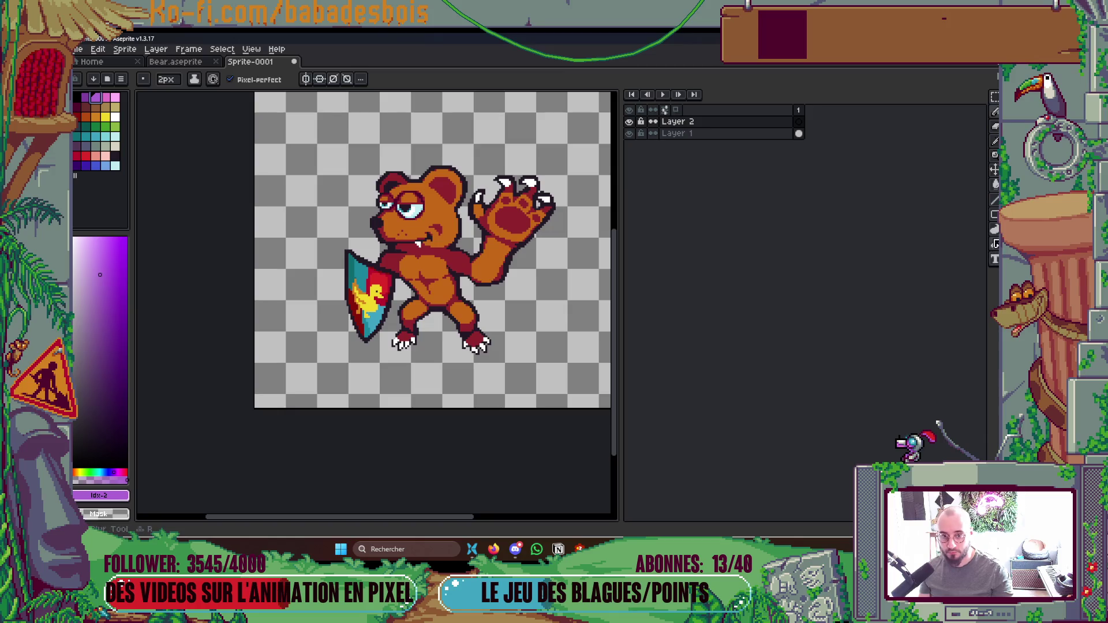
{"action": "left_click", "coordinate": [994, 229]}
{"action": "mouse_move", "coordinate": [407, 335]}
{"action": "left_mouse_down"}
{"action": "mouse_move", "coordinate": [371, 351]}
{"action": "mouse_move", "coordinate": [374, 378]}
{"action": "left_mouse_up"}
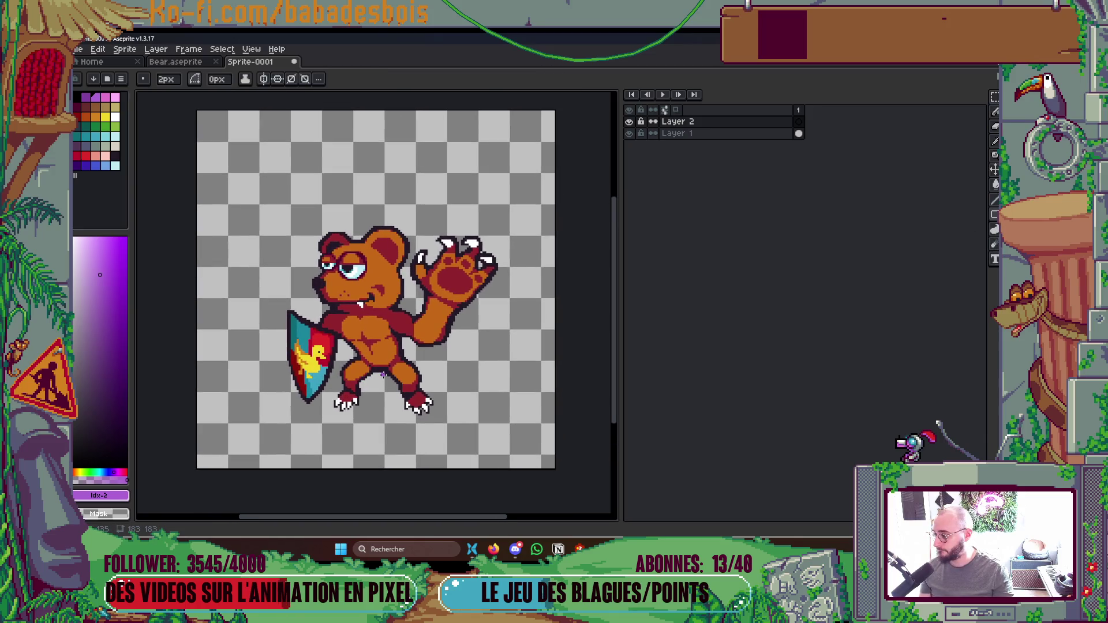
{"action": "key", "text": "Tab"}
{"action": "key", "text": "Tab"}
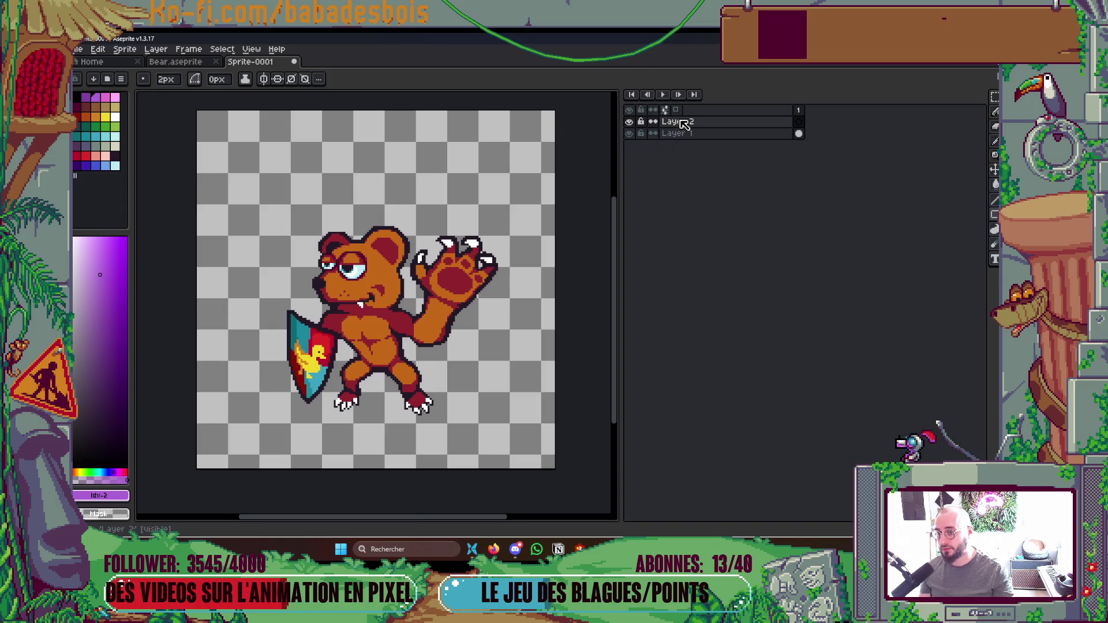
Try the timeline at bottom, left and top positions, then return it to the right.
{"action": "left_click", "coordinate": [665, 110]}
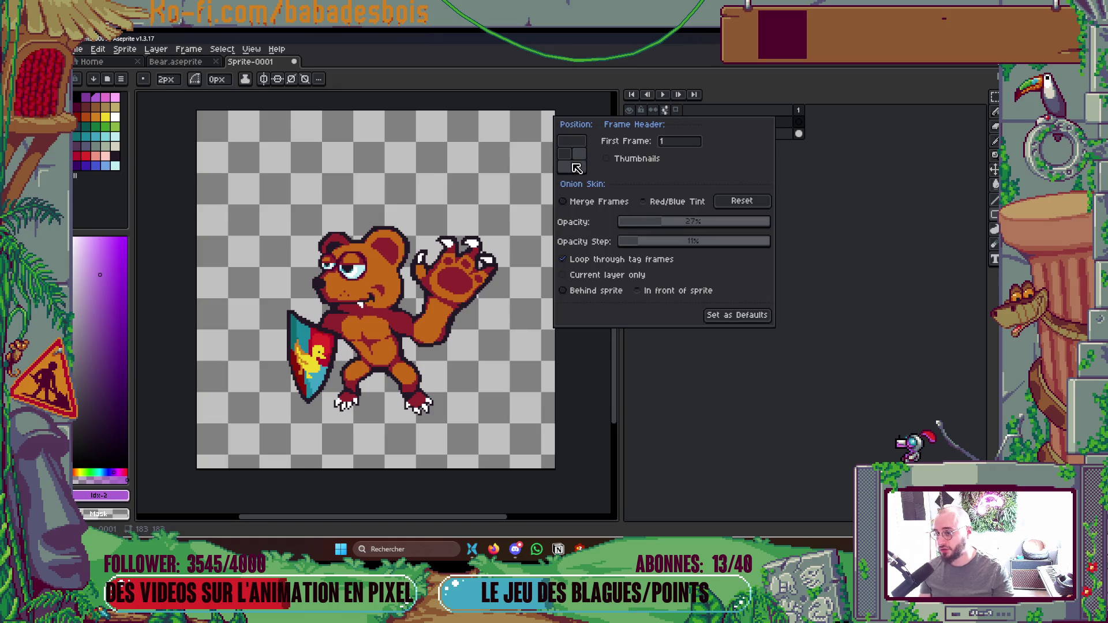
{"action": "left_click", "coordinate": [571, 167]}
{"action": "left_click", "coordinate": [565, 153]}
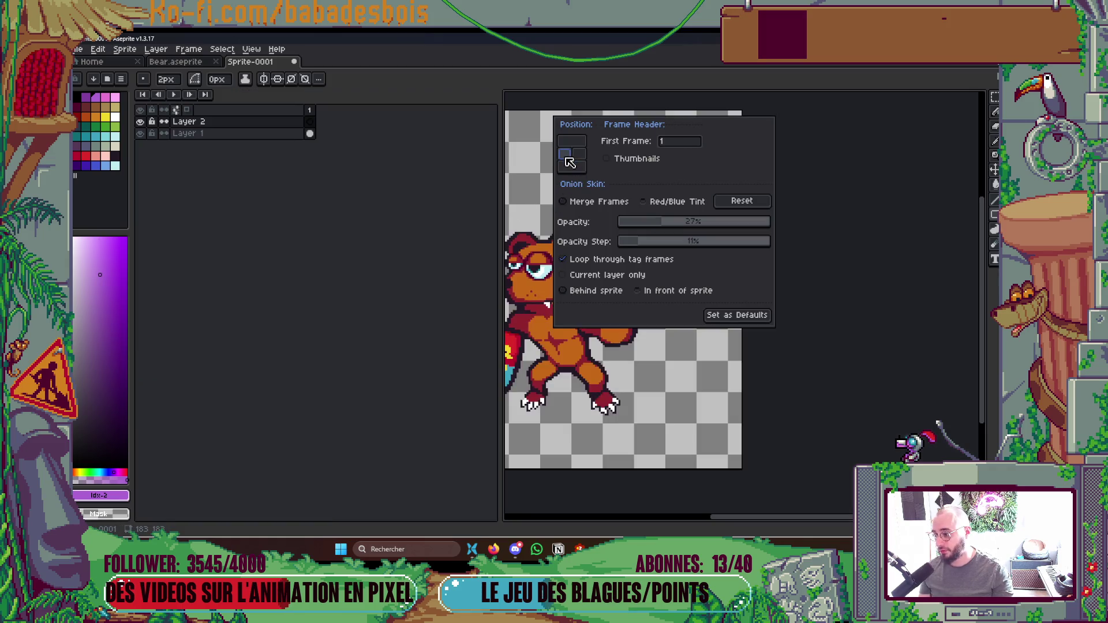
{"action": "left_click", "coordinate": [572, 141]}
{"action": "left_click", "coordinate": [579, 153]}
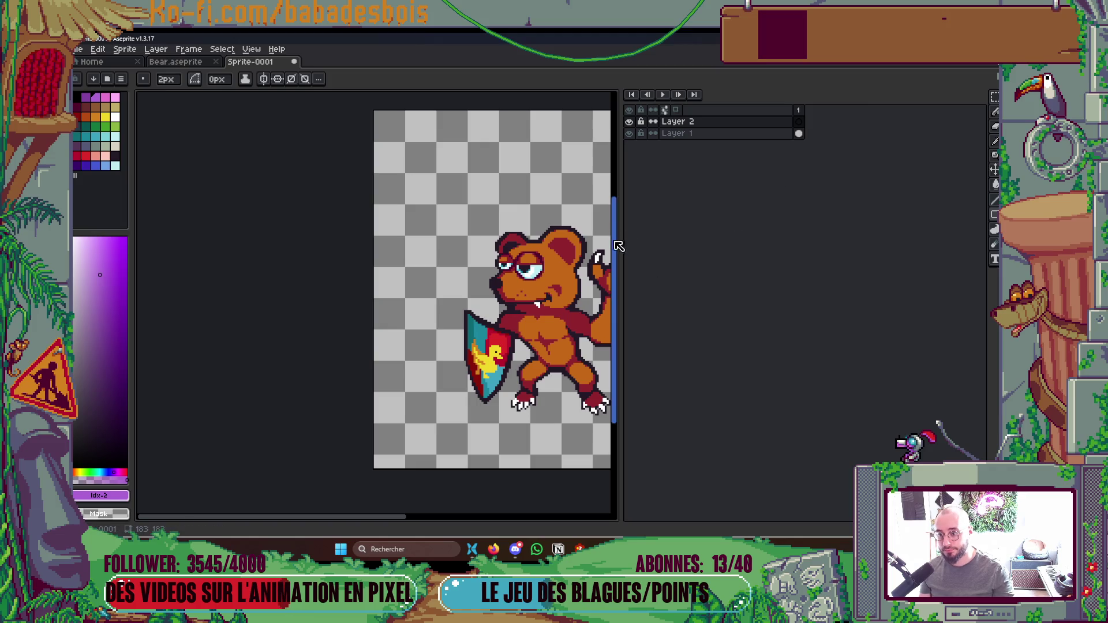
Shrink the layers panel and its layer-name column to widen the canvas area.
{"action": "left_click_drag", "start_coordinate": [618, 247], "coordinate": [783, 242]}
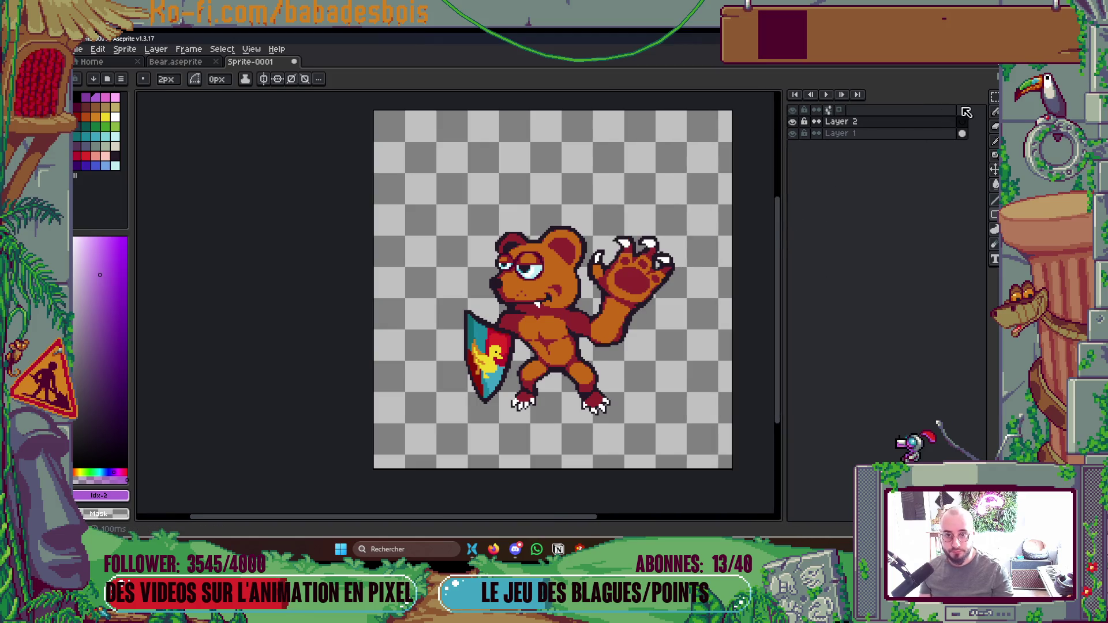
{"action": "left_click_drag", "start_coordinate": [957, 111], "coordinate": [899, 115]}
{"action": "left_click_drag", "start_coordinate": [783, 201], "coordinate": [844, 201]}
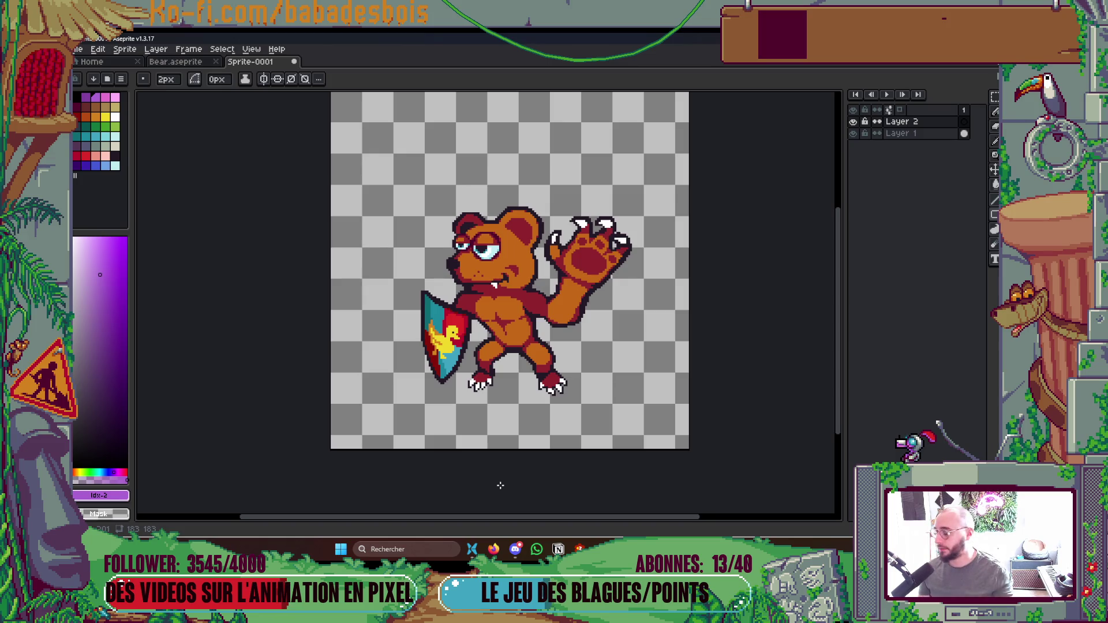
Rename Layer 1 to 'Perso'.
{"action": "double_click", "coordinate": [909, 134]}
{"action": "type", "text": "Perso"}
{"action": "key", "text": "Return"}
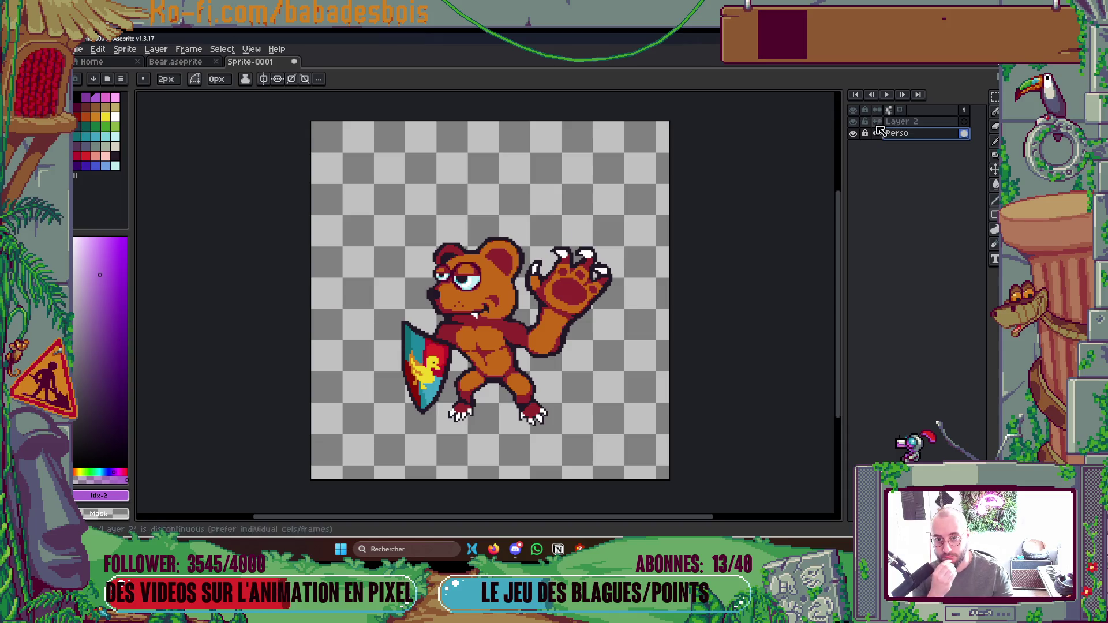
On Layer 2, draw a purple ellipse around the bear's feet with the Ellipse tool.
{"action": "left_click", "coordinate": [906, 122]}
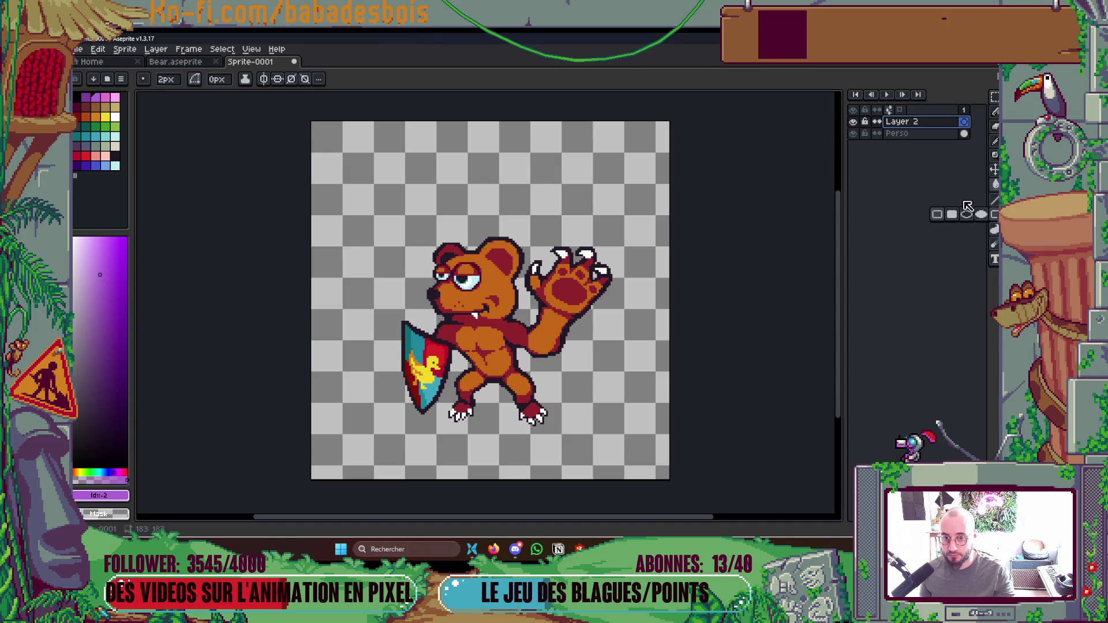
{"action": "left_click", "coordinate": [967, 214]}
{"action": "mouse_move", "coordinate": [415, 372]}
{"action": "left_mouse_down"}
{"action": "mouse_move", "coordinate": [447, 414]}
{"action": "mouse_move", "coordinate": [603, 401]}
{"action": "mouse_move", "coordinate": [543, 419]}
{"action": "mouse_move", "coordinate": [593, 410]}
{"action": "mouse_move", "coordinate": [582, 436]}
{"action": "left_mouse_up"}
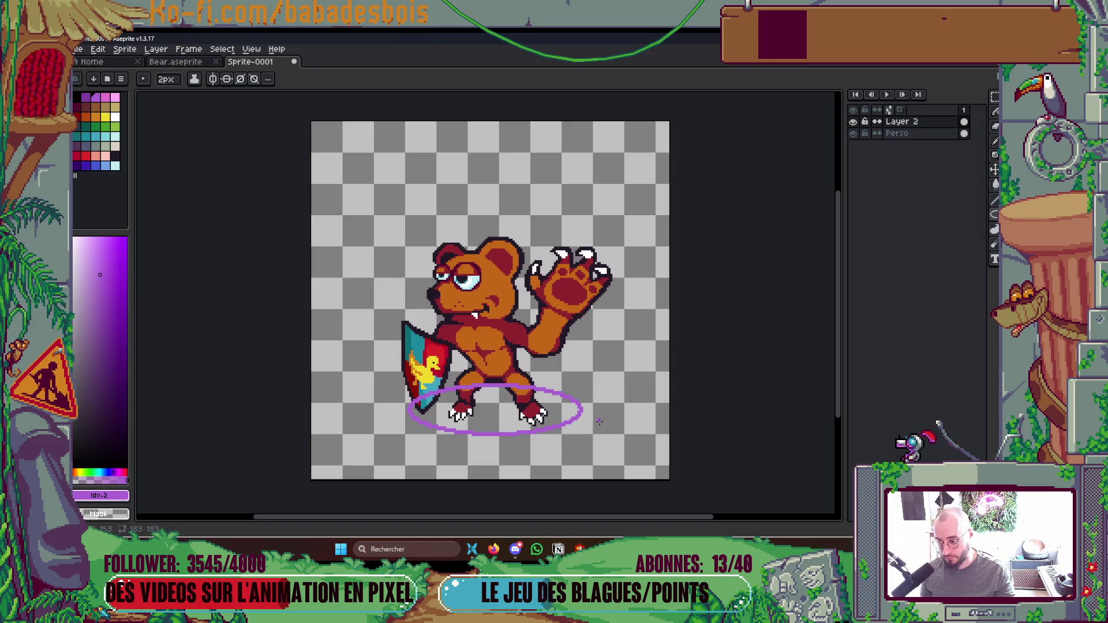
Widen the layers panel slightly and undo a stray purple pencil stroke.
{"action": "left_click_drag", "start_coordinate": [846, 241], "coordinate": [822, 255]}
{"action": "key", "text": "b"}
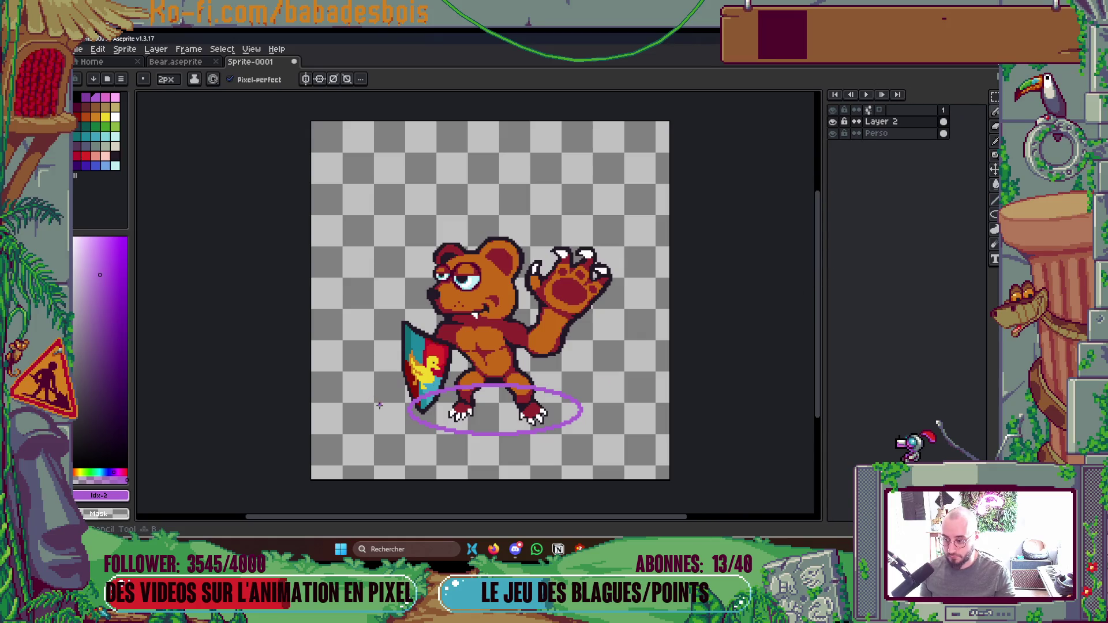
{"action": "left_click_drag", "start_coordinate": [409, 404], "coordinate": [379, 334]}
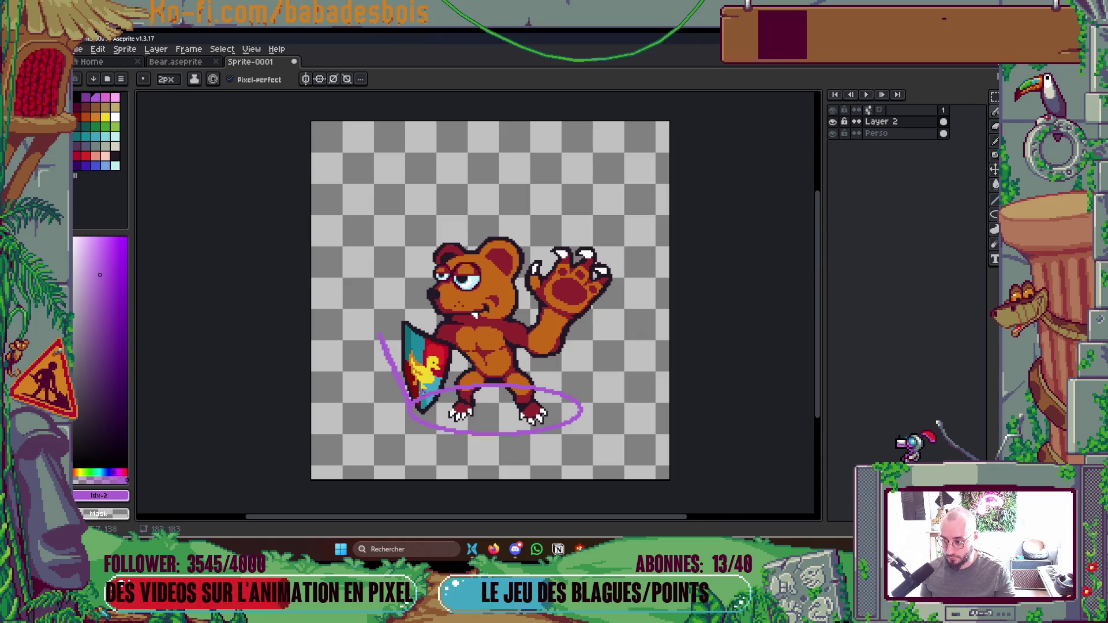
{"action": "key", "text": "ctrl+z"}
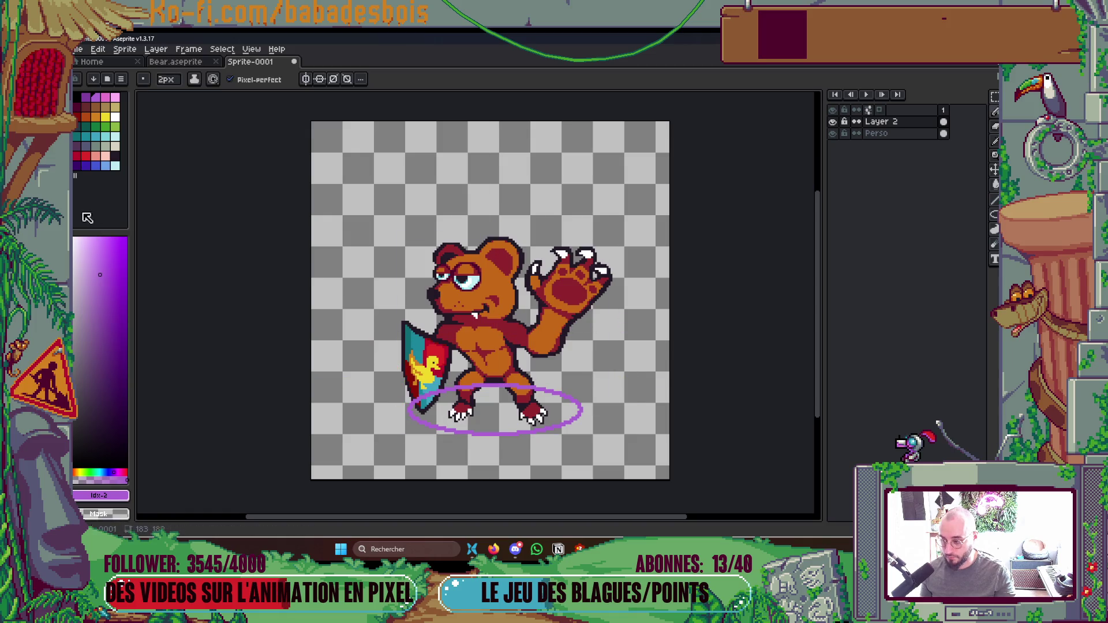
Switch to pink and paint-bucket the ellipse outline pink.
{"action": "key", "text": "]"}
{"action": "scroll", "coordinate": [427, 409], "scroll_direction": "up", "scroll_amount": 2}
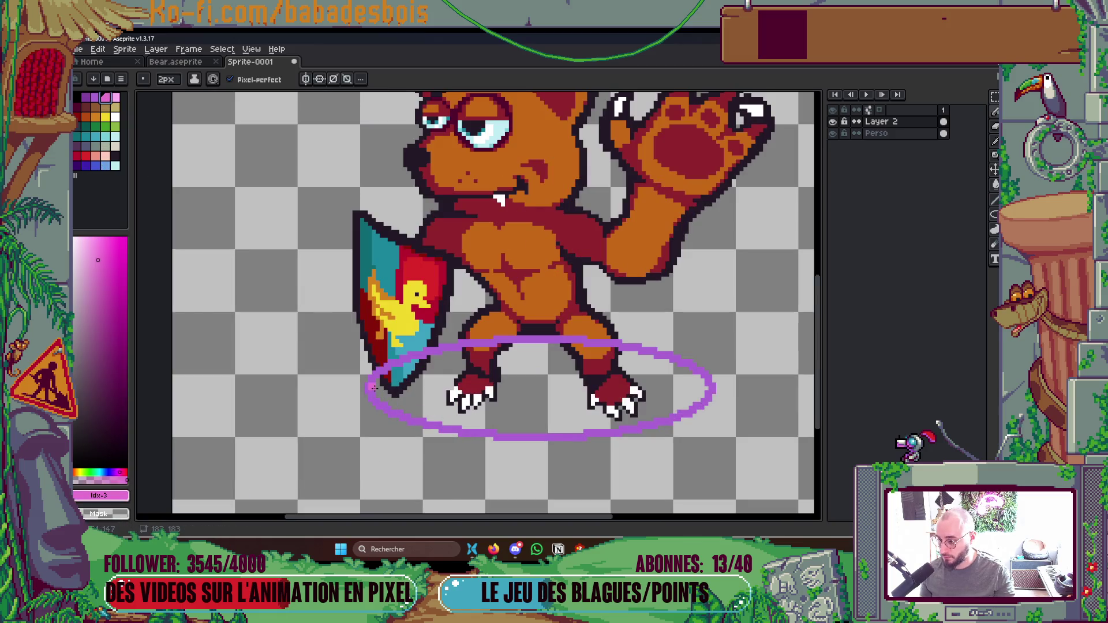
{"action": "key", "text": "g"}
{"action": "left_click", "coordinate": [707, 397]}
{"action": "scroll", "coordinate": [707, 397], "scroll_direction": "down", "scroll_amount": 5}
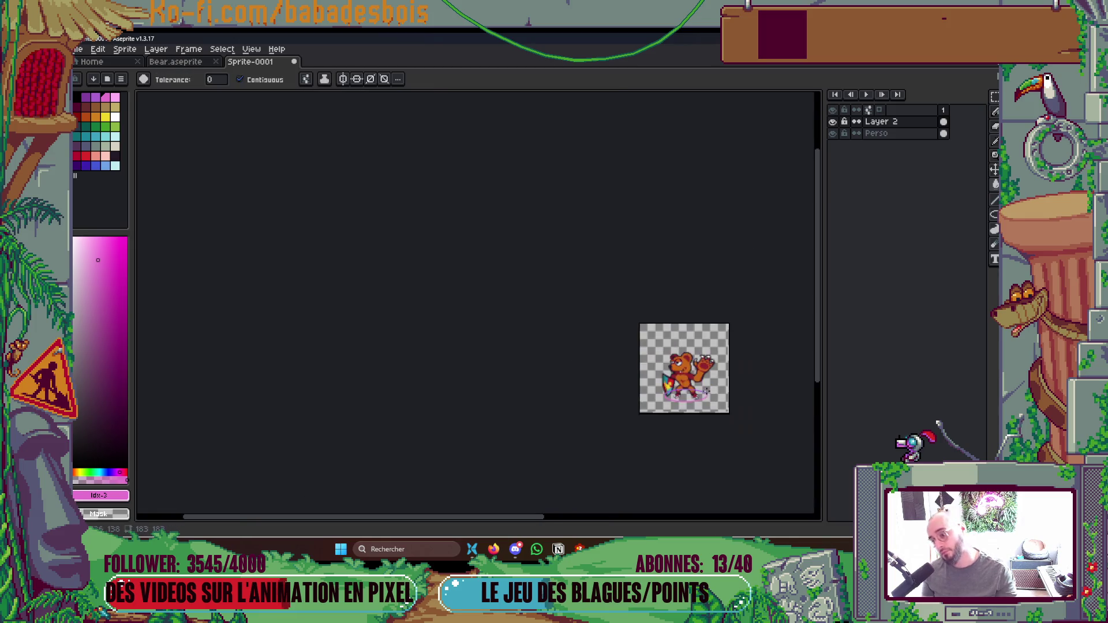
{"action": "scroll", "coordinate": [715, 393], "scroll_direction": "up", "scroll_amount": 1}
{"action": "scroll", "coordinate": [692, 411], "scroll_direction": "up", "scroll_amount": 2}
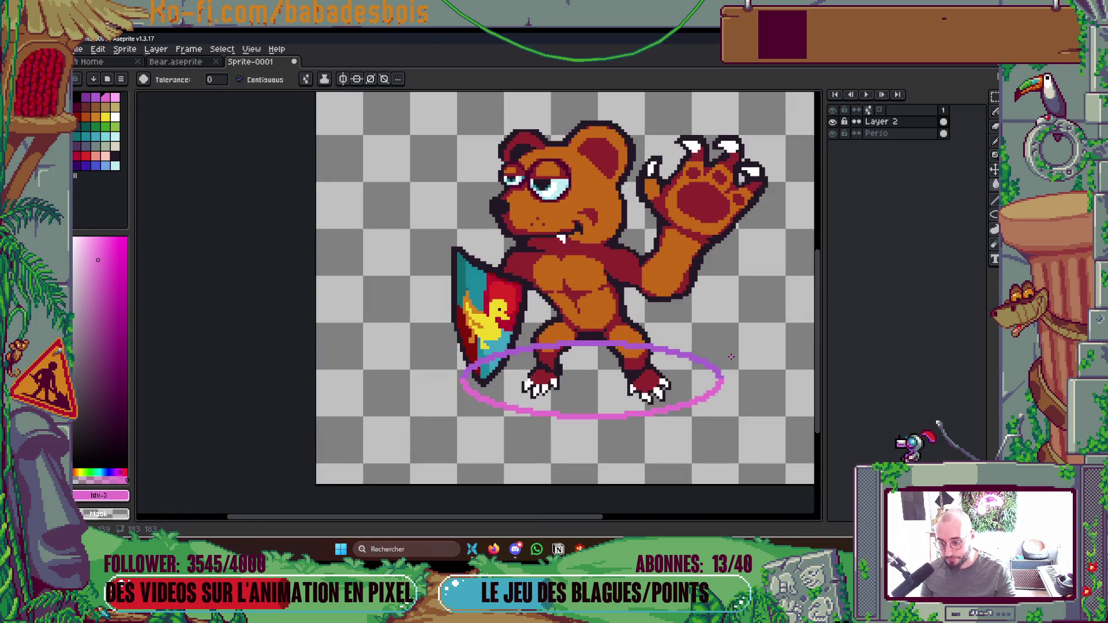
{"action": "scroll", "coordinate": [711, 372], "scroll_direction": "down", "scroll_amount": 1}
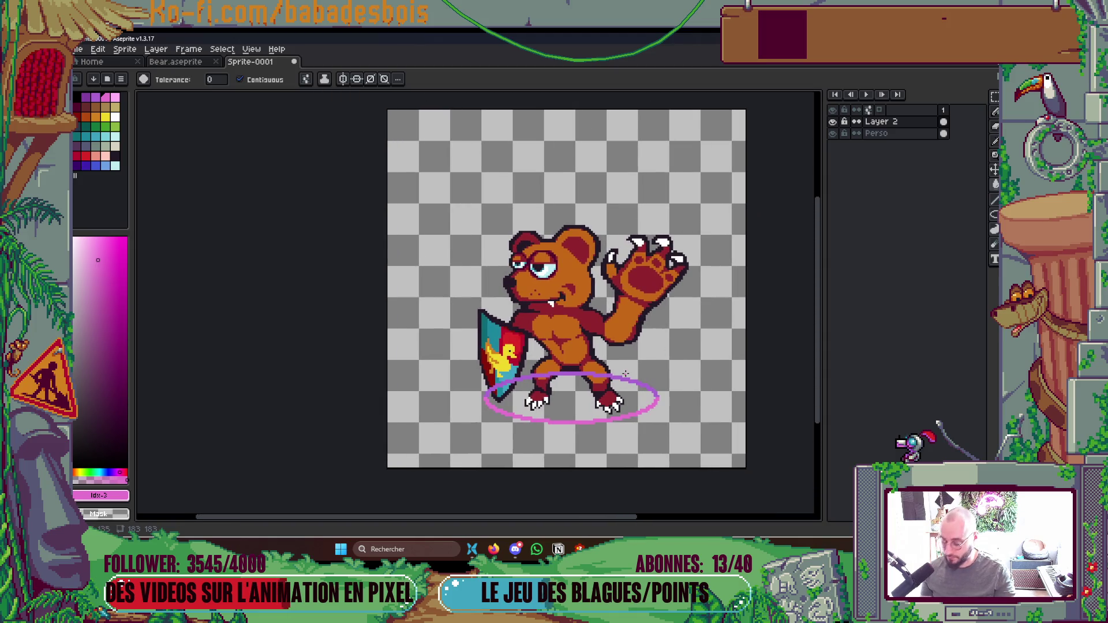
Select and delete the ellipse's upper arc behind the bear's legs, then deselect.
{"action": "key", "text": "w"}
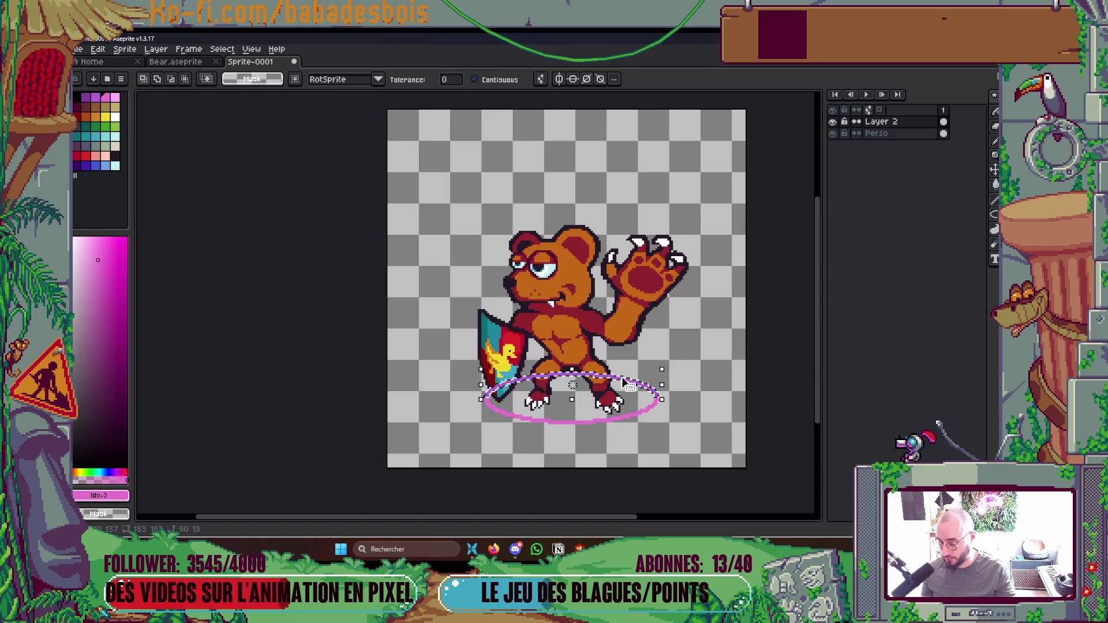
{"action": "key", "text": "z"}
{"action": "key", "text": "x"}
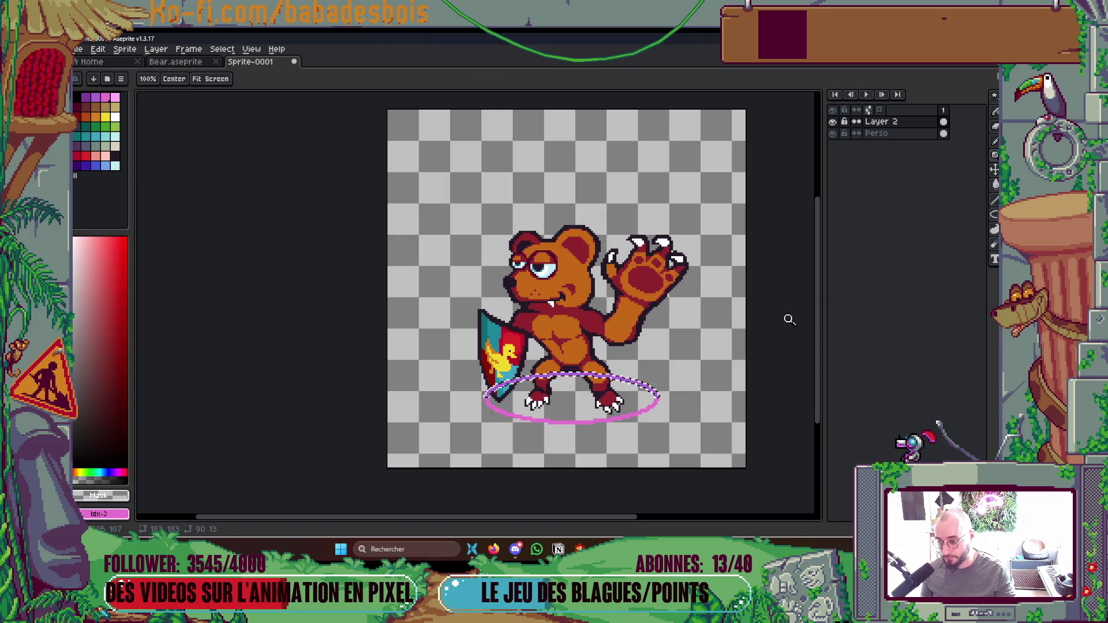
{"action": "scroll", "coordinate": [741, 292], "scroll_direction": "down", "scroll_amount": 1}
{"action": "key", "text": "x"}
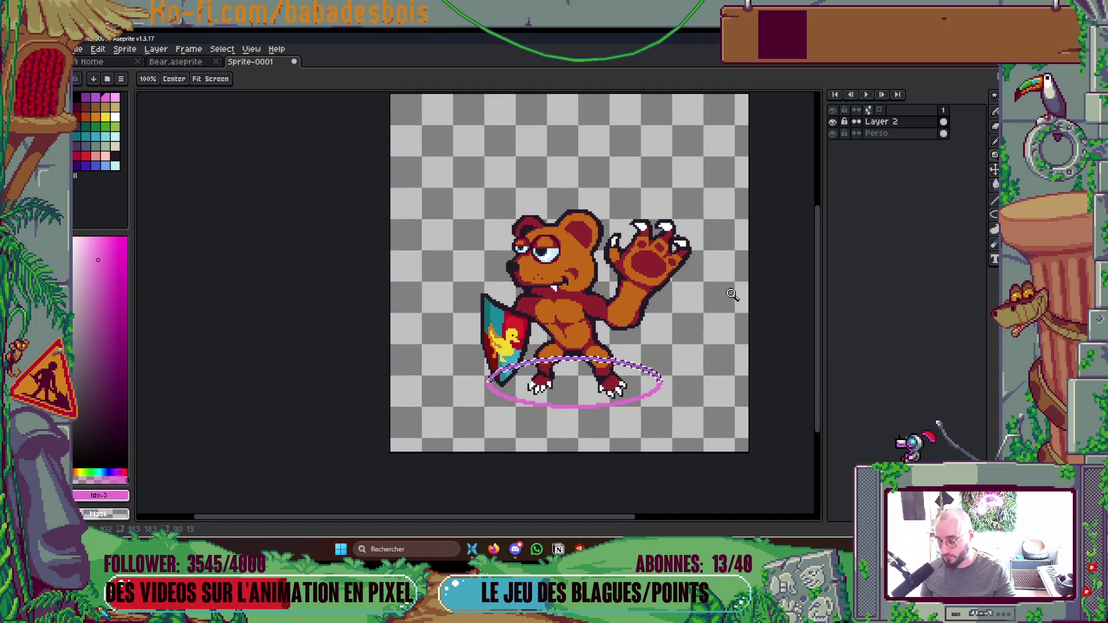
{"action": "key", "text": "Delete"}
{"action": "key", "text": "ctrl+d"}
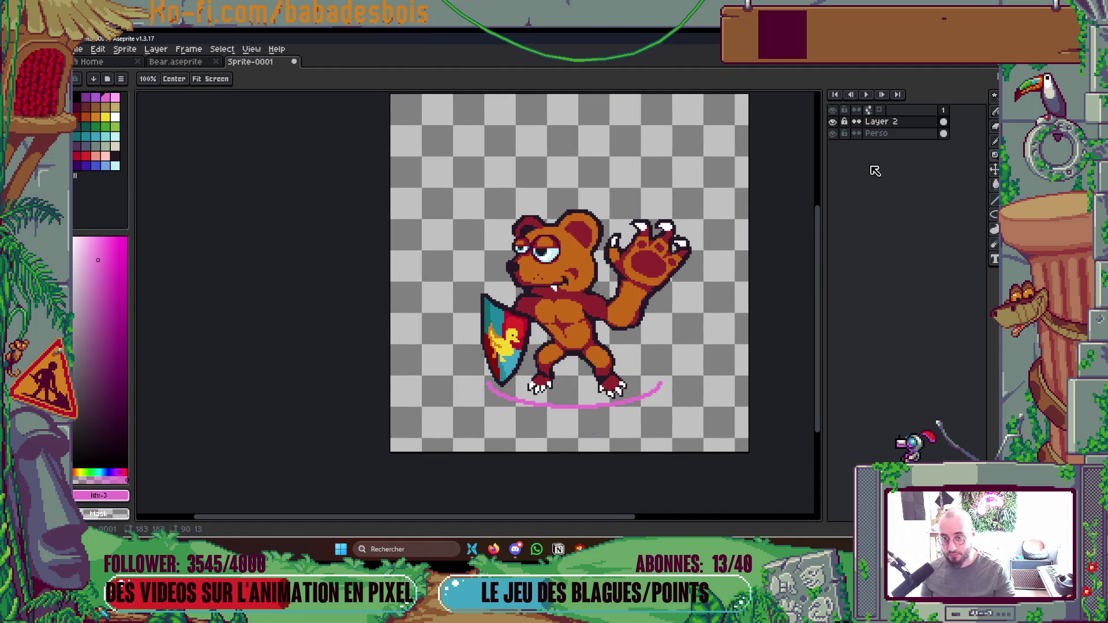
{"action": "right_click", "coordinate": [895, 134]}
Add a new Layer 3 and paste the cut upper arc onto it.
{"action": "mouse_move", "coordinate": [923, 155]}
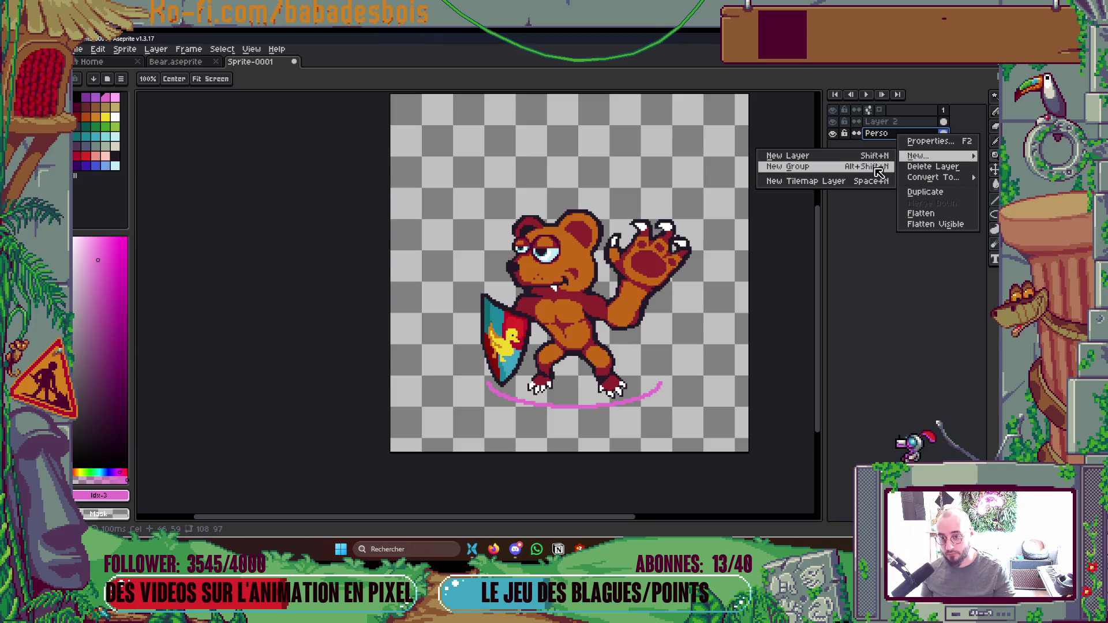
{"action": "left_click", "coordinate": [852, 157]}
{"action": "key", "text": "ctrl+v"}
{"action": "left_click_drag", "start_coordinate": [906, 145], "coordinate": [902, 154]}
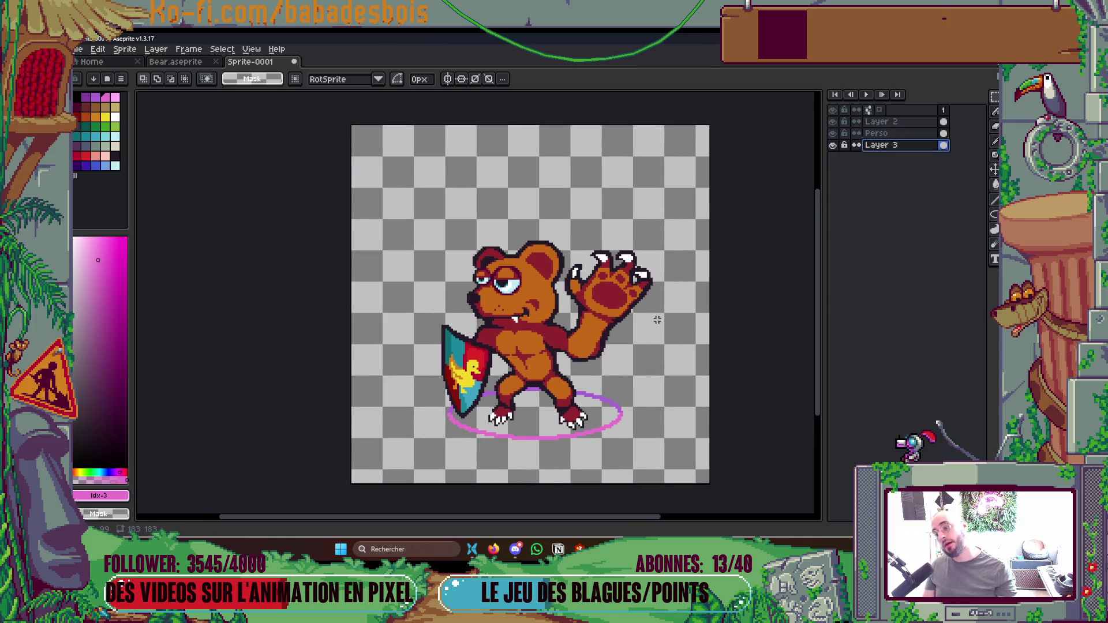
{"action": "key", "text": "Return"}
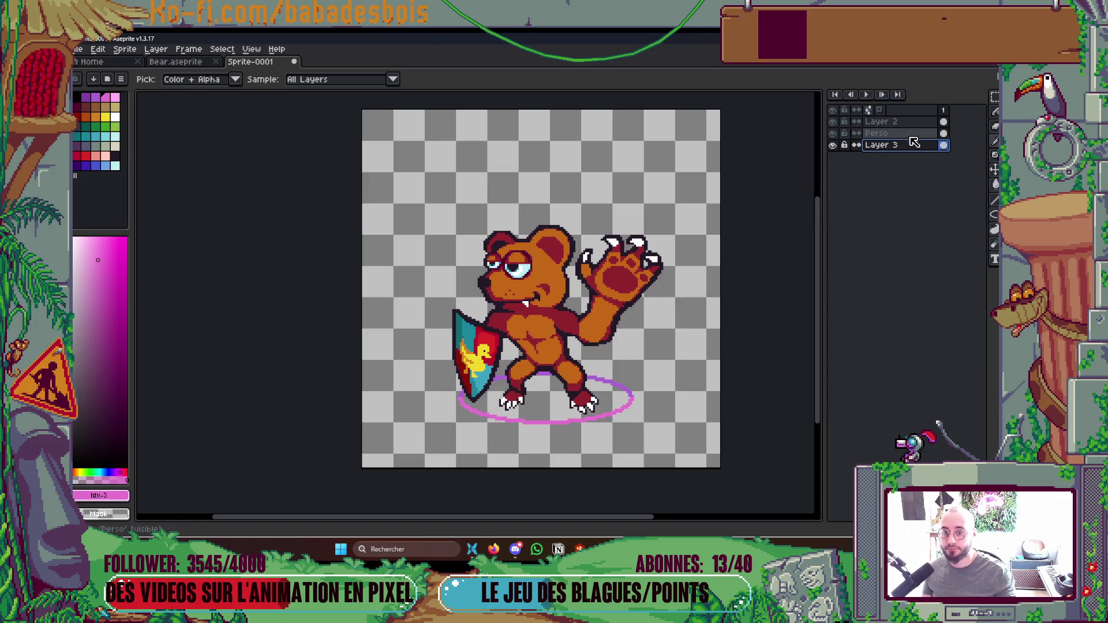
Move Layer 3 above the Perso layer.
{"action": "left_click_drag", "start_coordinate": [919, 147], "coordinate": [914, 134]}
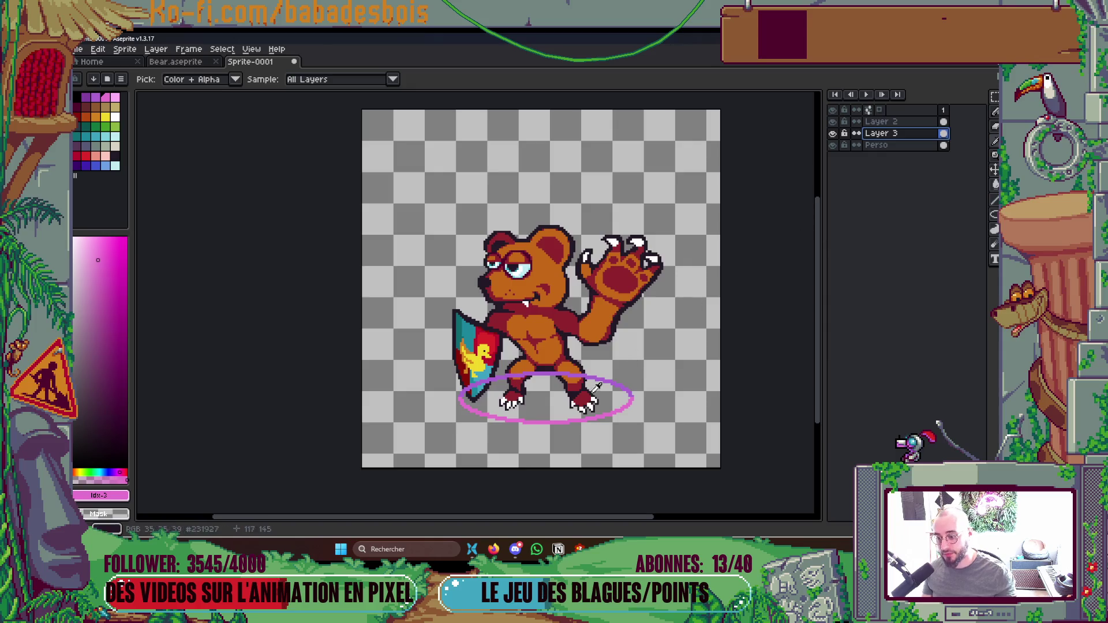
{"action": "scroll", "coordinate": [622, 334], "scroll_direction": "up", "scroll_amount": 1}
{"action": "scroll", "coordinate": [620, 256], "scroll_direction": "up", "scroll_amount": 2}
Sample the ellipse's purple #ab63d4 and draw a first pencil stroke up from its right end.
{"action": "key", "text": "b"}
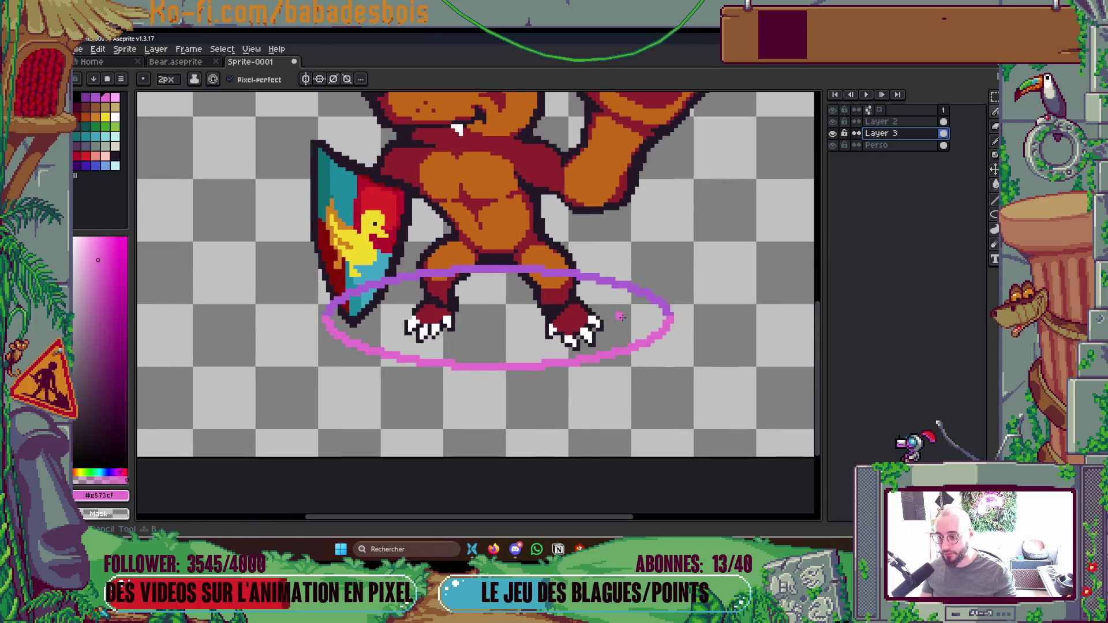
{"action": "left_click", "coordinate": [639, 306], "text": "alt"}
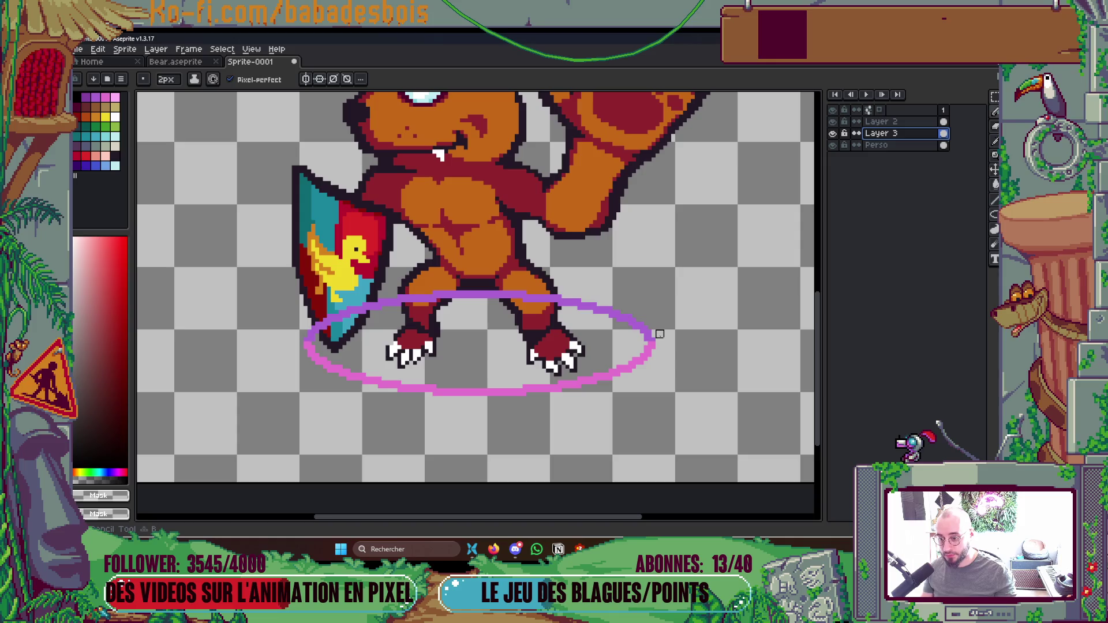
{"action": "left_click", "coordinate": [654, 321], "text": "alt"}
{"action": "mouse_move", "coordinate": [653, 339]}
{"action": "left_mouse_down"}
{"action": "mouse_move", "coordinate": [680, 244]}
{"action": "mouse_move", "coordinate": [642, 312]}
{"action": "left_mouse_up"}
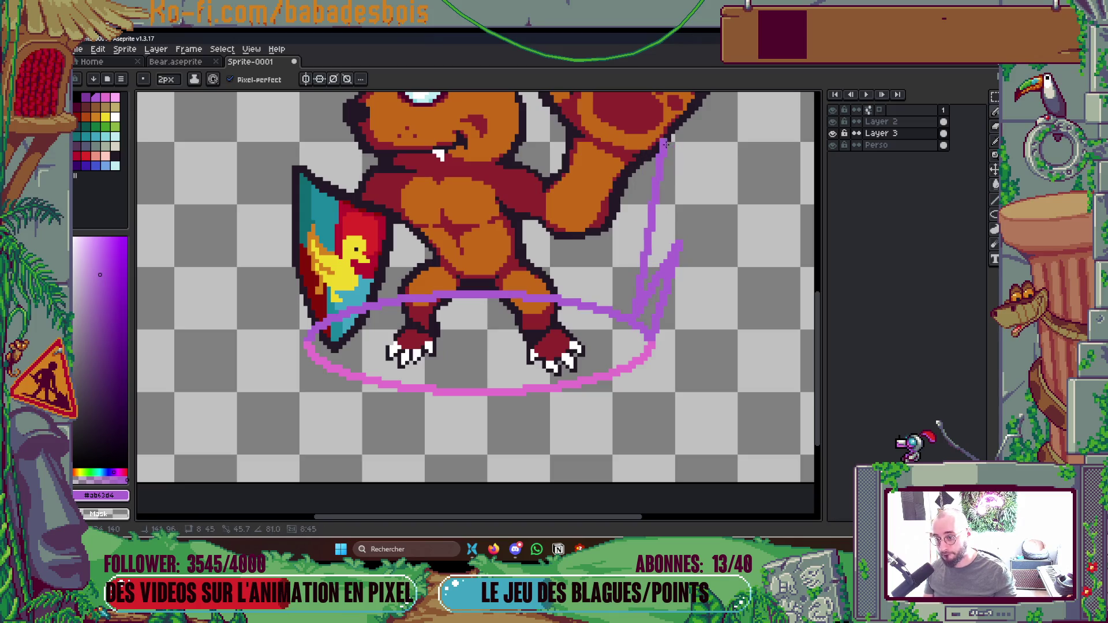
Draw zigzag purple spike lines rising from the ellipse across the bear's chest and shield.
{"action": "mouse_move", "coordinate": [656, 330]}
{"action": "left_mouse_down"}
{"action": "mouse_move", "coordinate": [724, 181]}
{"action": "mouse_move", "coordinate": [636, 315]}
{"action": "mouse_move", "coordinate": [659, 188]}
{"action": "mouse_move", "coordinate": [603, 306]}
{"action": "mouse_move", "coordinate": [589, 275]}
{"action": "mouse_move", "coordinate": [603, 217]}
{"action": "mouse_move", "coordinate": [581, 302]}
{"action": "mouse_move", "coordinate": [570, 217]}
{"action": "mouse_move", "coordinate": [545, 297]}
{"action": "left_mouse_up"}
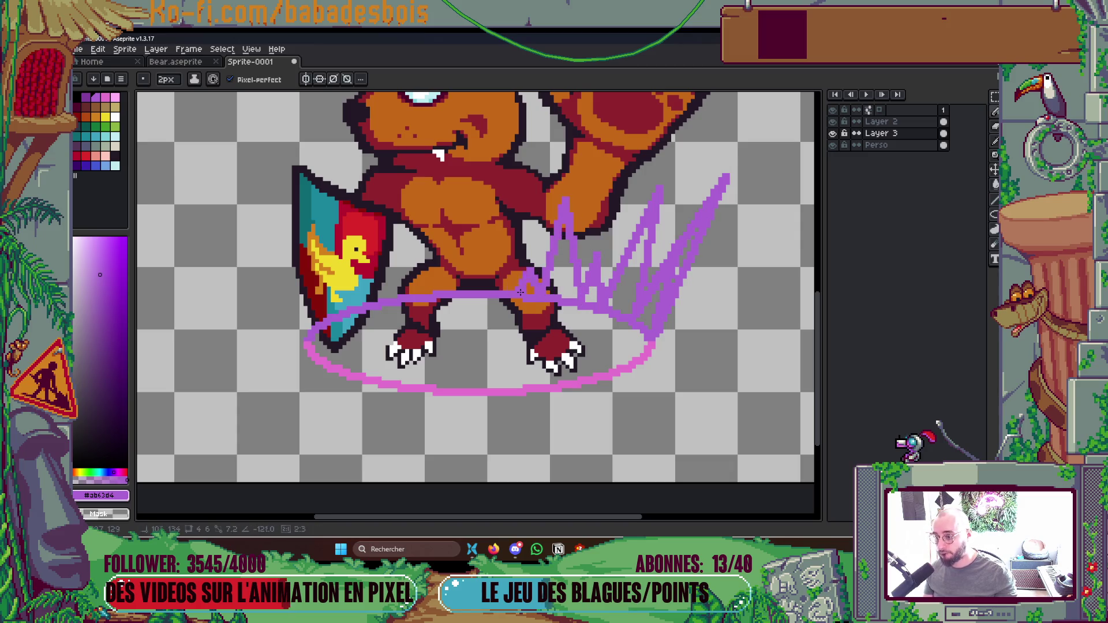
{"action": "mouse_move", "coordinate": [502, 263]}
{"action": "left_mouse_down"}
{"action": "mouse_move", "coordinate": [496, 146]}
{"action": "mouse_move", "coordinate": [493, 293]}
{"action": "left_mouse_up"}
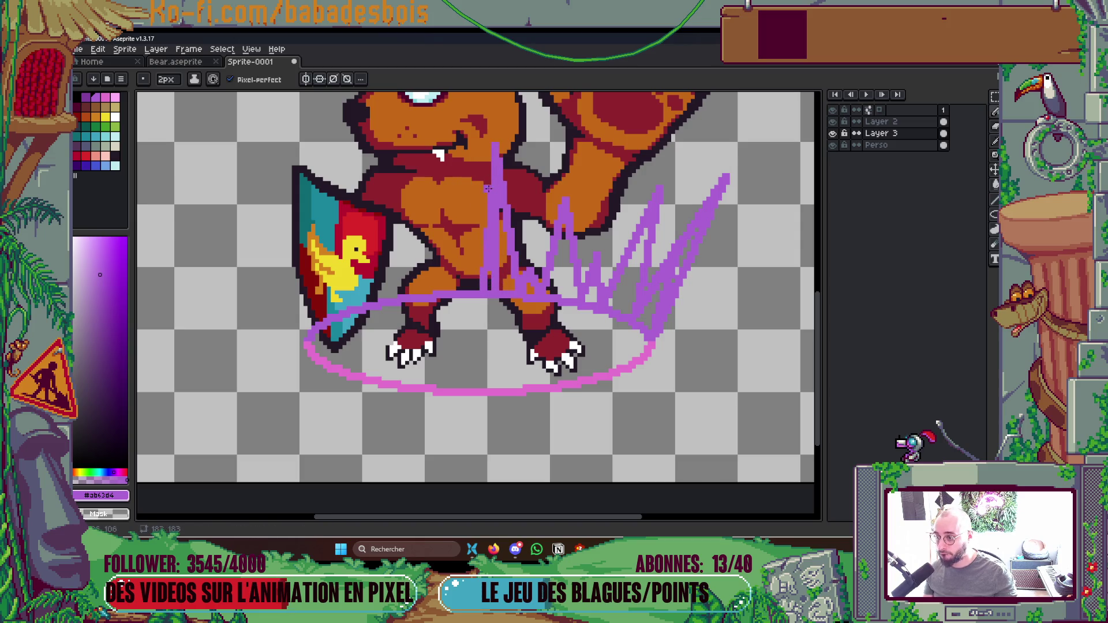
{"action": "mouse_move", "coordinate": [478, 295]}
{"action": "left_mouse_down"}
{"action": "mouse_move", "coordinate": [463, 222]}
{"action": "mouse_move", "coordinate": [448, 281]}
{"action": "mouse_move", "coordinate": [405, 225]}
{"action": "mouse_move", "coordinate": [381, 139]}
{"action": "mouse_move", "coordinate": [384, 301]}
{"action": "mouse_move", "coordinate": [375, 304]}
{"action": "mouse_move", "coordinate": [347, 232]}
{"action": "mouse_move", "coordinate": [346, 308]}
{"action": "mouse_move", "coordinate": [312, 254]}
{"action": "mouse_move", "coordinate": [309, 338]}
{"action": "left_mouse_up"}
{"action": "scroll", "coordinate": [308, 338], "scroll_direction": "down", "scroll_amount": 5}
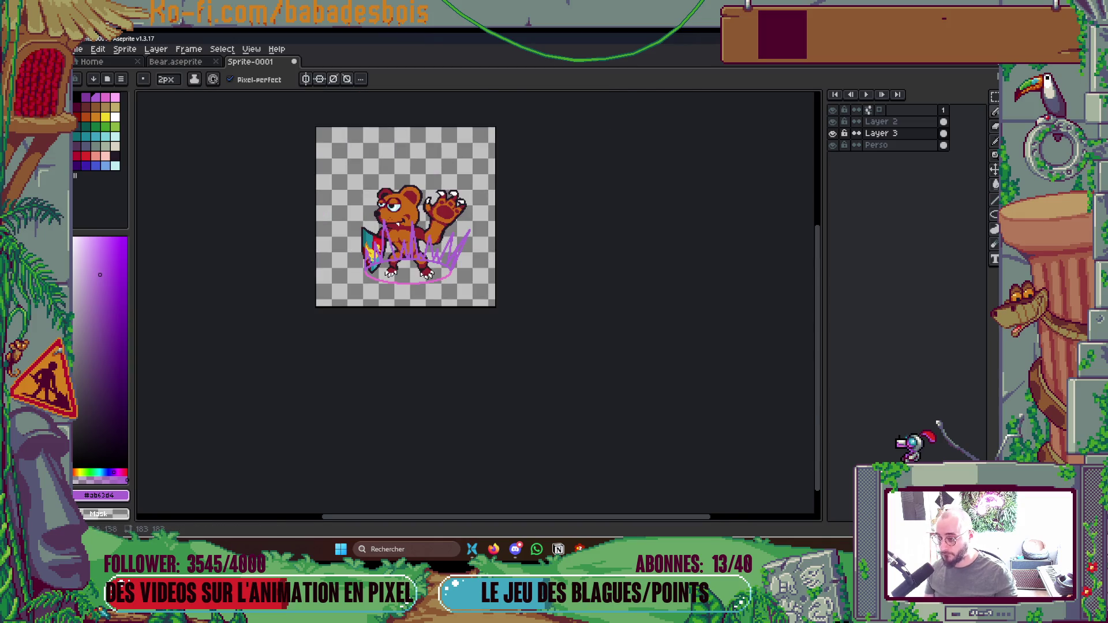
{"action": "scroll", "coordinate": [437, 306], "scroll_direction": "up", "scroll_amount": 4}
{"action": "mouse_move", "coordinate": [422, 199]}
{"action": "left_mouse_down"}
{"action": "mouse_move", "coordinate": [439, 257]}
{"action": "mouse_move", "coordinate": [461, 262]}
{"action": "mouse_move", "coordinate": [462, 291]}
{"action": "left_mouse_up"}
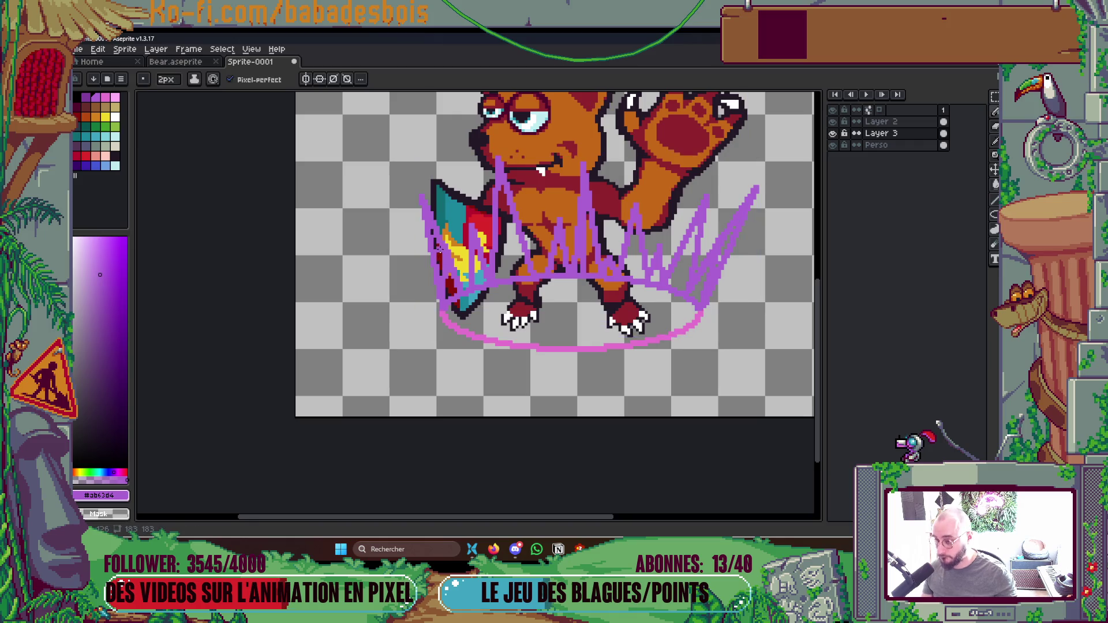
{"action": "scroll", "coordinate": [439, 254], "scroll_direction": "up", "scroll_amount": 2}
Bucket-fill the gaps between the left and central spikes with purple.
{"action": "key", "text": "g"}
{"action": "left_click", "coordinate": [458, 301]}
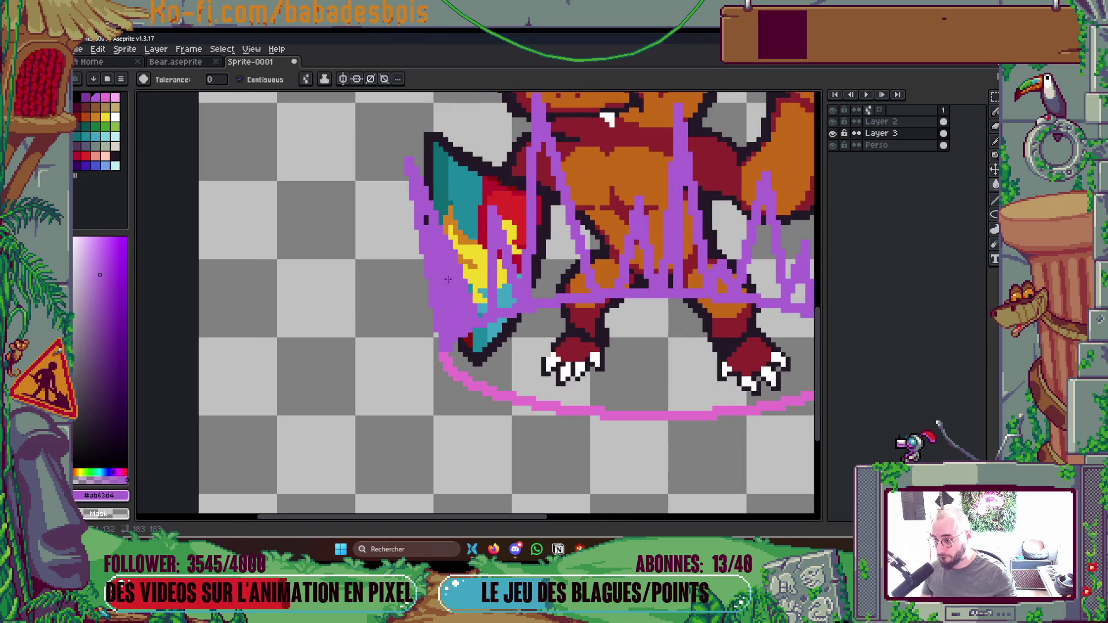
{"action": "key", "text": "b"}
{"action": "key", "text": "g"}
{"action": "left_click", "coordinate": [503, 289]}
{"action": "left_click", "coordinate": [552, 278]}
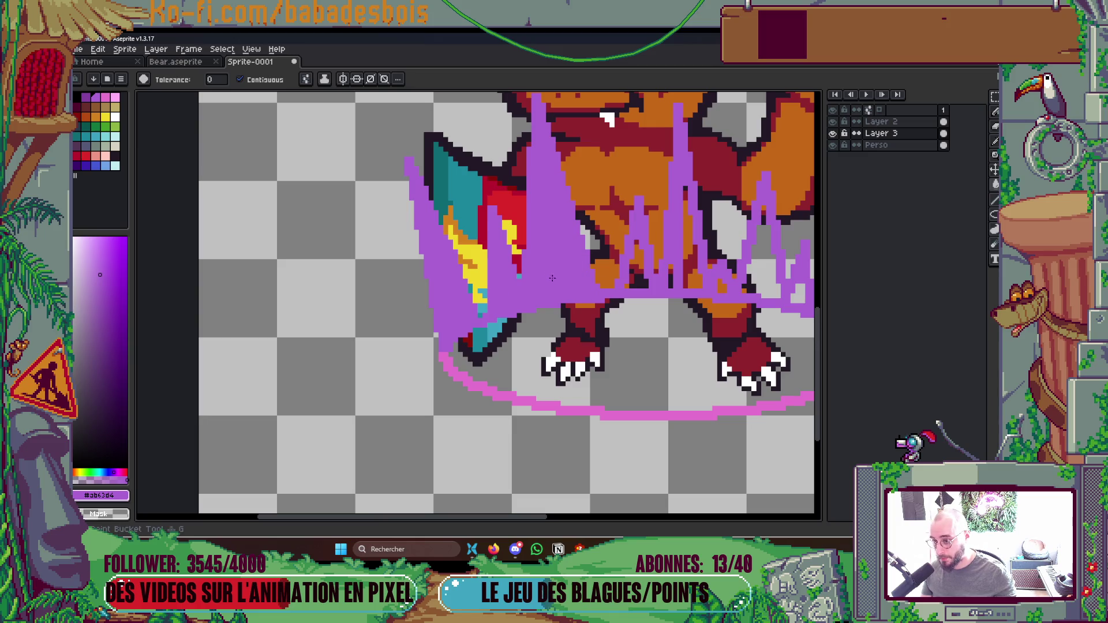
{"action": "left_click", "coordinate": [639, 277]}
{"action": "left_click", "coordinate": [690, 269]}
Fill the gaps among the right-hand spikes purple and paint a small leftover gap.
{"action": "key", "text": "b"}
{"action": "mouse_move", "coordinate": [710, 277]}
{"action": "left_mouse_down"}
{"action": "mouse_move", "coordinate": [589, 283]}
{"action": "mouse_move", "coordinate": [574, 299]}
{"action": "left_mouse_up"}
{"action": "key", "text": "g"}
{"action": "left_click", "coordinate": [615, 298]}
{"action": "left_click", "coordinate": [645, 308]}
{"action": "left_click", "coordinate": [650, 311]}
{"action": "left_click", "coordinate": [675, 316]}
{"action": "left_click", "coordinate": [709, 271]}
{"action": "key", "text": "b"}
{"action": "left_click", "coordinate": [760, 276]}
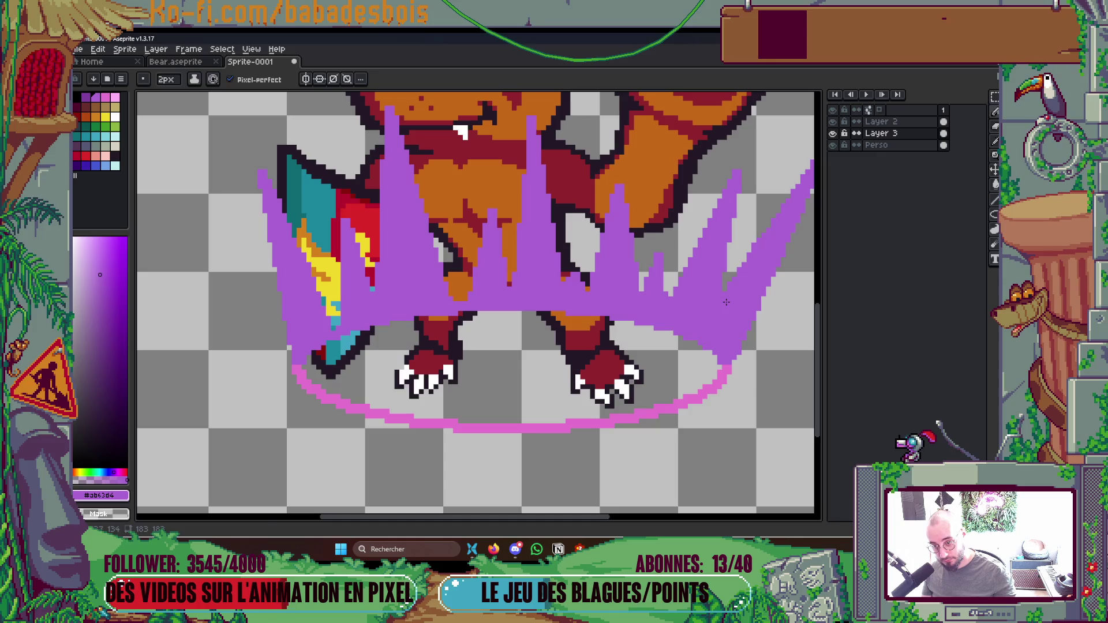
Undo a stray change on the shield and a purple line drawn to a spike tip.
{"action": "scroll", "coordinate": [726, 302], "scroll_direction": "down", "scroll_amount": 6}
{"action": "scroll", "coordinate": [648, 285], "scroll_direction": "up", "scroll_amount": 1}
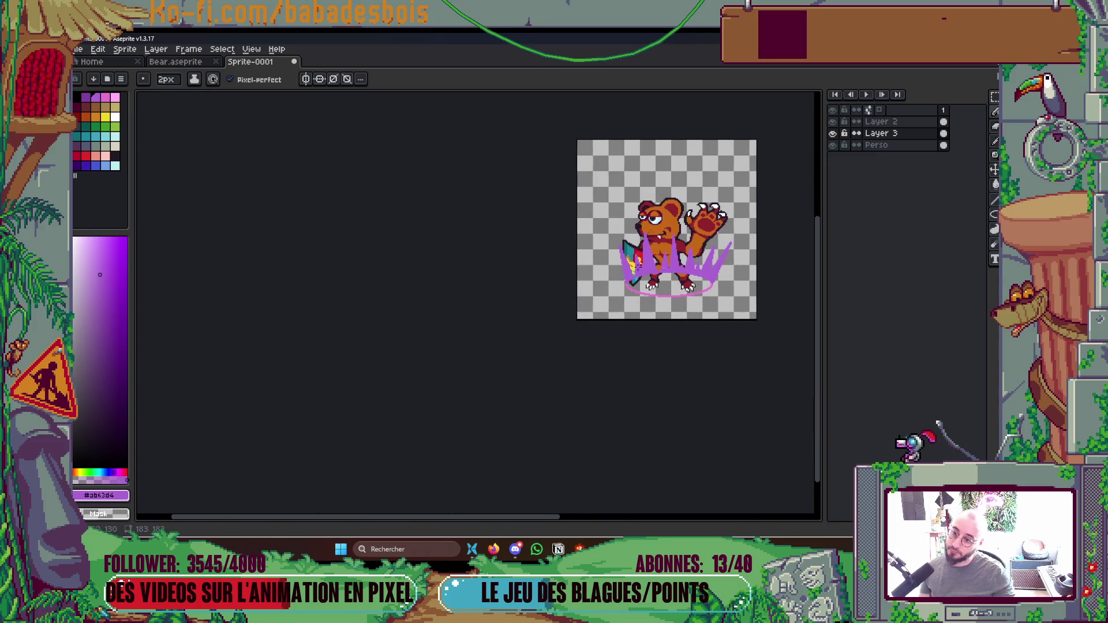
{"action": "scroll", "coordinate": [633, 266], "scroll_direction": "up", "scroll_amount": 3}
{"action": "key", "text": "ctrl+z"}
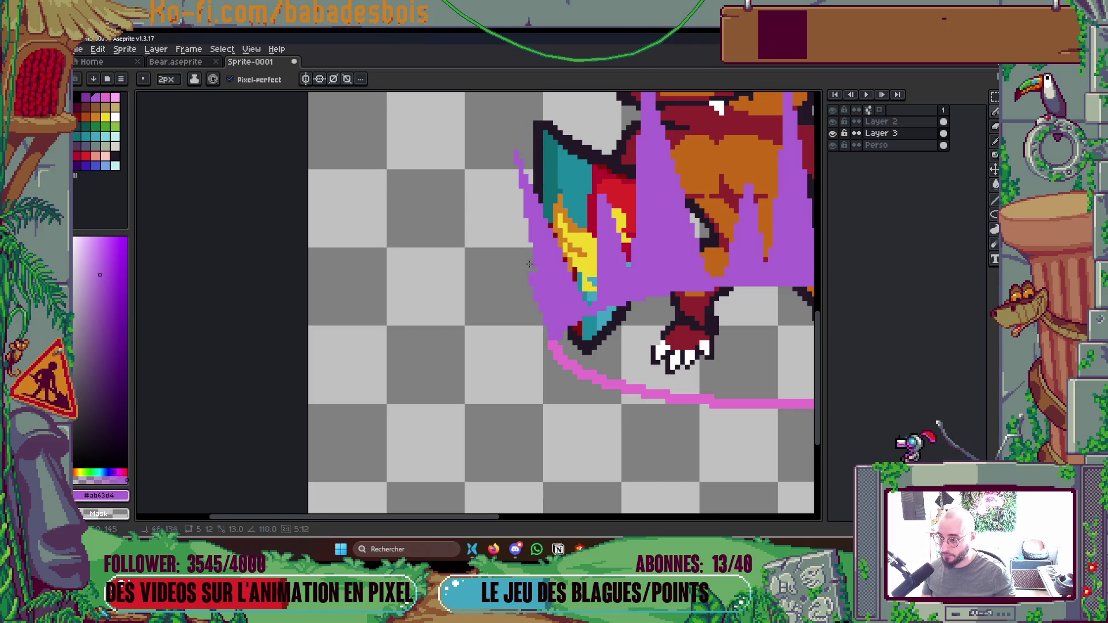
{"action": "scroll", "coordinate": [582, 324], "scroll_direction": "up", "scroll_amount": 1}
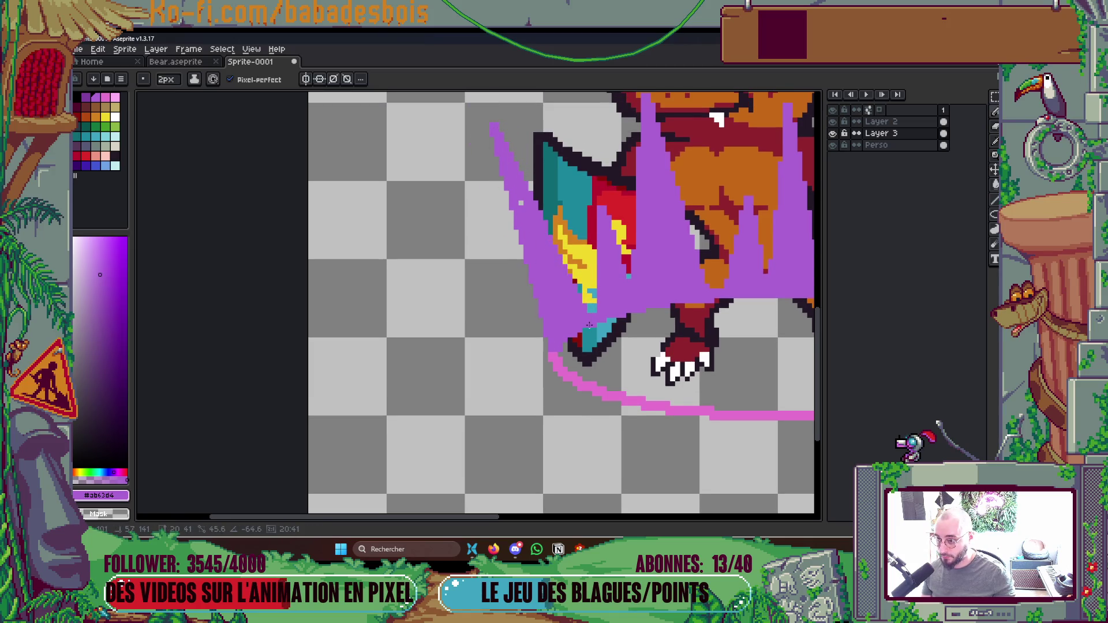
{"action": "mouse_move", "coordinate": [590, 307]}
{"action": "left_mouse_down"}
{"action": "mouse_move", "coordinate": [508, 98]}
{"action": "mouse_move", "coordinate": [497, 100]}
{"action": "left_mouse_up"}
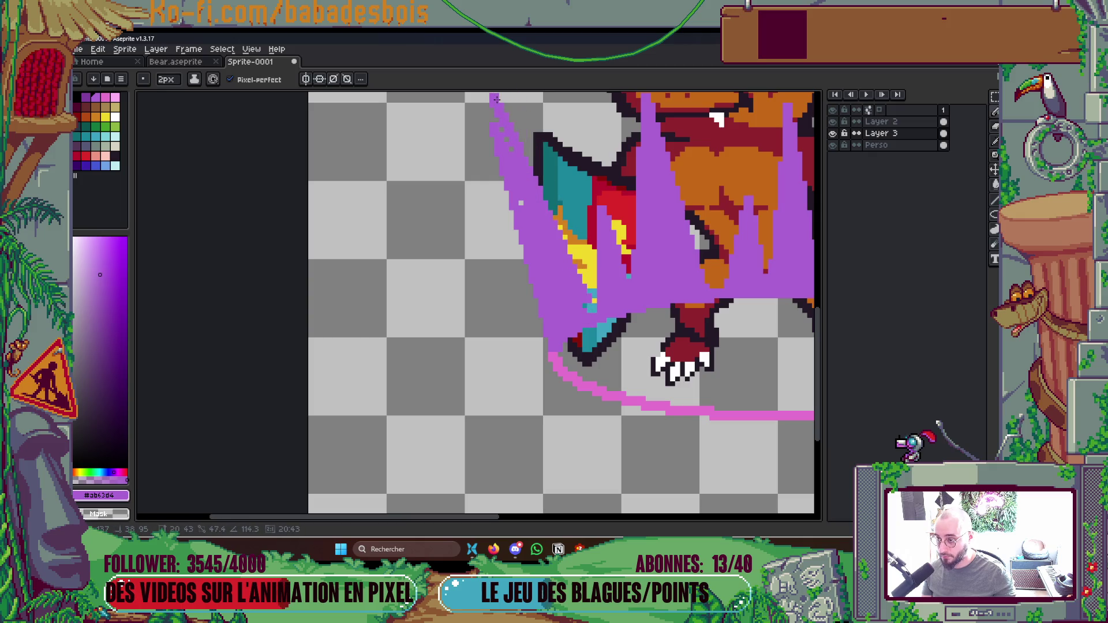
{"action": "key", "text": "ctrl+z"}
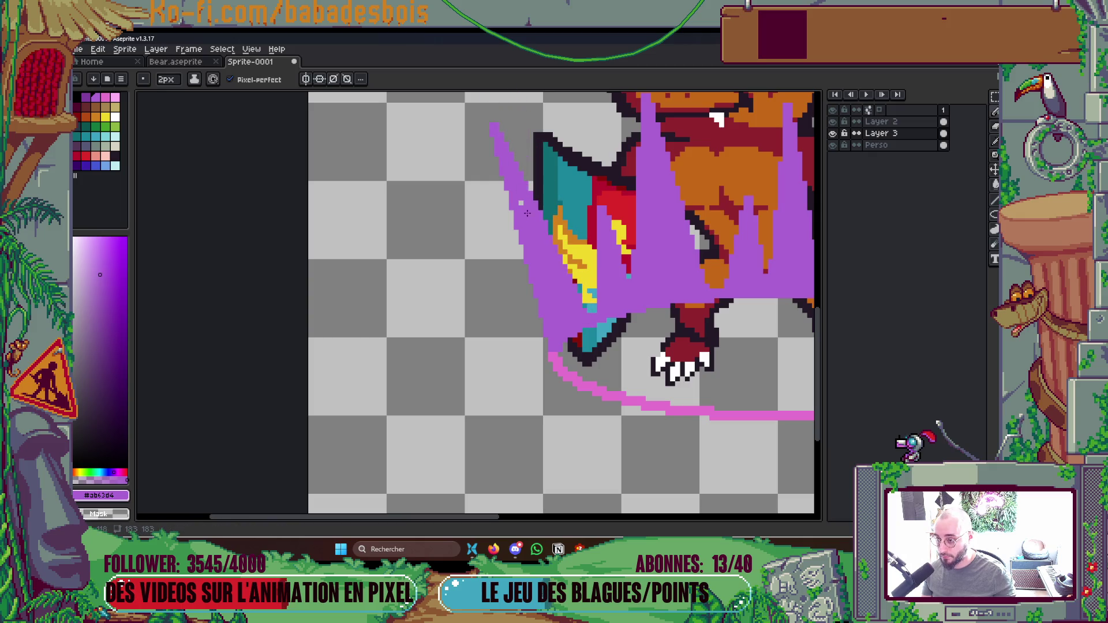
{"action": "scroll", "coordinate": [525, 205], "scroll_direction": "down", "scroll_amount": 5}
{"action": "scroll", "coordinate": [505, 304], "scroll_direction": "up", "scroll_amount": 2}
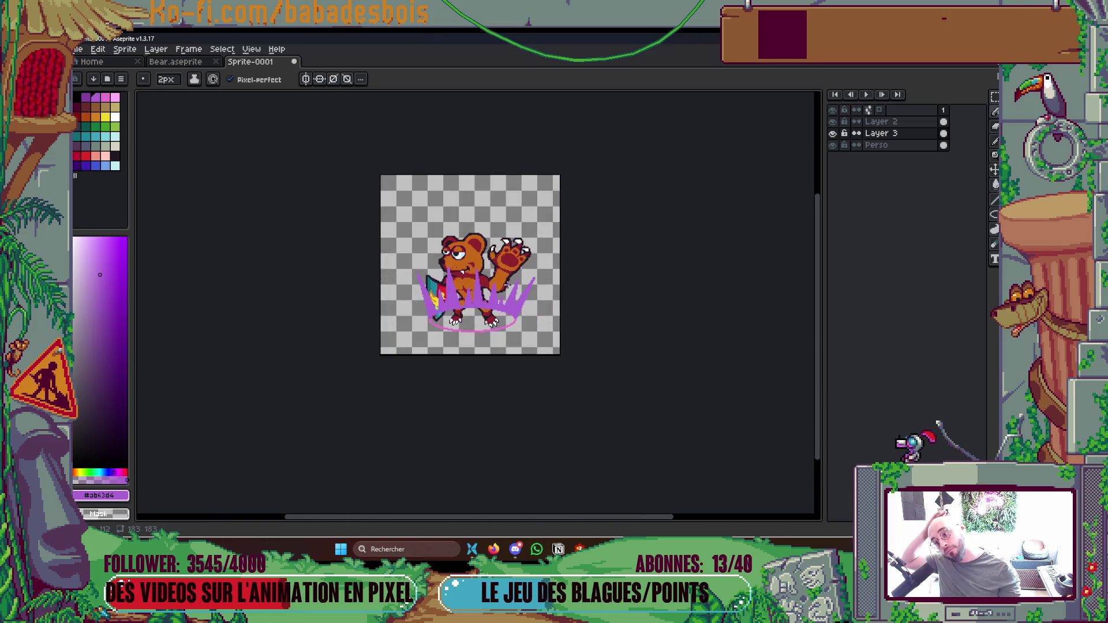
Recentre the sprite and compare it against the Potion Hero storyboard.
{"action": "left_click_drag", "start_coordinate": [506, 304], "coordinate": [504, 323]}
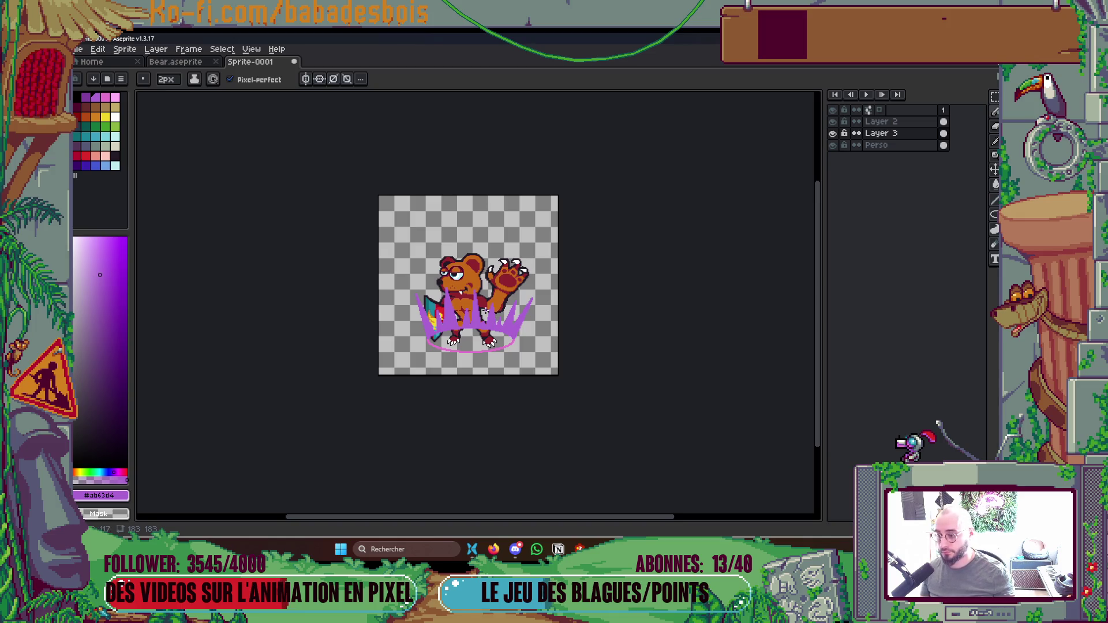
{"action": "left_click", "coordinate": [515, 549]}
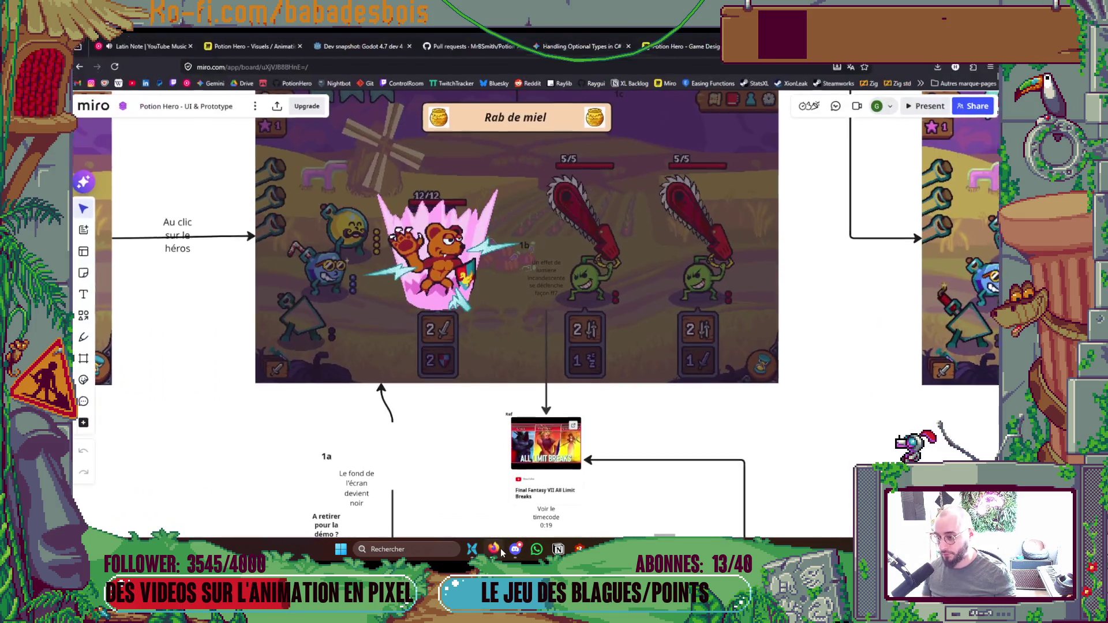
{"action": "key", "text": "alt+Tab"}
{"action": "scroll", "coordinate": [461, 417], "scroll_direction": "up", "scroll_amount": 3}
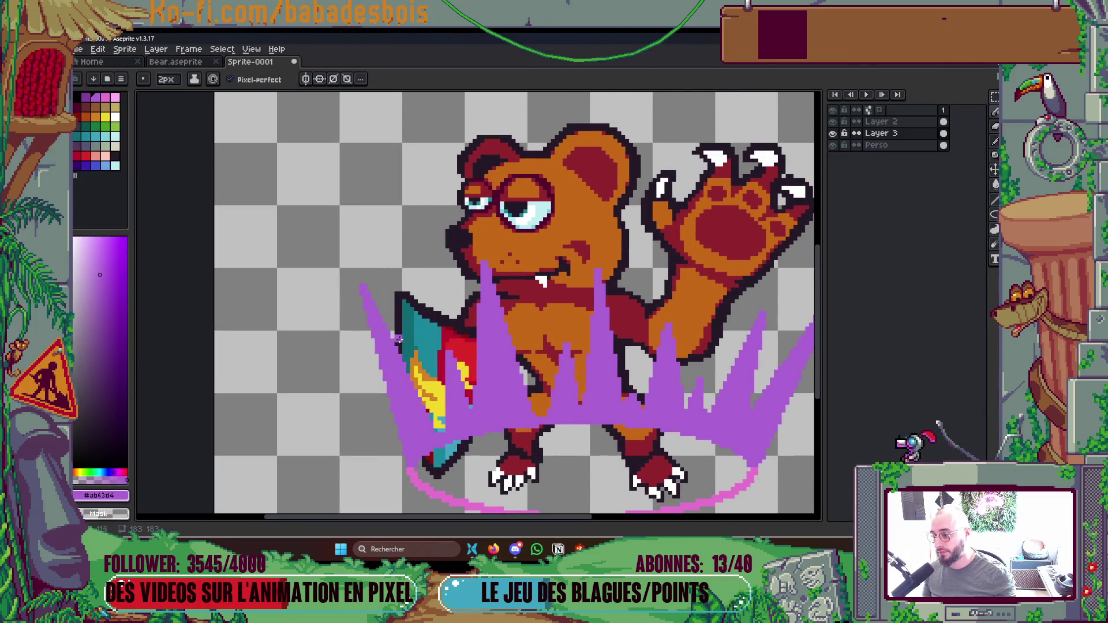
Nudge the purple flames down on Layer 3, then paste the spike shapes over the bear.
{"action": "scroll", "coordinate": [402, 334], "scroll_direction": "down", "scroll_amount": 3}
{"action": "scroll", "coordinate": [518, 346], "scroll_direction": "up", "scroll_amount": 1}
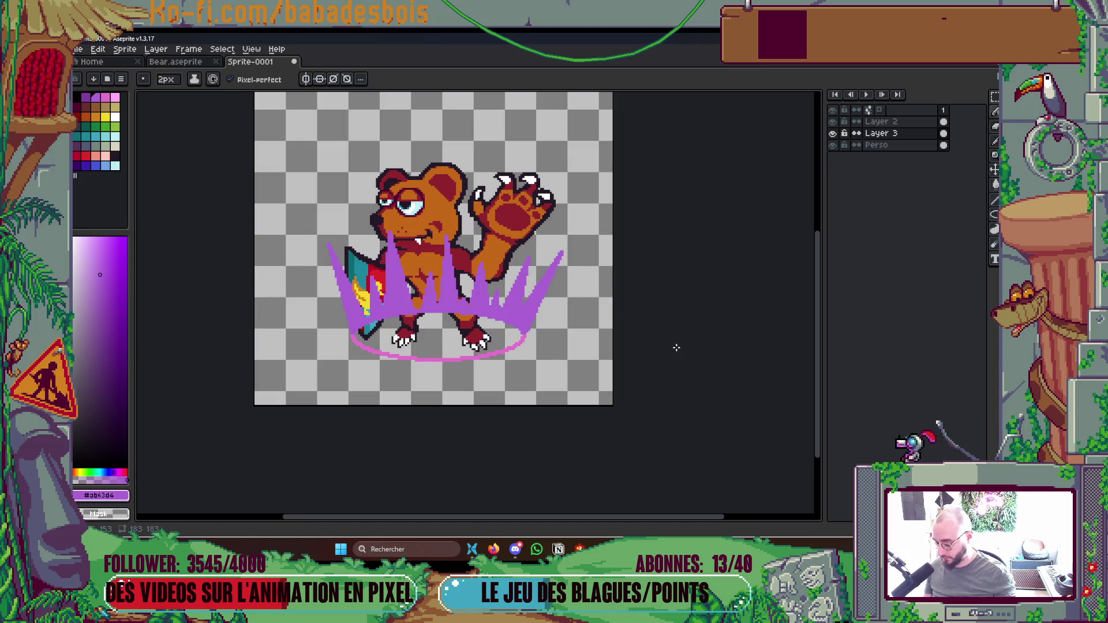
{"action": "key", "text": "v"}
{"action": "key", "text": "Right"}
{"action": "key", "text": "Right"}
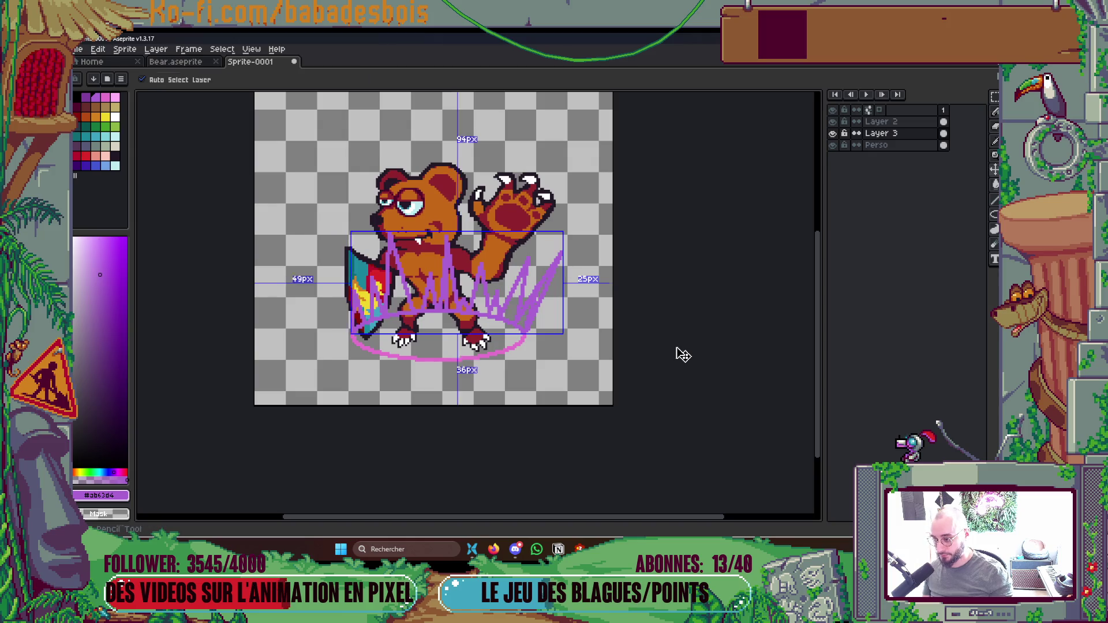
{"action": "key", "text": "Down"}
{"action": "key", "text": "Down"}
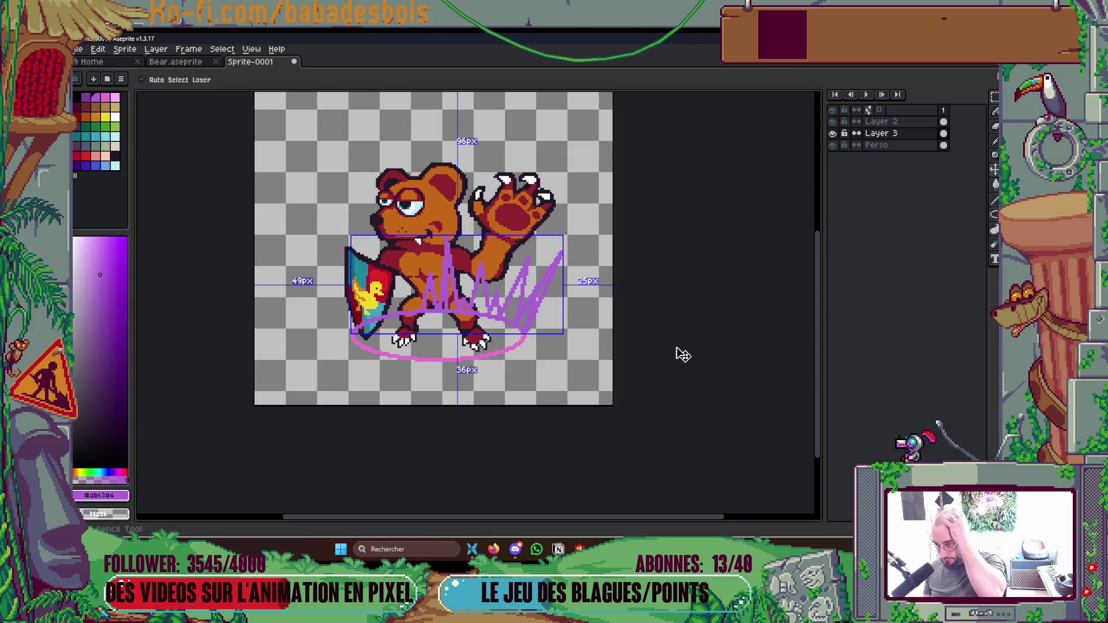
{"action": "key", "text": "Down"}
{"action": "key", "text": "Down"}
{"action": "key", "text": "Down"}
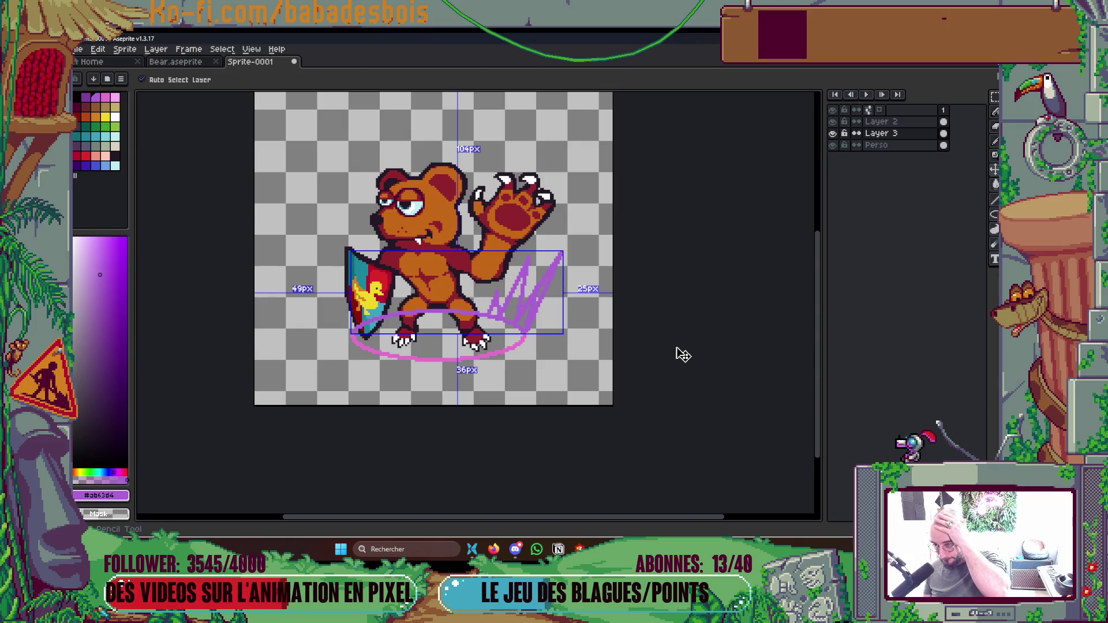
{"action": "key", "text": "ctrl+z"}
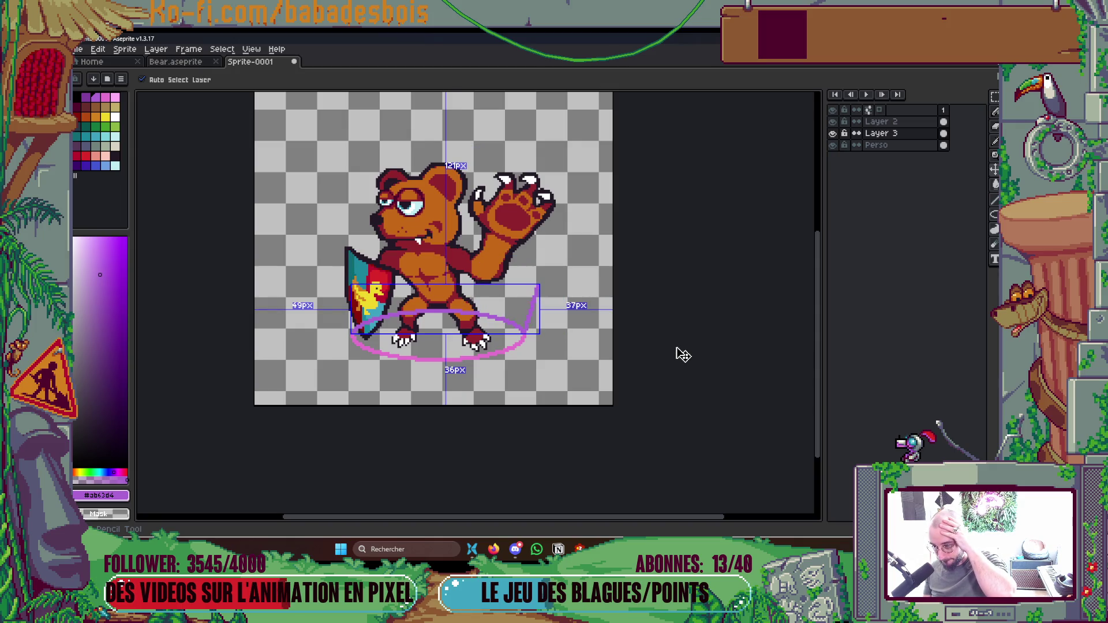
{"action": "key", "text": "b"}
{"action": "key", "text": "ctrl+v"}
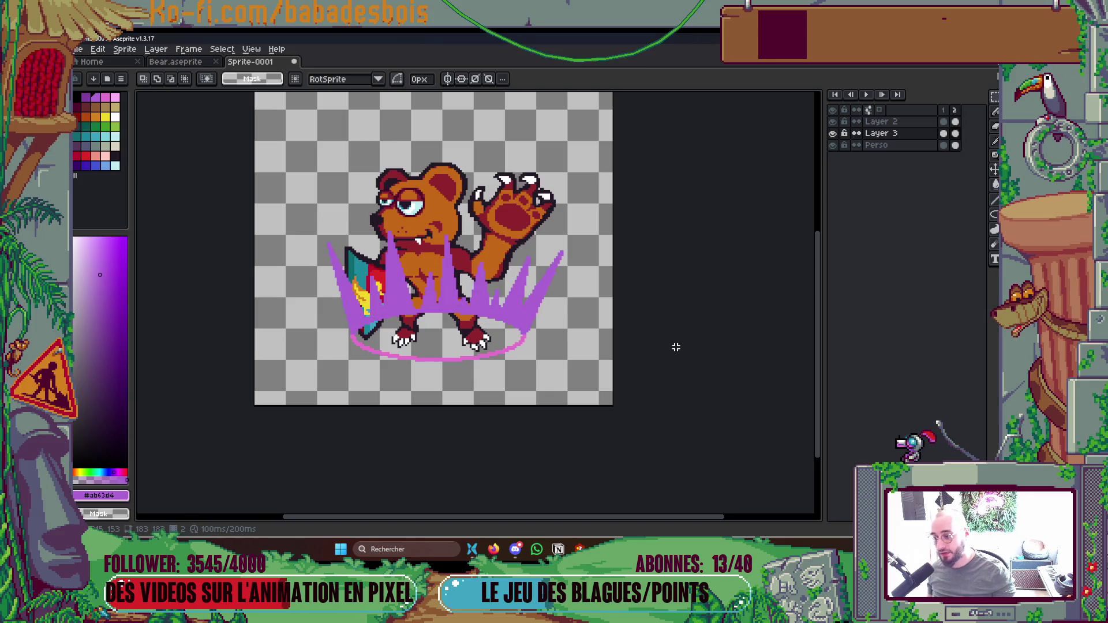
Pick the spikes' purple and draw tall purple spike lines rising across the bear.
{"action": "key", "text": "i"}
{"action": "scroll", "coordinate": [347, 317], "scroll_direction": "up", "scroll_amount": 1}
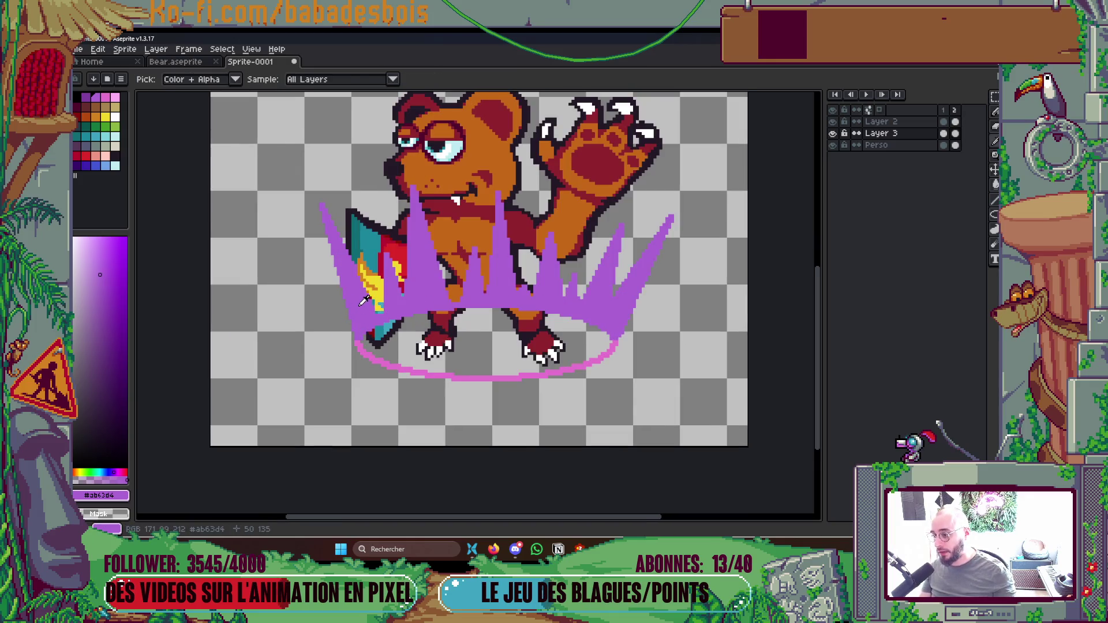
{"action": "left_click_drag", "start_coordinate": [364, 301], "coordinate": [377, 333]}
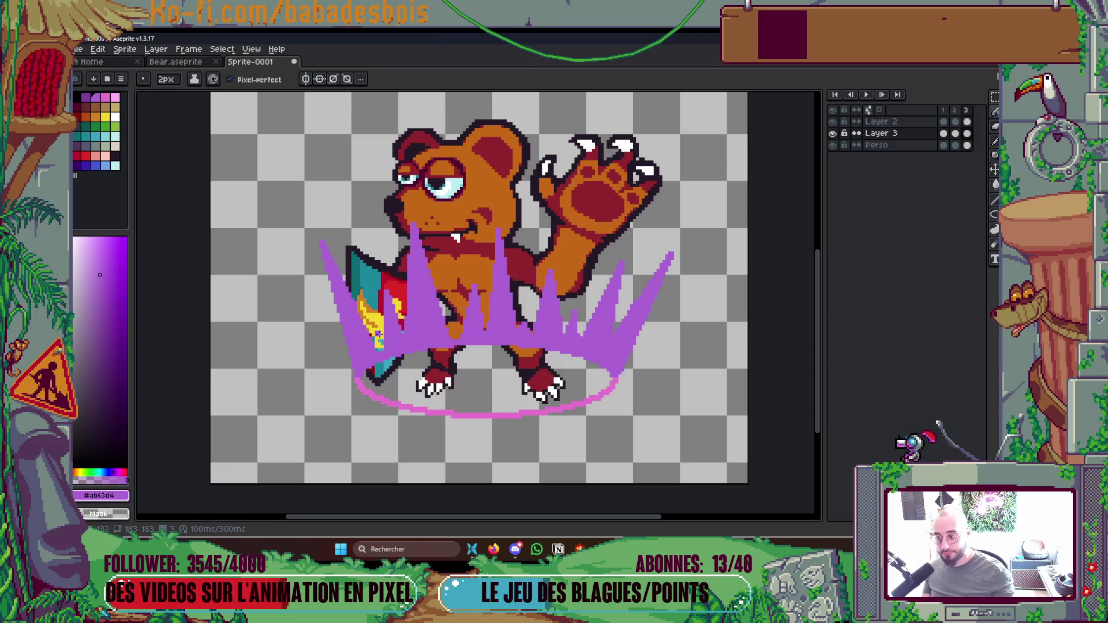
{"action": "mouse_move", "coordinate": [361, 319]}
{"action": "left_mouse_down"}
{"action": "mouse_move", "coordinate": [306, 112]}
{"action": "mouse_move", "coordinate": [312, 196]}
{"action": "mouse_move", "coordinate": [338, 151]}
{"action": "left_mouse_up"}
{"action": "mouse_move", "coordinate": [385, 327]}
{"action": "left_mouse_down"}
{"action": "mouse_move", "coordinate": [390, 197]}
{"action": "mouse_move", "coordinate": [372, 162]}
{"action": "left_mouse_up"}
{"action": "mouse_move", "coordinate": [441, 364]}
{"action": "left_mouse_down"}
{"action": "mouse_move", "coordinate": [451, 245]}
{"action": "mouse_move", "coordinate": [441, 131]}
{"action": "left_mouse_up"}
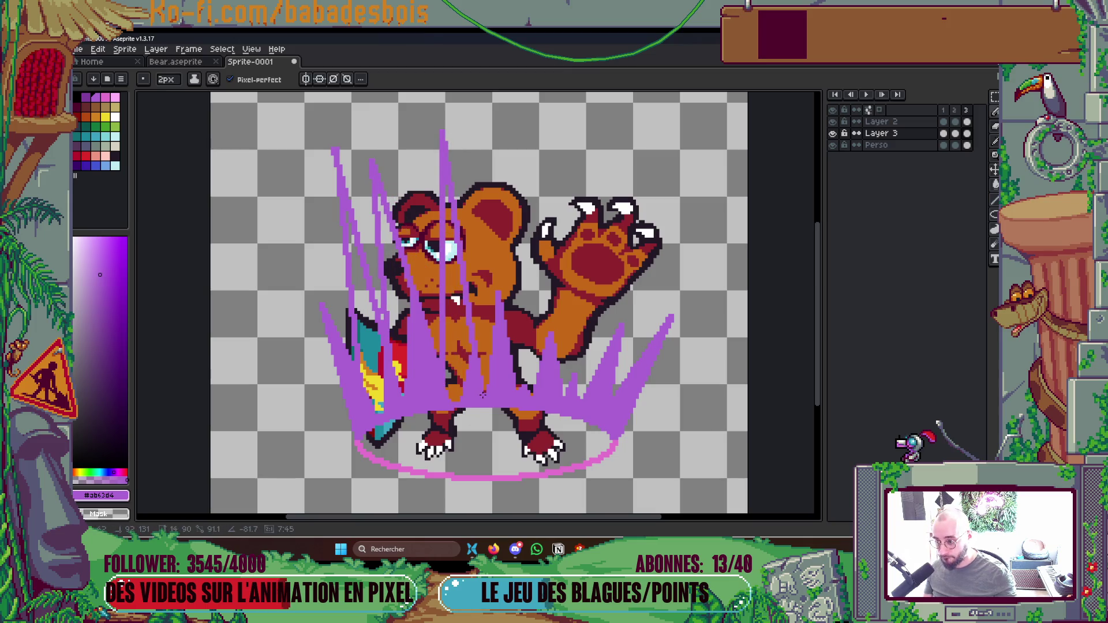
{"action": "mouse_move", "coordinate": [487, 241]}
{"action": "left_mouse_down"}
{"action": "mouse_move", "coordinate": [518, 394]}
{"action": "mouse_move", "coordinate": [533, 322]}
{"action": "left_mouse_up"}
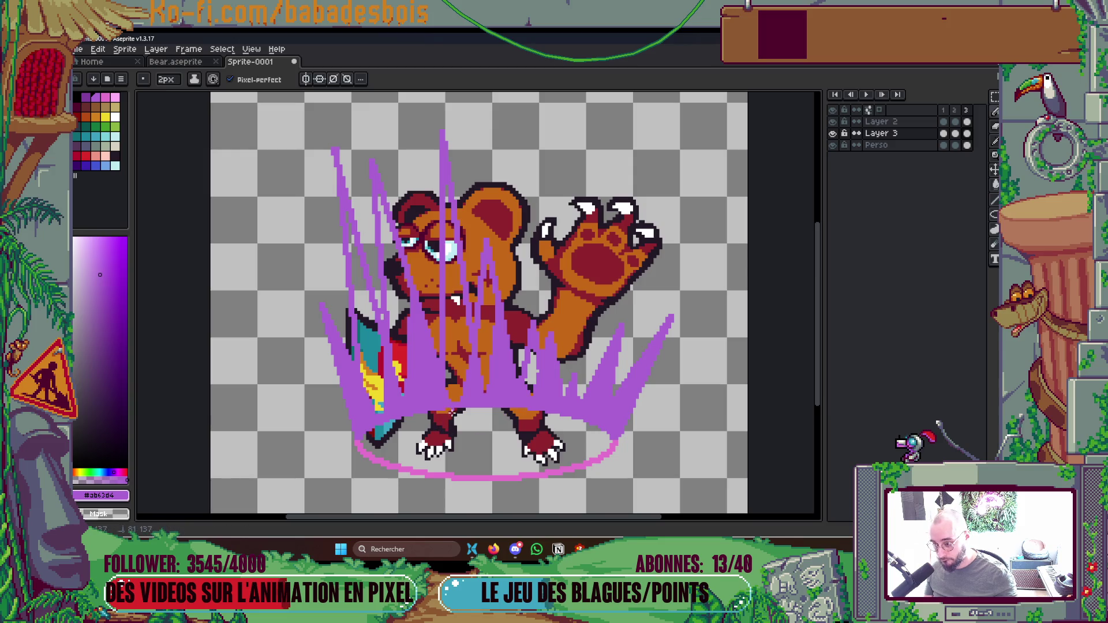
{"action": "left_click_drag", "start_coordinate": [518, 377], "coordinate": [553, 199]}
{"action": "left_click_drag", "start_coordinate": [570, 335], "coordinate": [620, 153]}
{"action": "mouse_move", "coordinate": [670, 261]}
{"action": "left_mouse_down"}
{"action": "mouse_move", "coordinate": [635, 323]}
{"action": "mouse_move", "coordinate": [619, 387]}
{"action": "left_mouse_up"}
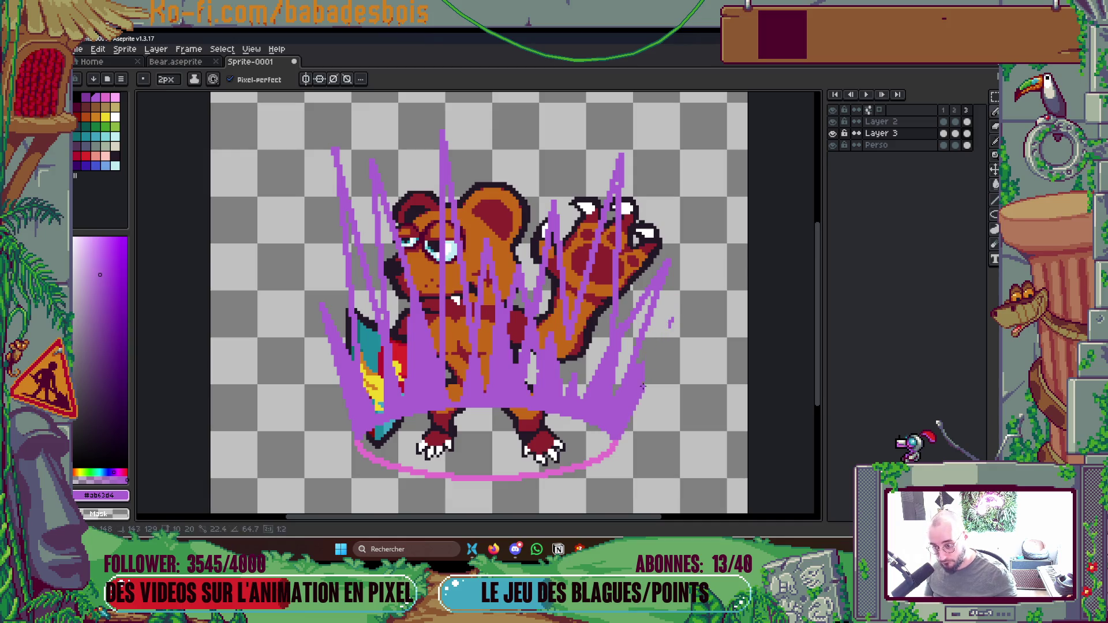
{"action": "key", "text": "ctrl+z"}
Bucket-fill the gaps between the new tall spikes solid purple.
{"action": "key", "text": "g"}
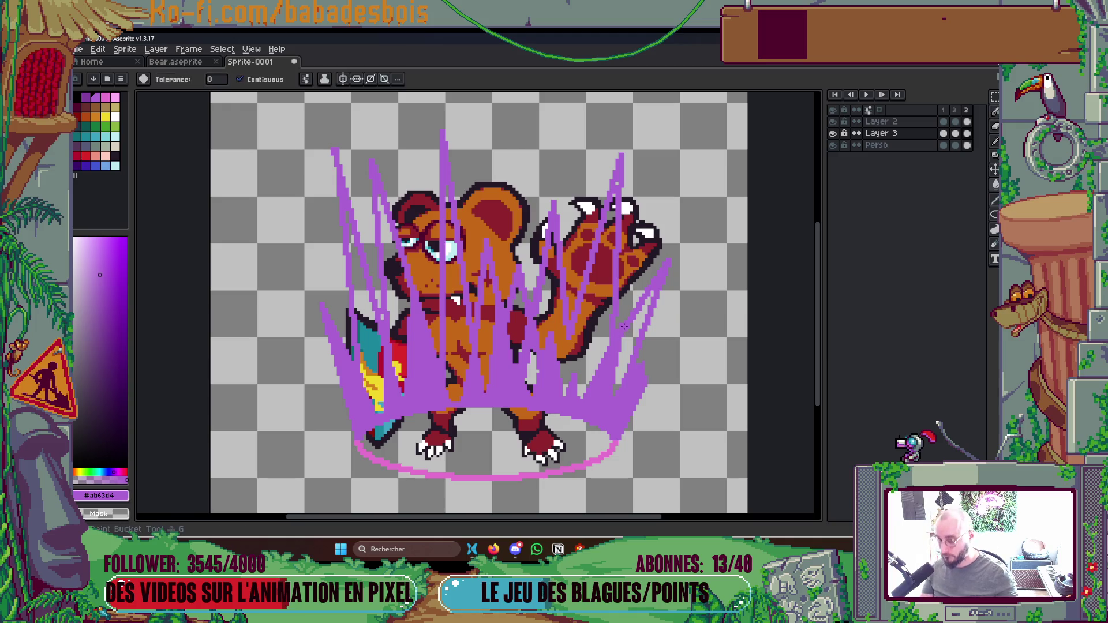
{"action": "left_click", "coordinate": [631, 353]}
{"action": "left_click", "coordinate": [631, 353]}
{"action": "left_click", "coordinate": [530, 369]}
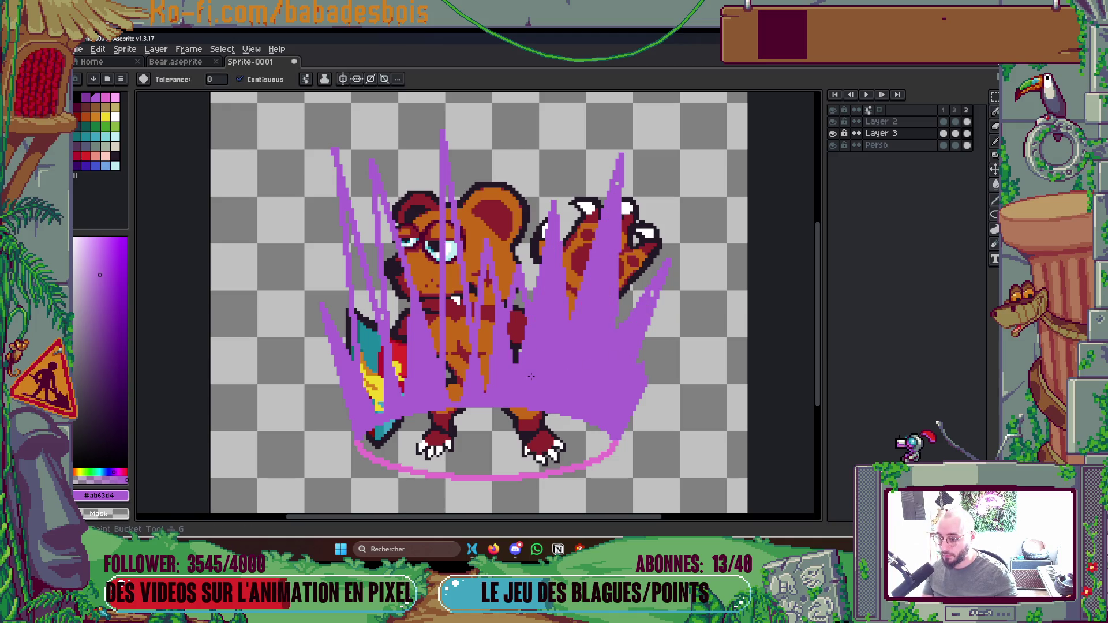
{"action": "left_click", "coordinate": [516, 335]}
{"action": "left_click", "coordinate": [484, 314]}
{"action": "left_click", "coordinate": [463, 355]}
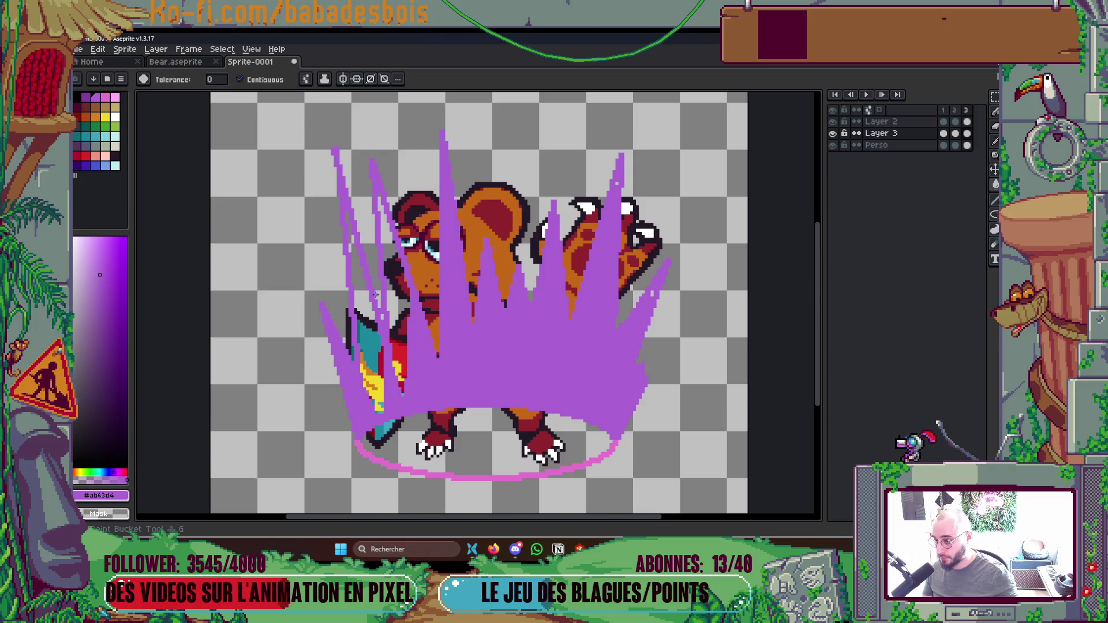
{"action": "left_click", "coordinate": [398, 323]}
{"action": "left_click", "coordinate": [370, 358]}
Zoom in and extend the right-hand purple flame's edge upward.
{"action": "key", "text": "b"}
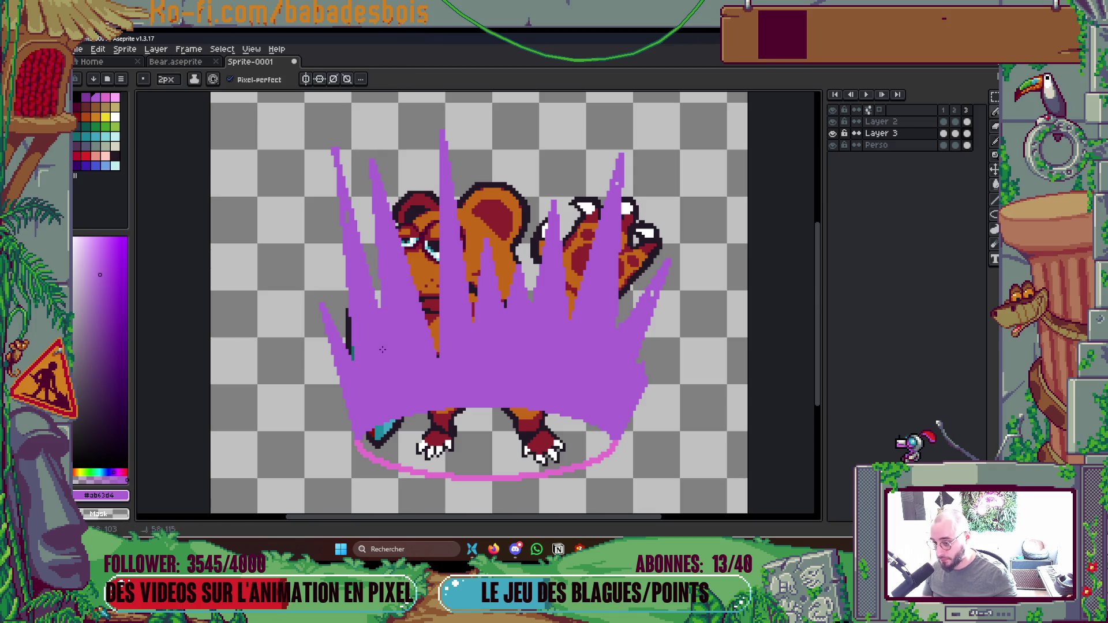
{"action": "scroll", "coordinate": [512, 287], "scroll_direction": "down", "scroll_amount": 5}
{"action": "scroll", "coordinate": [511, 287], "scroll_direction": "up", "scroll_amount": 1}
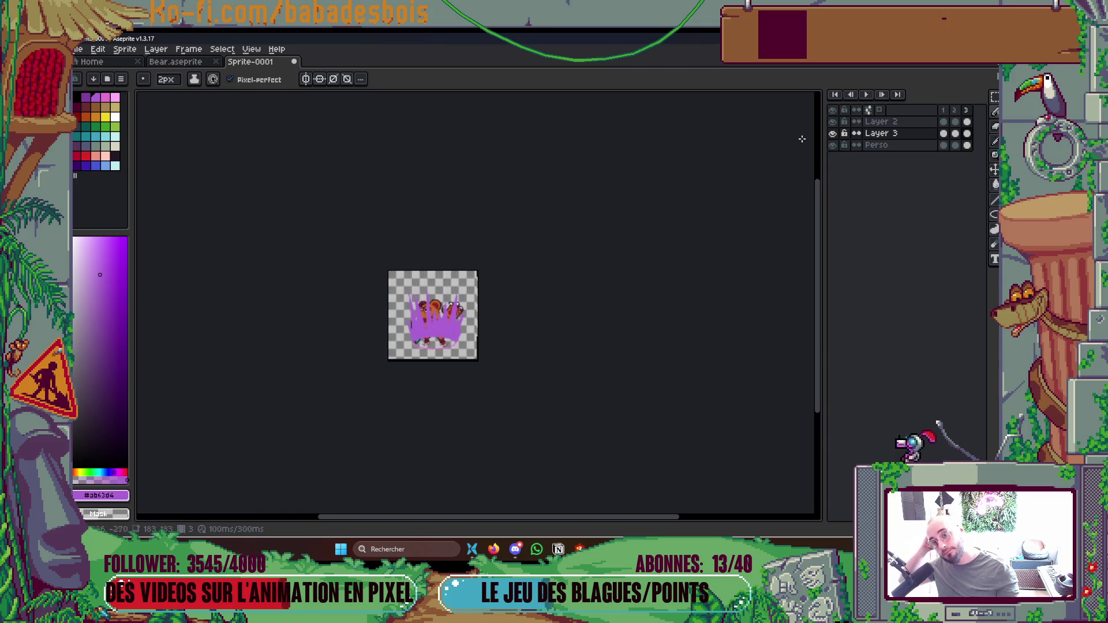
{"action": "scroll", "coordinate": [512, 338], "scroll_direction": "up", "scroll_amount": 2}
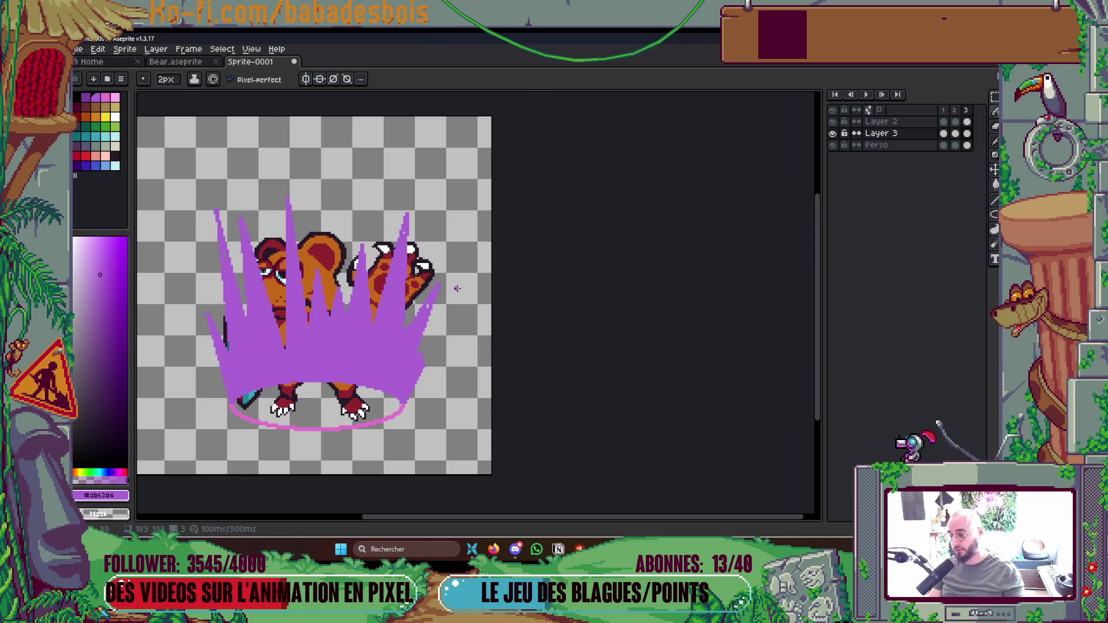
{"action": "scroll", "coordinate": [456, 288], "scroll_direction": "up", "scroll_amount": 3}
{"action": "scroll", "coordinate": [500, 277], "scroll_direction": "up", "scroll_amount": 1}
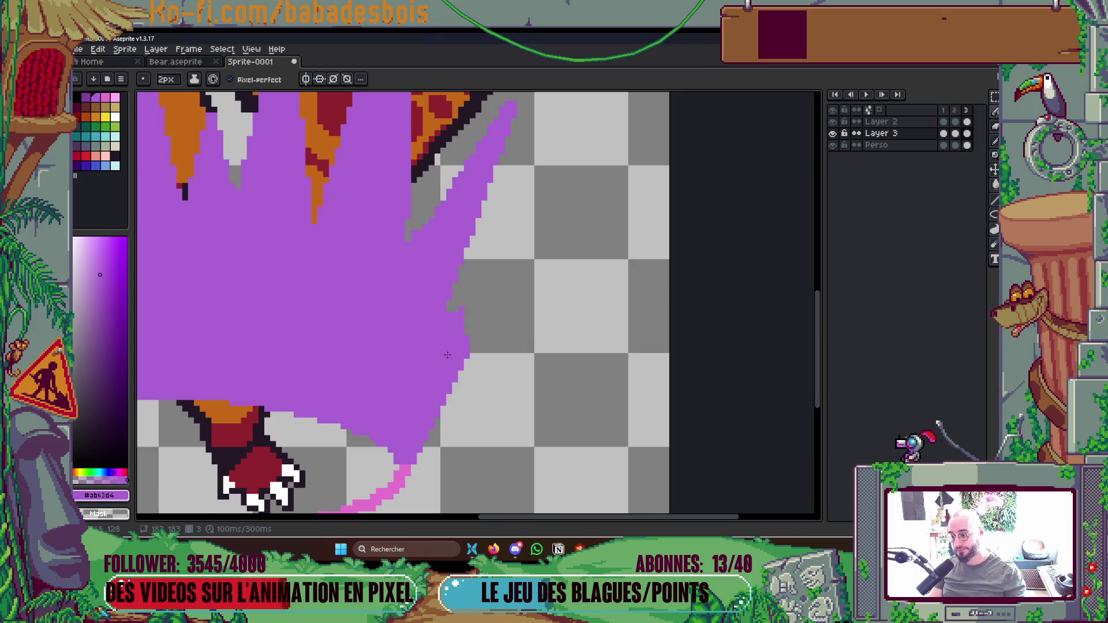
{"action": "left_click_drag", "start_coordinate": [474, 339], "coordinate": [501, 252]}
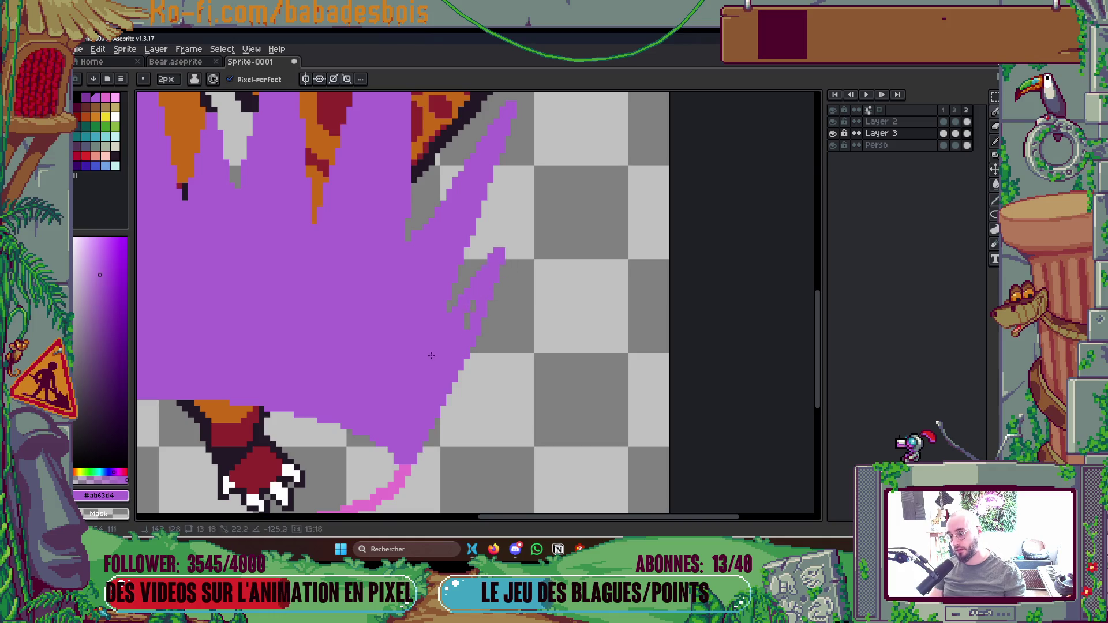
Add purple pixels beside the left spike tip.
{"action": "scroll", "coordinate": [481, 318], "scroll_direction": "down", "scroll_amount": 5}
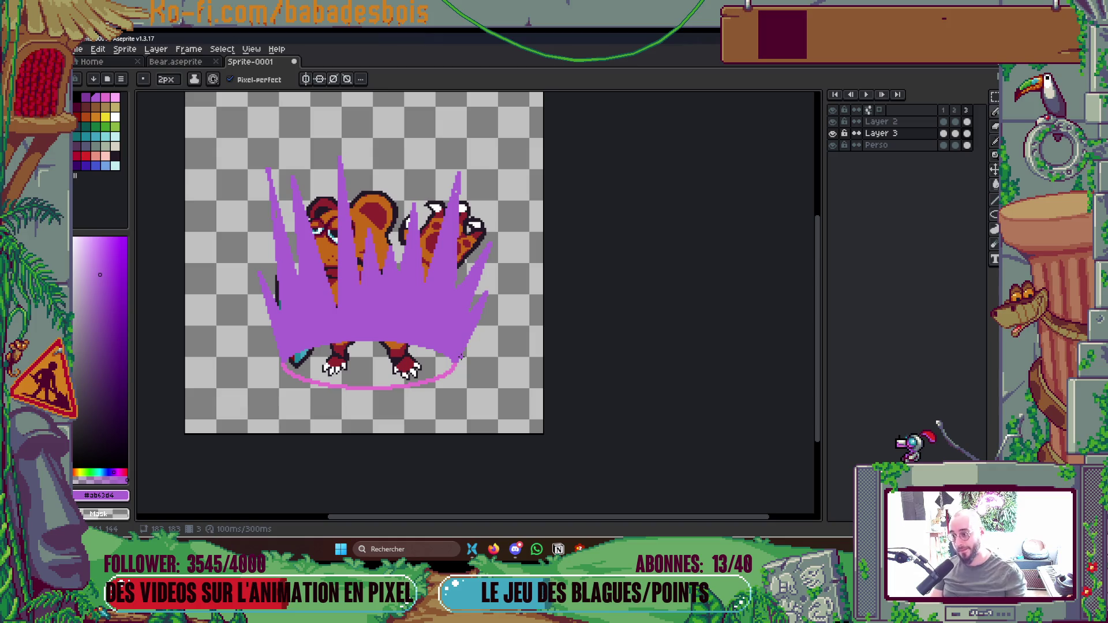
{"action": "scroll", "coordinate": [461, 178], "scroll_direction": "up", "scroll_amount": 3}
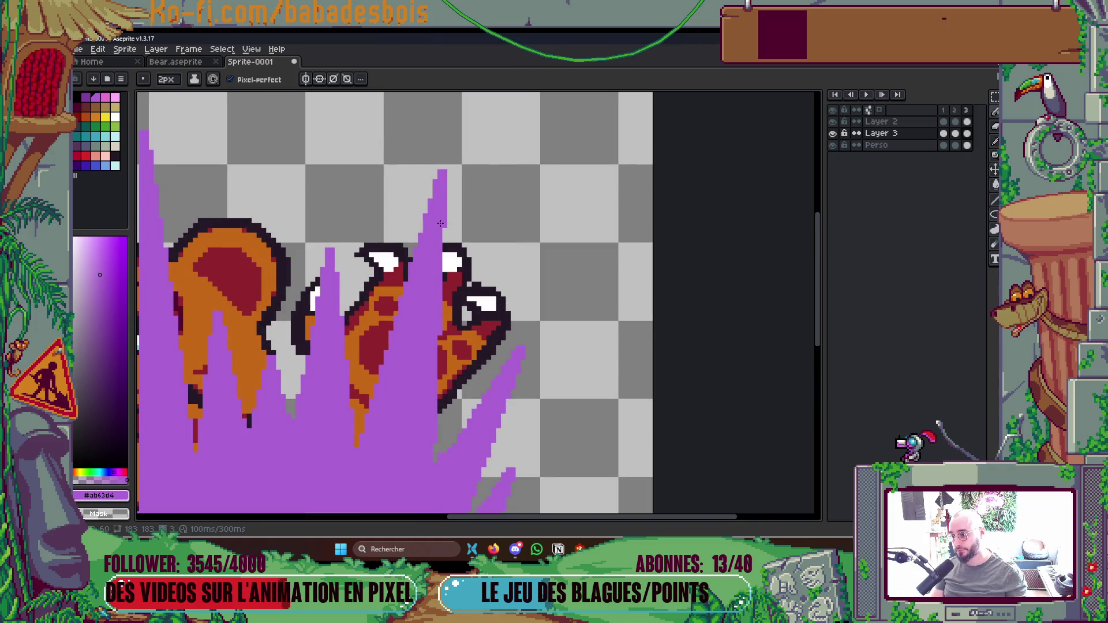
{"action": "scroll", "coordinate": [404, 222], "scroll_direction": "left", "scroll_amount": 5}
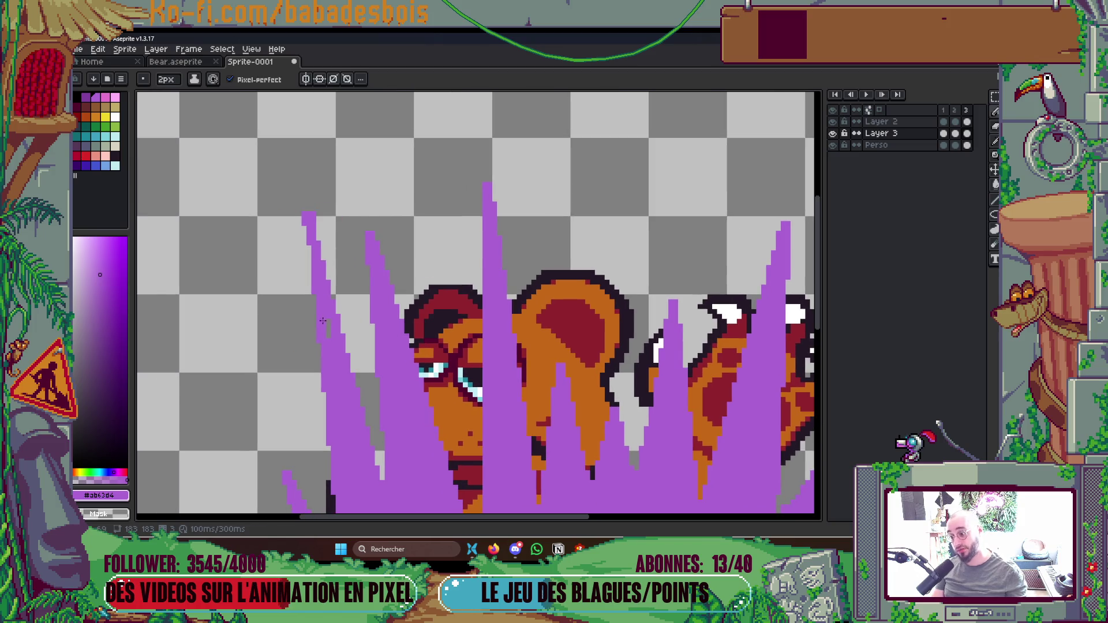
{"action": "left_click", "coordinate": [324, 217]}
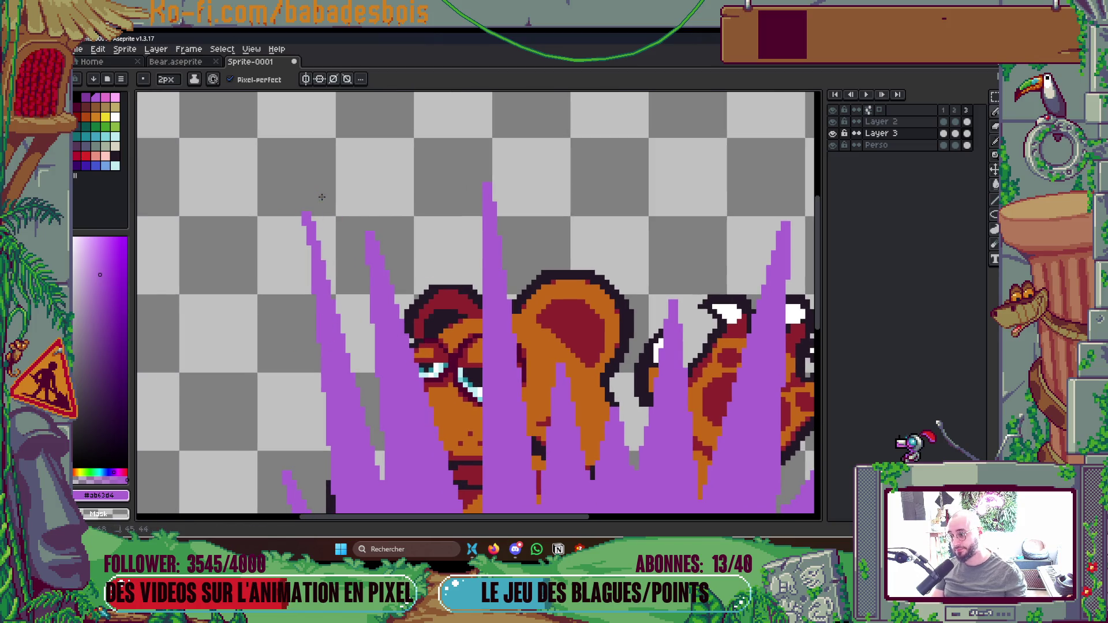
{"action": "scroll", "coordinate": [316, 163], "scroll_direction": "down", "scroll_amount": 4}
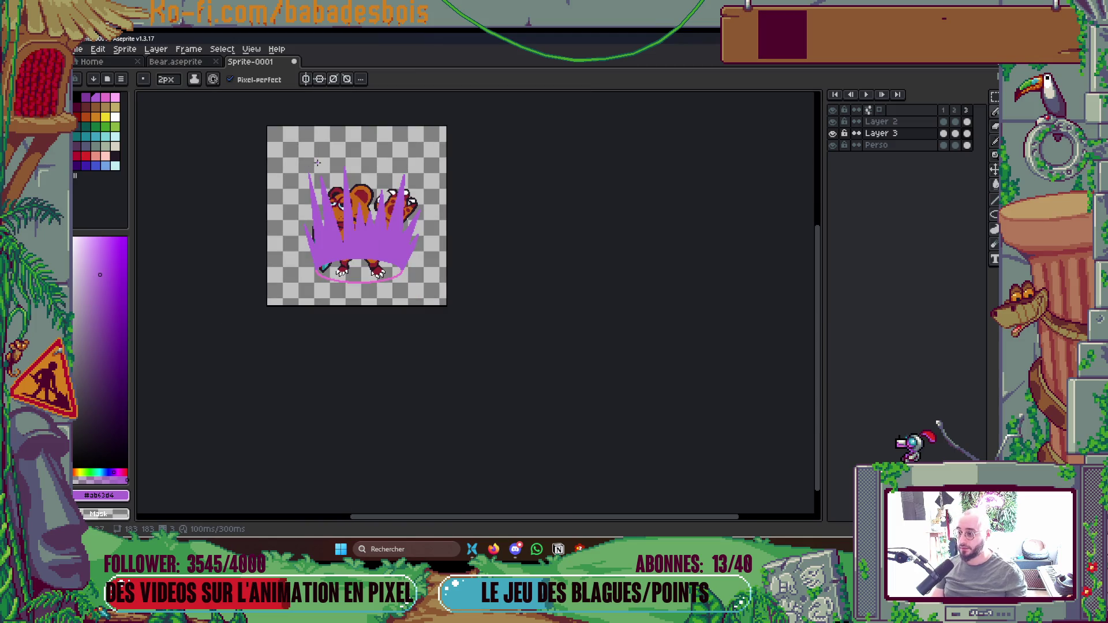
{"action": "scroll", "coordinate": [317, 163], "scroll_direction": "up", "scroll_amount": 4}
{"action": "scroll", "coordinate": [449, 201], "scroll_direction": "down", "scroll_amount": 4}
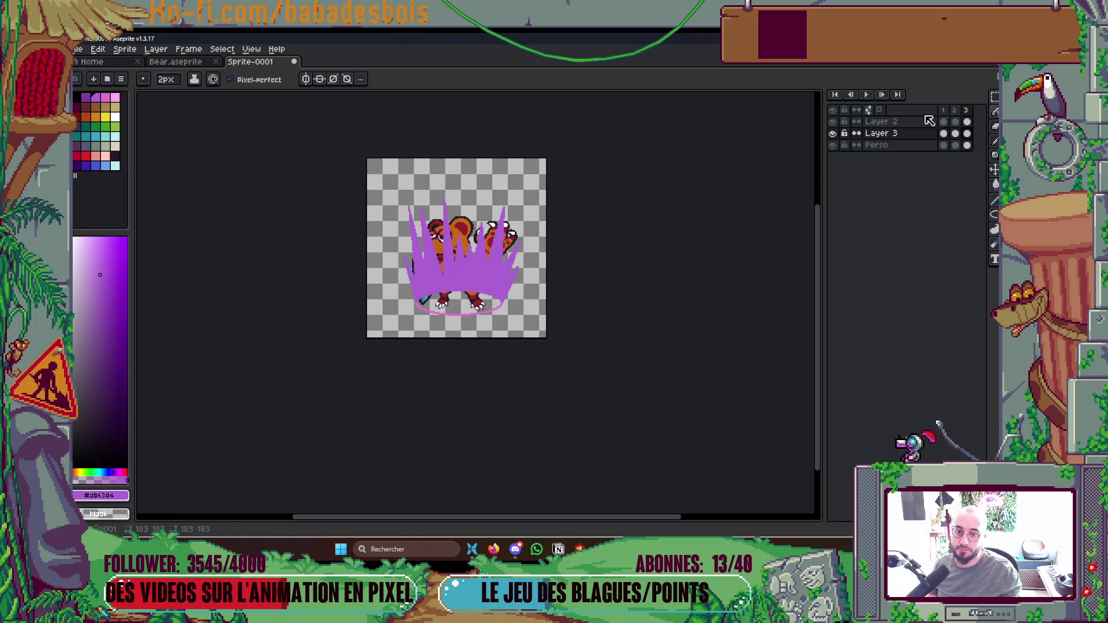
Try Layer 3 below Perso and hidden, then restore it above Perso and select frame 1.
{"action": "left_click_drag", "start_coordinate": [891, 134], "coordinate": [900, 158]}
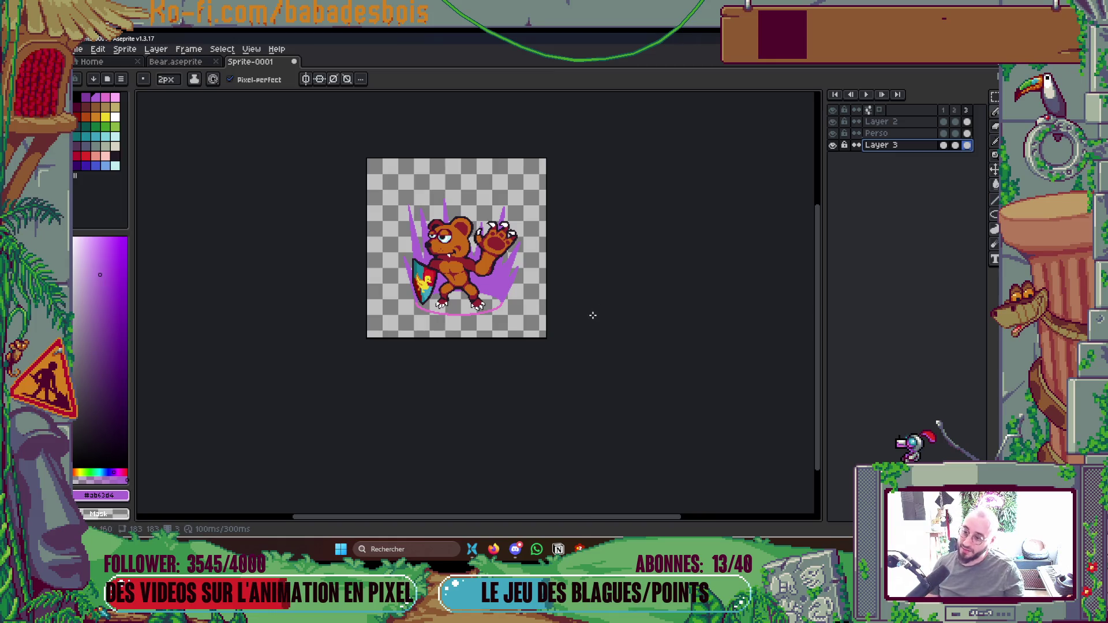
{"action": "double_click", "coordinate": [832, 147]}
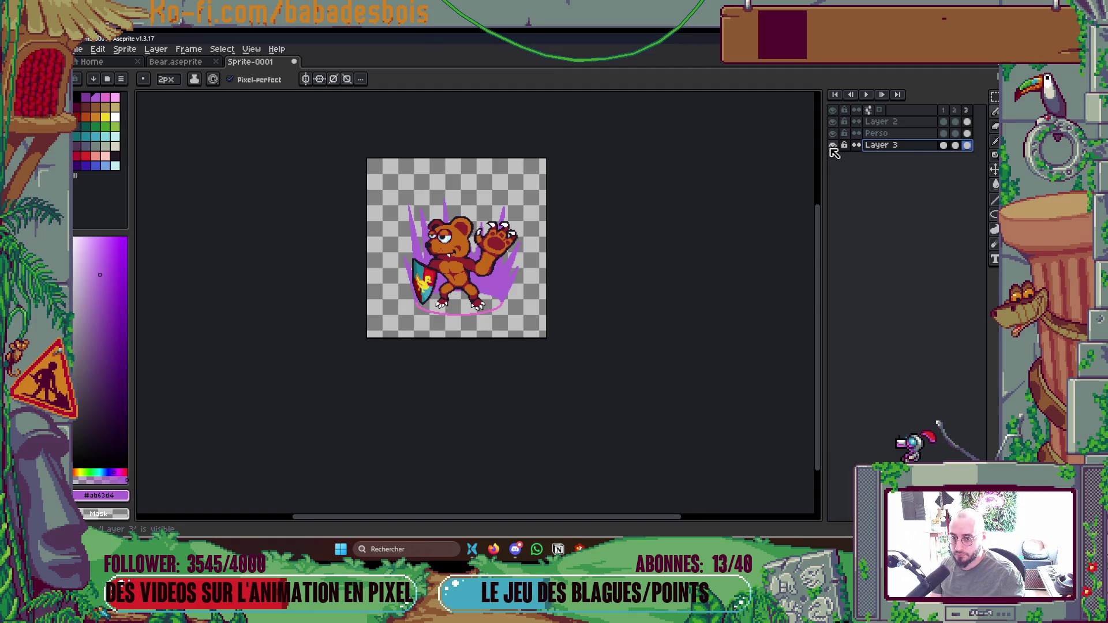
{"action": "left_click", "coordinate": [833, 146]}
{"action": "left_click_drag", "start_coordinate": [882, 145], "coordinate": [902, 132]}
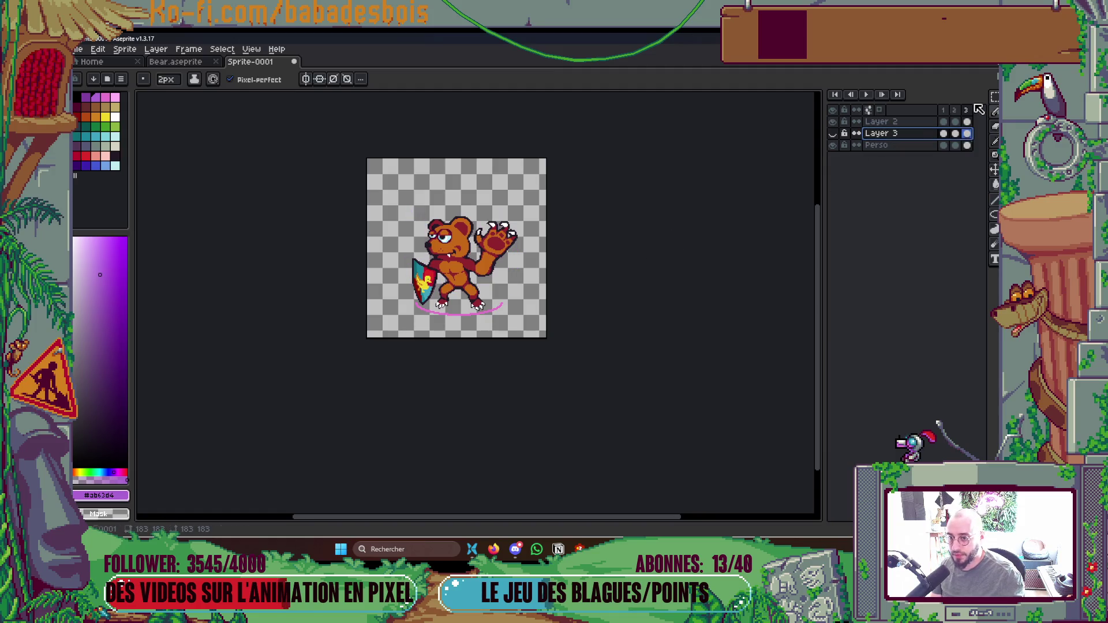
{"action": "left_click", "coordinate": [833, 133]}
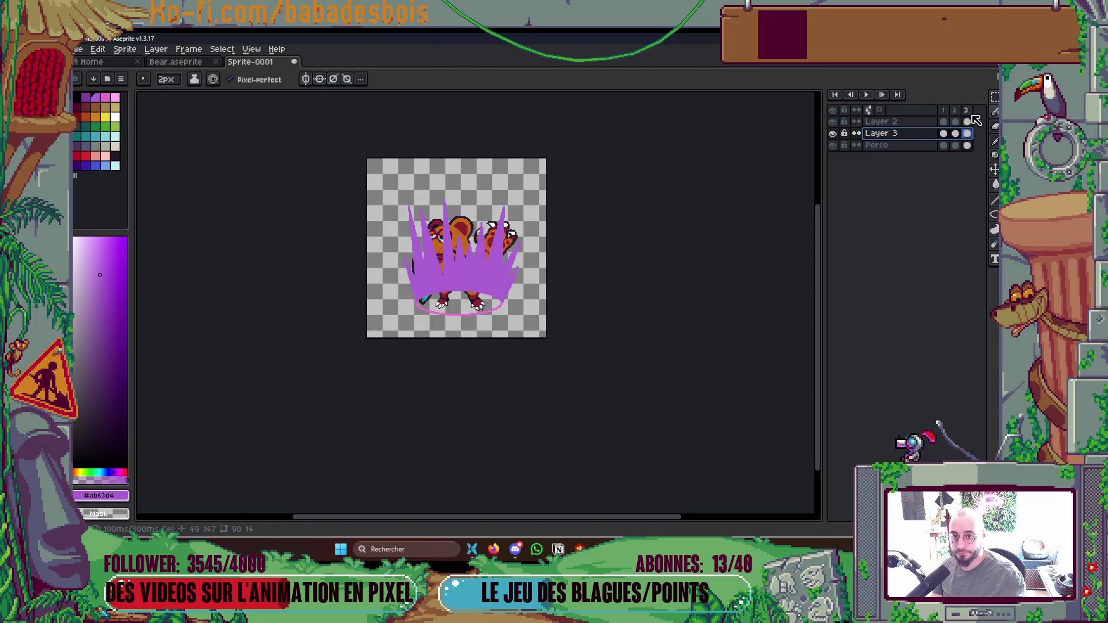
{"action": "left_click", "coordinate": [943, 109]}
{"action": "scroll", "coordinate": [370, 285], "scroll_direction": "up", "scroll_amount": 1}
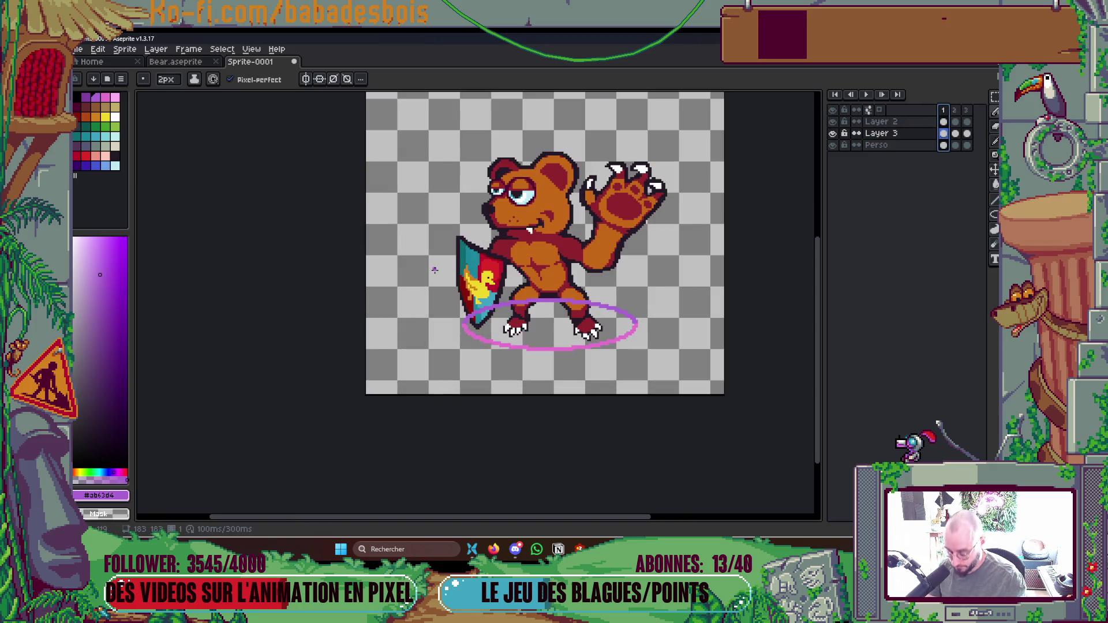
On Layer 3, marquee and transform the shield-side and right-arm sections of the ring.
{"action": "key", "text": "m"}
{"action": "left_click_drag", "start_coordinate": [398, 238], "coordinate": [542, 390]}
{"action": "key", "text": "ctrl+t"}
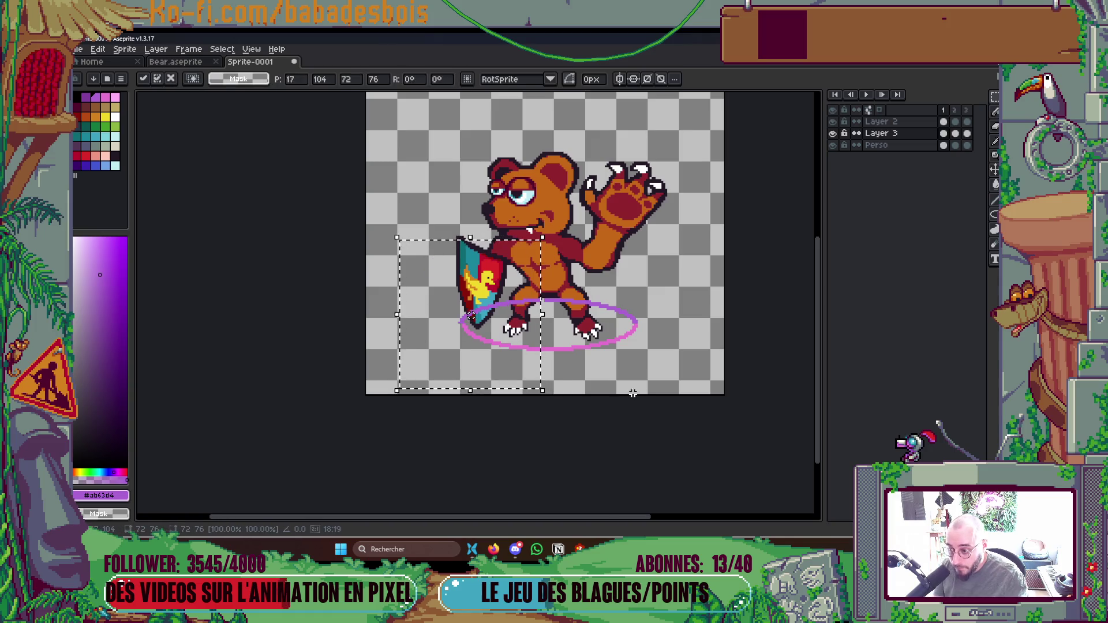
{"action": "key", "text": "ctrl+d"}
{"action": "left_click_drag", "start_coordinate": [542, 270], "coordinate": [677, 332]}
{"action": "key", "text": "ctrl+t"}
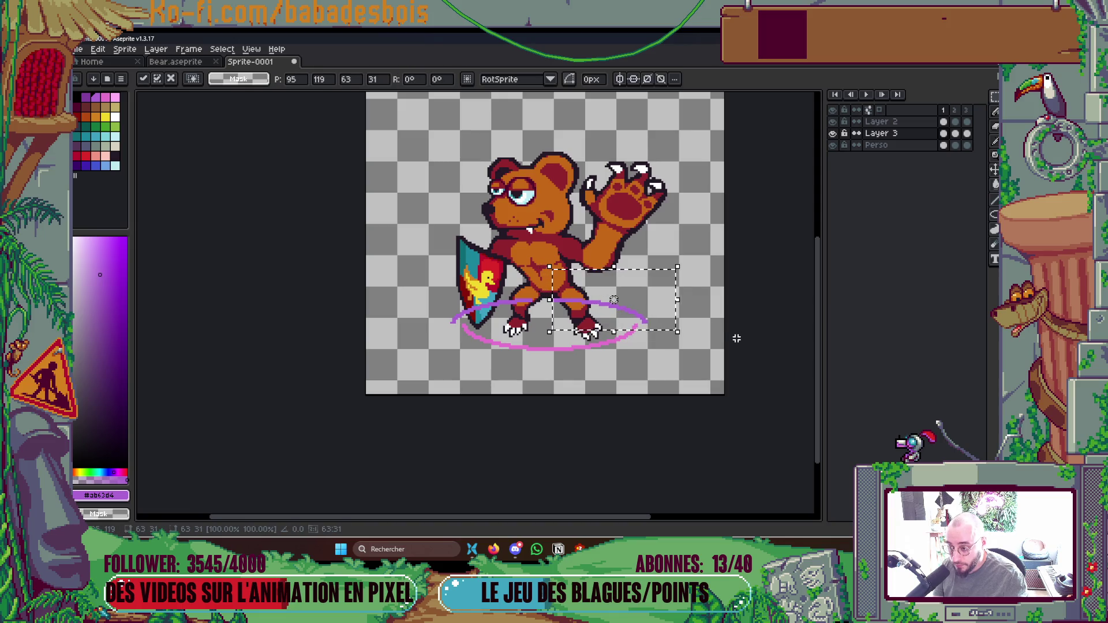
{"action": "key", "text": "ctrl+d"}
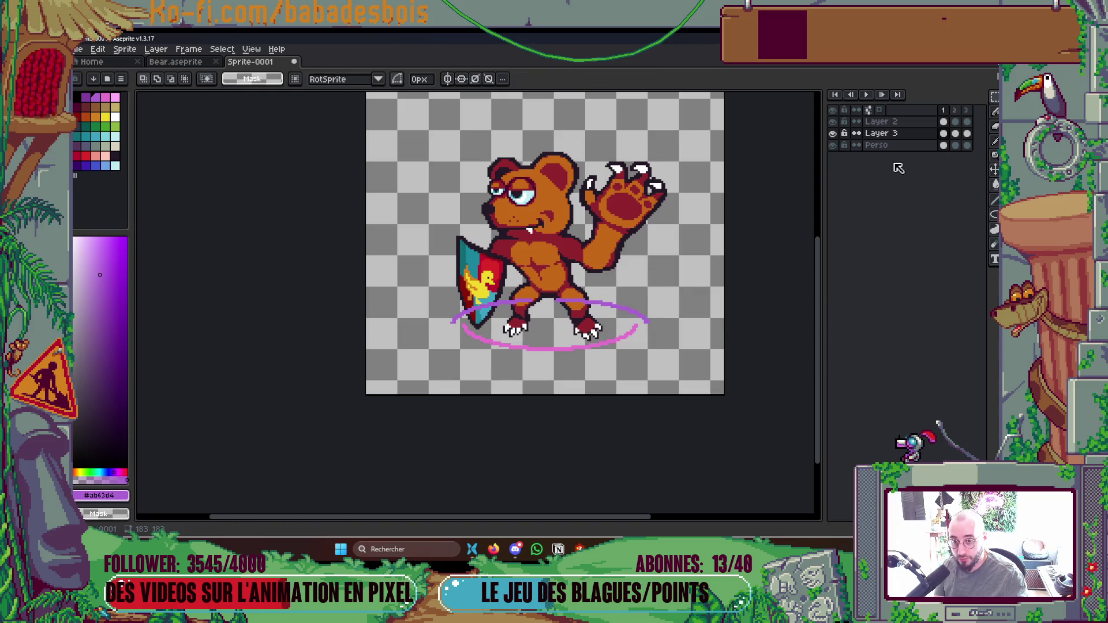
On Layer 2, reshape the ring sections below the feet, then play the animation preview.
{"action": "left_click", "coordinate": [943, 121]}
{"action": "left_click_drag", "start_coordinate": [551, 318], "coordinate": [651, 385]}
{"action": "key", "text": "ctrl+t"}
{"action": "key", "text": "ctrl+d"}
{"action": "left_click_drag", "start_coordinate": [456, 318], "coordinate": [542, 366]}
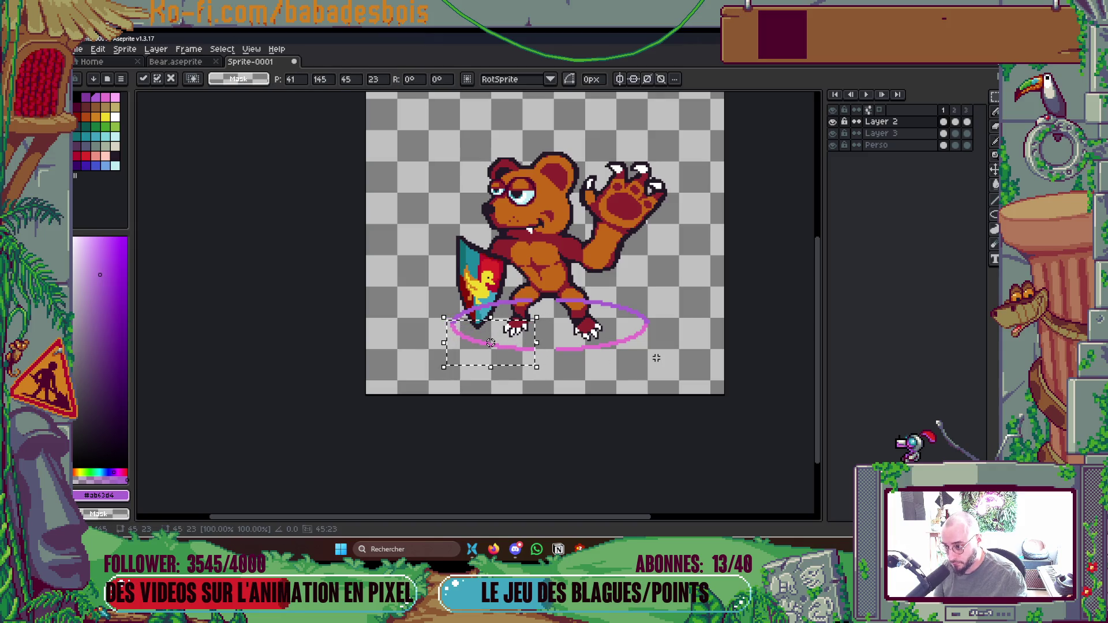
{"action": "key", "text": "ctrl+d"}
{"action": "left_click_drag", "start_coordinate": [556, 322], "coordinate": [672, 375]}
{"action": "key", "text": "ctrl+d"}
{"action": "scroll", "coordinate": [720, 321], "scroll_direction": "down", "scroll_amount": 3}
{"action": "scroll", "coordinate": [720, 321], "scroll_direction": "up", "scroll_amount": 2}
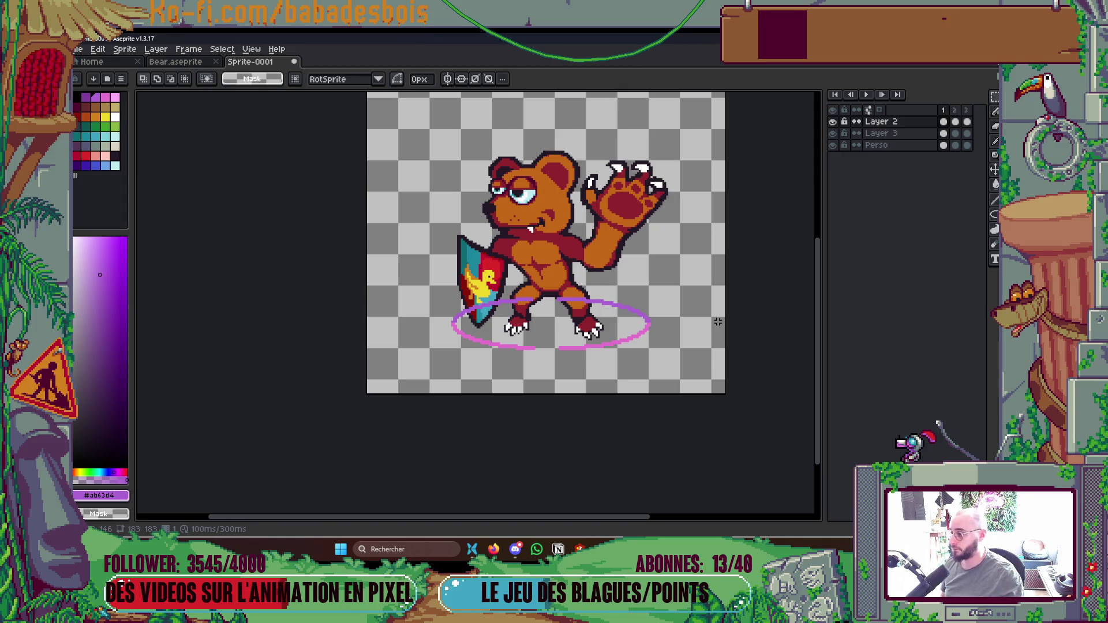
{"action": "key", "text": "Return"}
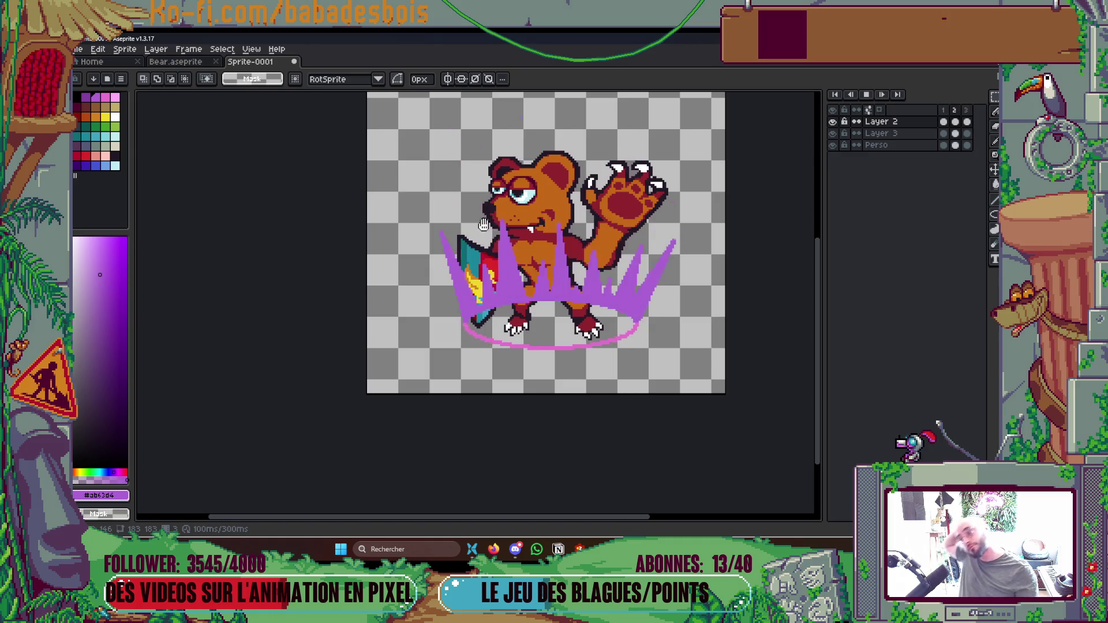
Stop playback, move the Perso layer above Layer 3, and replay the animation.
{"action": "scroll", "coordinate": [619, 265], "scroll_direction": "down", "scroll_amount": 3}
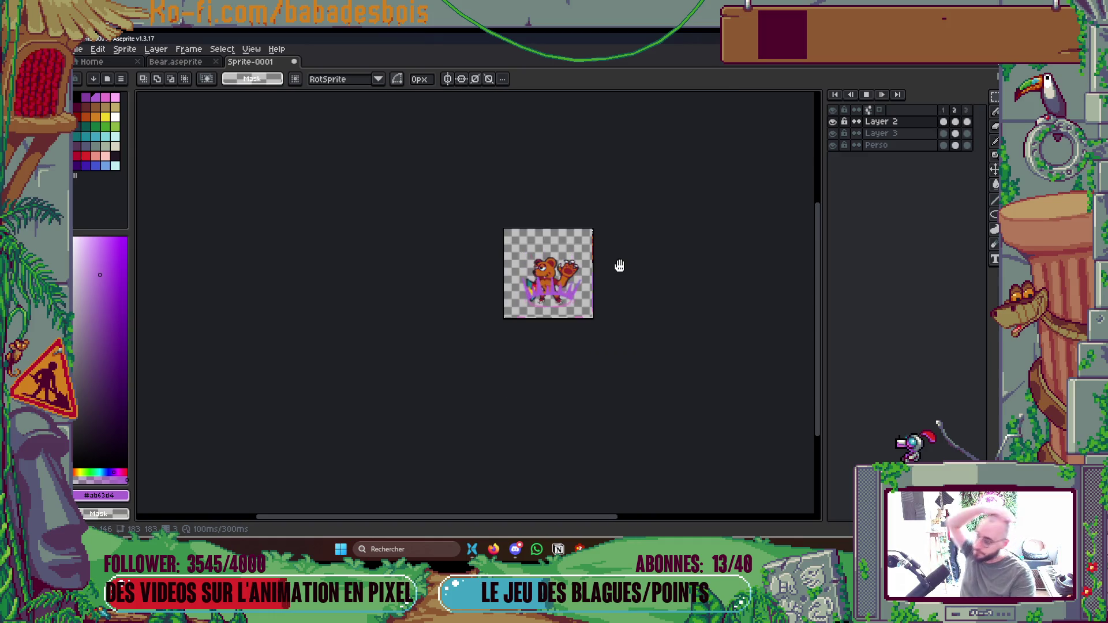
{"action": "key", "text": "Return"}
{"action": "left_click", "coordinate": [903, 144]}
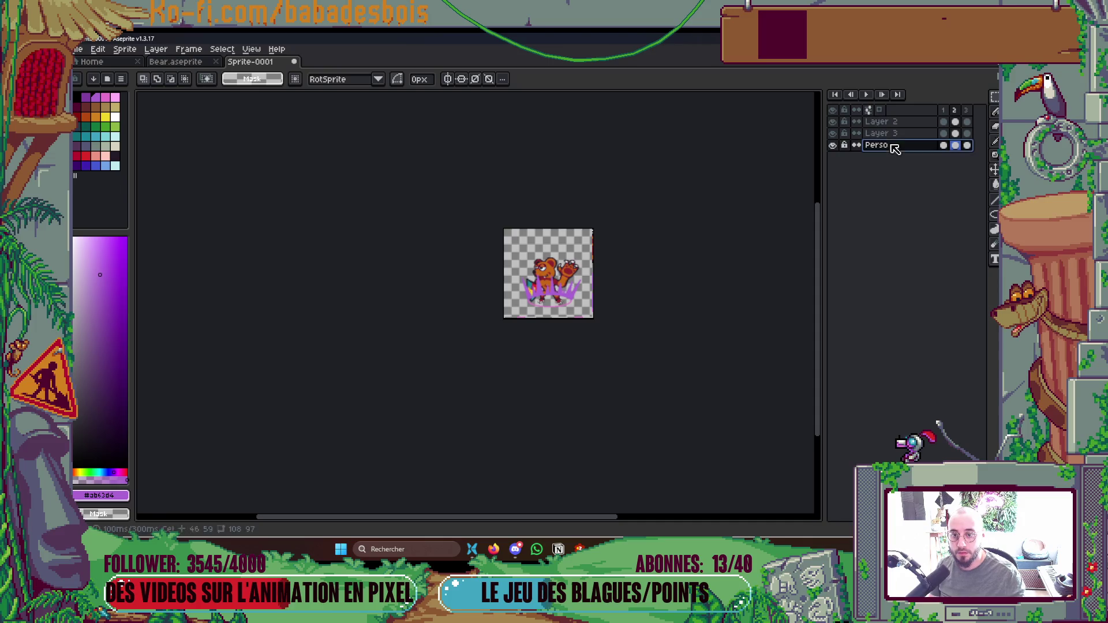
{"action": "left_click_drag", "start_coordinate": [903, 143], "coordinate": [903, 133]}
{"action": "key", "text": "Return"}
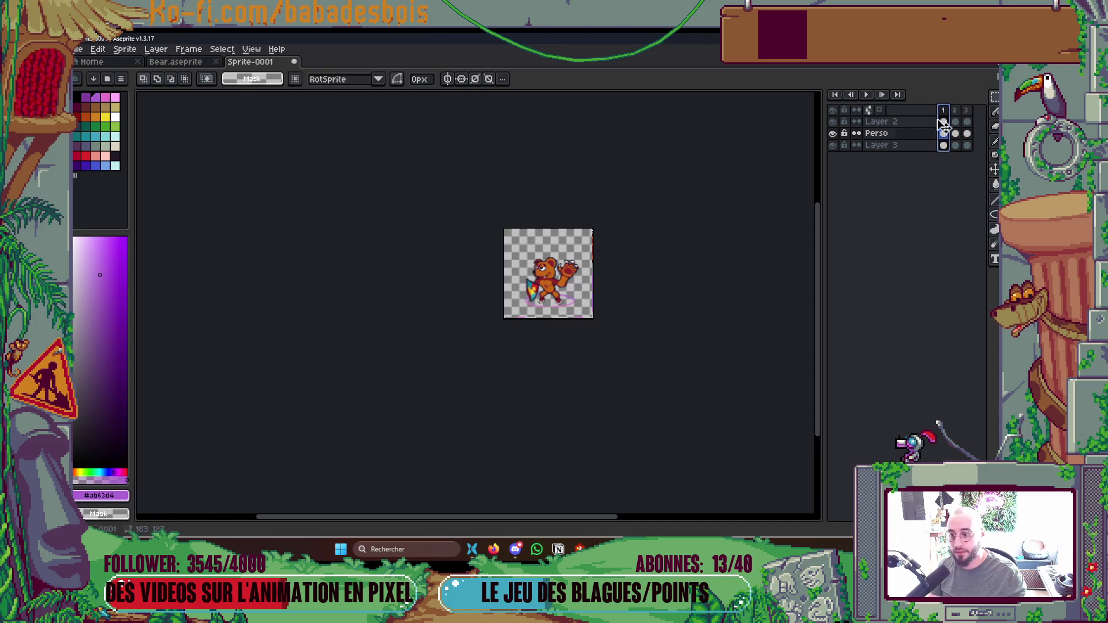
{"action": "scroll", "coordinate": [542, 286], "scroll_direction": "up", "scroll_amount": 3}
{"action": "scroll", "coordinate": [695, 223], "scroll_direction": "down", "scroll_amount": 1}
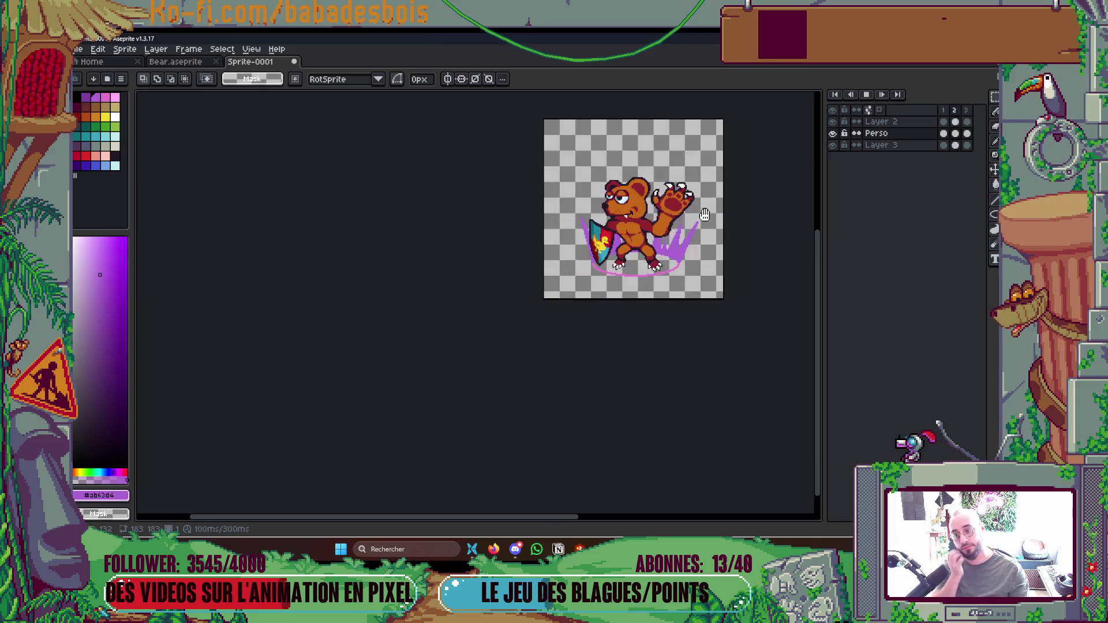
Zoom in, turn off onion skinning, and shift a selected block of pixels slightly left.
{"action": "key", "text": "plus"}
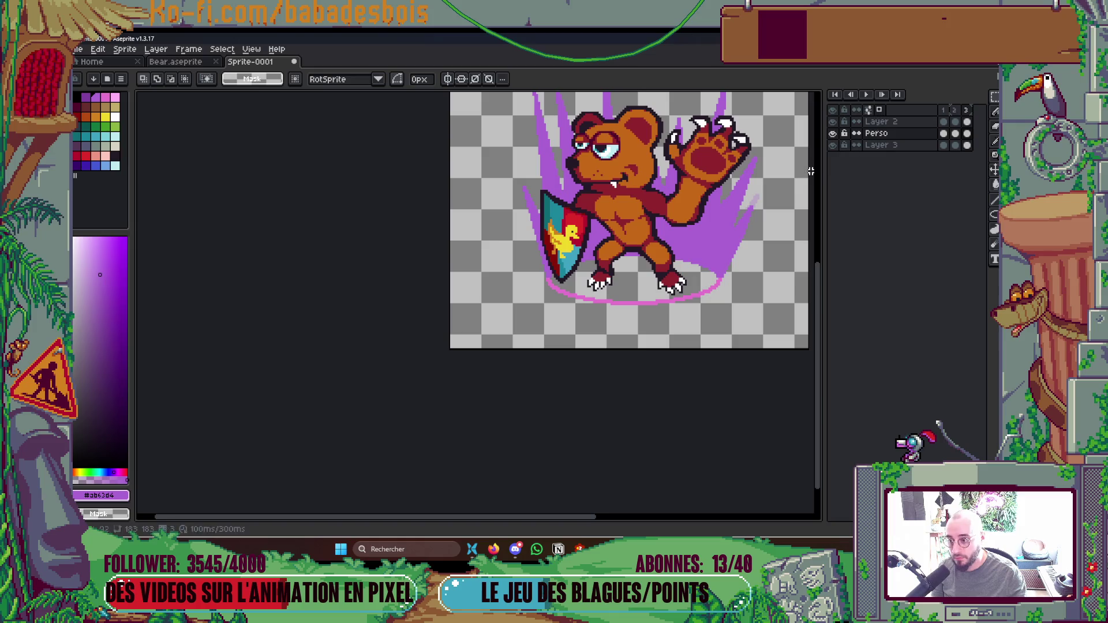
{"action": "left_click", "coordinate": [884, 113]}
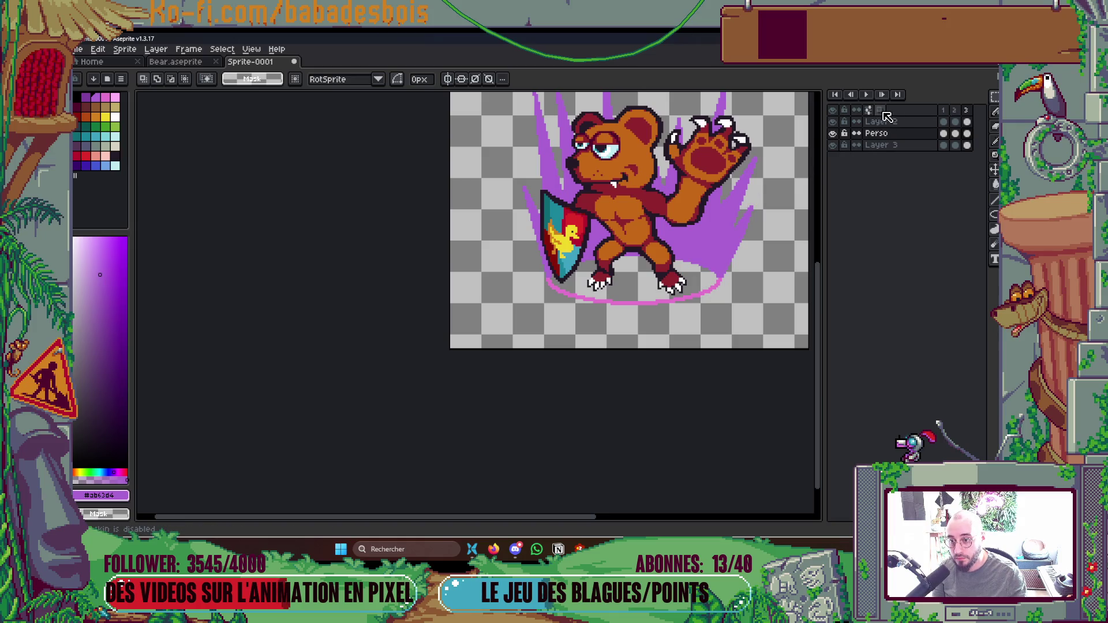
{"action": "scroll", "coordinate": [570, 274], "scroll_direction": "up", "scroll_amount": 1}
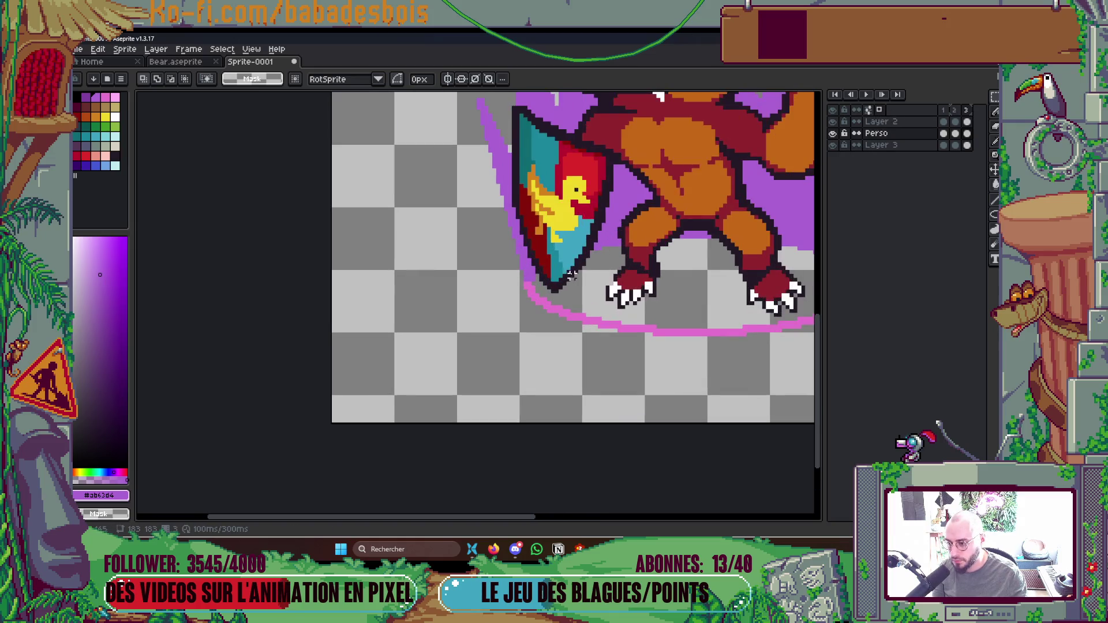
{"action": "scroll", "coordinate": [525, 319], "scroll_direction": "up", "scroll_amount": 1}
{"action": "scroll", "coordinate": [481, 262], "scroll_direction": "down", "scroll_amount": 2}
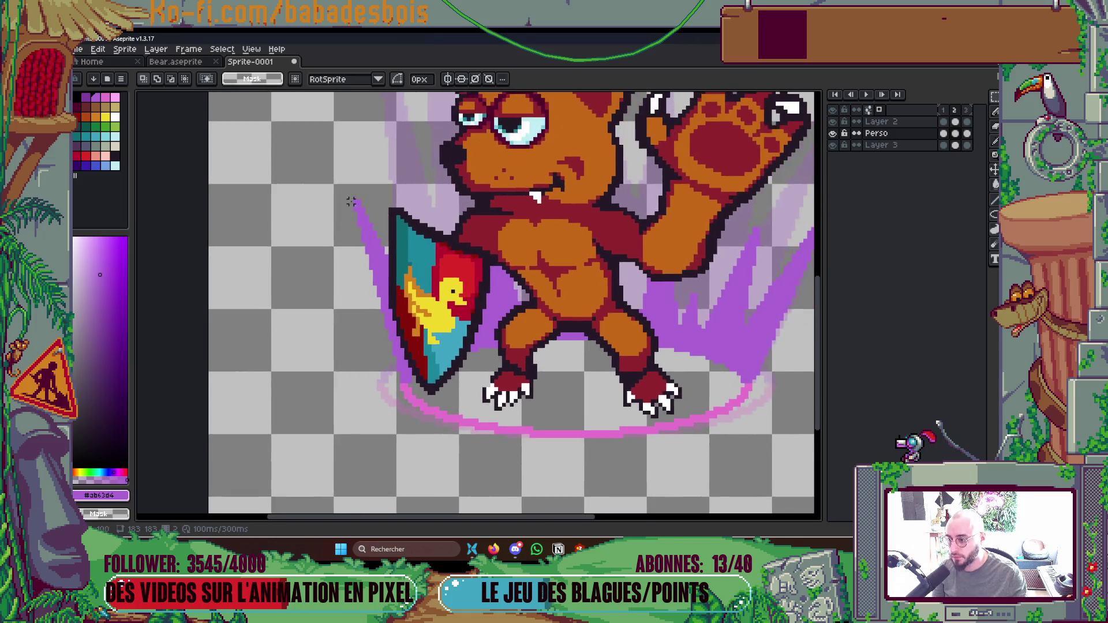
{"action": "left_click_drag", "start_coordinate": [310, 134], "coordinate": [546, 372]}
{"action": "left_click_drag", "start_coordinate": [432, 254], "coordinate": [431, 251]}
{"action": "key", "text": "ctrl+d"}
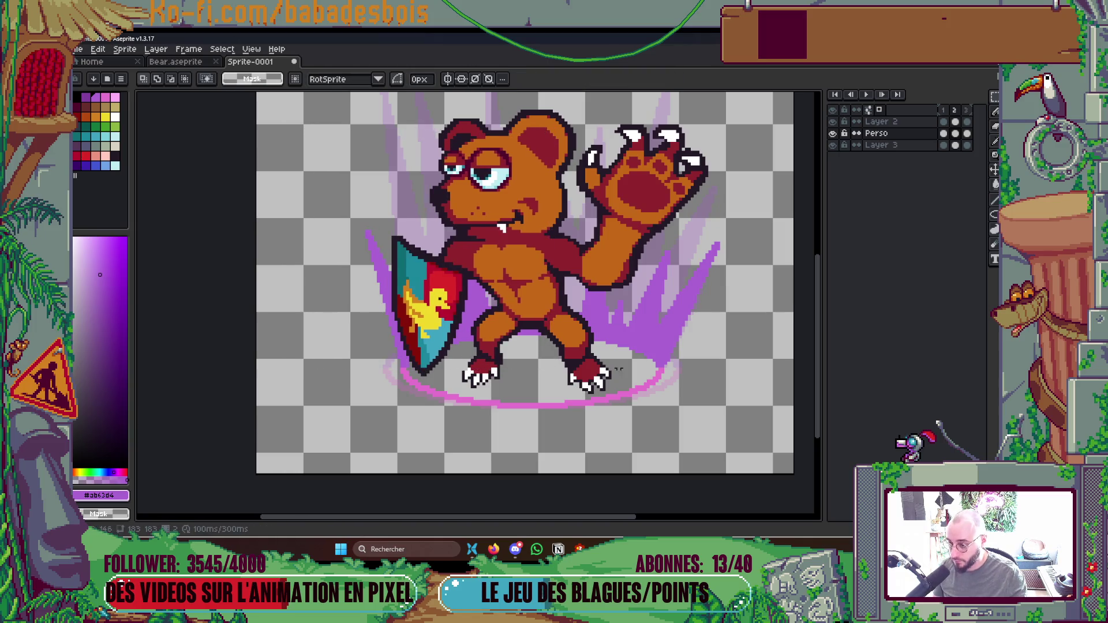
{"action": "left_click_drag", "start_coordinate": [923, 145], "coordinate": [910, 136]}
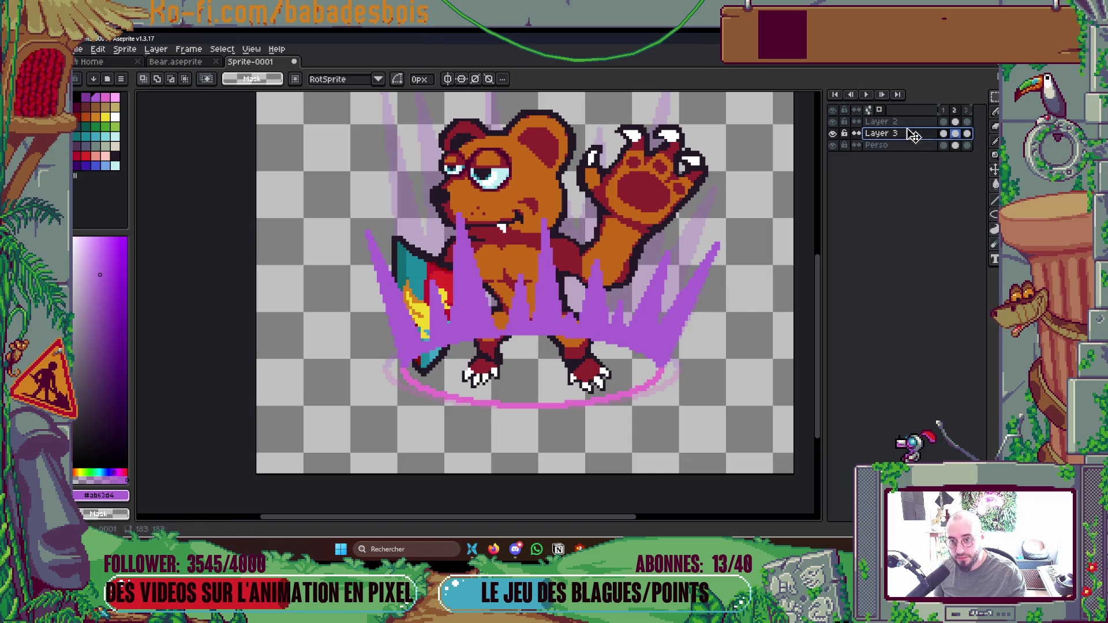
Push the left spike group about 30 px left and reselect the right-hand spikes.
{"action": "mouse_move", "coordinate": [307, 182]}
{"action": "left_mouse_down"}
{"action": "mouse_move", "coordinate": [551, 334]}
{"action": "mouse_move", "coordinate": [538, 369]}
{"action": "left_mouse_up"}
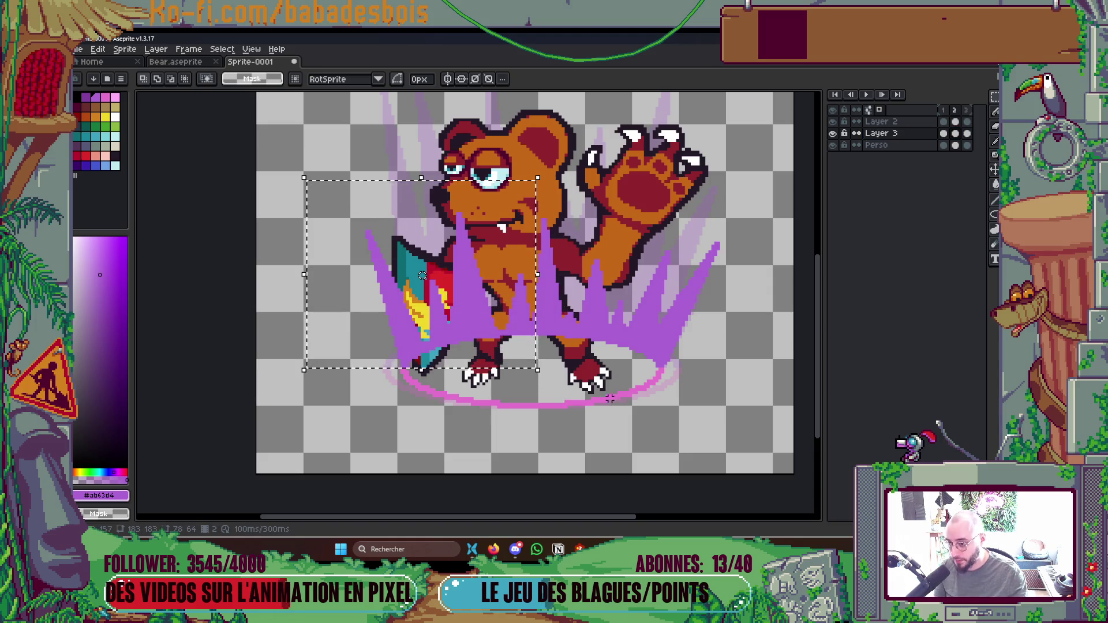
{"action": "key", "text": "Left"}
{"action": "key", "text": "Left"}
{"action": "key", "text": "Left"}
{"action": "key", "text": "ctrl+d"}
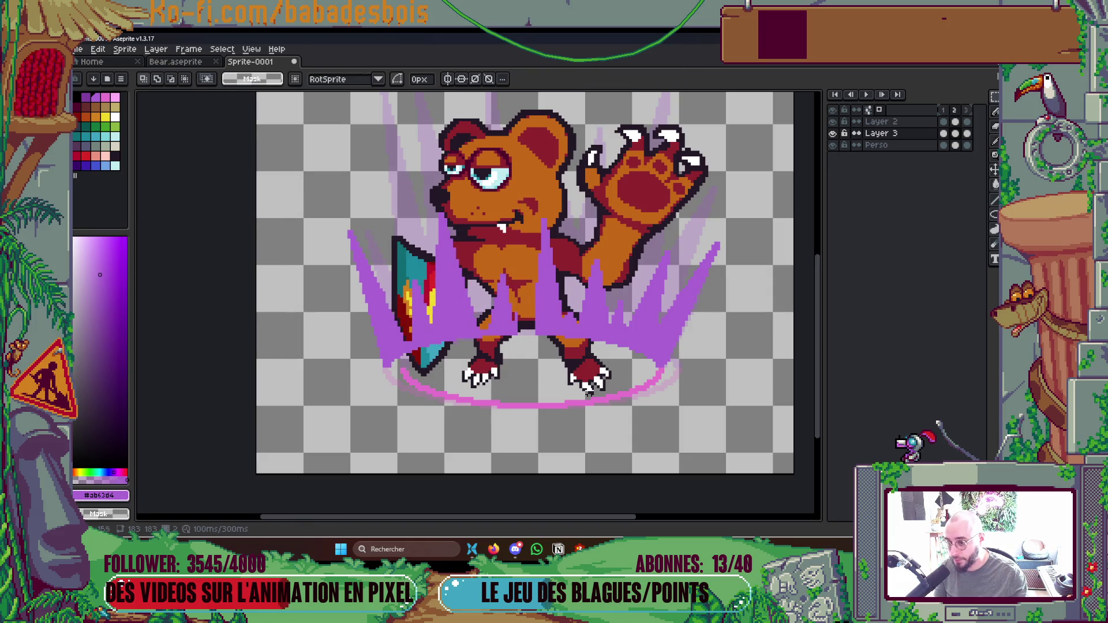
{"action": "left_click_drag", "start_coordinate": [532, 199], "coordinate": [743, 369]}
{"action": "key", "text": "ctrl+d"}
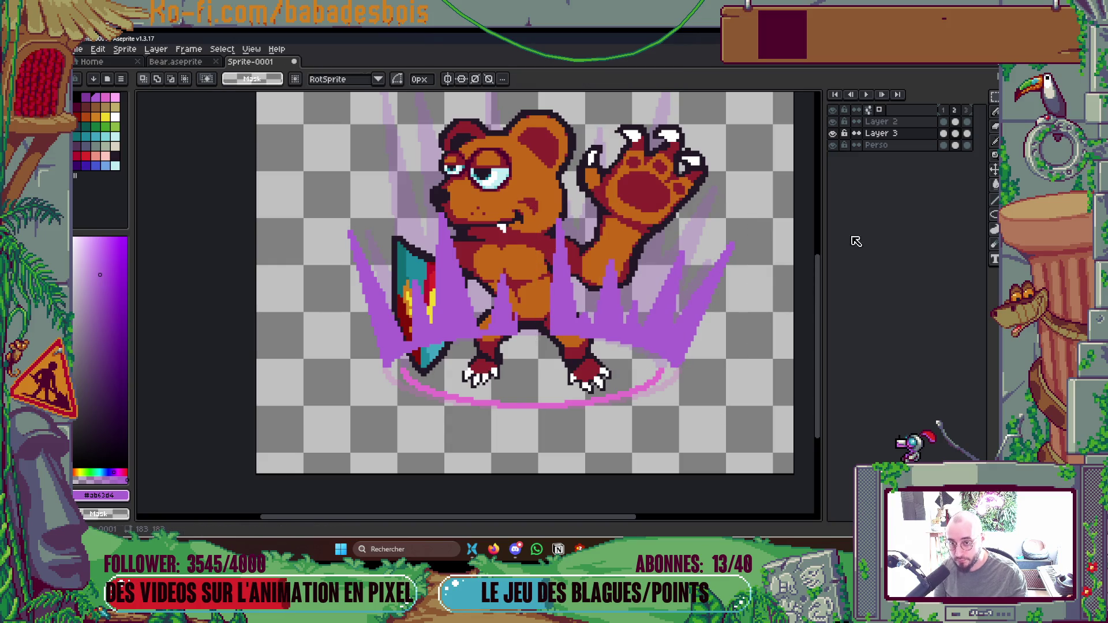
{"action": "left_click", "coordinate": [954, 122]}
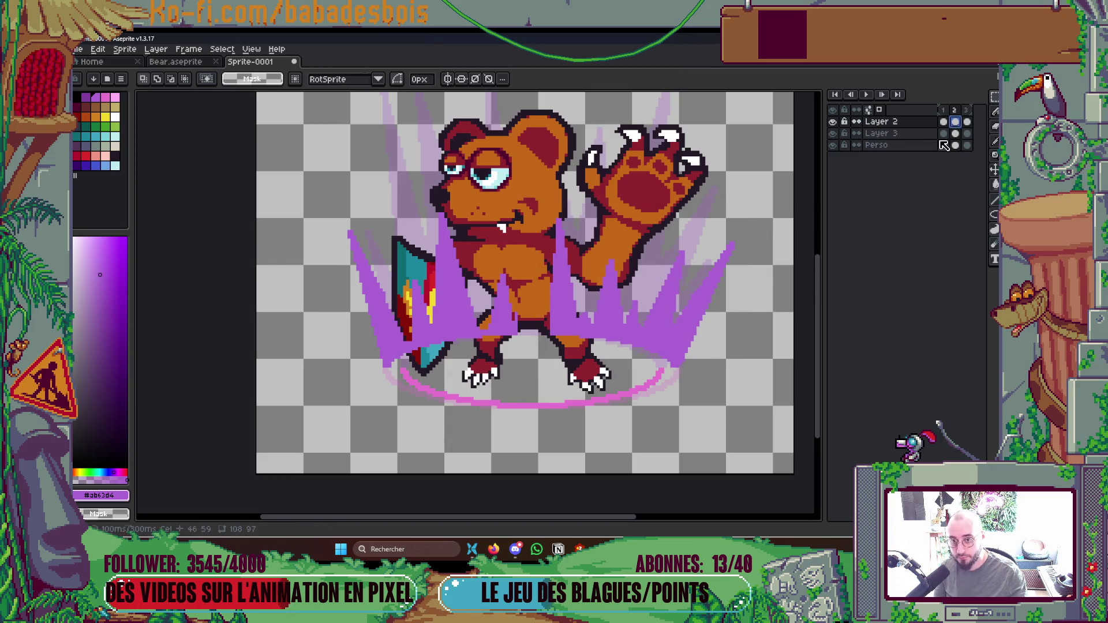
Adjust the pink ring near each foot on frame 2, then step between frames before switching to Miro.
{"action": "left_click_drag", "start_coordinate": [534, 370], "coordinate": [673, 420]}
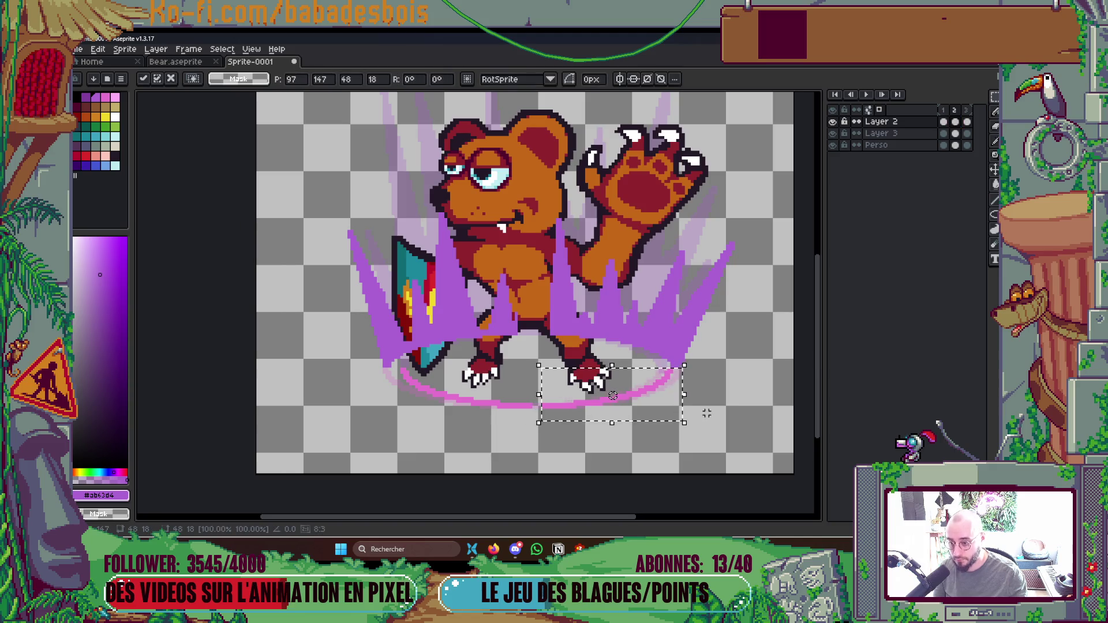
{"action": "key", "text": "ctrl+d"}
{"action": "mouse_move", "coordinate": [398, 362]}
{"action": "left_mouse_down"}
{"action": "mouse_move", "coordinate": [529, 413]}
{"action": "mouse_move", "coordinate": [520, 417]}
{"action": "left_mouse_up"}
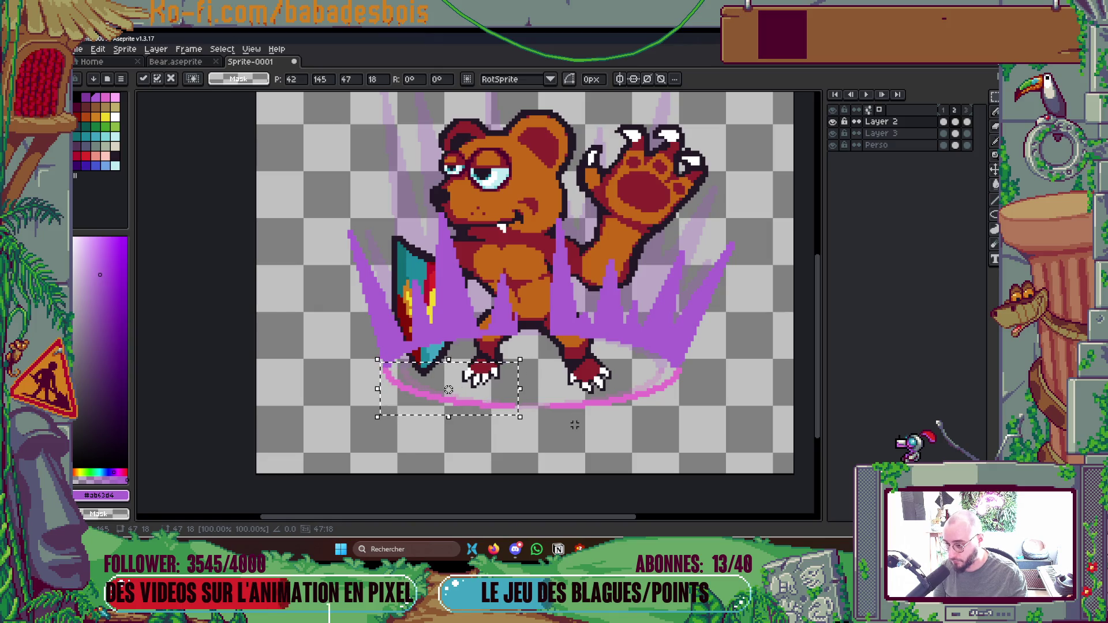
{"action": "key", "text": "ctrl+d"}
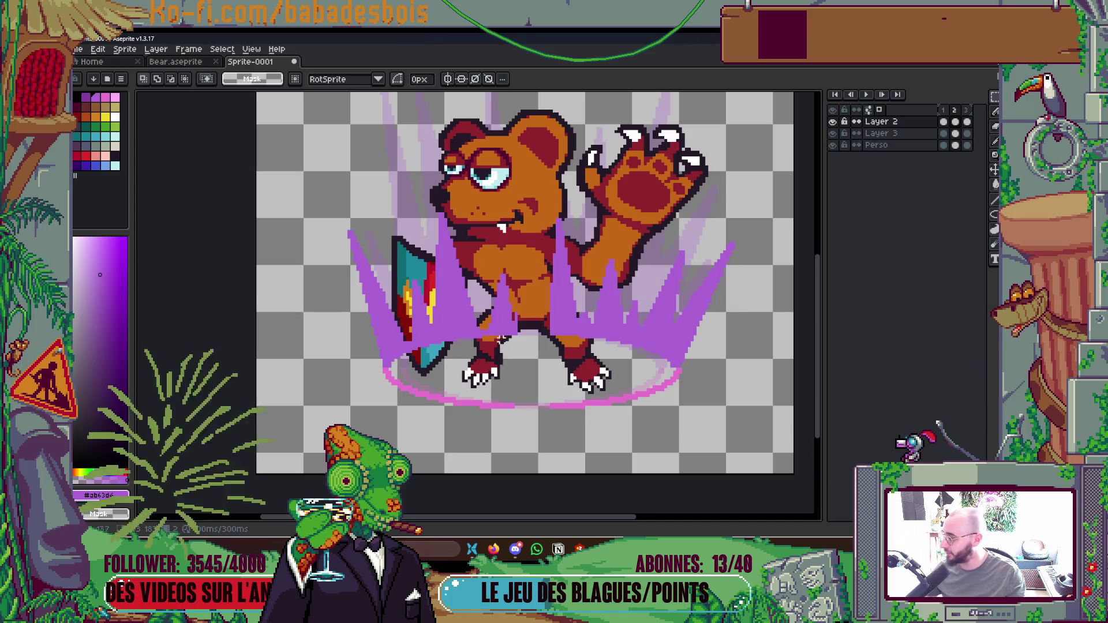
{"action": "key", "text": "period"}
{"action": "key", "text": "comma"}
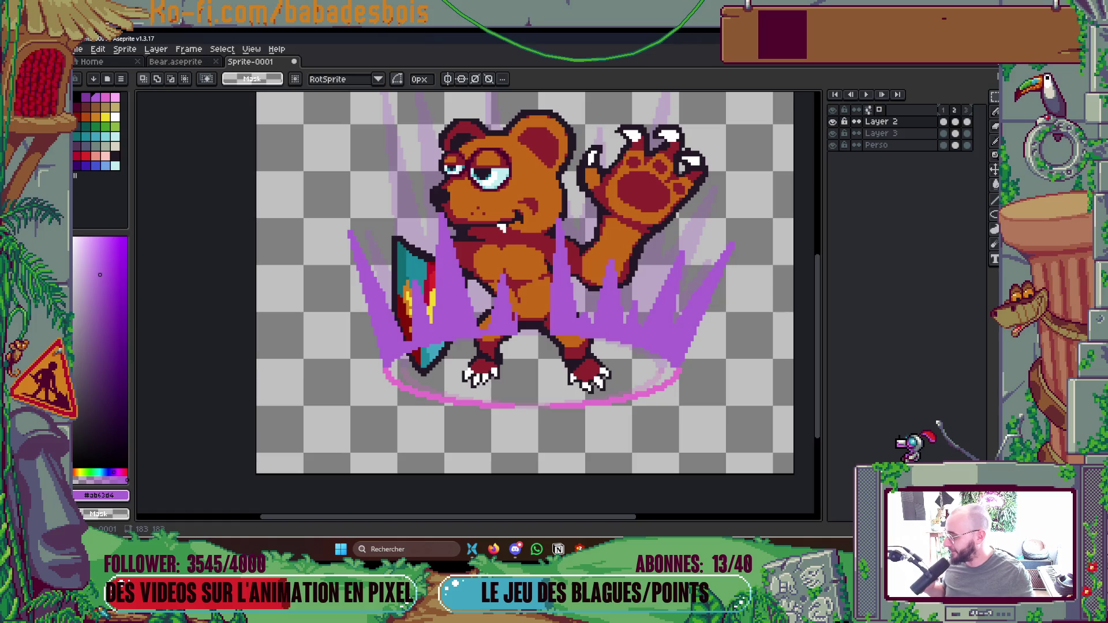
{"action": "key", "text": "alt+Tab"}
{"action": "key", "text": "alt+Tab"}
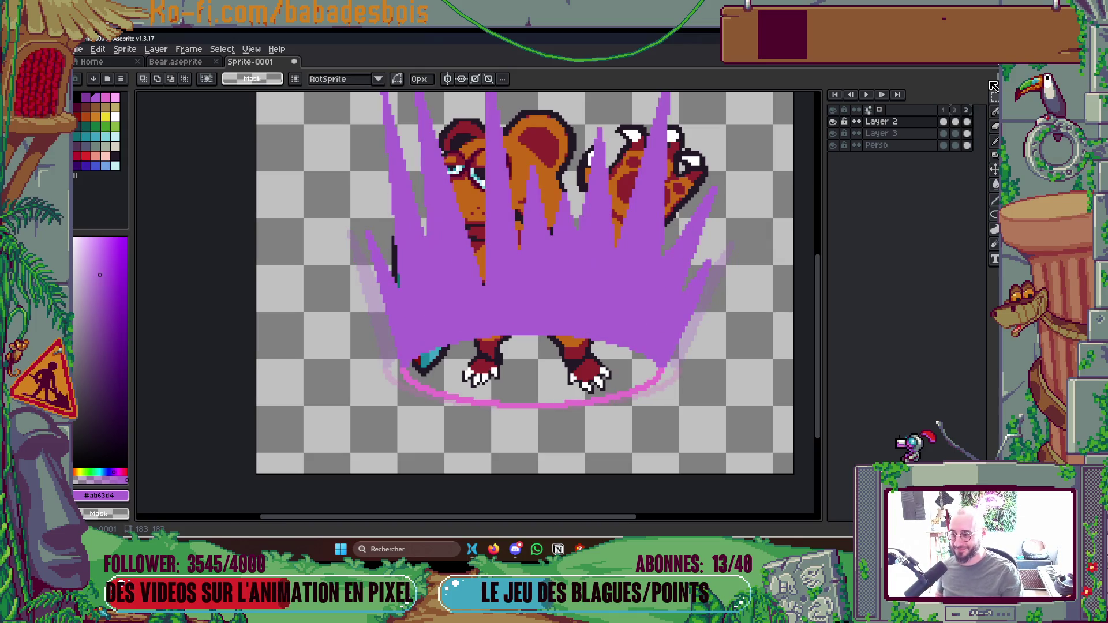
Select the whole tall purple spike burst on Layer 3 and shift it 4 px left.
{"action": "left_click_drag", "start_coordinate": [671, 334], "coordinate": [679, 388]}
{"action": "scroll", "coordinate": [651, 368], "scroll_direction": "down", "scroll_amount": 1}
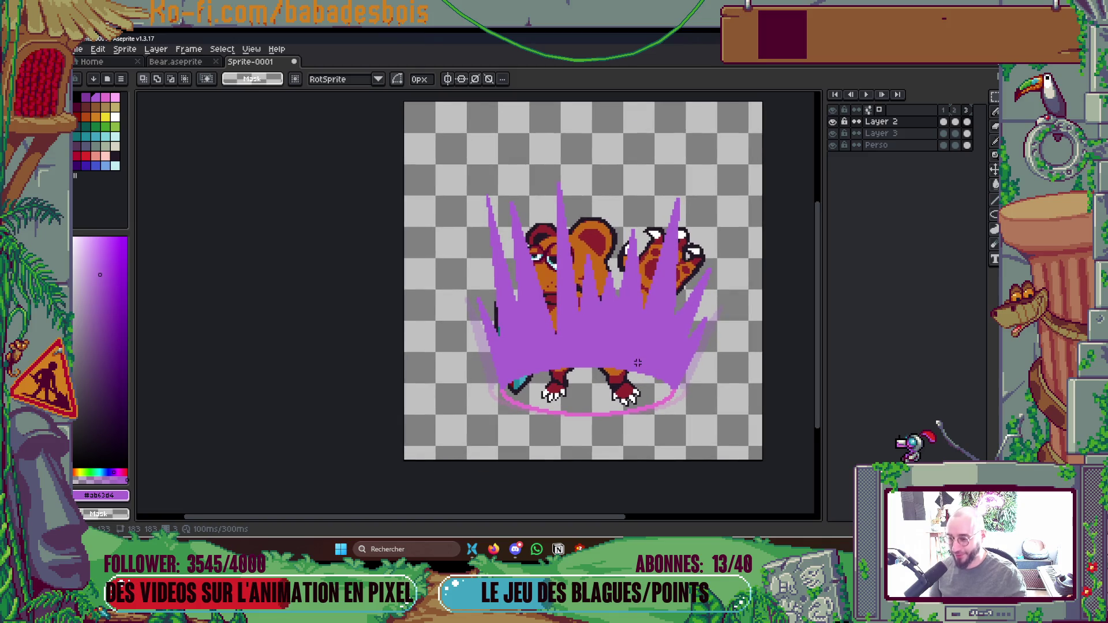
{"action": "scroll", "coordinate": [611, 398], "scroll_direction": "up", "scroll_amount": 1}
{"action": "left_click_drag", "start_coordinate": [412, 297], "coordinate": [429, 304]}
{"action": "mouse_move", "coordinate": [340, 154]}
{"action": "left_mouse_down"}
{"action": "mouse_move", "coordinate": [573, 401]}
{"action": "mouse_move", "coordinate": [607, 500]}
{"action": "left_mouse_up"}
{"action": "scroll", "coordinate": [607, 500], "scroll_direction": "down", "scroll_amount": 2}
{"action": "left_click", "coordinate": [599, 371]}
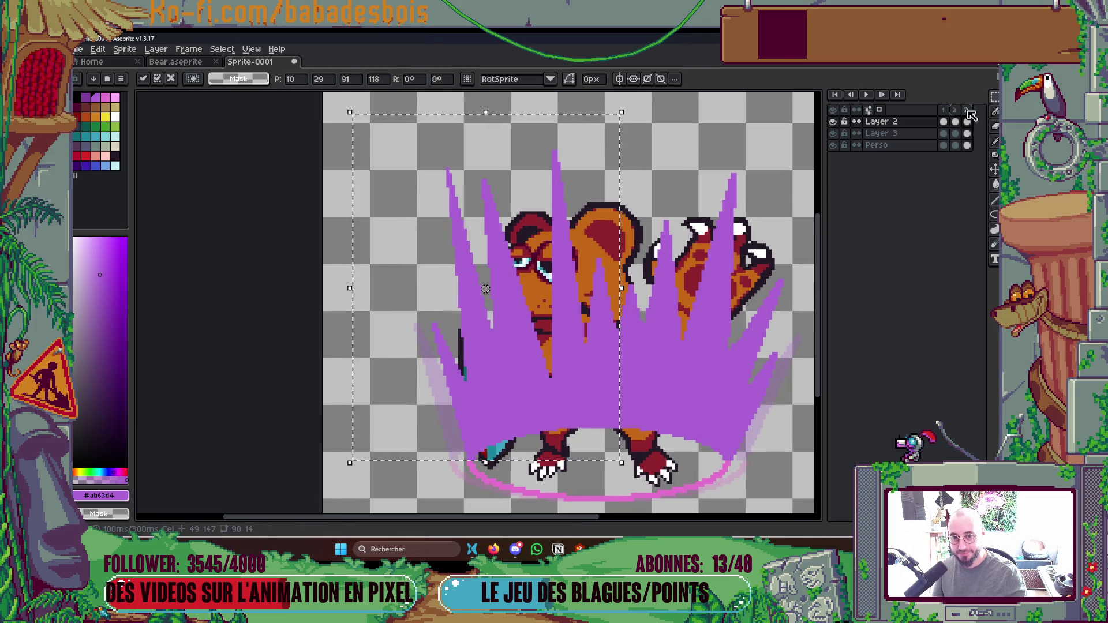
{"action": "left_click", "coordinate": [970, 135]}
{"action": "key", "text": "Left"}
{"action": "key", "text": "Left"}
{"action": "key", "text": "Left"}
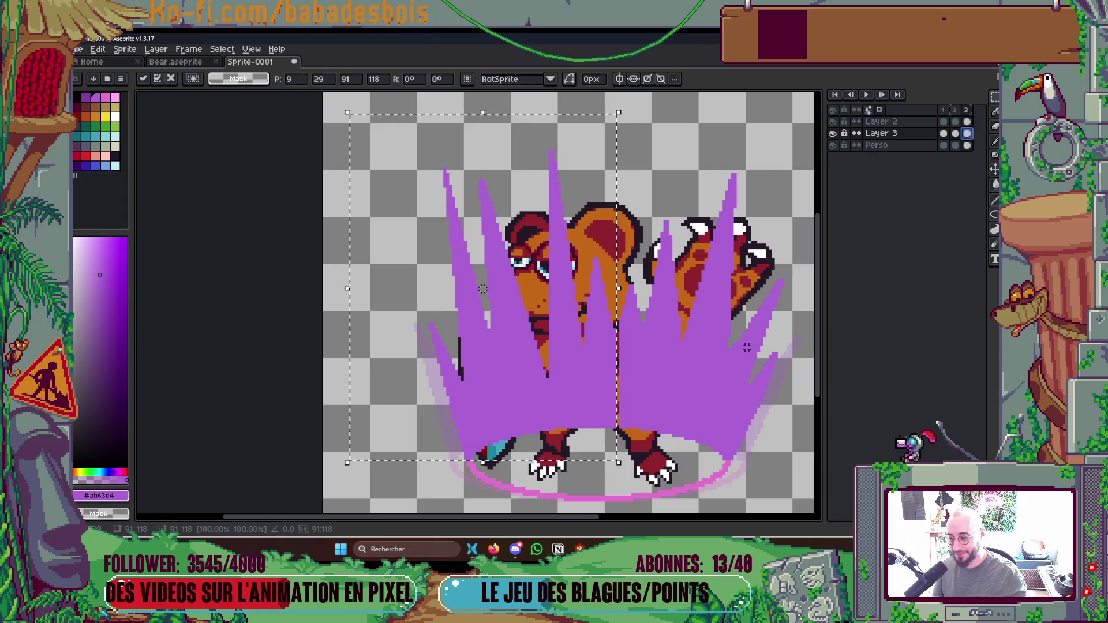
{"action": "key", "text": "ctrl+d"}
Push the right half of the spikes further right, then play the animation.
{"action": "left_click_drag", "start_coordinate": [747, 348], "coordinate": [697, 309]}
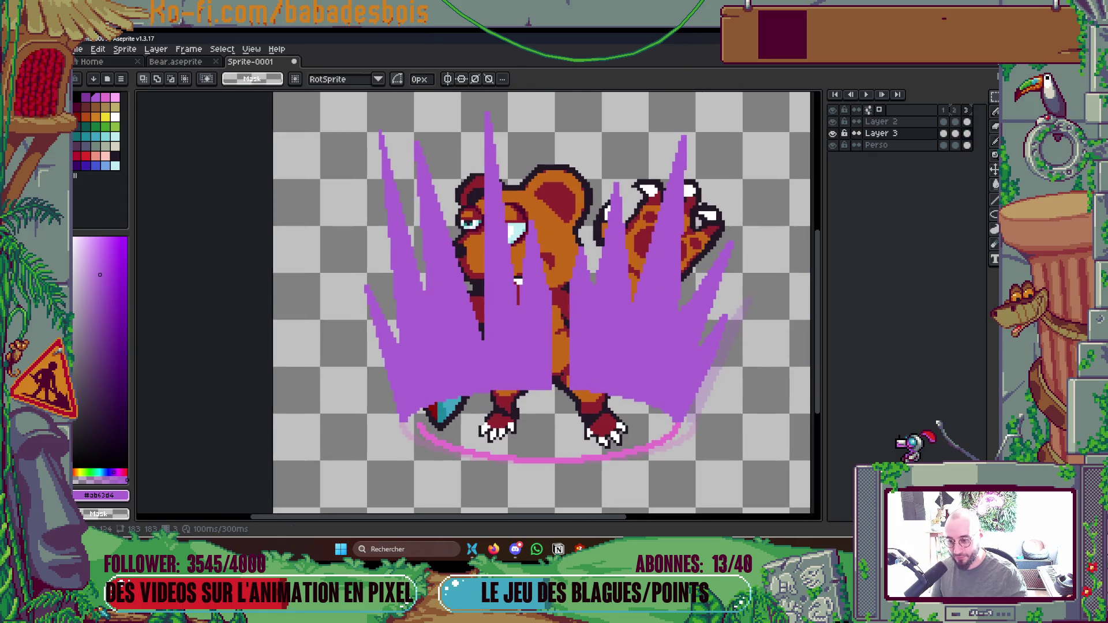
{"action": "mouse_move", "coordinate": [553, 107]}
{"action": "left_mouse_down"}
{"action": "mouse_move", "coordinate": [721, 321]}
{"action": "mouse_move", "coordinate": [756, 427]}
{"action": "left_mouse_up"}
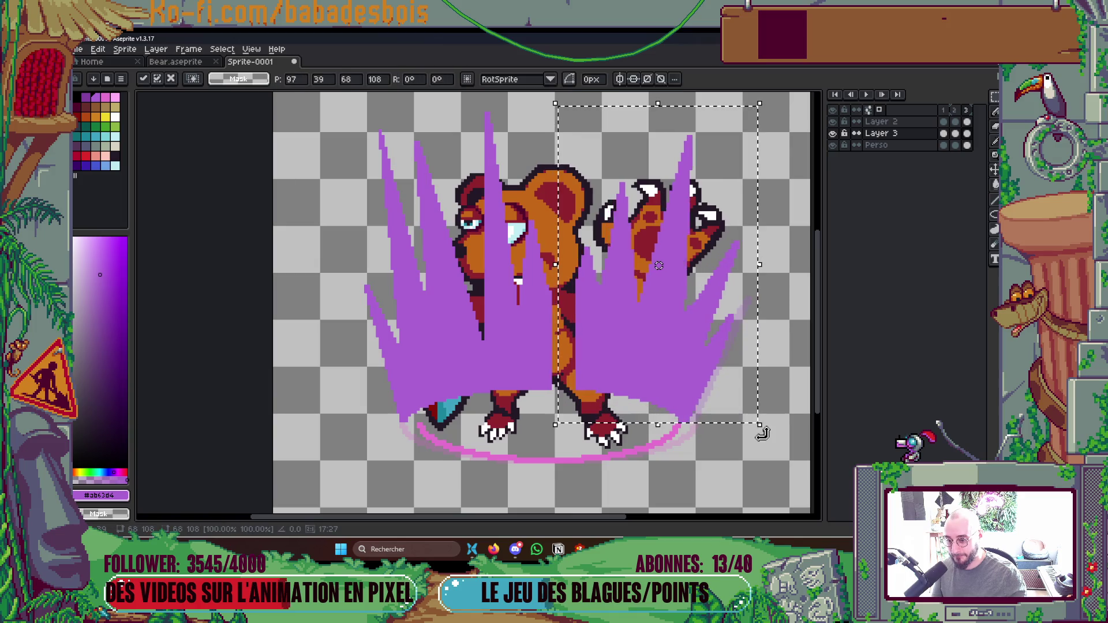
{"action": "key", "text": "Right"}
{"action": "key", "text": "Right"}
{"action": "key", "text": "Right"}
{"action": "key", "text": "ctrl+d"}
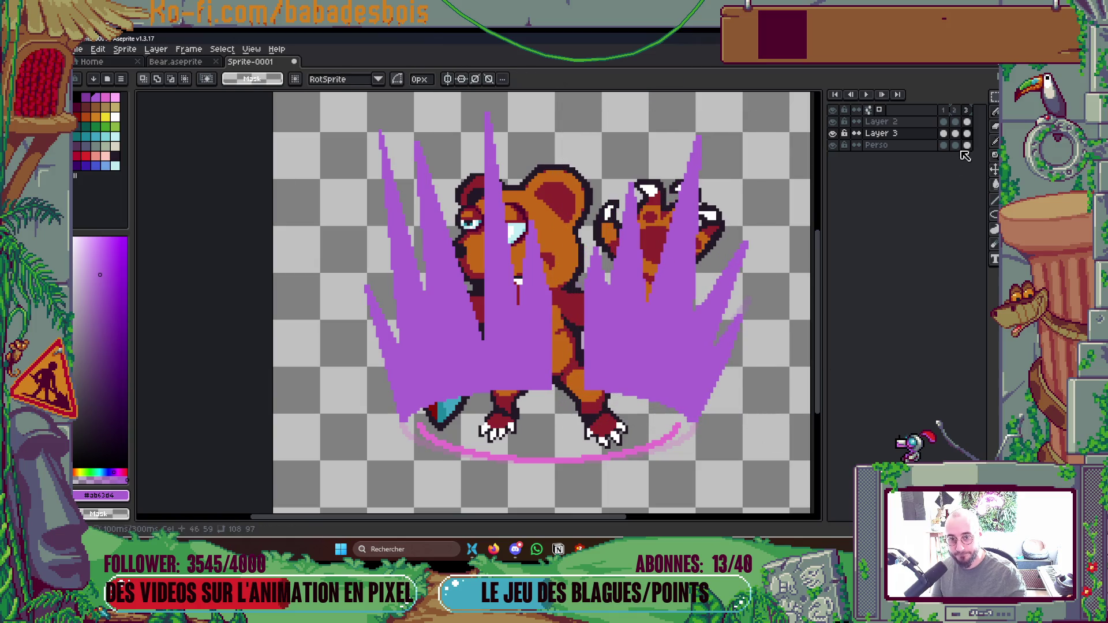
{"action": "key", "text": "Return"}
{"action": "scroll", "coordinate": [632, 239], "scroll_direction": "down", "scroll_amount": 5}
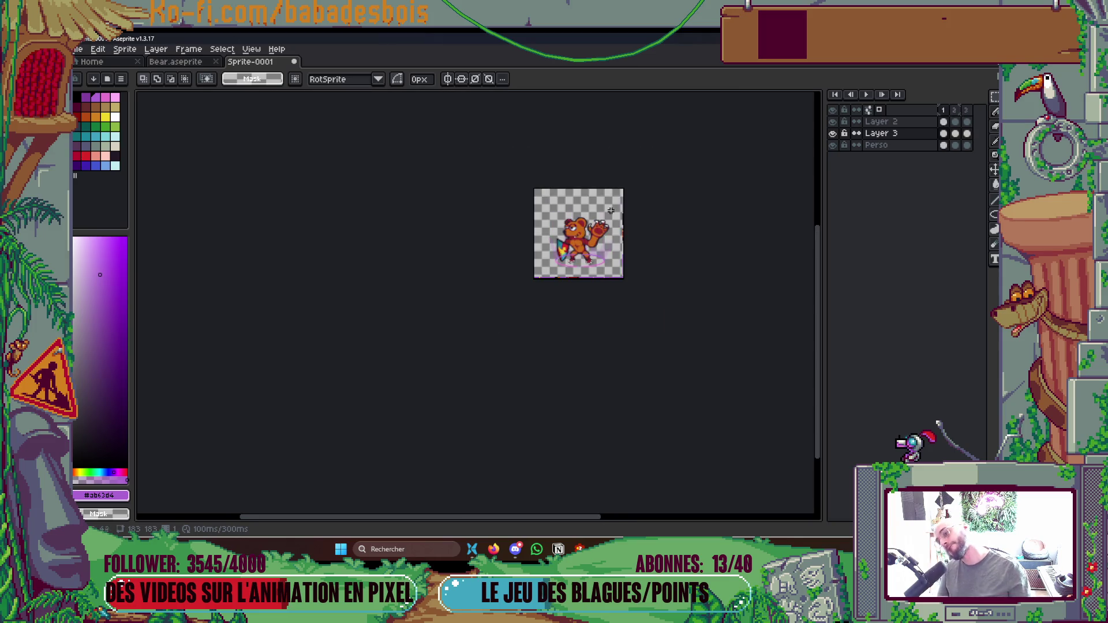
{"action": "key", "text": "Return"}
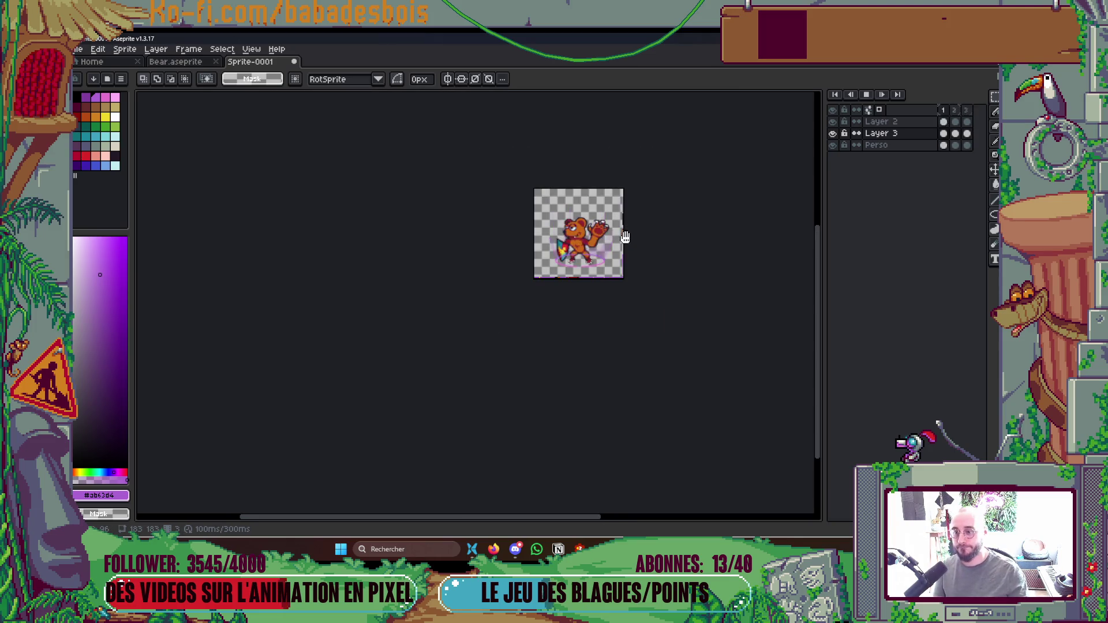
{"action": "key", "text": "Return"}
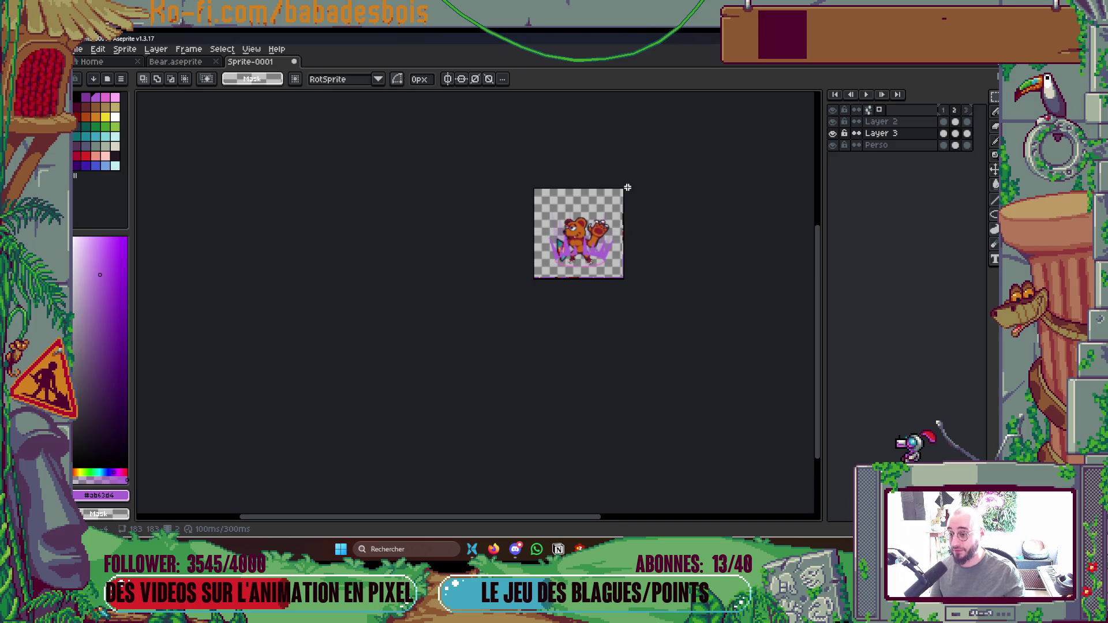
{"action": "scroll", "coordinate": [620, 207], "scroll_direction": "up", "scroll_amount": 1}
{"action": "key", "text": "Return"}
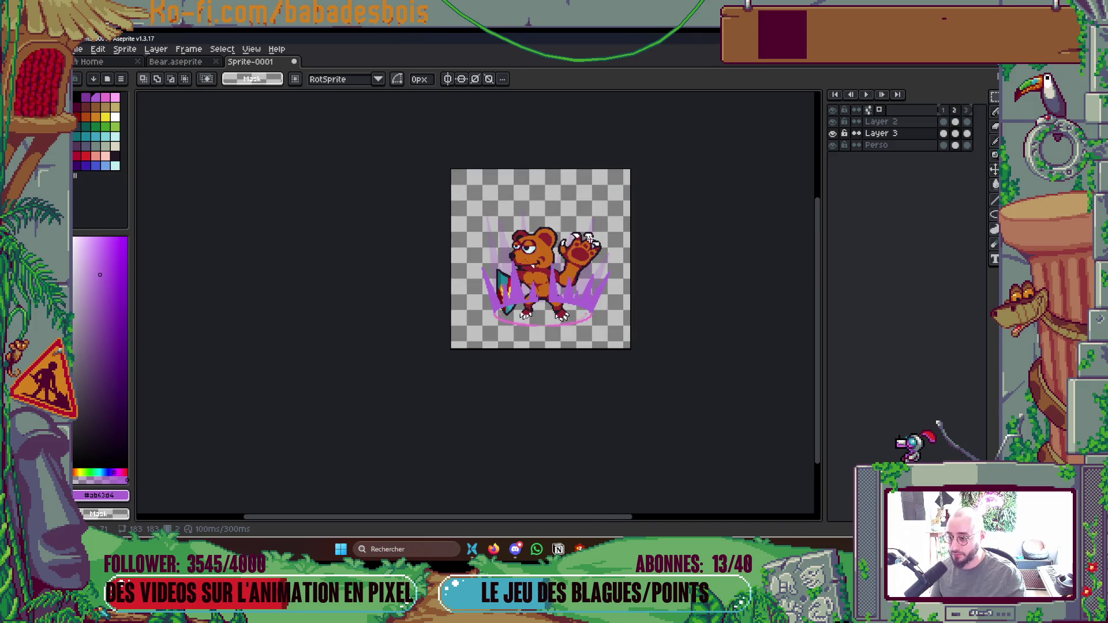
{"action": "scroll", "coordinate": [494, 279], "scroll_direction": "up", "scroll_amount": 3}
{"action": "key", "text": "i"}
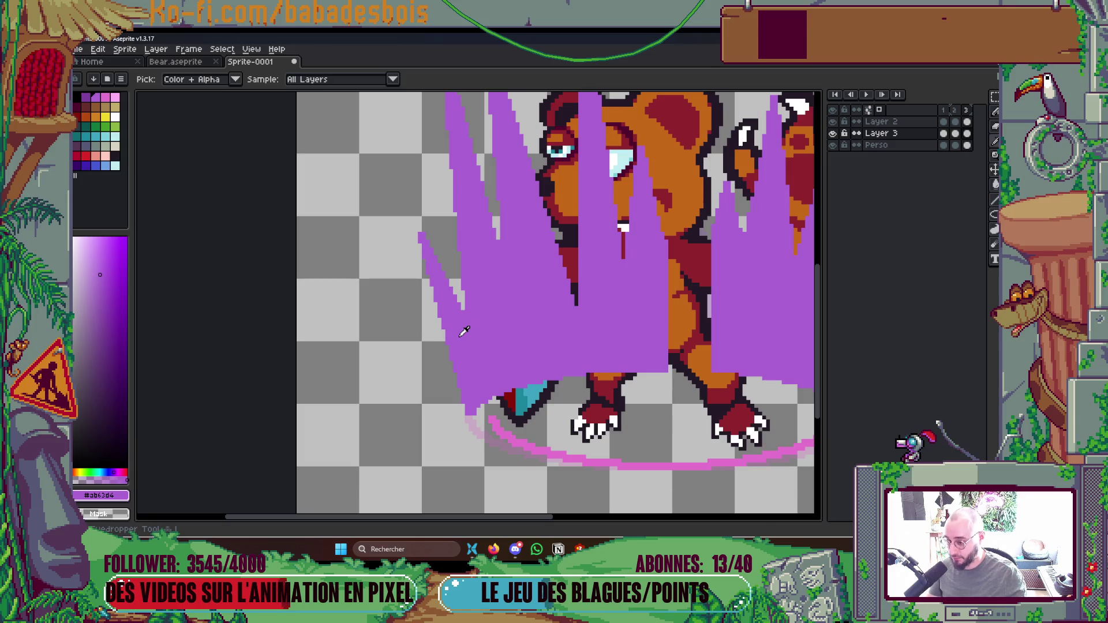
Pencil two thin purple spikes, one on the aura's left and one rising from the belly.
{"action": "key", "text": "b"}
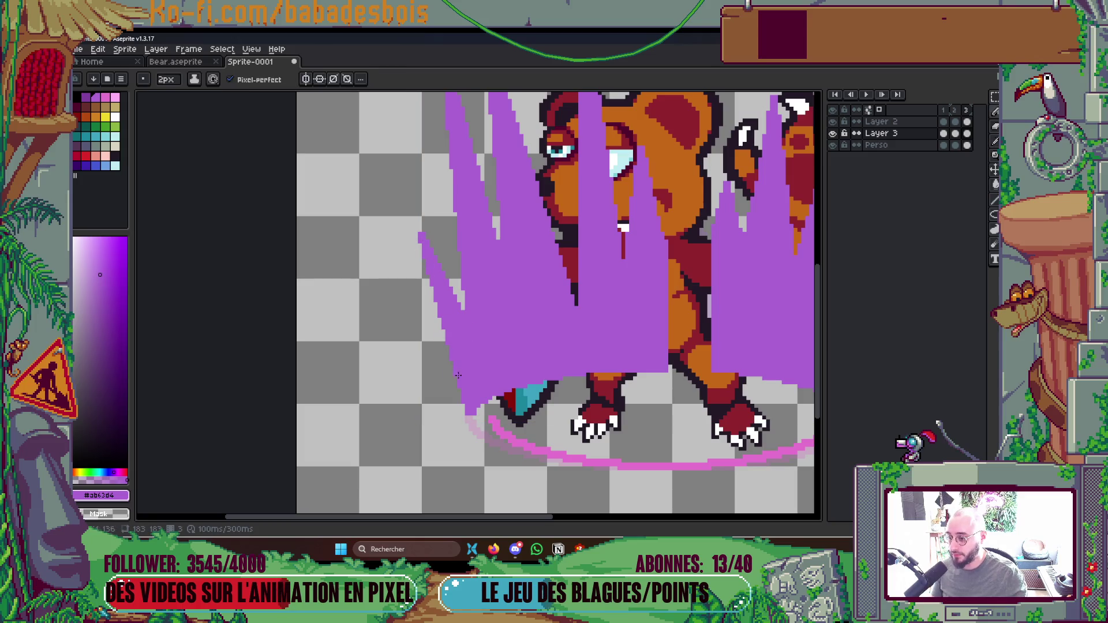
{"action": "mouse_move", "coordinate": [468, 410]}
{"action": "left_mouse_down"}
{"action": "mouse_move", "coordinate": [404, 219]}
{"action": "mouse_move", "coordinate": [407, 190]}
{"action": "left_mouse_up"}
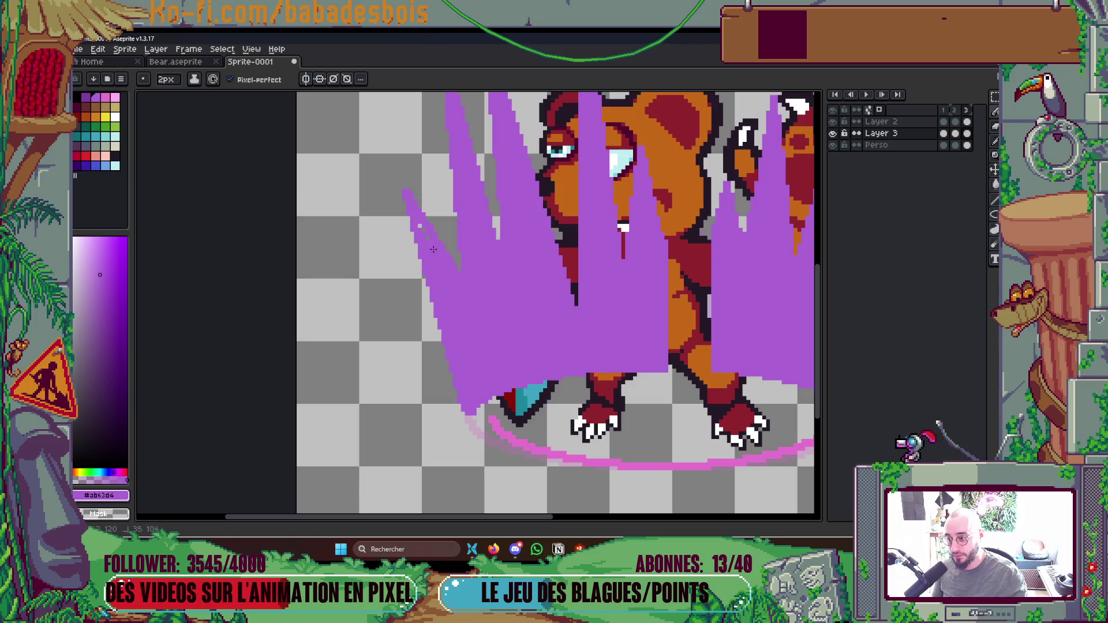
{"action": "scroll", "coordinate": [419, 220], "scroll_direction": "down", "scroll_amount": 4}
{"action": "scroll", "coordinate": [495, 352], "scroll_direction": "up", "scroll_amount": 3}
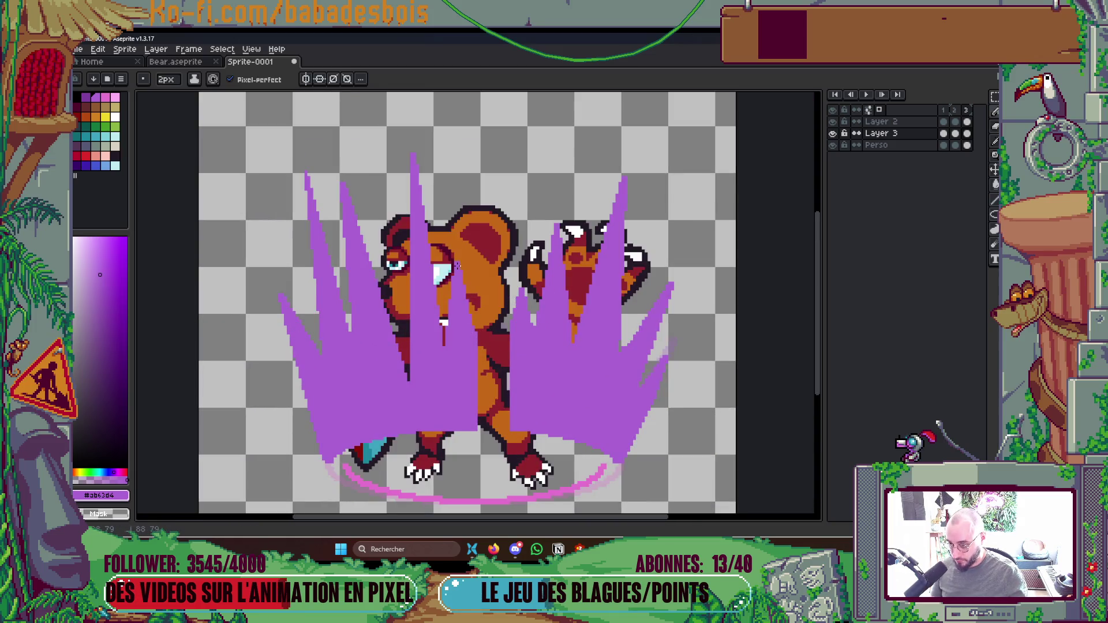
{"action": "left_click_drag", "start_coordinate": [489, 404], "coordinate": [519, 291]}
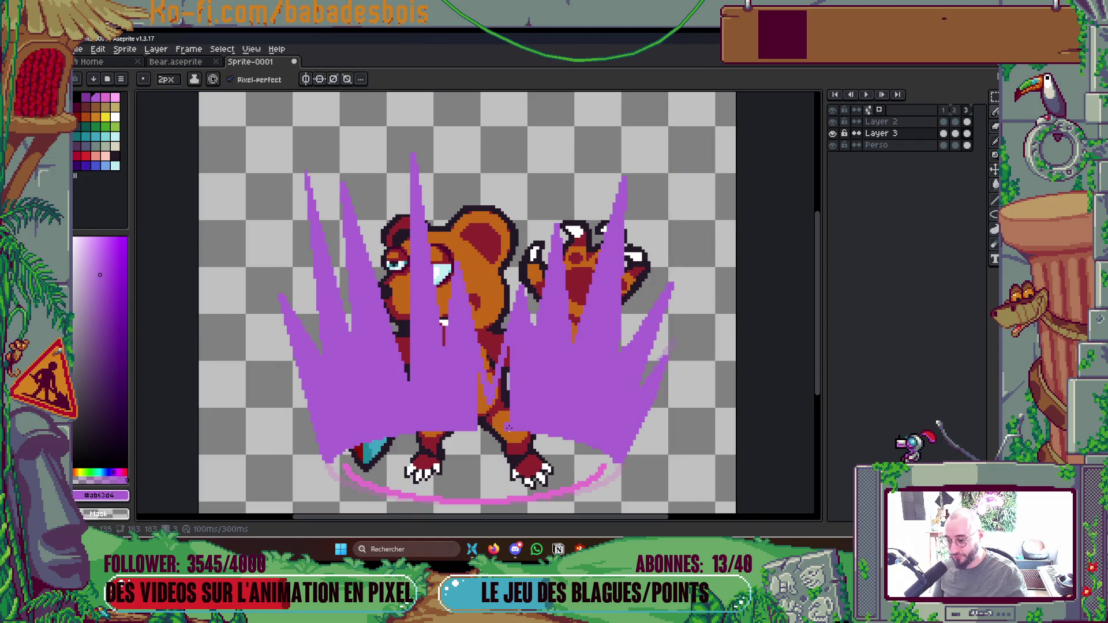
Bucket-fill the gap between the bear's legs with purple.
{"action": "key", "text": "g"}
{"action": "left_click", "coordinate": [495, 399]}
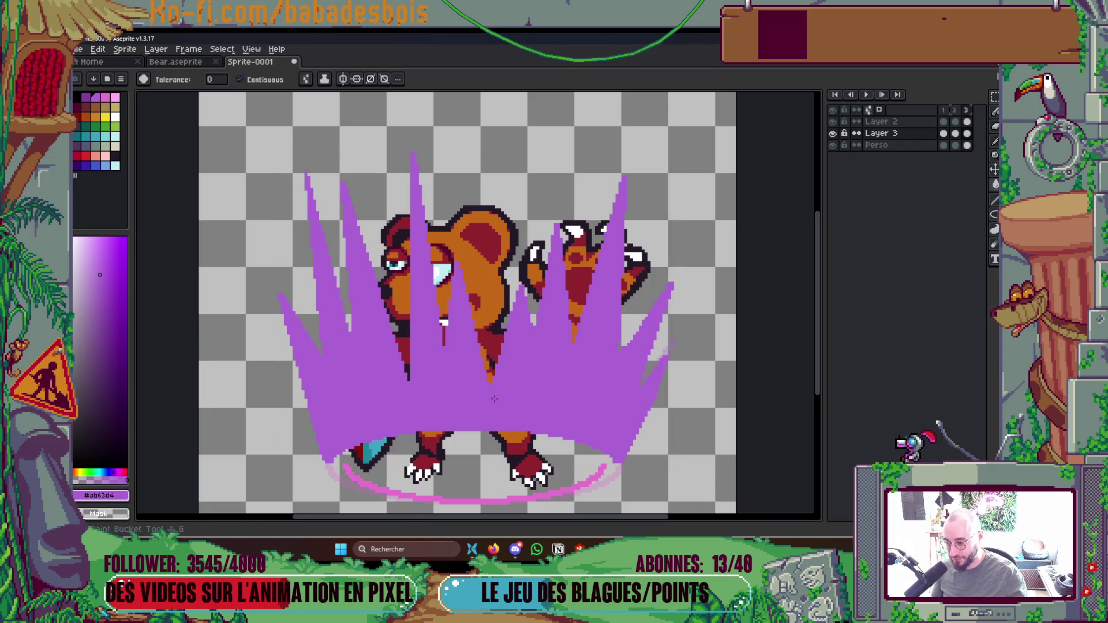
{"action": "scroll", "coordinate": [549, 325], "scroll_direction": "down", "scroll_amount": 6}
{"action": "scroll", "coordinate": [549, 325], "scroll_direction": "up", "scroll_amount": 3}
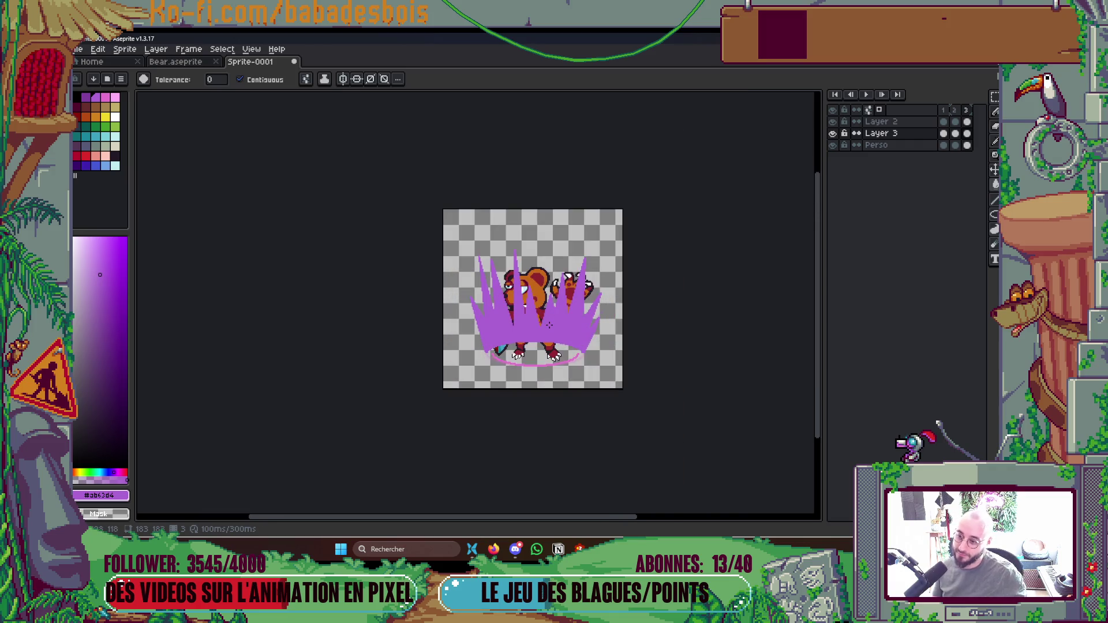
{"action": "scroll", "coordinate": [548, 312], "scroll_direction": "up", "scroll_amount": 2}
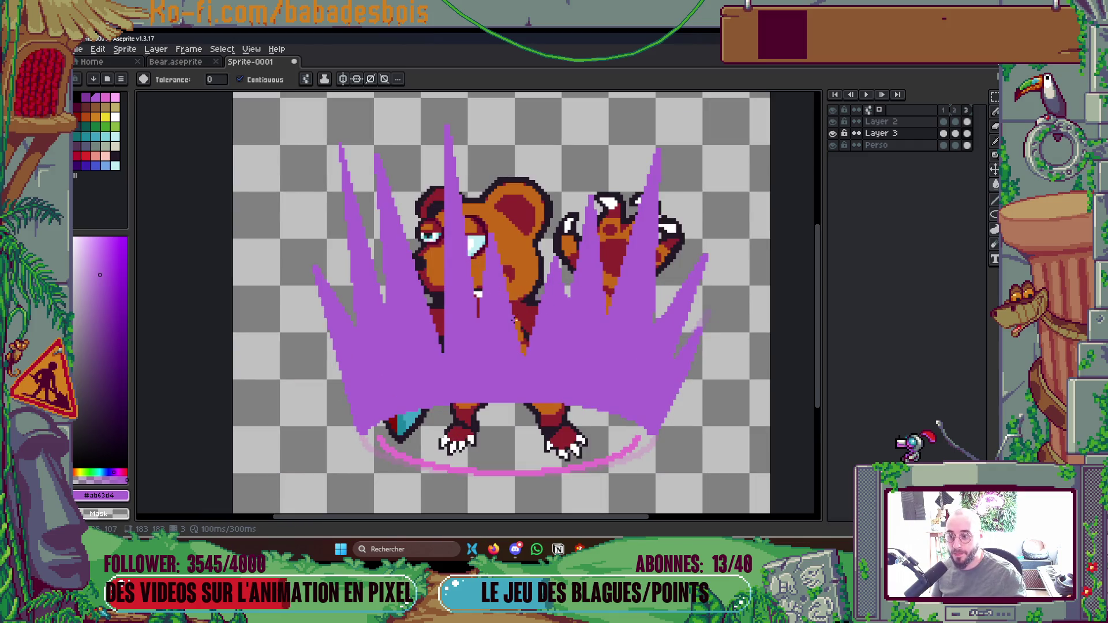
Undo a stray purple stroke through the bear's head and play the animation.
{"action": "key", "text": "b"}
{"action": "left_click_drag", "start_coordinate": [519, 235], "coordinate": [530, 164]}
{"action": "key", "text": "ctrl+z"}
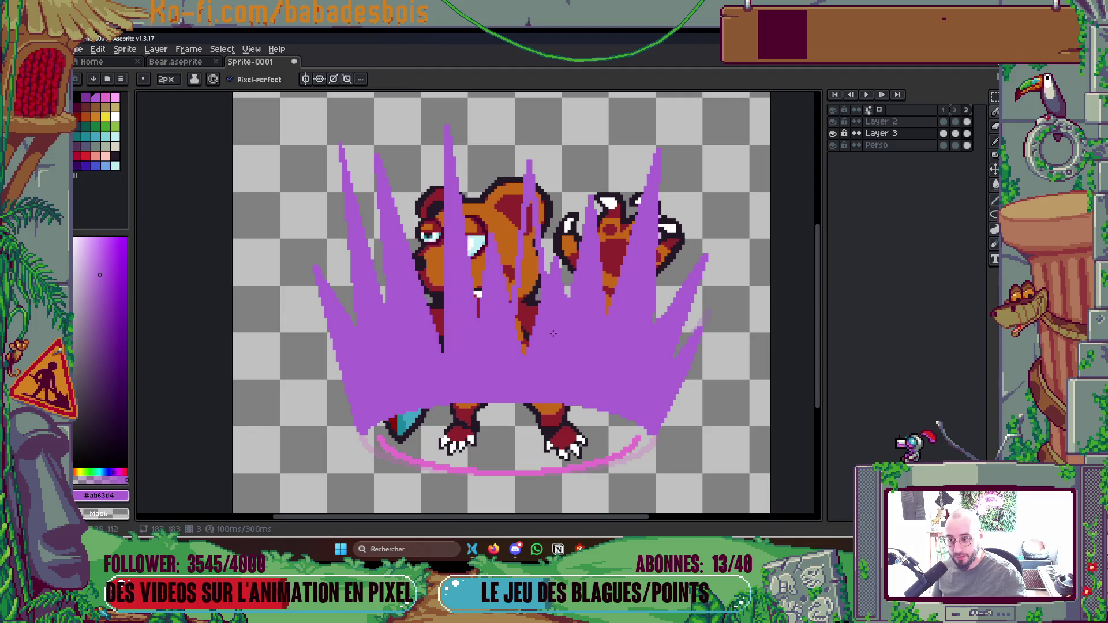
{"action": "key", "text": "g"}
{"action": "scroll", "coordinate": [548, 259], "scroll_direction": "down", "scroll_amount": 3}
{"action": "scroll", "coordinate": [549, 260], "scroll_direction": "up", "scroll_amount": 2}
{"action": "key", "text": "Return"}
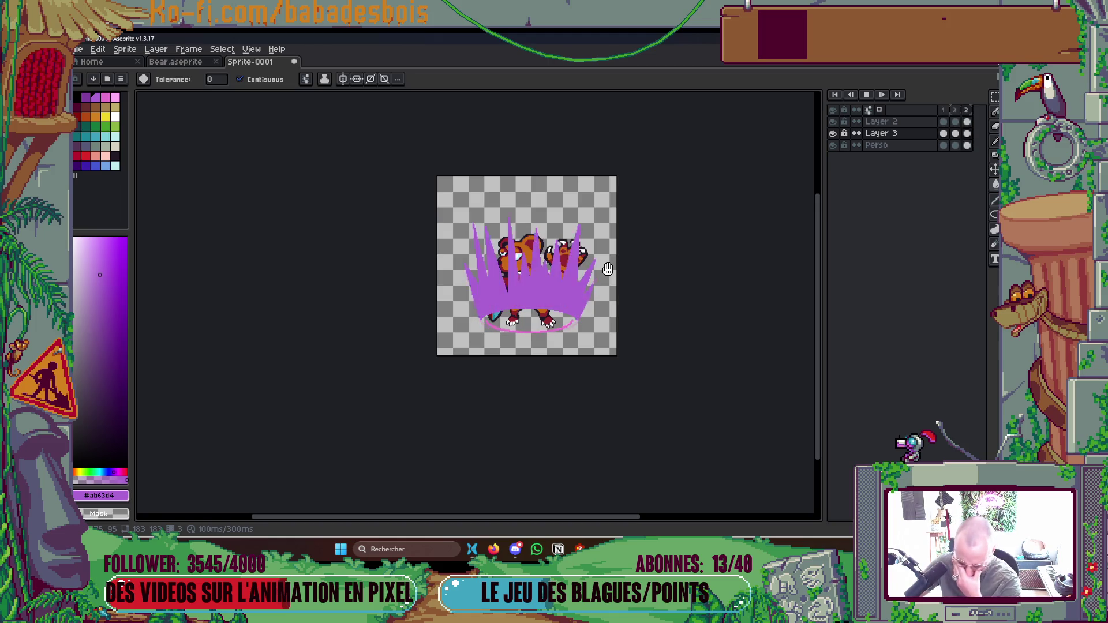
Stop playback and add a tall, bucket-filled central purple spike on frame 3.
{"action": "key", "text": "Return"}
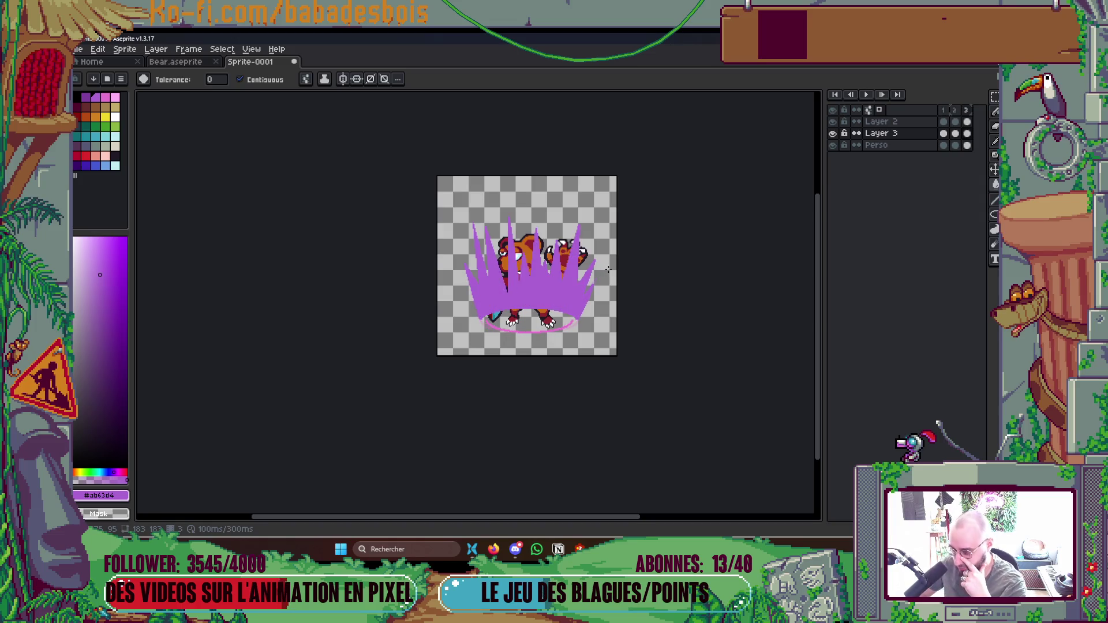
{"action": "scroll", "coordinate": [511, 254], "scroll_direction": "up", "scroll_amount": 3}
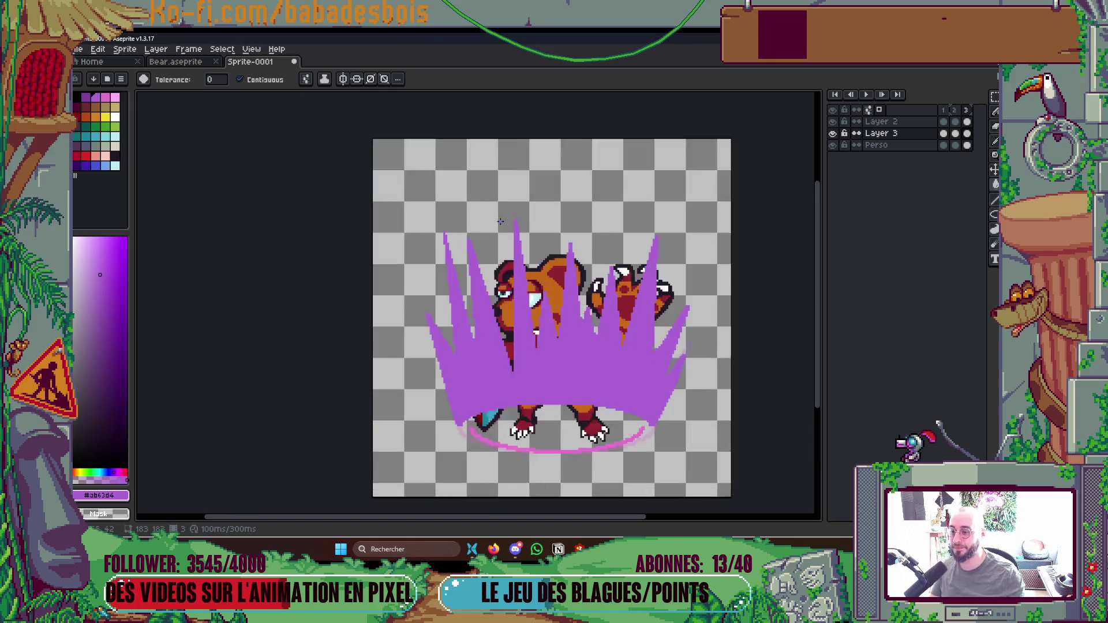
{"action": "key", "text": "b"}
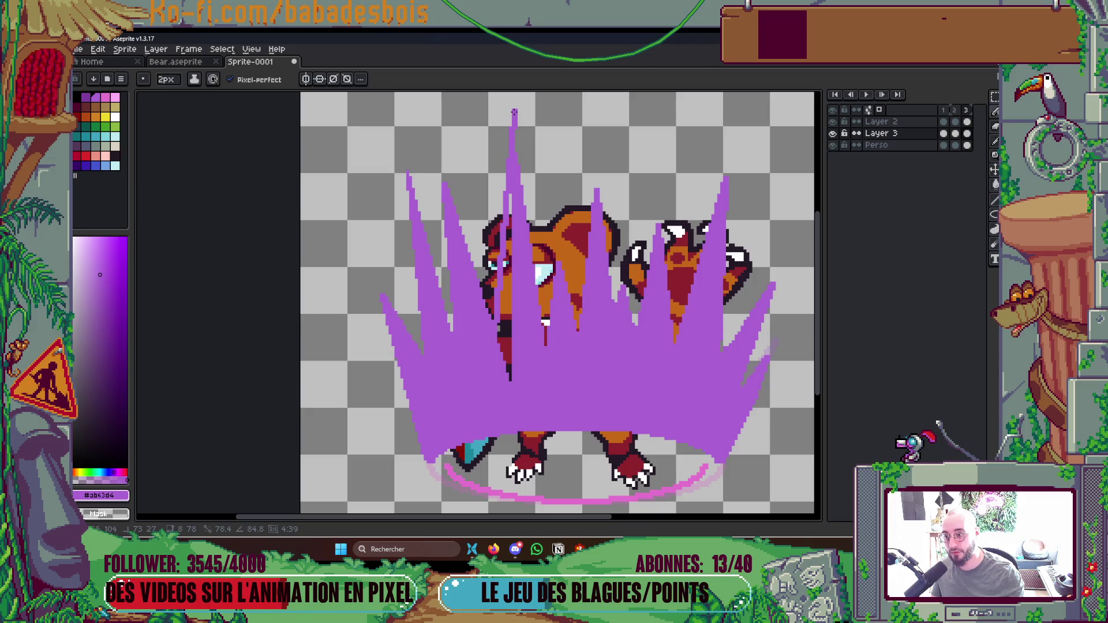
{"action": "left_click", "coordinate": [542, 289], "text": "shift"}
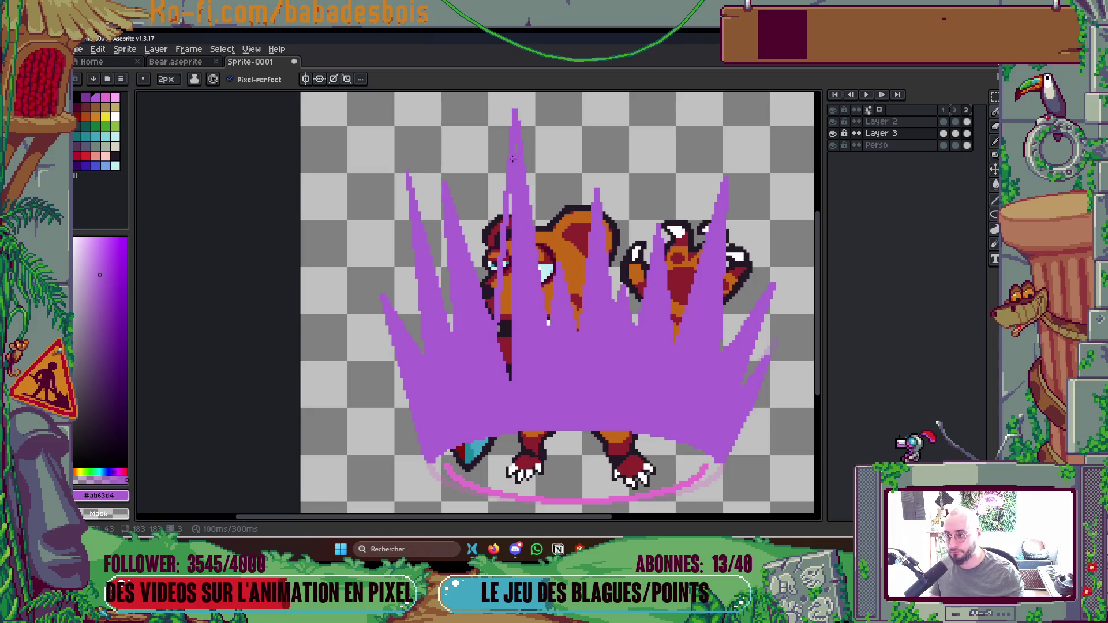
{"action": "key", "text": "g"}
{"action": "left_click", "coordinate": [502, 331]}
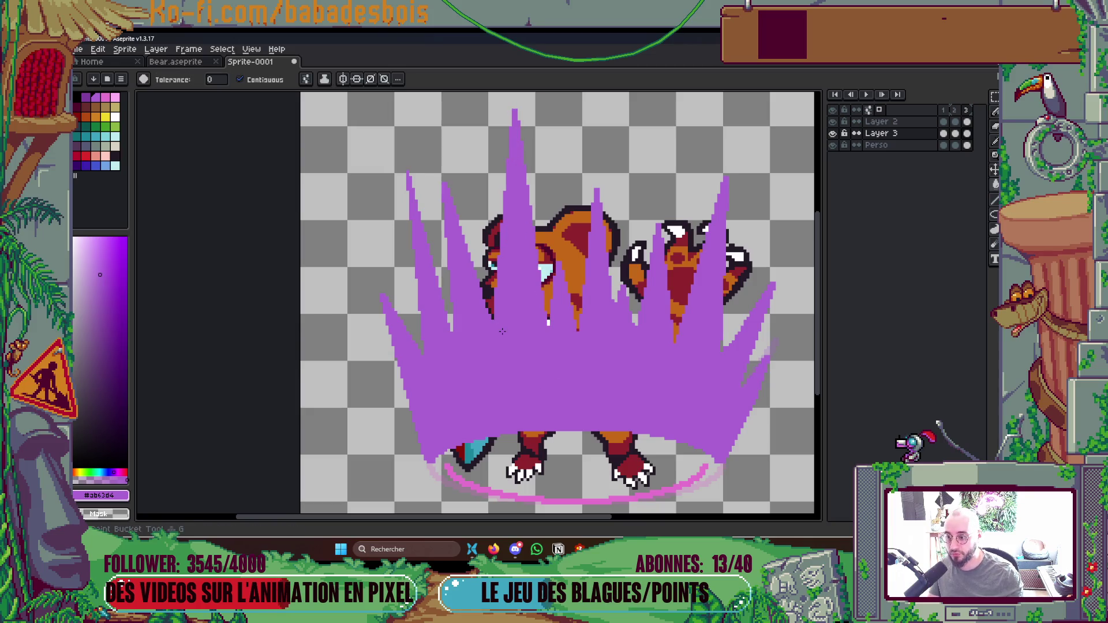
{"action": "scroll", "coordinate": [502, 331], "scroll_direction": "down", "scroll_amount": 5}
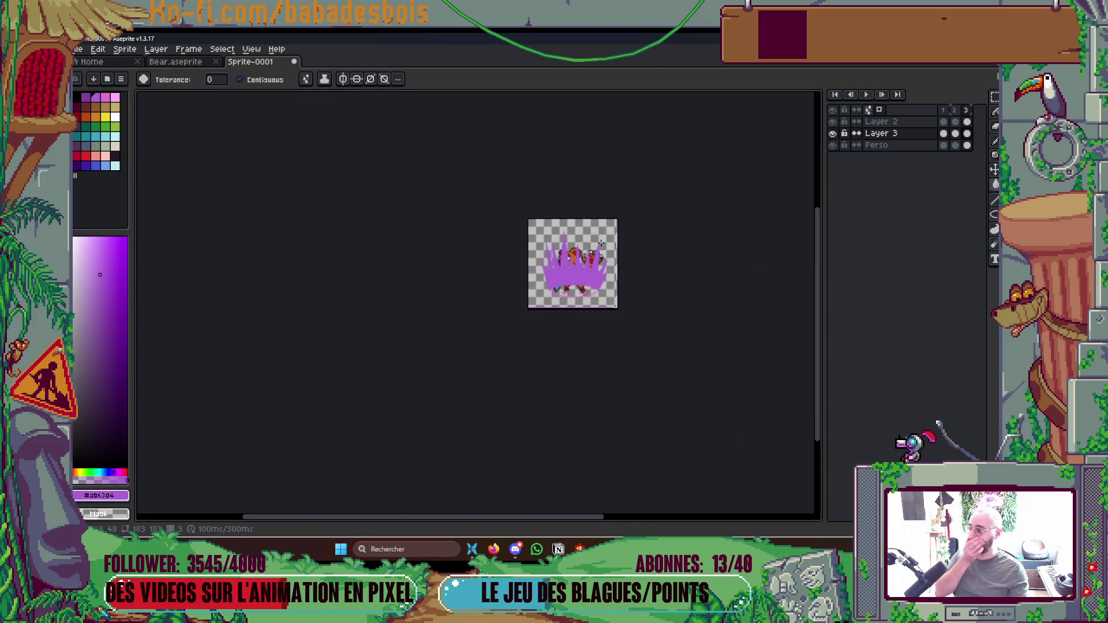
{"action": "scroll", "coordinate": [601, 279], "scroll_direction": "up", "scroll_amount": 2}
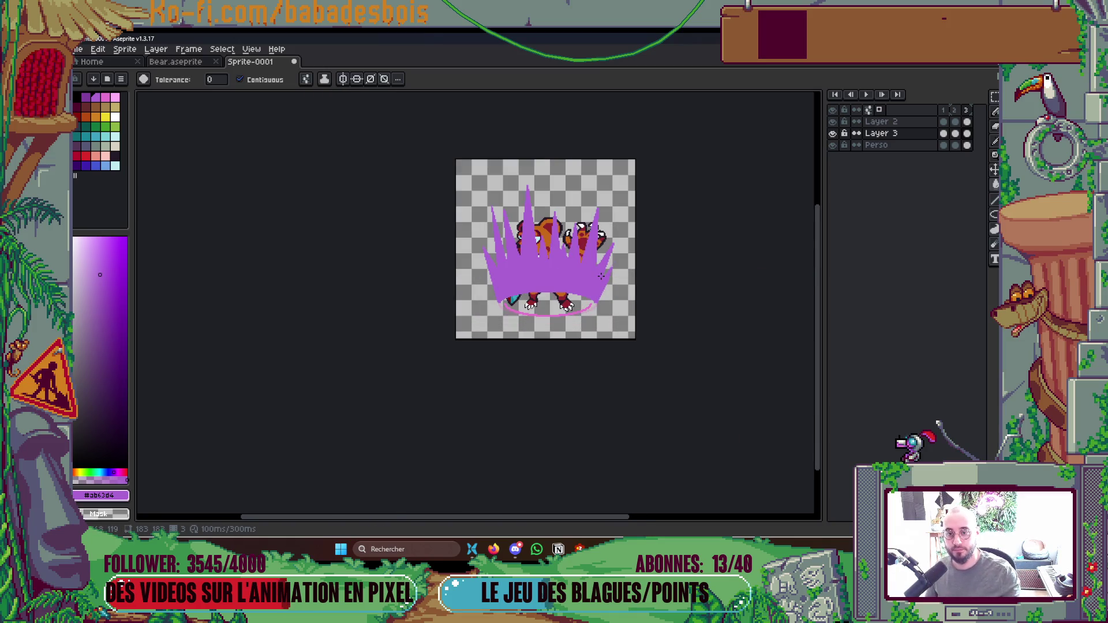
On frame 2, paint purple spikes over the bear's legs, feet and red-orange pixels.
{"action": "key", "text": "Left"}
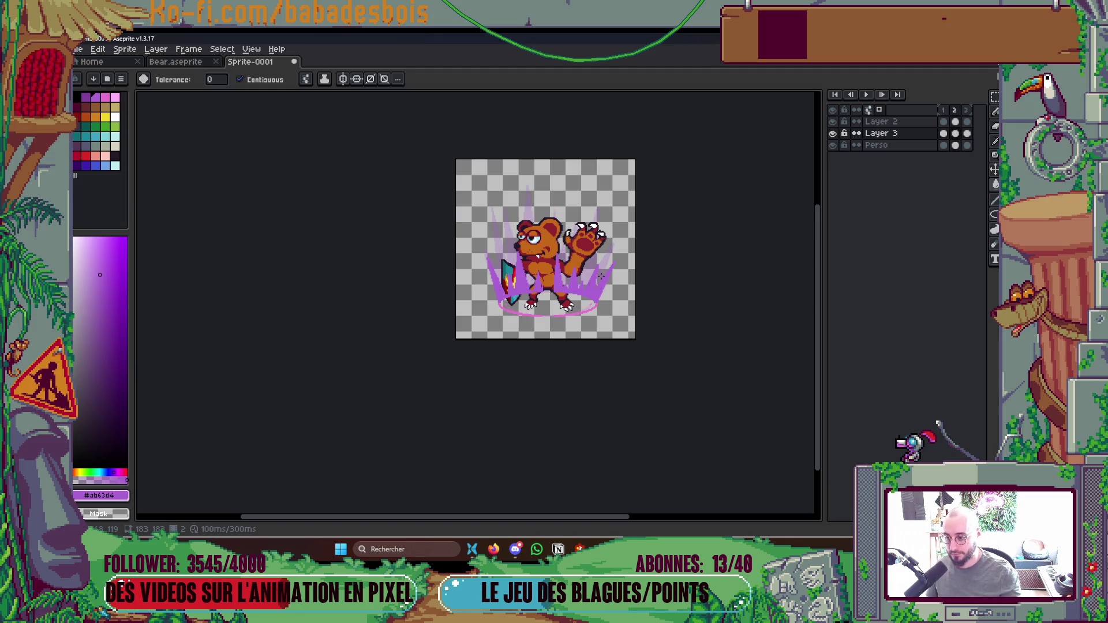
{"action": "scroll", "coordinate": [585, 279], "scroll_direction": "up", "scroll_amount": 4}
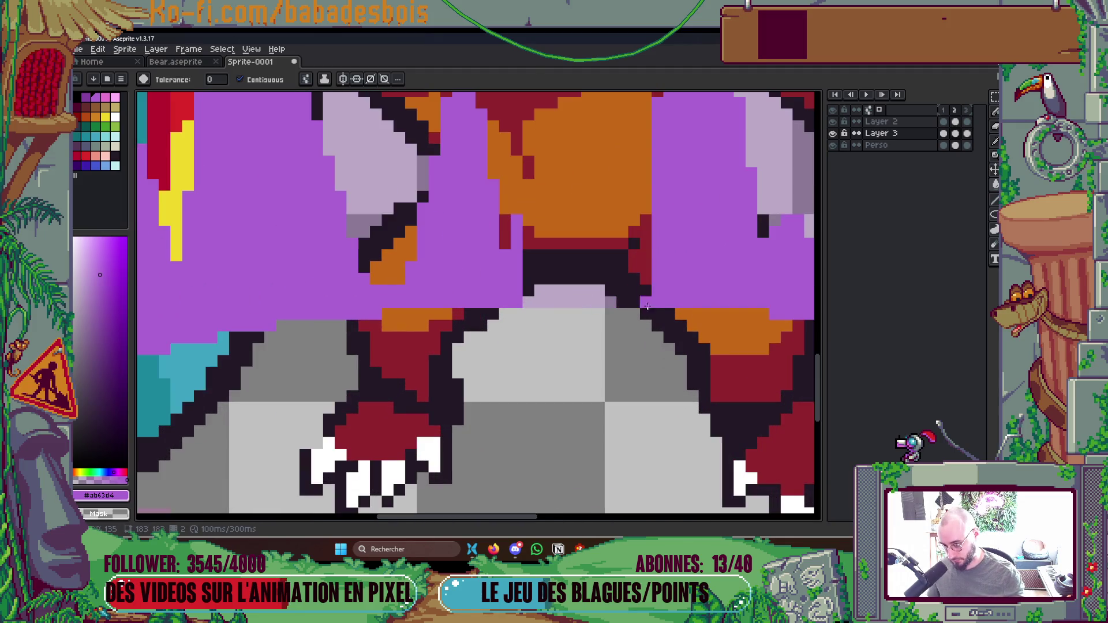
{"action": "key", "text": "b"}
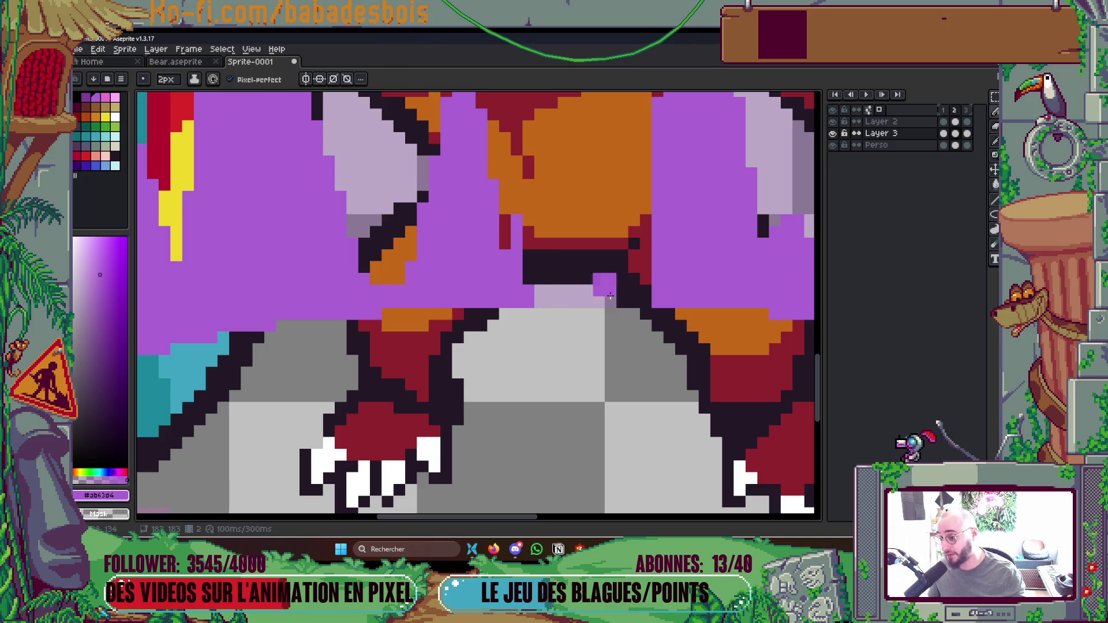
{"action": "left_click_drag", "start_coordinate": [539, 296], "coordinate": [657, 305]}
{"action": "left_click_drag", "start_coordinate": [504, 215], "coordinate": [547, 286]}
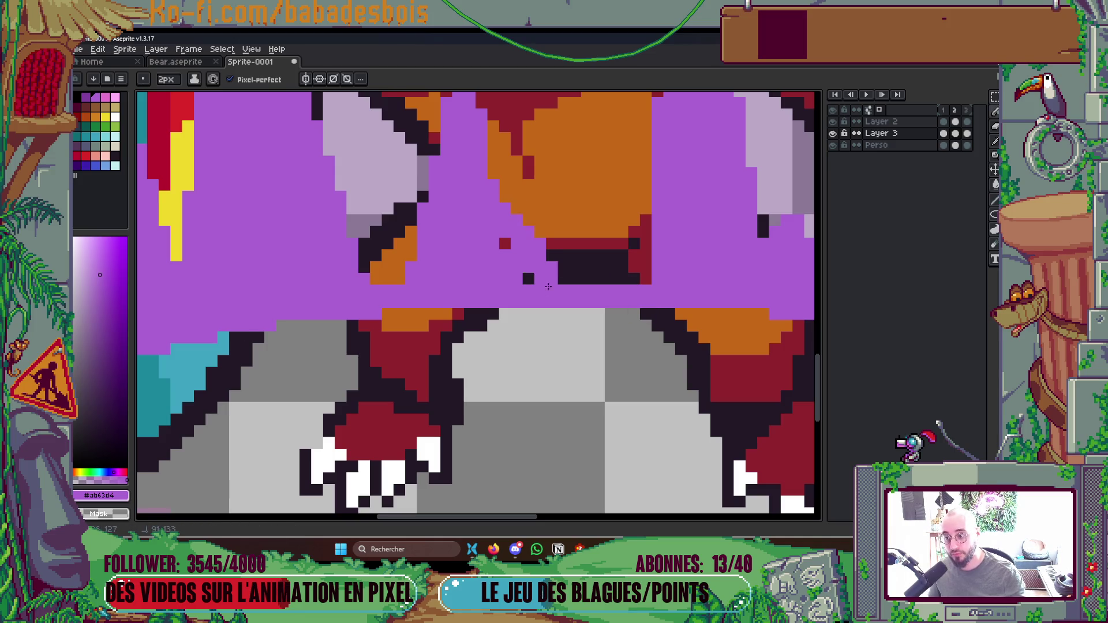
{"action": "scroll", "coordinate": [557, 242], "scroll_direction": "down", "scroll_amount": 2}
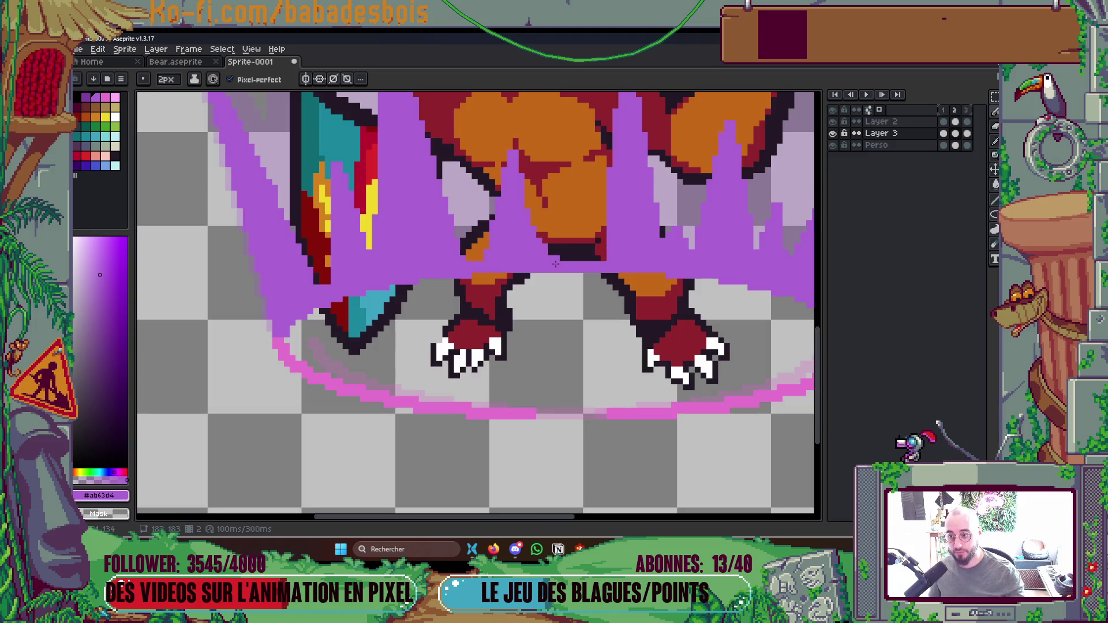
{"action": "mouse_move", "coordinate": [575, 151]}
{"action": "left_mouse_down"}
{"action": "mouse_move", "coordinate": [577, 243]}
{"action": "mouse_move", "coordinate": [594, 248]}
{"action": "mouse_move", "coordinate": [572, 248]}
{"action": "left_mouse_up"}
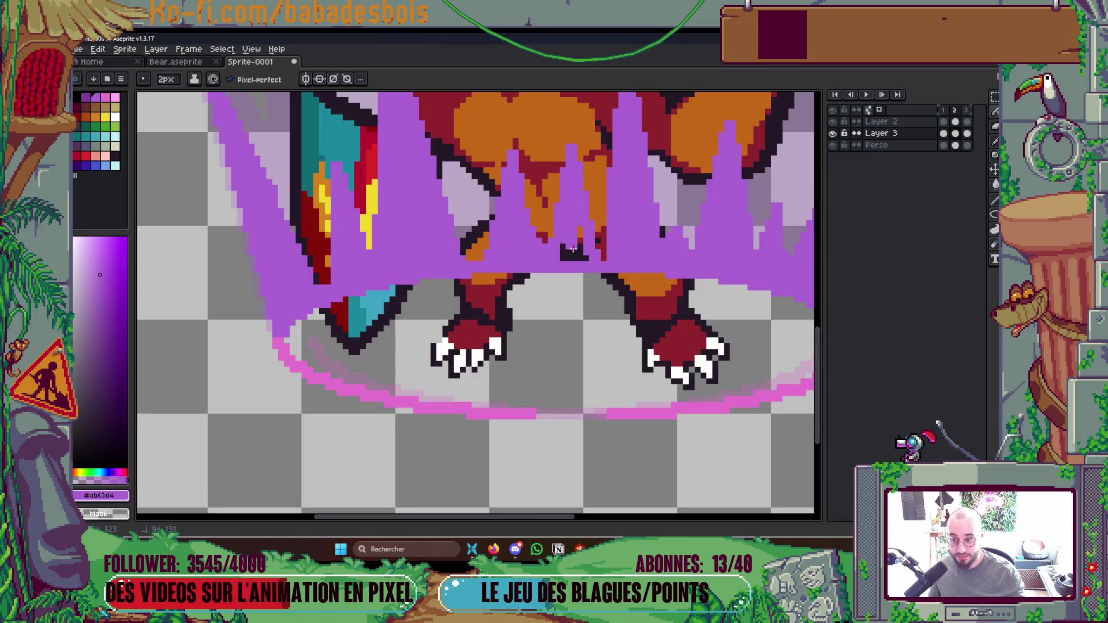
{"action": "scroll", "coordinate": [571, 235], "scroll_direction": "up", "scroll_amount": 3}
{"action": "left_click_drag", "start_coordinate": [551, 294], "coordinate": [559, 188]}
{"action": "left_click_drag", "start_coordinate": [563, 229], "coordinate": [593, 393]}
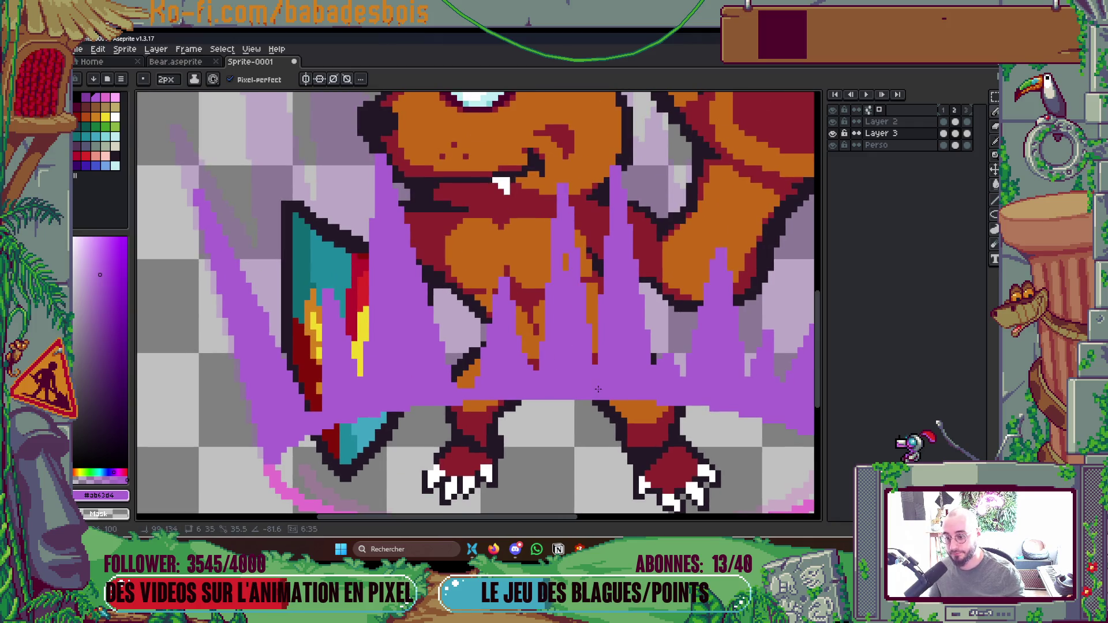
{"action": "scroll", "coordinate": [566, 295], "scroll_direction": "down", "scroll_amount": 4}
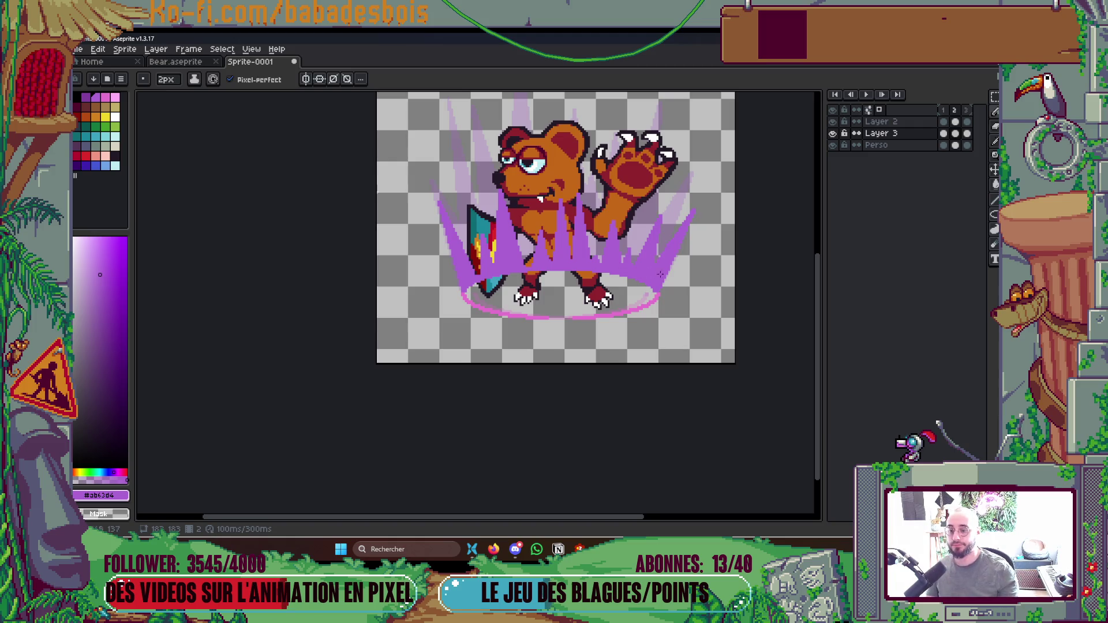
{"action": "scroll", "coordinate": [659, 274], "scroll_direction": "up", "scroll_amount": 3}
{"action": "scroll", "coordinate": [507, 354], "scroll_direction": "up", "scroll_amount": 2}
Eyedrop the ring's pink, patch the light gaps along the ring, and play the animation.
{"action": "left_click", "coordinate": [512, 376], "text": "alt"}
{"action": "scroll", "coordinate": [374, 384], "scroll_direction": "up", "scroll_amount": 3}
{"action": "mouse_move", "coordinate": [374, 384]}
{"action": "left_mouse_down"}
{"action": "mouse_move", "coordinate": [326, 383]}
{"action": "mouse_move", "coordinate": [514, 378]}
{"action": "mouse_move", "coordinate": [507, 359]}
{"action": "left_mouse_up"}
{"action": "scroll", "coordinate": [635, 295], "scroll_direction": "down", "scroll_amount": 4}
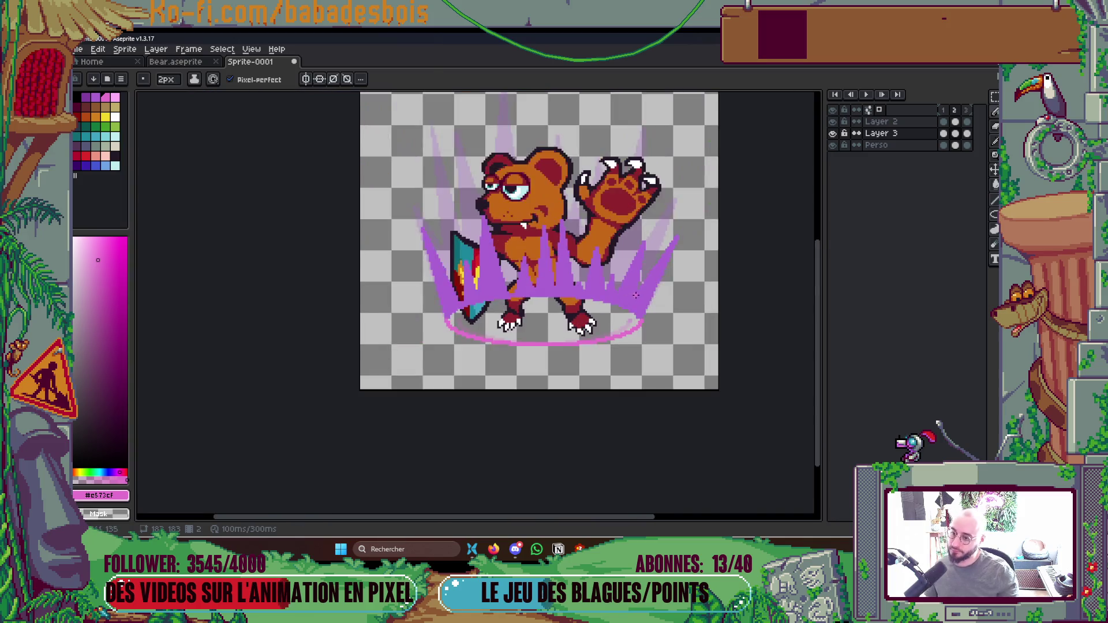
{"action": "scroll", "coordinate": [635, 296], "scroll_direction": "down", "scroll_amount": 3}
{"action": "scroll", "coordinate": [660, 282], "scroll_direction": "up", "scroll_amount": 1}
{"action": "key", "text": "Return"}
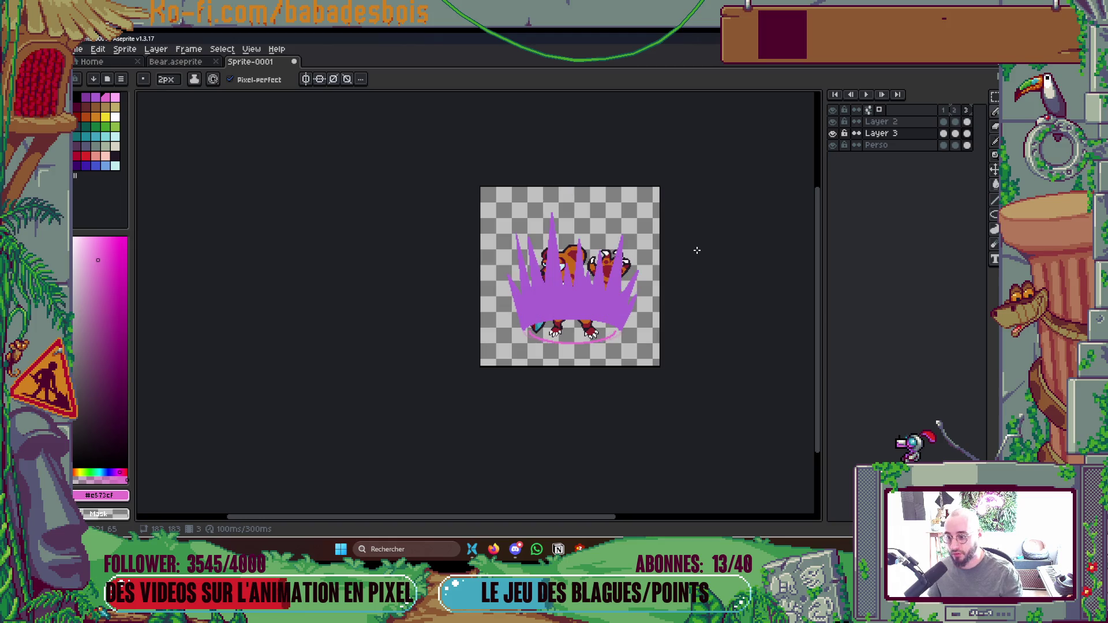
Marquee-select sections of the pink ring and nudge them on Layer 2.
{"action": "scroll", "coordinate": [537, 361], "scroll_direction": "up", "scroll_amount": 4}
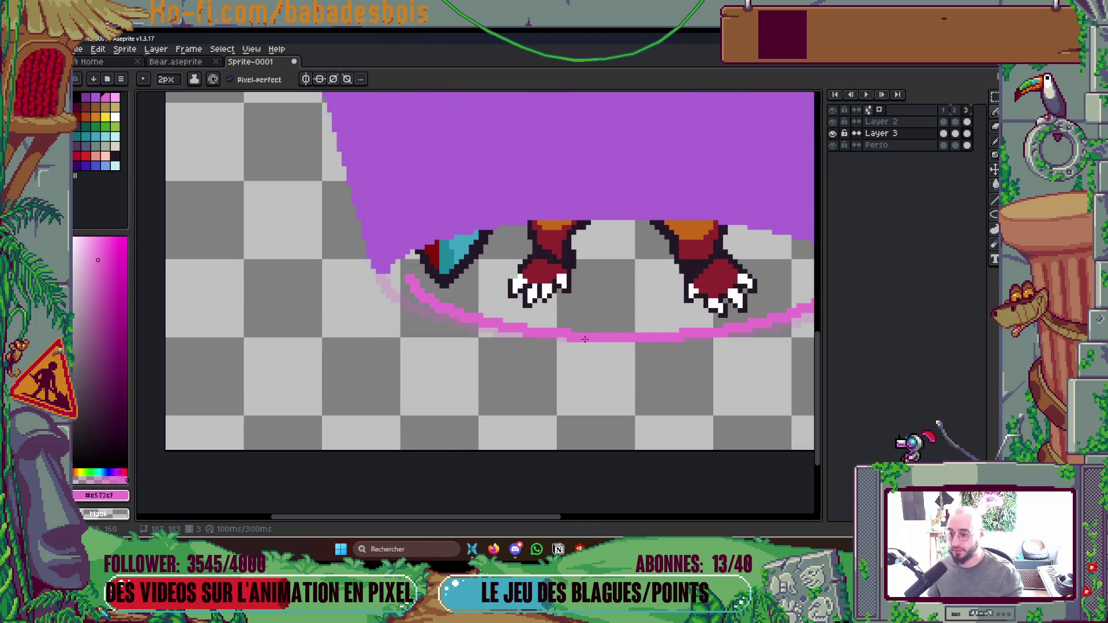
{"action": "key", "text": "m"}
{"action": "left_click_drag", "start_coordinate": [347, 298], "coordinate": [576, 383]}
{"action": "key", "text": "Left"}
{"action": "key", "text": "Left"}
{"action": "key", "text": "Left"}
{"action": "key", "text": "Right"}
{"action": "key", "text": "Right"}
{"action": "key", "text": "Right"}
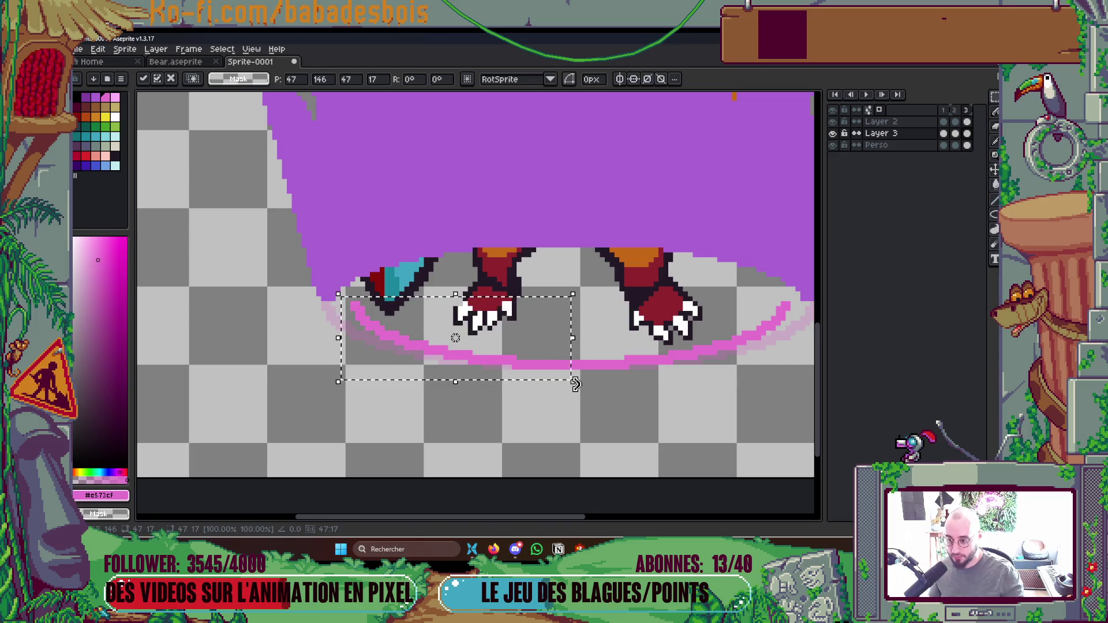
{"action": "left_click", "coordinate": [968, 121]}
{"action": "left_click_drag", "start_coordinate": [550, 362], "coordinate": [519, 364]}
{"action": "left_click_drag", "start_coordinate": [688, 434], "coordinate": [496, 429]}
{"action": "left_click_drag", "start_coordinate": [376, 298], "coordinate": [635, 396]}
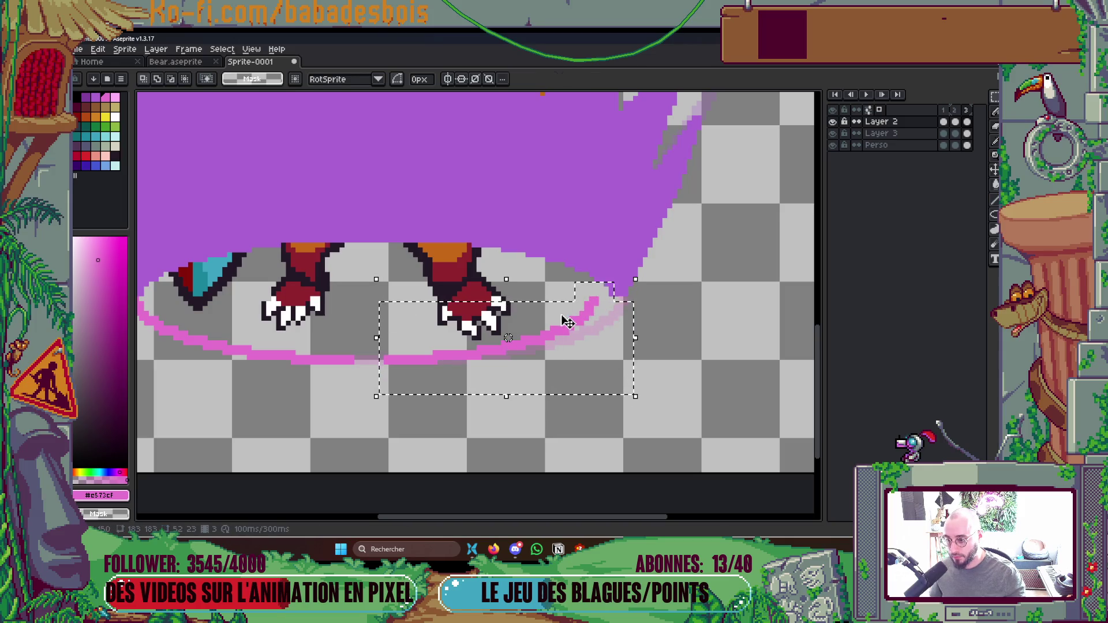
{"action": "left_click", "coordinate": [674, 347]}
{"action": "scroll", "coordinate": [659, 342], "scroll_direction": "down", "scroll_amount": 1}
Pencil over the faint gap in the ring's bottom edge on Layer 2.
{"action": "key", "text": "b"}
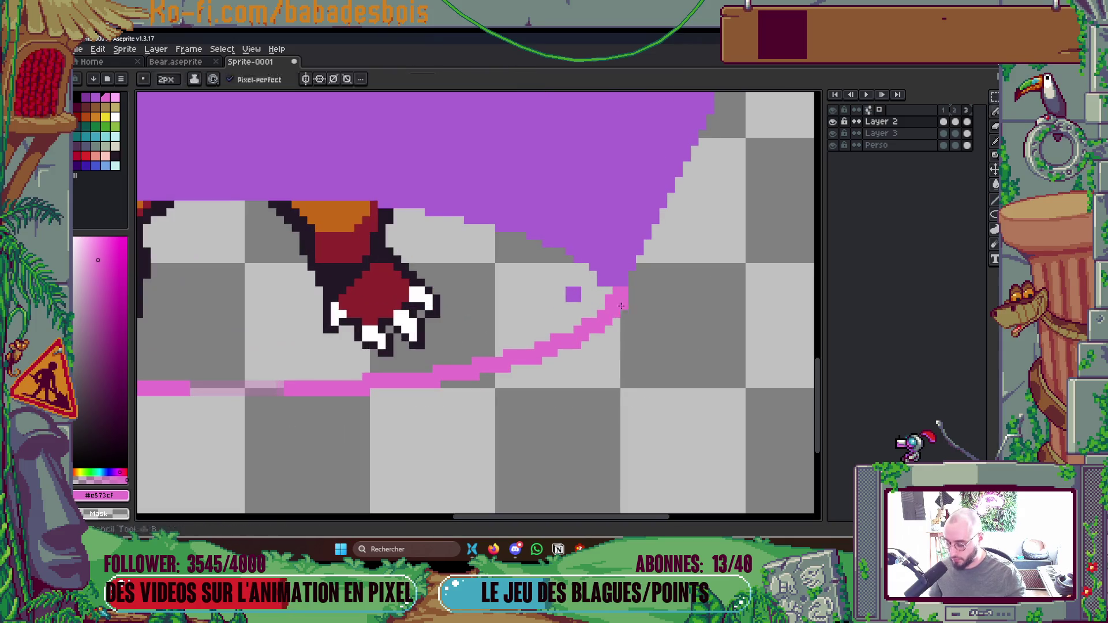
{"action": "left_click", "coordinate": [568, 297], "text": "ctrl"}
{"action": "scroll", "coordinate": [519, 300], "scroll_direction": "up", "scroll_amount": 2}
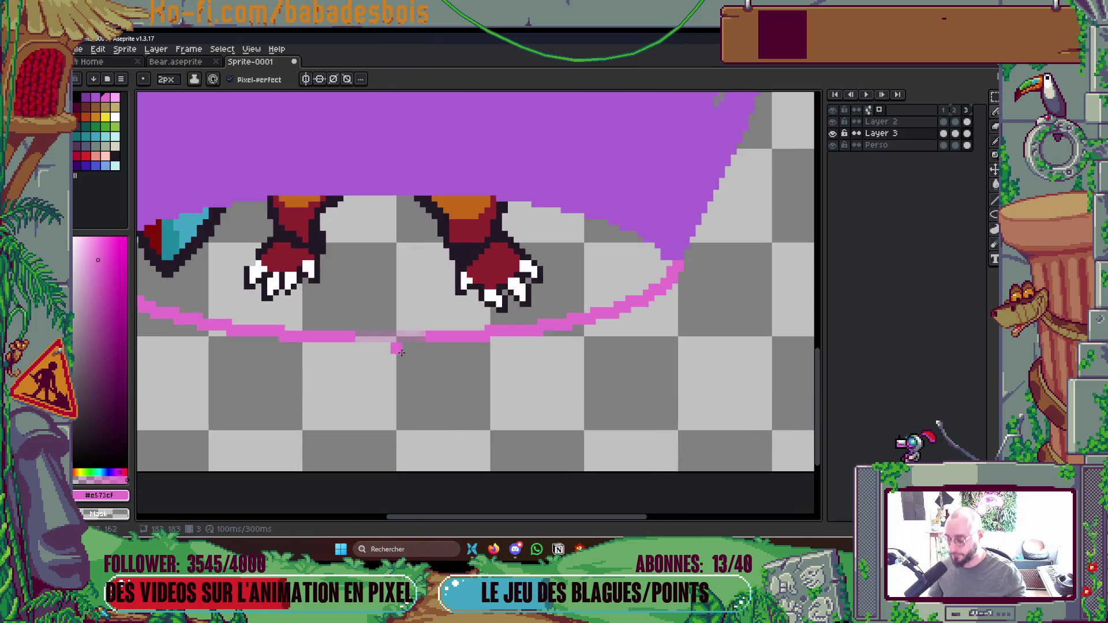
{"action": "left_click", "coordinate": [429, 305], "text": "ctrl"}
{"action": "left_click_drag", "start_coordinate": [429, 305], "coordinate": [502, 302]}
{"action": "scroll", "coordinate": [536, 390], "scroll_direction": "down", "scroll_amount": 2}
{"action": "scroll", "coordinate": [584, 370], "scroll_direction": "up", "scroll_amount": 1}
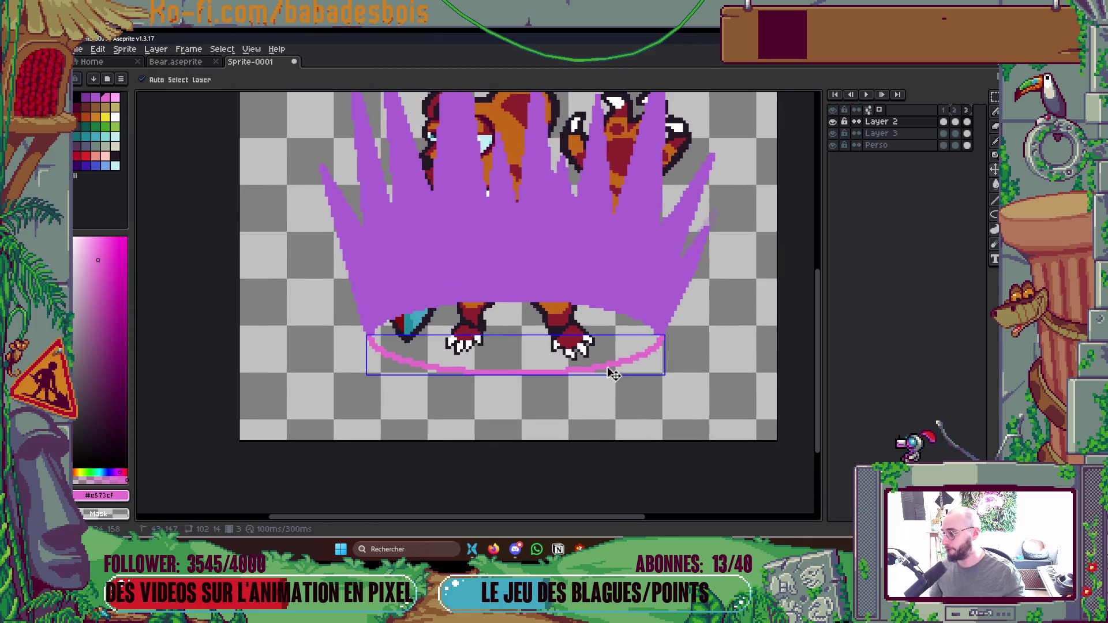
Save the sprite with Ctrl+S.
{"action": "key", "text": "ctrl+s"}
{"action": "key", "text": "Escape"}
{"action": "scroll", "coordinate": [462, 346], "scroll_direction": "down", "scroll_amount": 2}
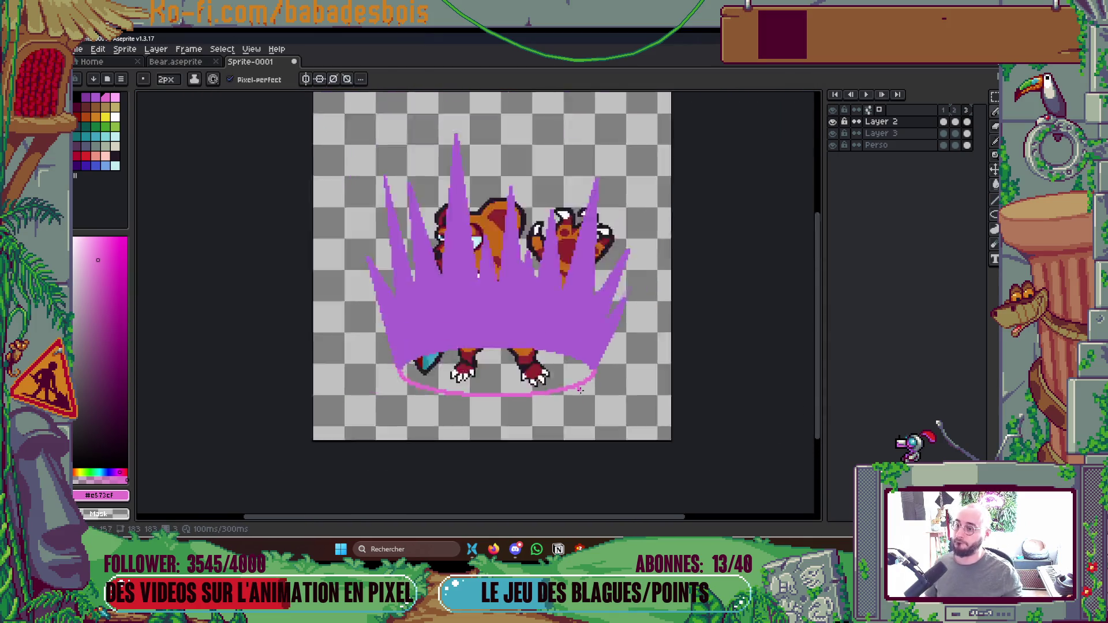
{"action": "scroll", "coordinate": [640, 305], "scroll_direction": "up", "scroll_amount": 1}
{"action": "scroll", "coordinate": [807, 195], "scroll_direction": "down", "scroll_amount": 1}
{"action": "scroll", "coordinate": [551, 248], "scroll_direction": "up", "scroll_amount": 1}
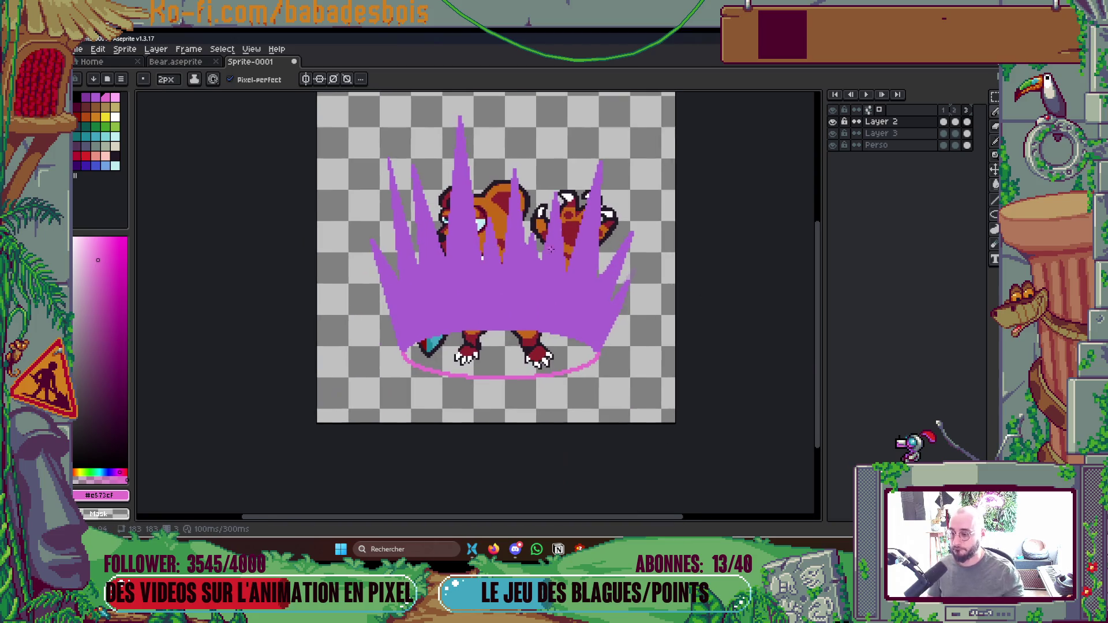
{"action": "scroll", "coordinate": [409, 355], "scroll_direction": "up", "scroll_amount": 2}
On Layer 2 frame 2, pencil pink spike outlines rising from the ring and beside the right foot.
{"action": "left_click_drag", "start_coordinate": [394, 359], "coordinate": [375, 225]}
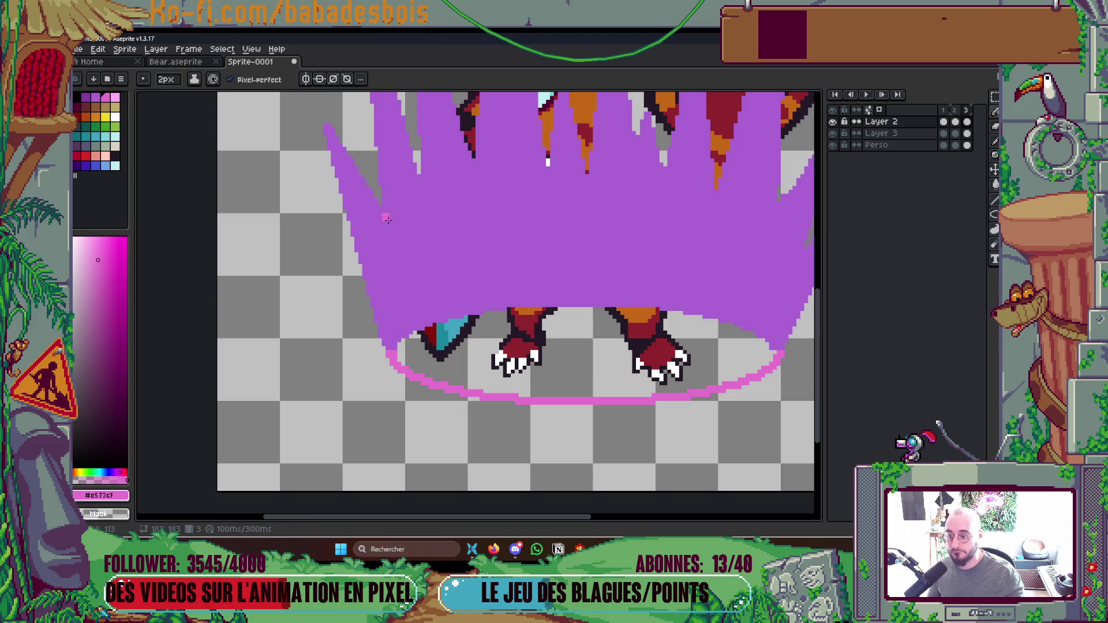
{"action": "scroll", "coordinate": [721, 208], "scroll_direction": "down", "scroll_amount": 3}
{"action": "left_click", "coordinate": [954, 122]}
{"action": "scroll", "coordinate": [412, 356], "scroll_direction": "up", "scroll_amount": 3}
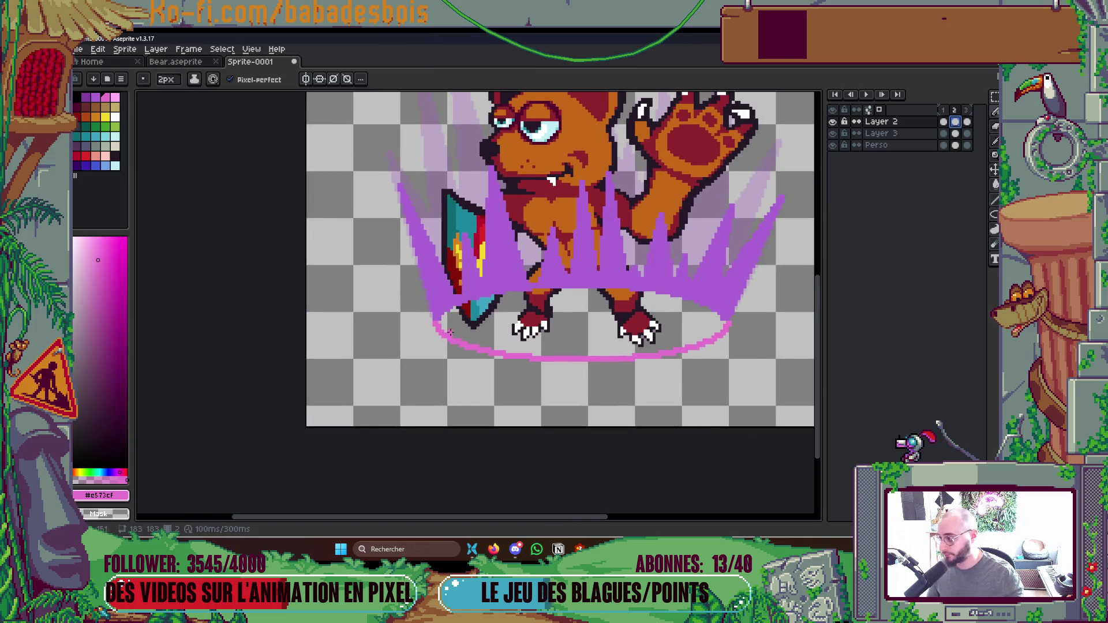
{"action": "scroll", "coordinate": [445, 368], "scroll_direction": "up", "scroll_amount": 2}
{"action": "mouse_move", "coordinate": [428, 358]}
{"action": "left_mouse_down"}
{"action": "mouse_move", "coordinate": [432, 256]}
{"action": "mouse_move", "coordinate": [456, 374]}
{"action": "mouse_move", "coordinate": [470, 304]}
{"action": "mouse_move", "coordinate": [486, 379]}
{"action": "mouse_move", "coordinate": [508, 272]}
{"action": "mouse_move", "coordinate": [505, 352]}
{"action": "mouse_move", "coordinate": [540, 329]}
{"action": "left_mouse_up"}
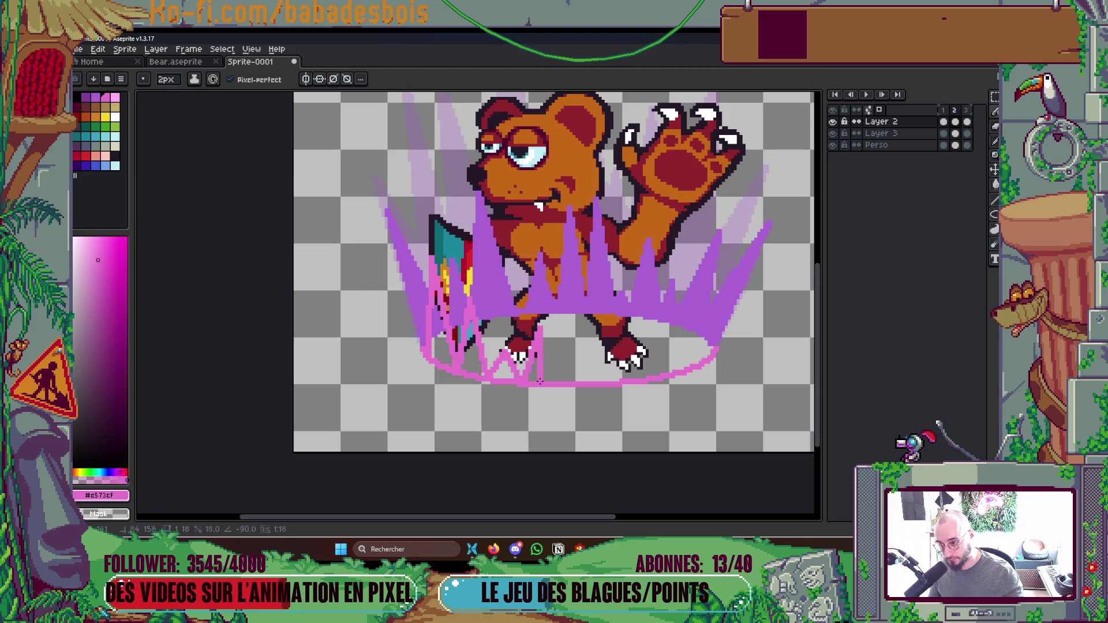
{"action": "mouse_move", "coordinate": [545, 383]}
{"action": "left_mouse_down"}
{"action": "mouse_move", "coordinate": [577, 286]}
{"action": "mouse_move", "coordinate": [593, 384]}
{"action": "left_mouse_up"}
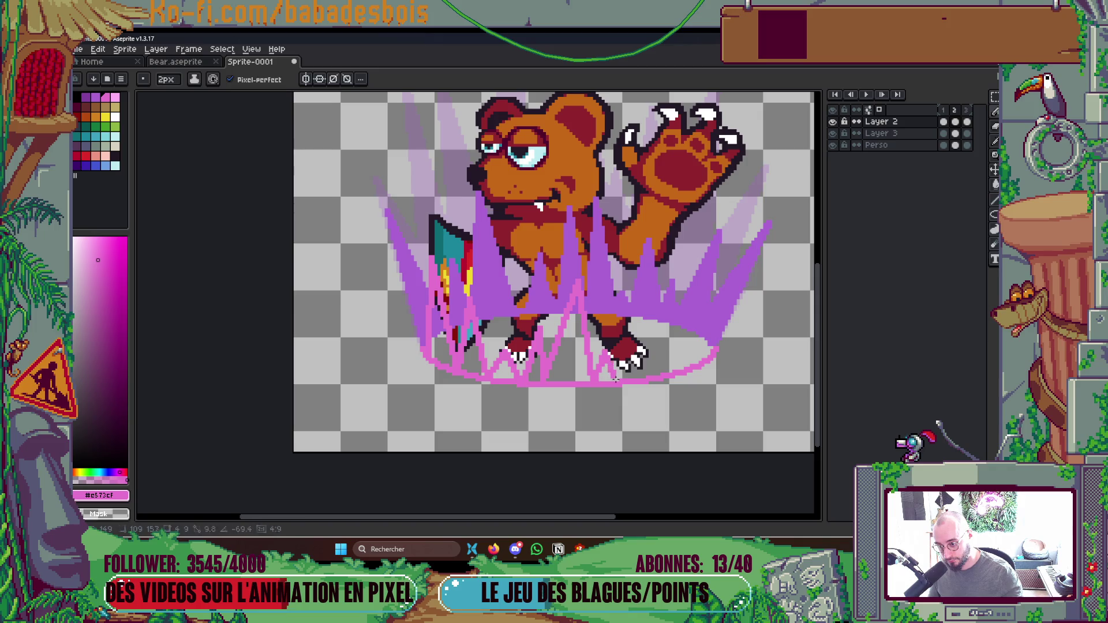
{"action": "mouse_move", "coordinate": [621, 383]}
{"action": "left_mouse_down"}
{"action": "mouse_move", "coordinate": [634, 311]}
{"action": "mouse_move", "coordinate": [659, 366]}
{"action": "mouse_move", "coordinate": [715, 277]}
{"action": "mouse_move", "coordinate": [714, 354]}
{"action": "left_mouse_up"}
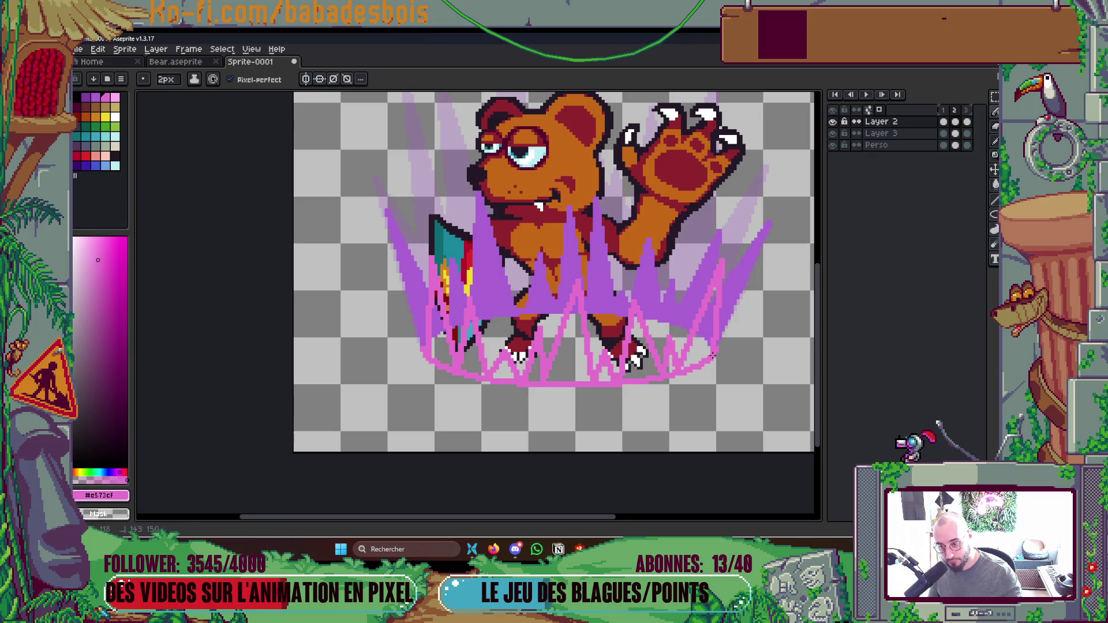
Bucket-fill the right-side spikes solid pink, undoing an accidental whole-canvas fill.
{"action": "key", "text": "g"}
{"action": "left_click", "coordinate": [695, 346]}
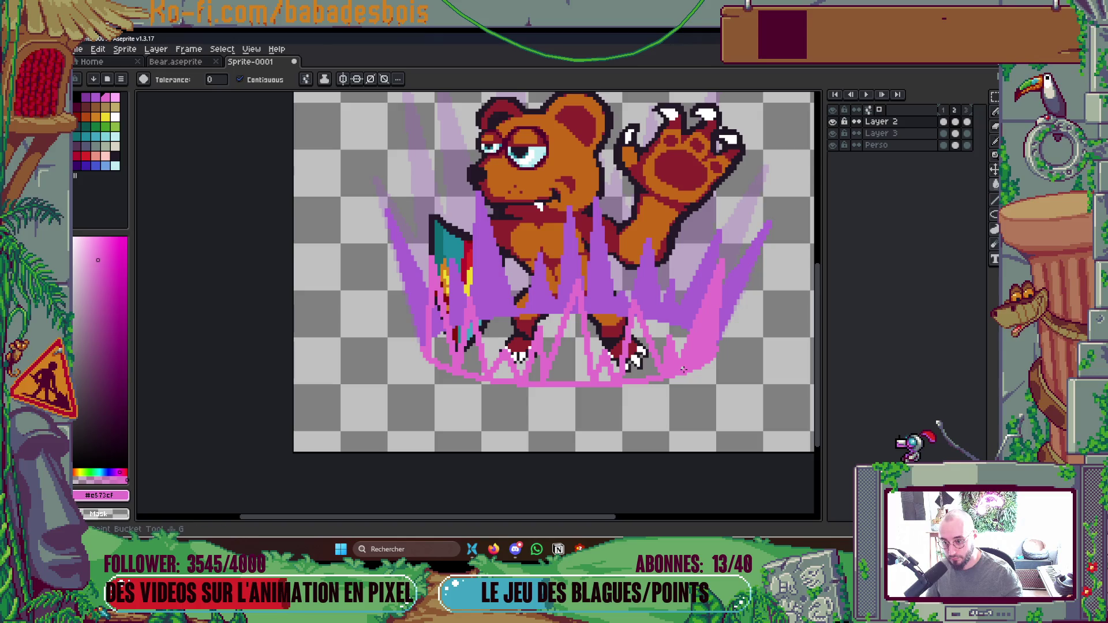
{"action": "left_click", "coordinate": [671, 367]}
{"action": "key", "text": "b"}
{"action": "left_click", "coordinate": [601, 375]}
{"action": "key", "text": "ctrl+z"}
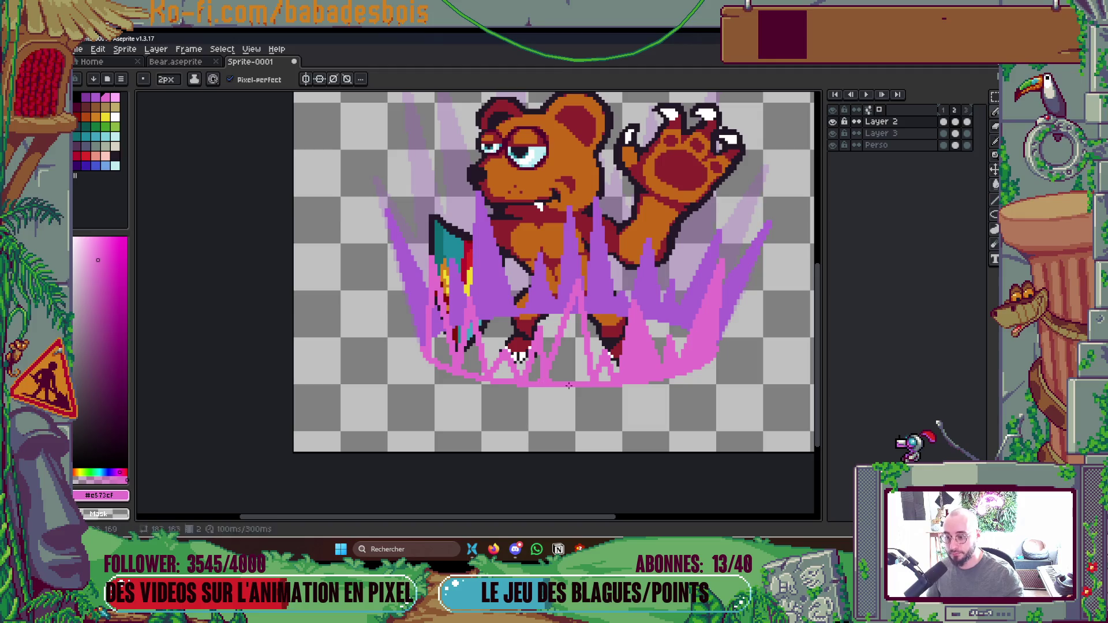
Fill the five gaps between the pink spikes with pink.
{"action": "key", "text": "g"}
{"action": "left_click", "coordinate": [569, 369]}
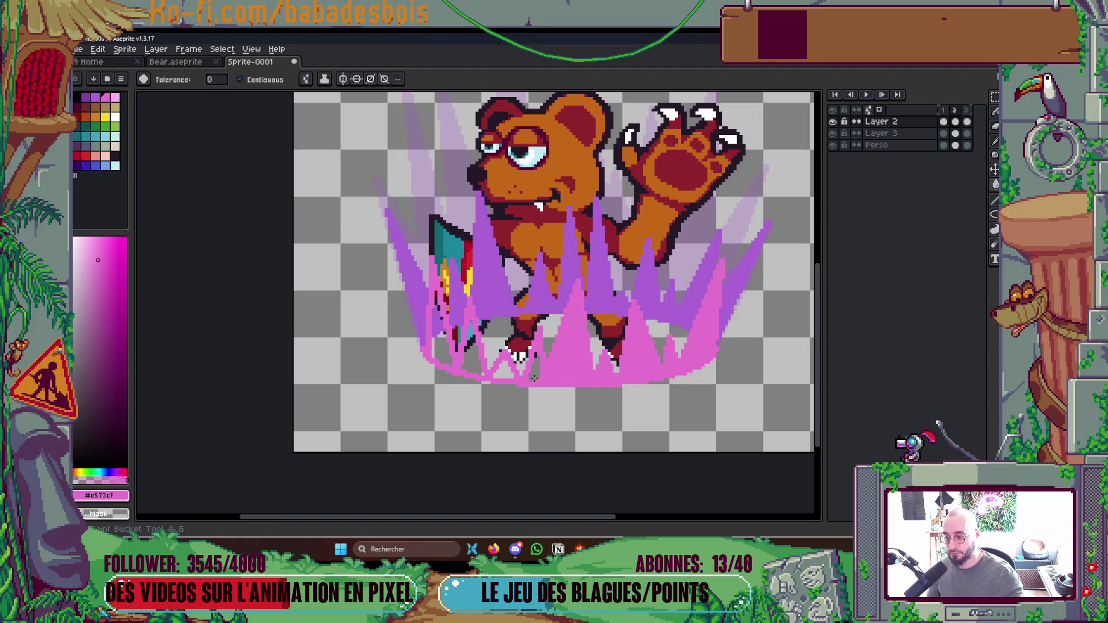
{"action": "left_click", "coordinate": [533, 370]}
{"action": "left_click", "coordinate": [507, 373]}
{"action": "left_click", "coordinate": [473, 367]}
{"action": "left_click", "coordinate": [445, 351]}
{"action": "scroll", "coordinate": [558, 242], "scroll_direction": "down", "scroll_amount": 5}
{"action": "scroll", "coordinate": [558, 242], "scroll_direction": "up", "scroll_amount": 2}
Move Layer 3 below the Perso bear layer and play the animation.
{"action": "left_click", "coordinate": [922, 134]}
{"action": "left_click_drag", "start_coordinate": [926, 147], "coordinate": [921, 157]}
{"action": "key", "text": "Return"}
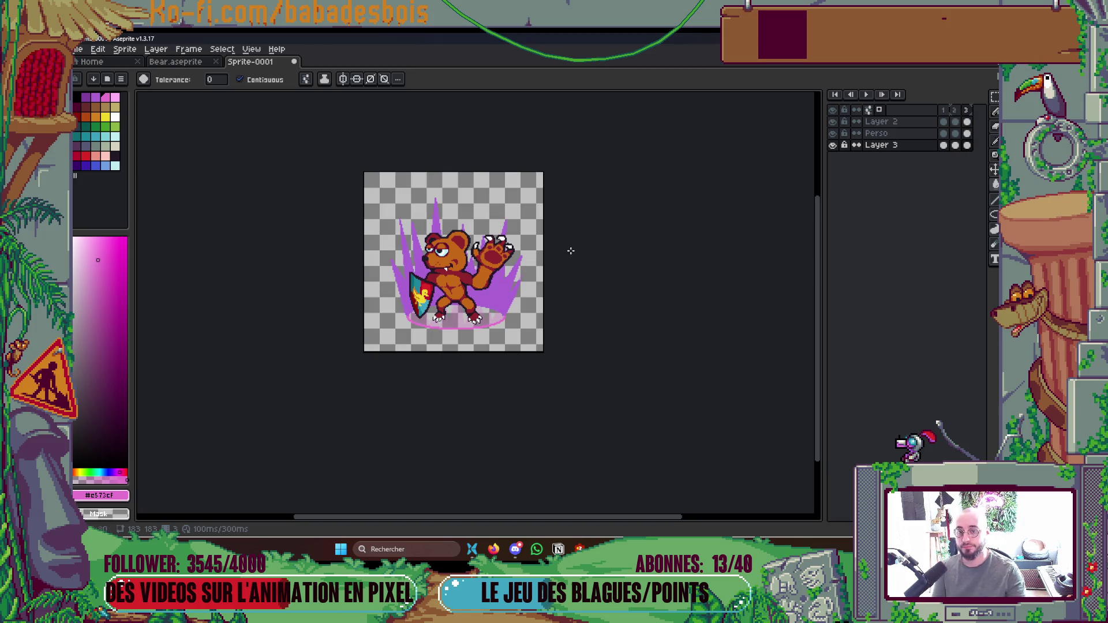
Pencil pink lines along the shield's lower-left edge, undoing a stray background fill.
{"action": "scroll", "coordinate": [425, 315], "scroll_direction": "up", "scroll_amount": 4}
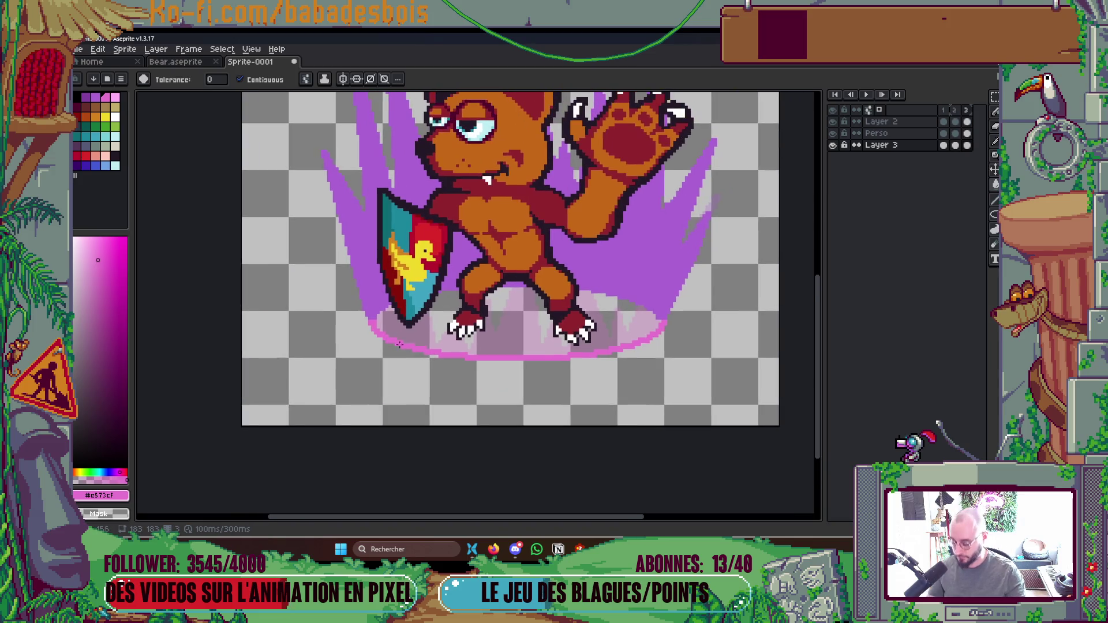
{"action": "key", "text": "b"}
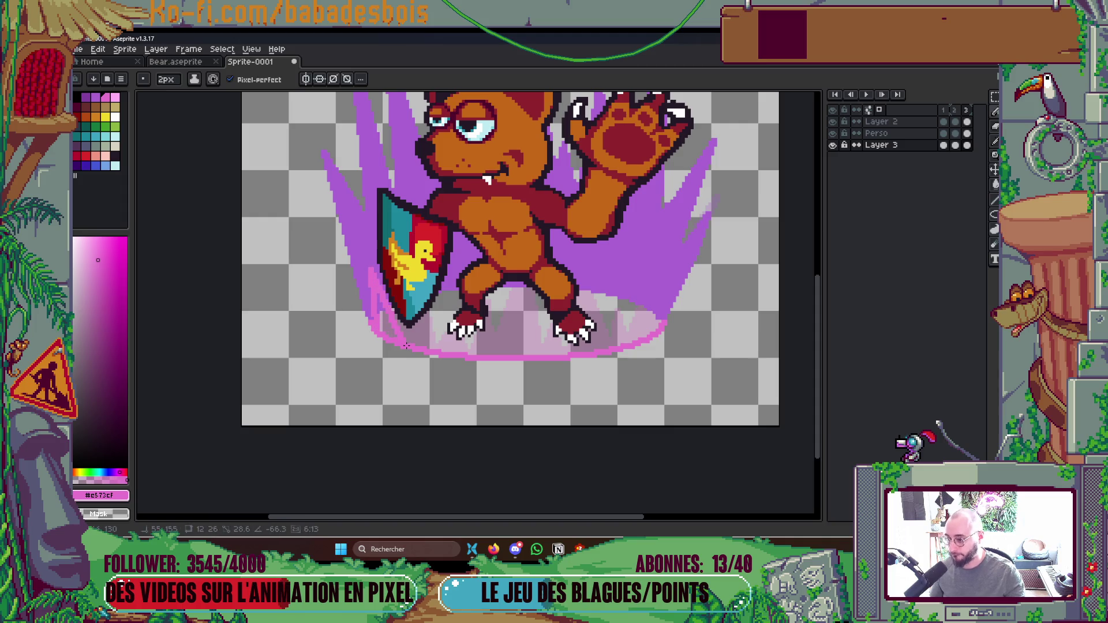
{"action": "left_click_drag", "start_coordinate": [370, 267], "coordinate": [388, 326]}
{"action": "key", "text": "g"}
{"action": "left_click", "coordinate": [388, 326]}
{"action": "key", "text": "ctrl+z"}
{"action": "key", "text": "b"}
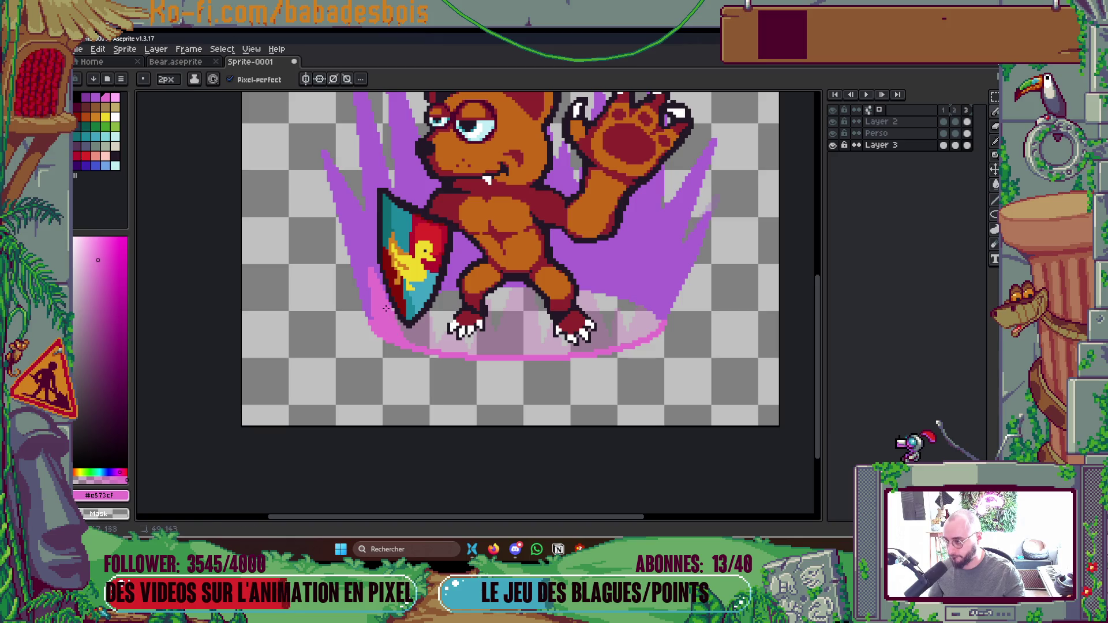
{"action": "left_click_drag", "start_coordinate": [412, 347], "coordinate": [417, 299]}
{"action": "key", "text": "v"}
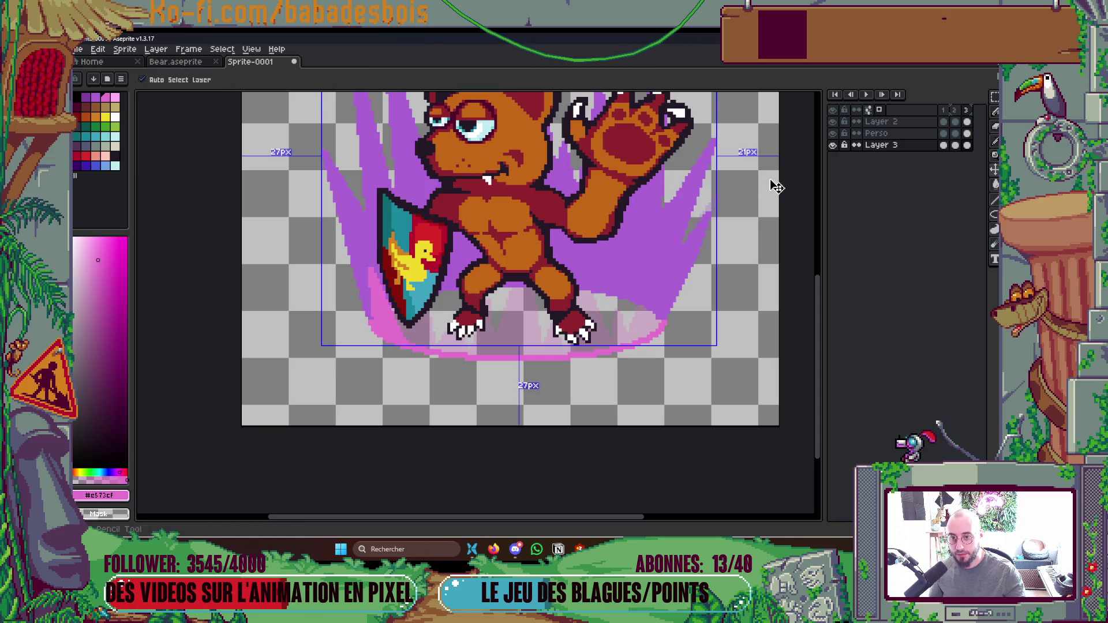
{"action": "key", "text": "b"}
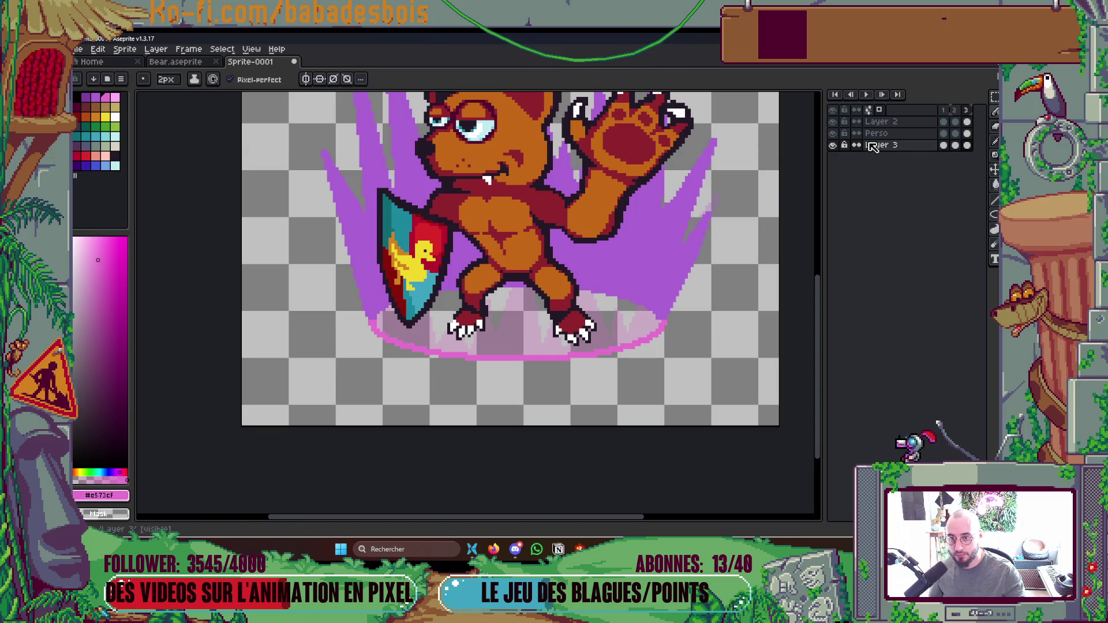
Toggle the Perso and Layer 2 visibility to compare the aura with and without the bear.
{"action": "left_click", "coordinate": [833, 134]}
{"action": "left_click", "coordinate": [833, 134]}
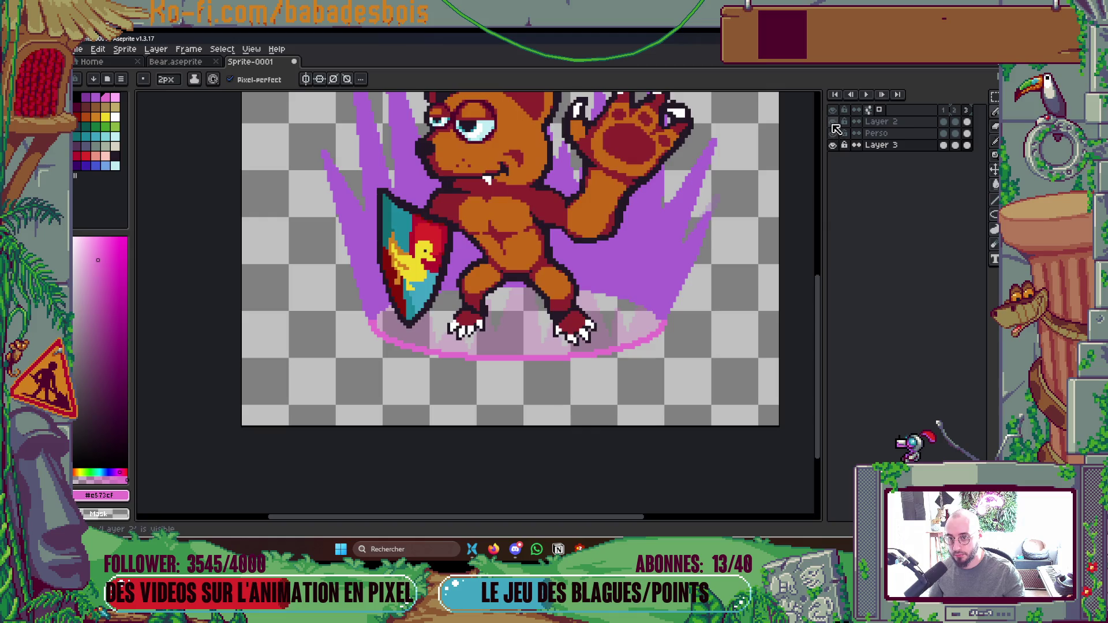
{"action": "left_click", "coordinate": [832, 133]}
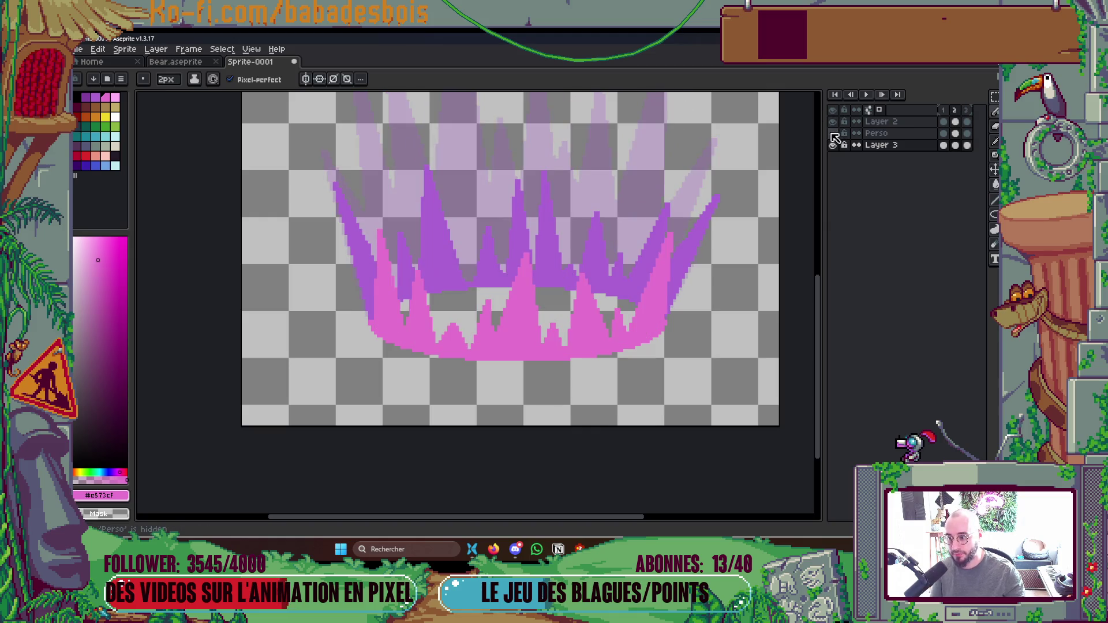
{"action": "left_click", "coordinate": [833, 133]}
{"action": "left_click", "coordinate": [833, 122]}
{"action": "left_click", "coordinate": [833, 122]}
{"action": "left_click", "coordinate": [833, 123]}
{"action": "scroll", "coordinate": [574, 387], "scroll_direction": "up", "scroll_amount": 1}
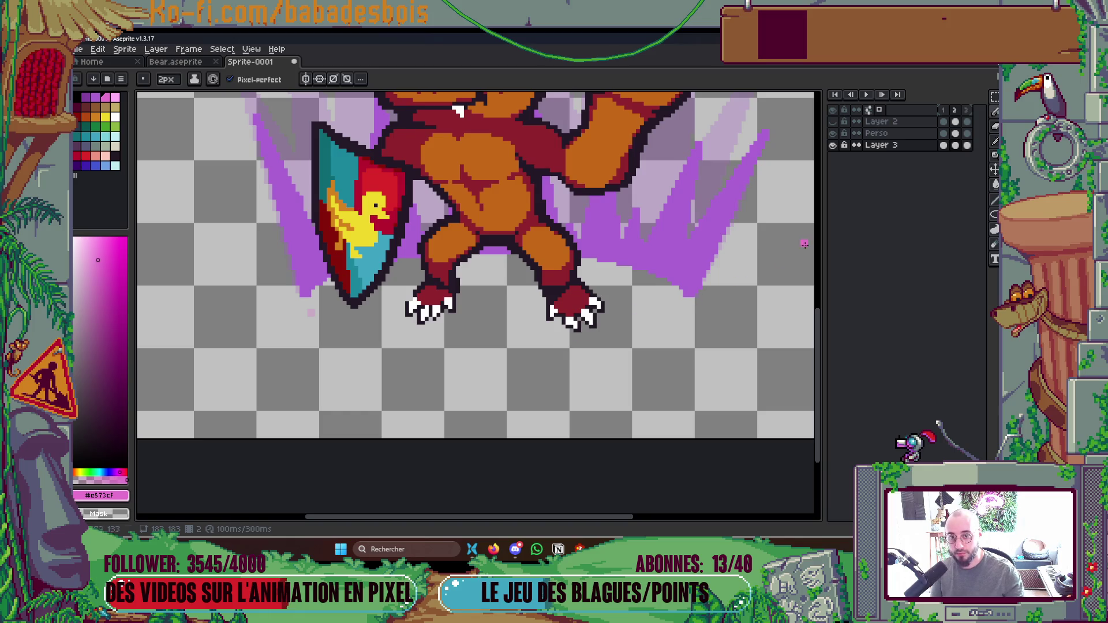
{"action": "left_click", "coordinate": [833, 121]}
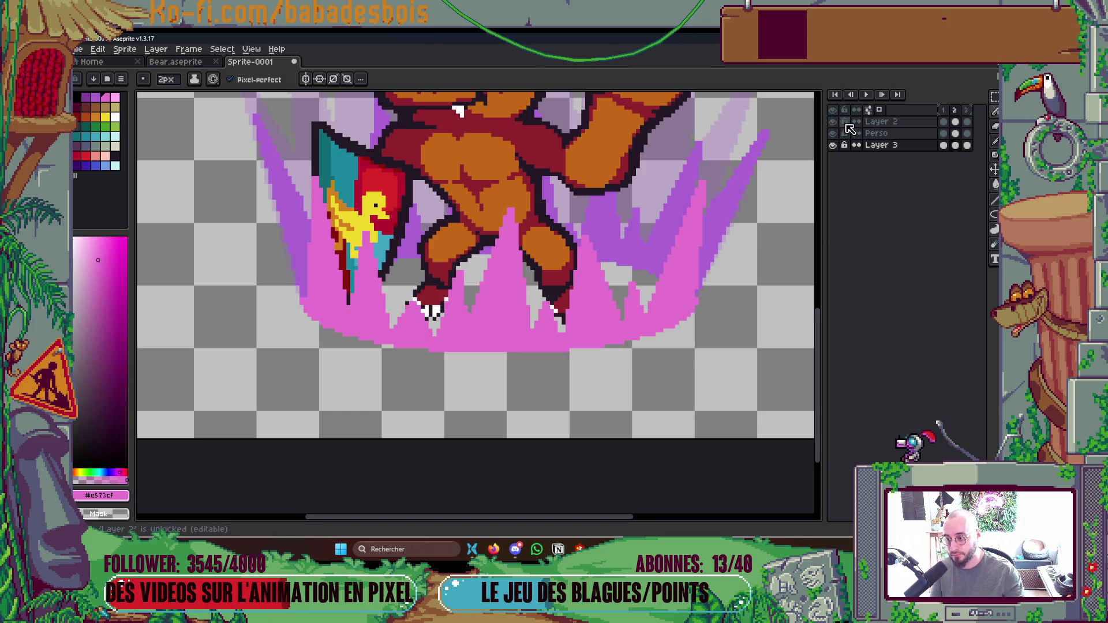
Make Layer 2 active with its flames visible, return to frame 1, and play the animation.
{"action": "left_click", "coordinate": [851, 122]}
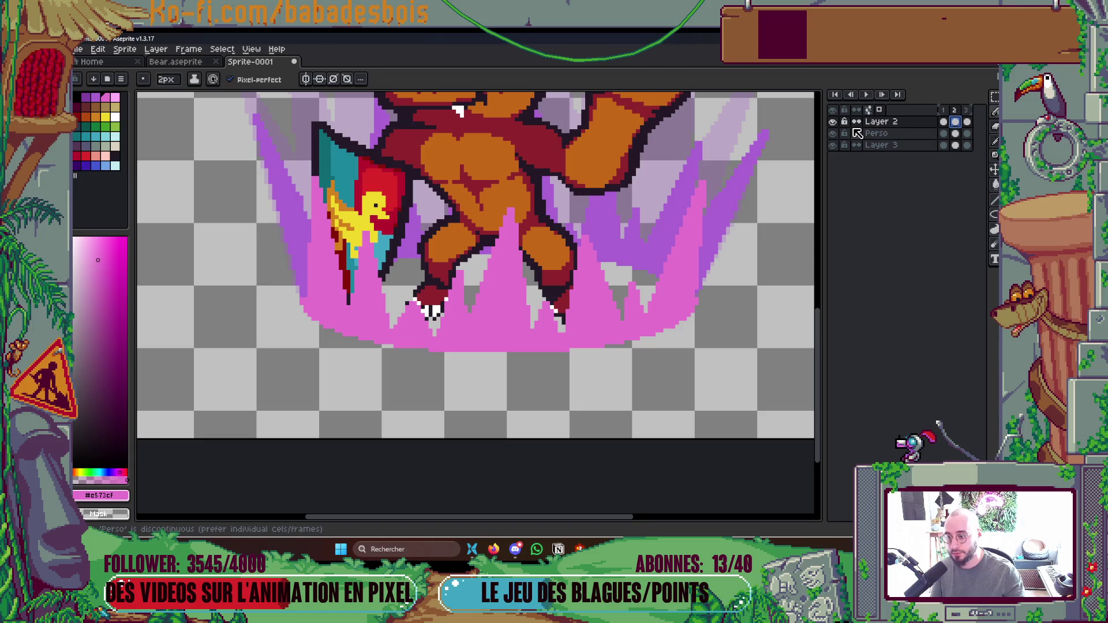
{"action": "left_click", "coordinate": [833, 122]}
{"action": "left_click", "coordinate": [834, 122]}
{"action": "left_click", "coordinate": [833, 122]}
{"action": "left_click", "coordinate": [834, 122]}
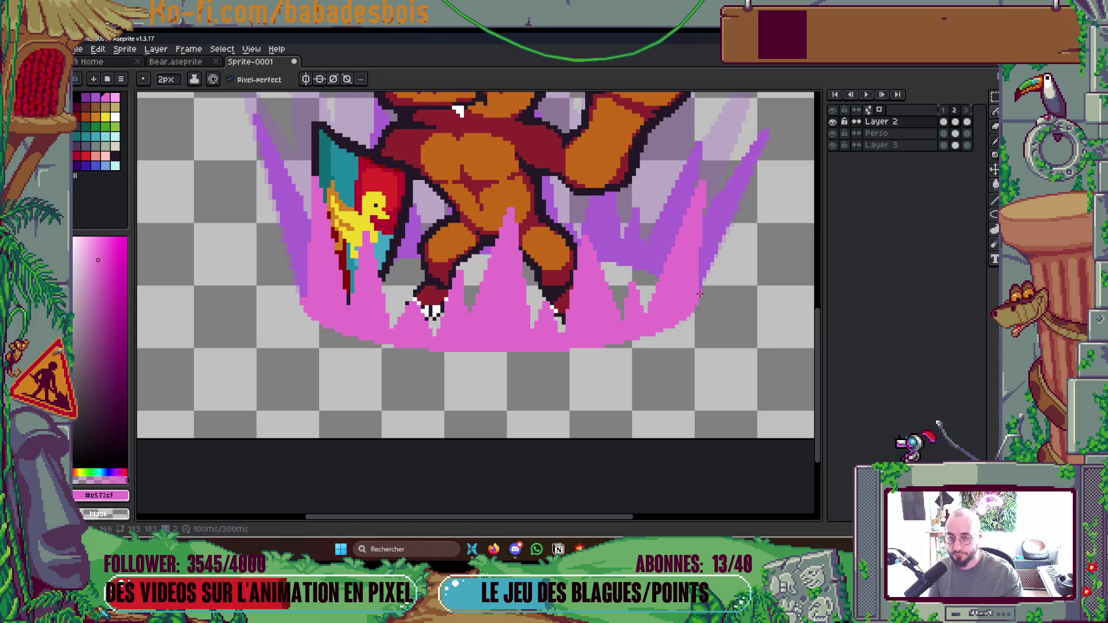
{"action": "key", "text": "Left"}
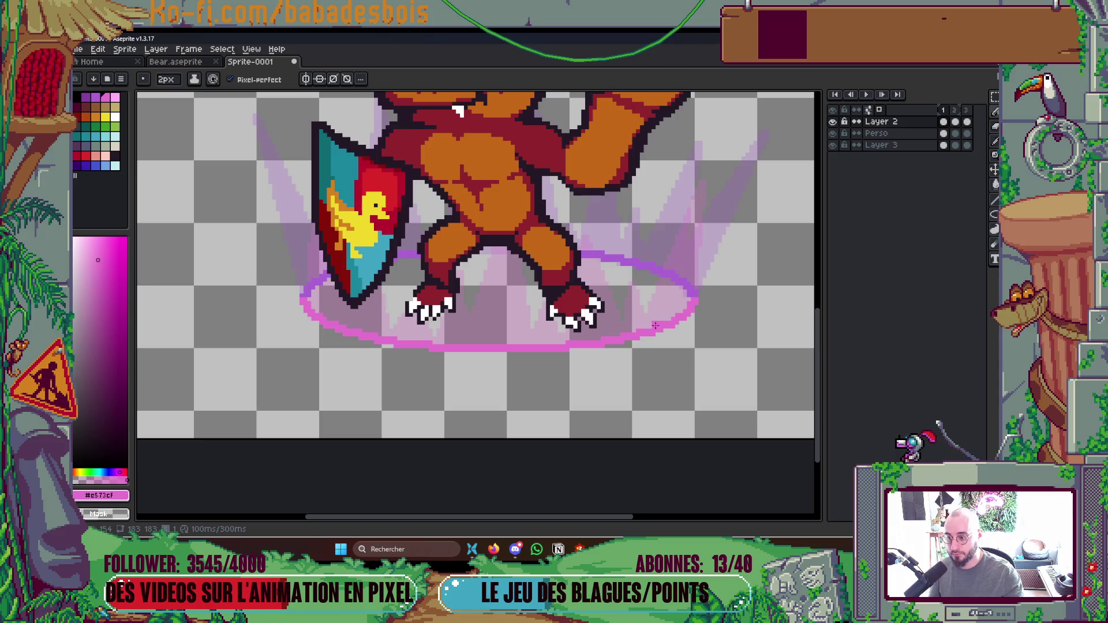
{"action": "key", "text": "Return"}
{"action": "scroll", "coordinate": [655, 325], "scroll_direction": "down", "scroll_amount": 3}
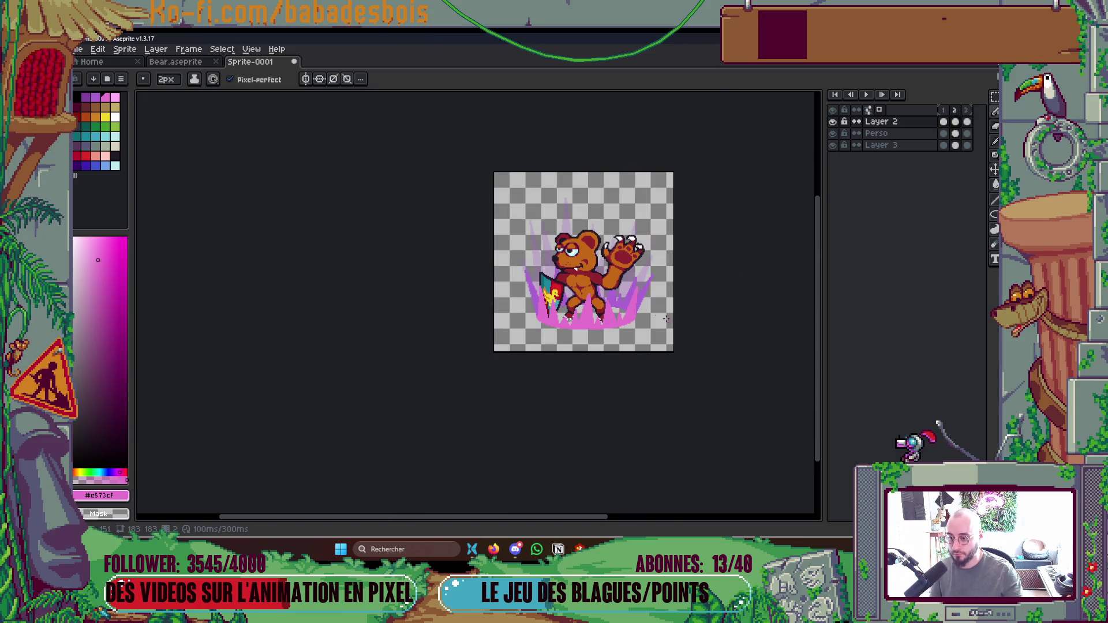
Add a pink stroke along the aura's base and fill the pale gaps by the right foot.
{"action": "scroll", "coordinate": [635, 306], "scroll_direction": "up", "scroll_amount": 3}
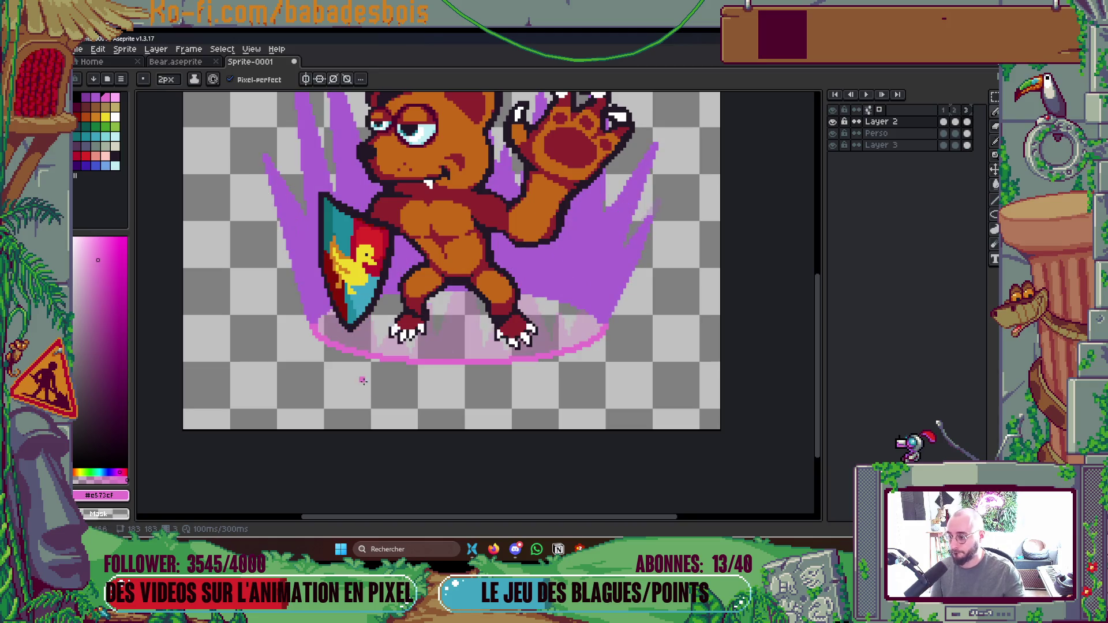
{"action": "mouse_move", "coordinate": [316, 328]}
{"action": "left_mouse_down"}
{"action": "mouse_move", "coordinate": [297, 233]}
{"action": "mouse_move", "coordinate": [346, 346]}
{"action": "mouse_move", "coordinate": [350, 285]}
{"action": "mouse_move", "coordinate": [367, 356]}
{"action": "mouse_move", "coordinate": [374, 245]}
{"action": "mouse_move", "coordinate": [363, 213]}
{"action": "mouse_move", "coordinate": [408, 358]}
{"action": "mouse_move", "coordinate": [424, 266]}
{"action": "mouse_move", "coordinate": [429, 352]}
{"action": "mouse_move", "coordinate": [451, 338]}
{"action": "mouse_move", "coordinate": [490, 346]}
{"action": "mouse_move", "coordinate": [487, 338]}
{"action": "mouse_move", "coordinate": [488, 362]}
{"action": "mouse_move", "coordinate": [517, 265]}
{"action": "mouse_move", "coordinate": [539, 357]}
{"action": "mouse_move", "coordinate": [560, 266]}
{"action": "mouse_move", "coordinate": [564, 352]}
{"action": "mouse_move", "coordinate": [554, 199]}
{"action": "mouse_move", "coordinate": [539, 348]}
{"action": "mouse_move", "coordinate": [580, 301]}
{"action": "mouse_move", "coordinate": [587, 341]}
{"action": "mouse_move", "coordinate": [603, 242]}
{"action": "mouse_move", "coordinate": [631, 214]}
{"action": "mouse_move", "coordinate": [607, 329]}
{"action": "left_mouse_up"}
{"action": "key", "text": "g"}
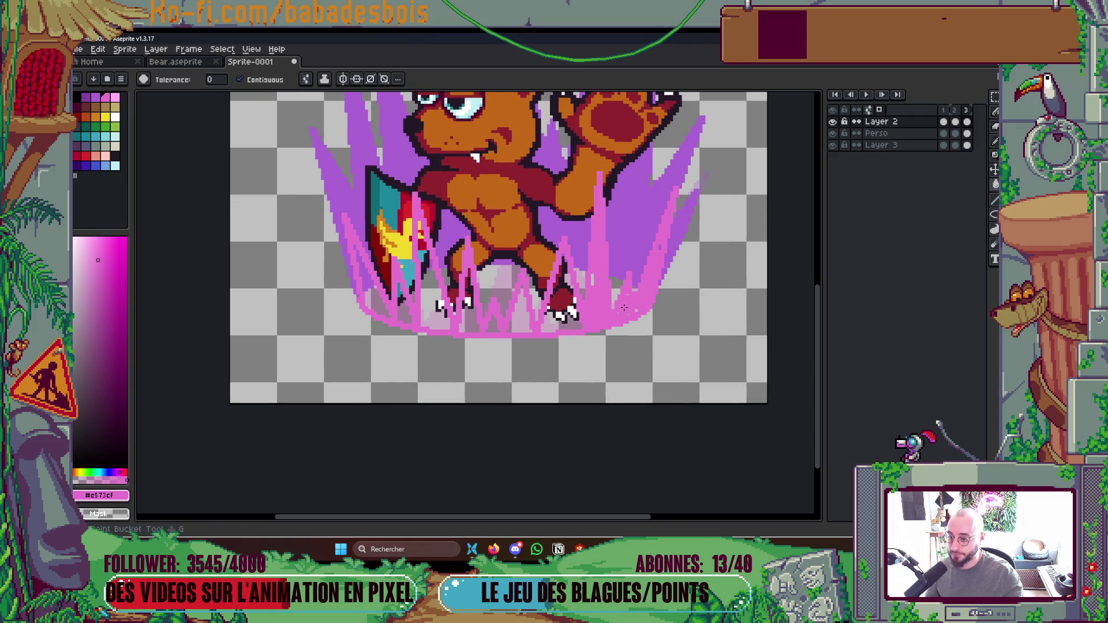
{"action": "left_click", "coordinate": [561, 322]}
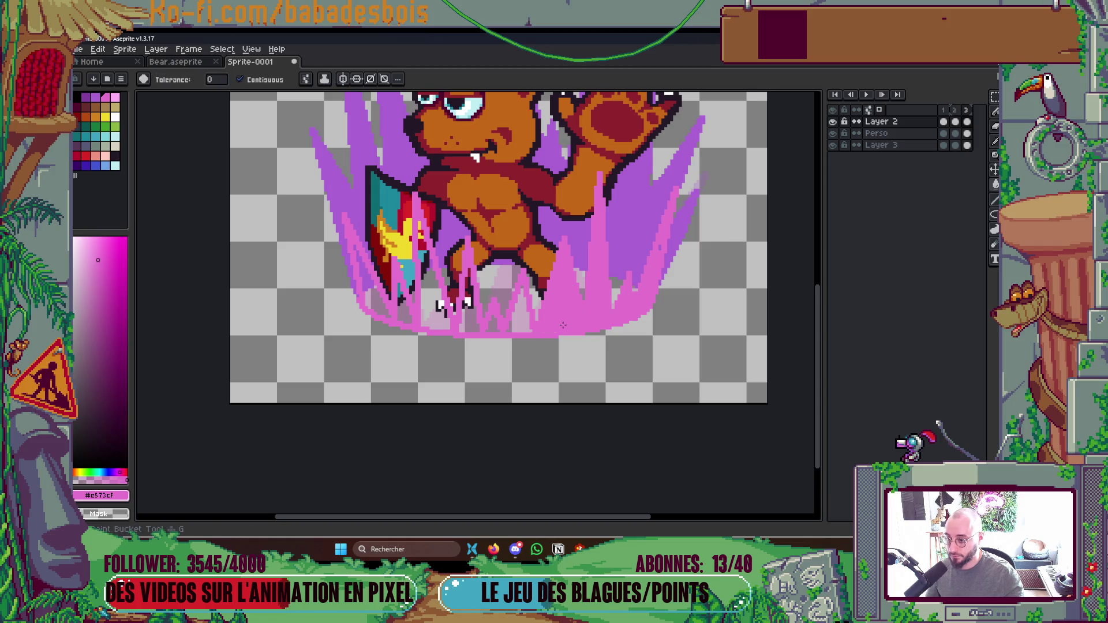
{"action": "left_click", "coordinate": [513, 323]}
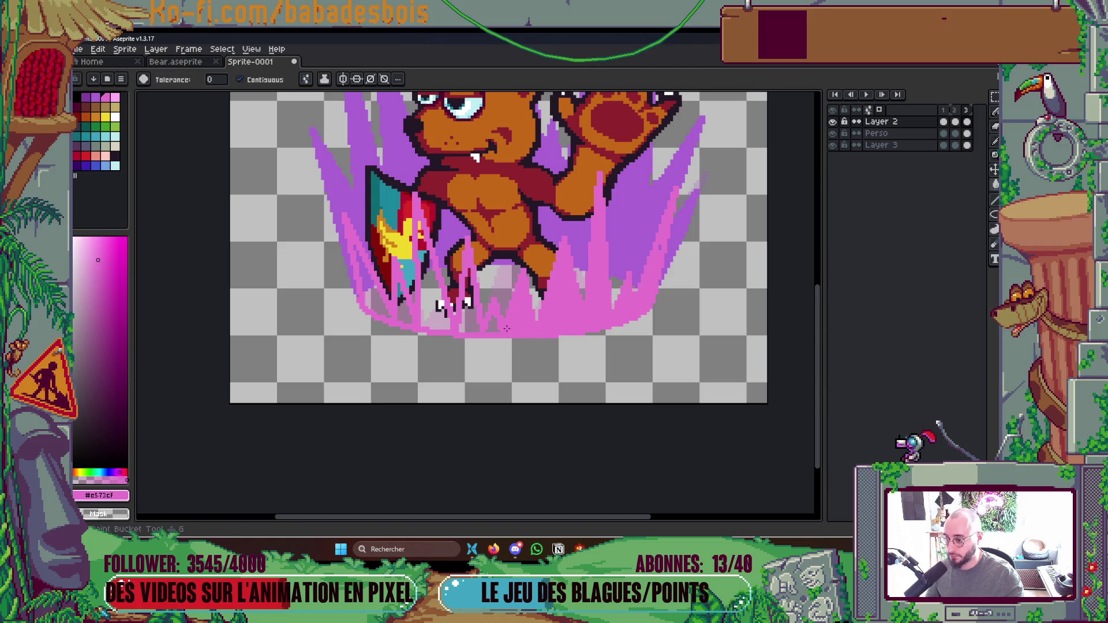
Fill the remaining pale gaps under the foot and around the wing with pink.
{"action": "left_click", "coordinate": [465, 325]}
{"action": "left_click", "coordinate": [444, 316]}
{"action": "left_click", "coordinate": [403, 315]}
{"action": "left_click", "coordinate": [362, 271]}
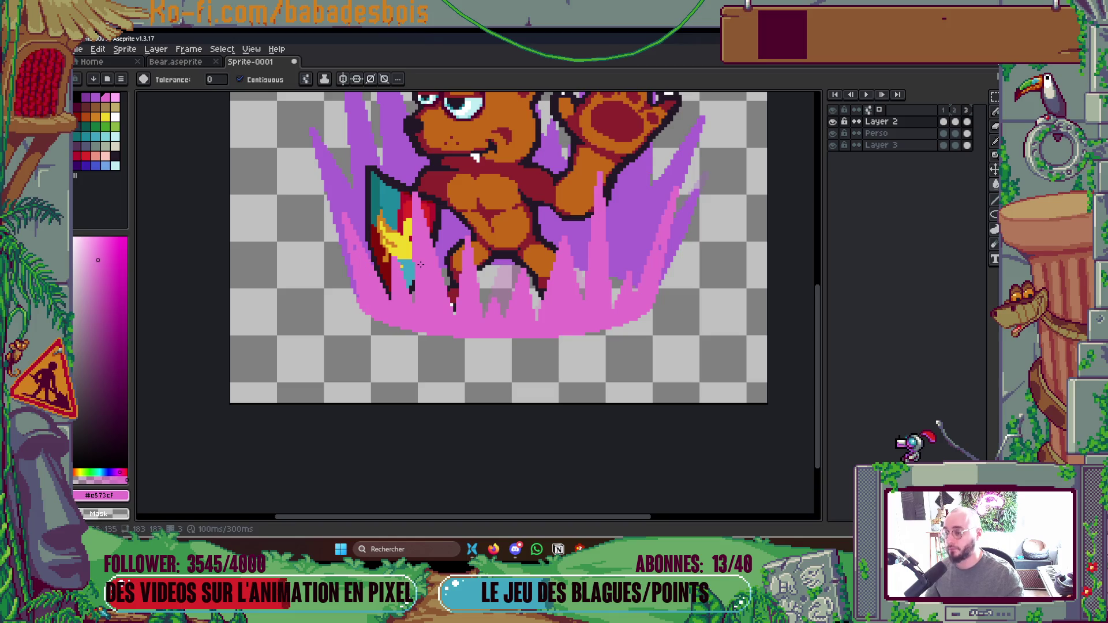
{"action": "key", "text": "b"}
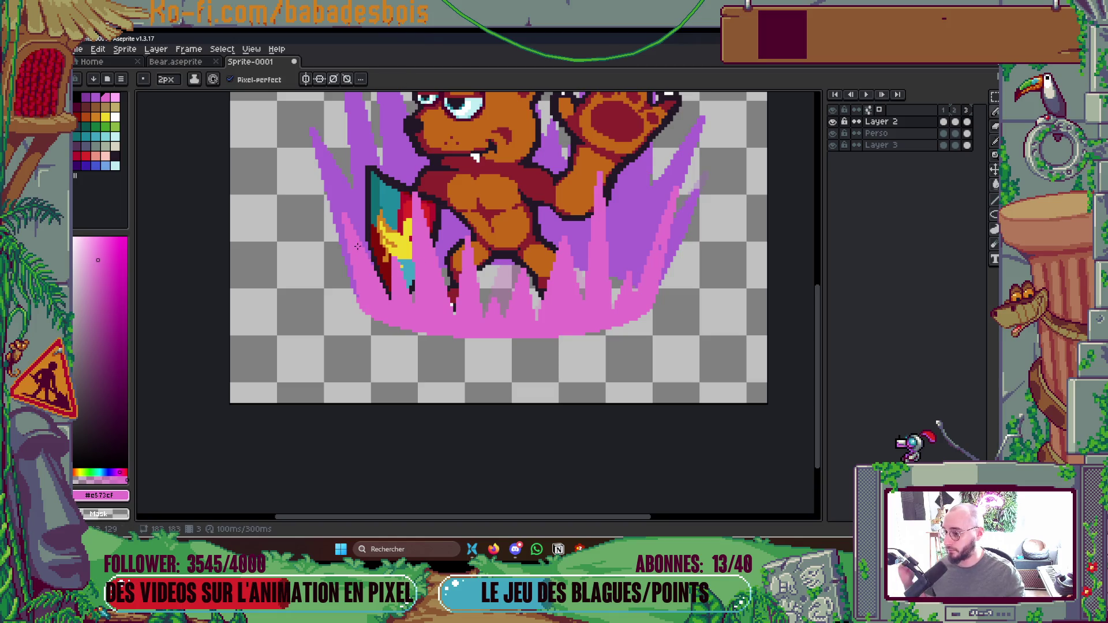
{"action": "scroll", "coordinate": [663, 250], "scroll_direction": "down", "scroll_amount": 5}
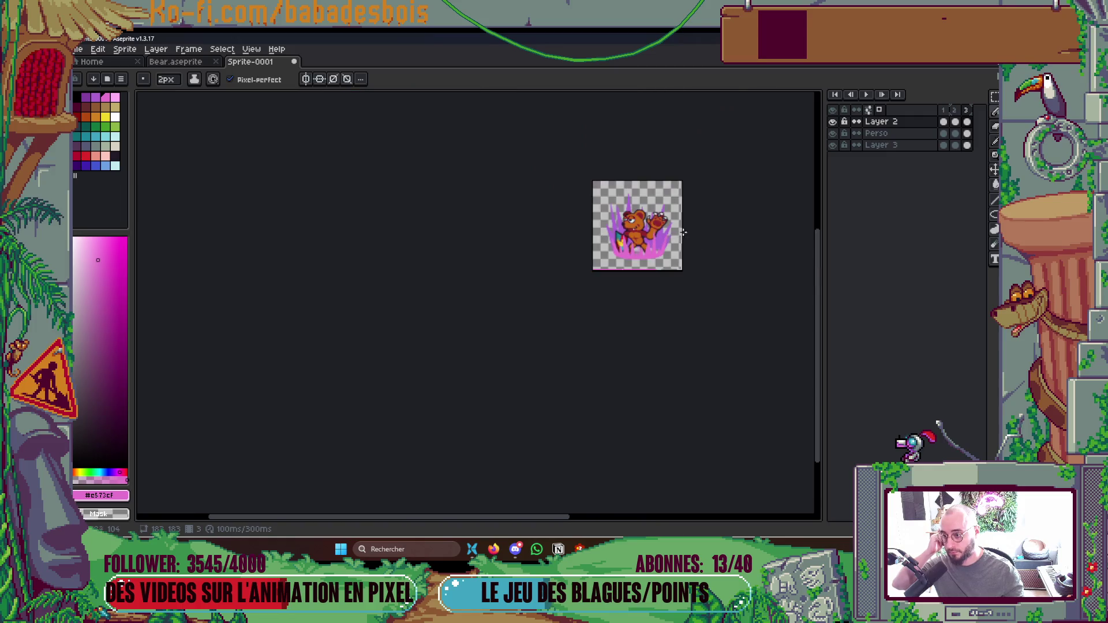
{"action": "scroll", "coordinate": [703, 272], "scroll_direction": "up", "scroll_amount": 3}
{"action": "scroll", "coordinate": [700, 255], "scroll_direction": "down", "scroll_amount": 2}
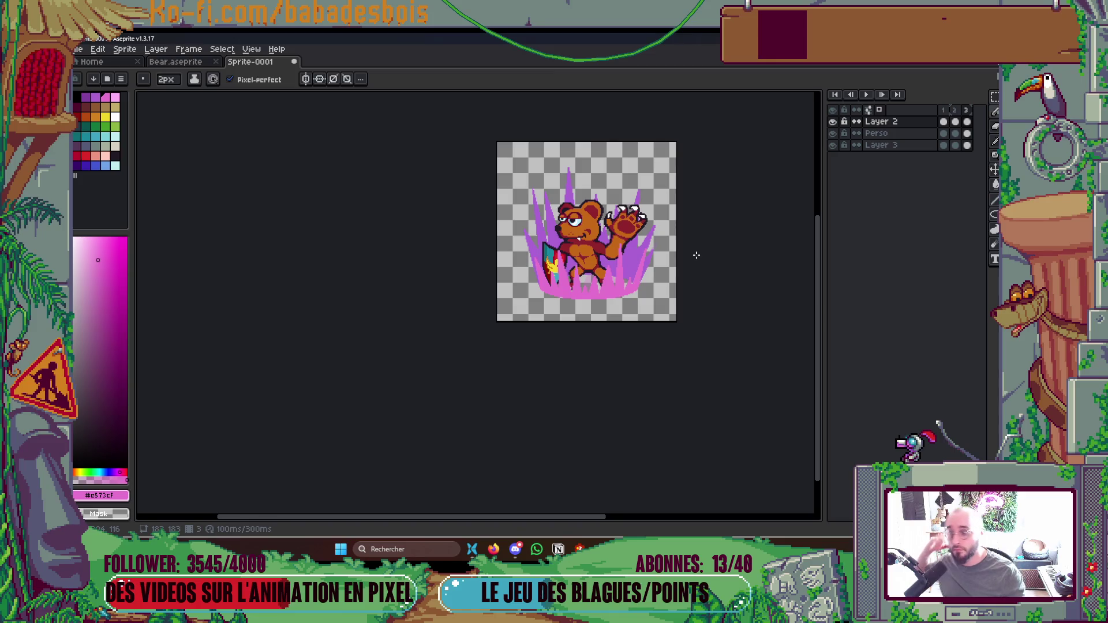
{"action": "scroll", "coordinate": [672, 260], "scroll_direction": "up", "scroll_amount": 2}
Shift the bear's lower body, legs and raised arm down a few pixels into the aura.
{"action": "key", "text": "m"}
{"action": "left_click_drag", "start_coordinate": [434, 224], "coordinate": [589, 346]}
{"action": "key", "text": "Down"}
{"action": "key", "text": "Down"}
{"action": "key", "text": "Down"}
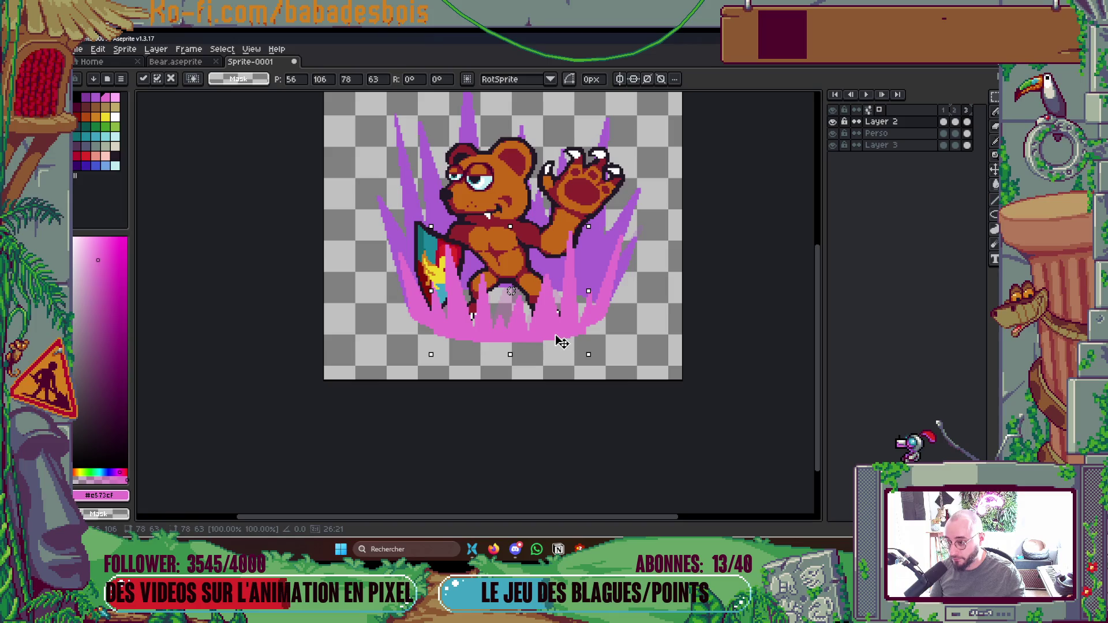
{"action": "key", "text": "Return"}
{"action": "left_click_drag", "start_coordinate": [460, 237], "coordinate": [582, 350]}
{"action": "left_click_drag", "start_coordinate": [543, 209], "coordinate": [582, 304]}
{"action": "key", "text": "Down"}
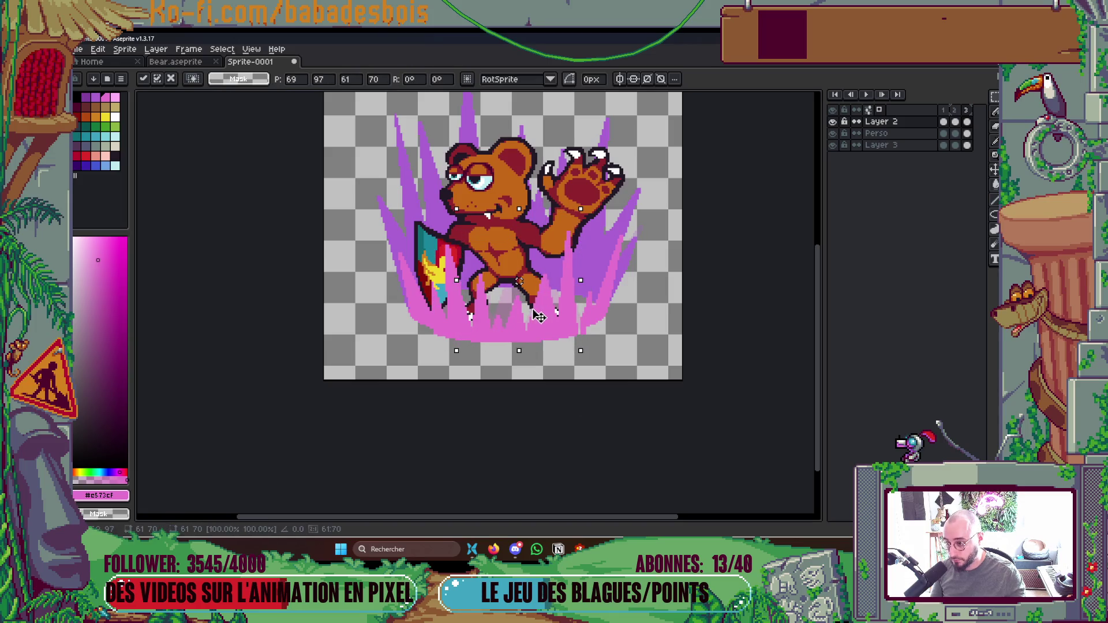
{"action": "left_click", "coordinate": [422, 328]}
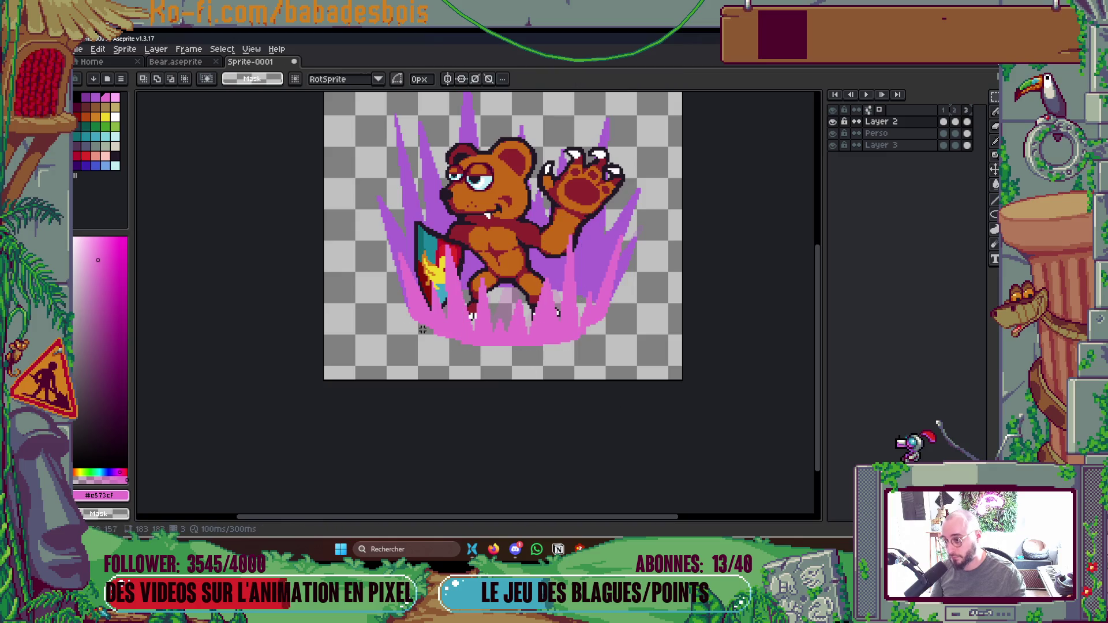
{"action": "key", "text": "b"}
{"action": "scroll", "coordinate": [436, 333], "scroll_direction": "up", "scroll_amount": 1}
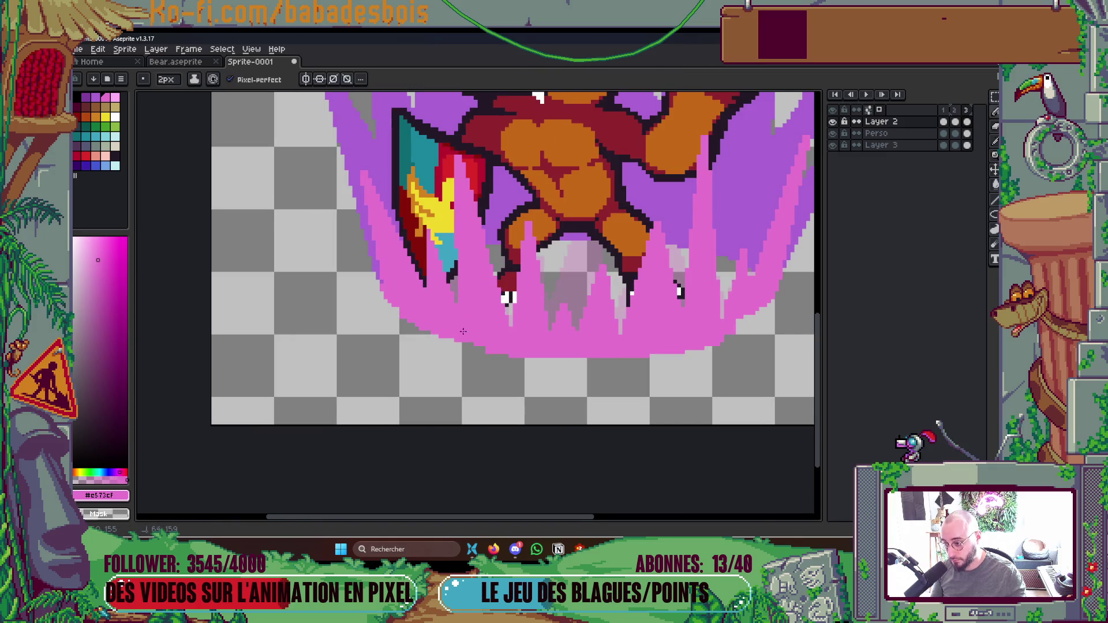
Draw a pink stroke extending the flame's bottom edge slightly downward.
{"action": "scroll", "coordinate": [463, 287], "scroll_direction": "down", "scroll_amount": 1}
{"action": "scroll", "coordinate": [599, 307], "scroll_direction": "up", "scroll_amount": 1}
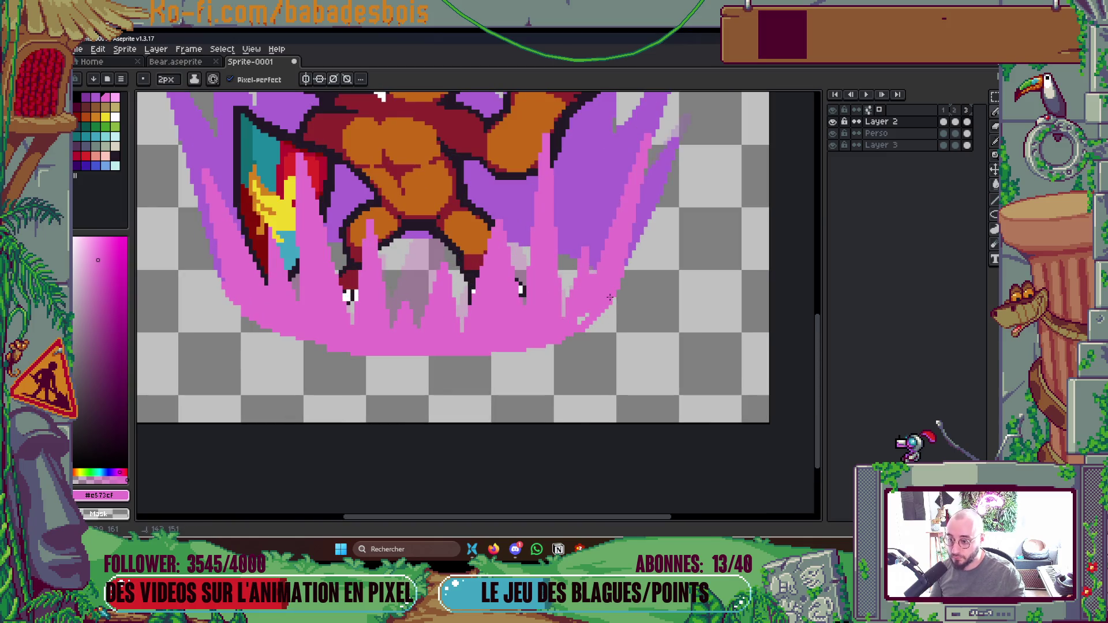
{"action": "left_click_drag", "start_coordinate": [386, 358], "coordinate": [452, 361]}
{"action": "scroll", "coordinate": [375, 358], "scroll_direction": "down", "scroll_amount": 4}
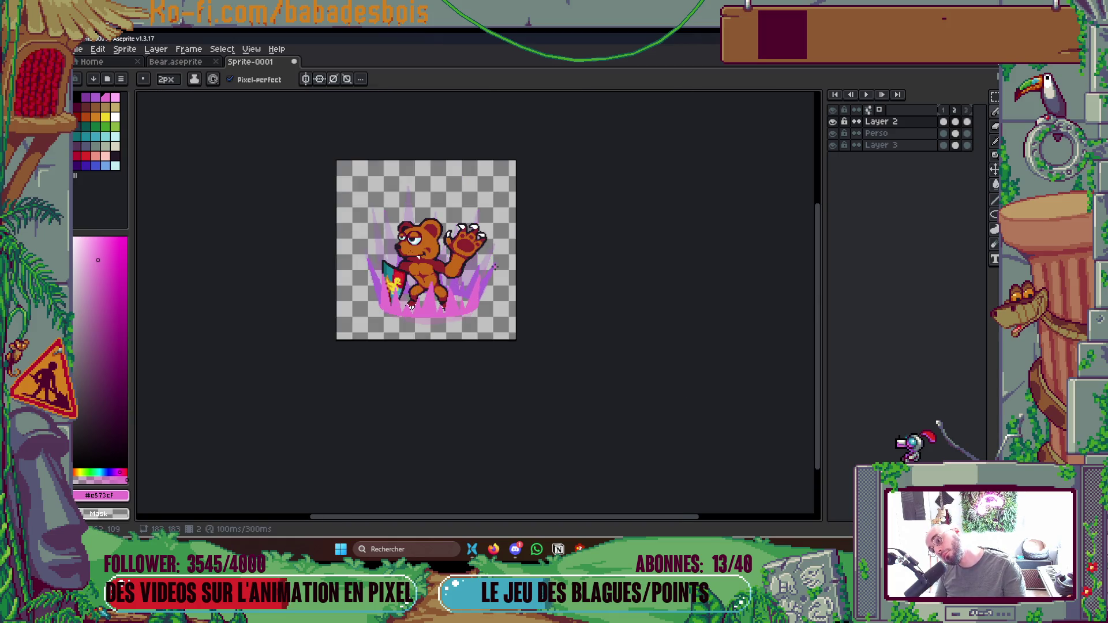
{"action": "scroll", "coordinate": [347, 304], "scroll_direction": "up", "scroll_amount": 5}
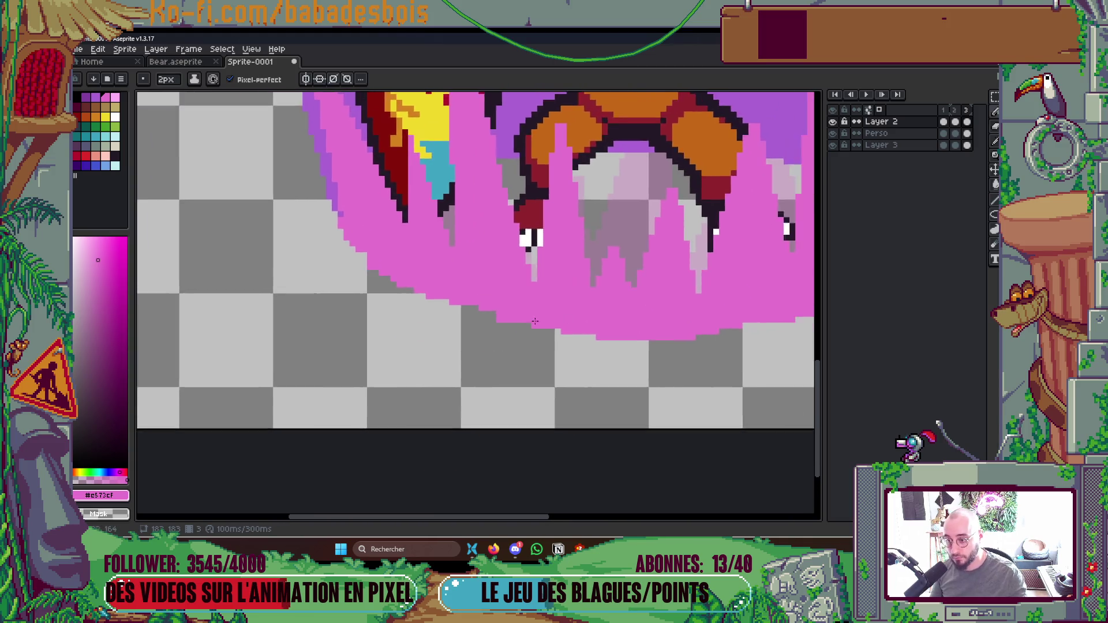
{"action": "scroll", "coordinate": [485, 325], "scroll_direction": "down", "scroll_amount": 3}
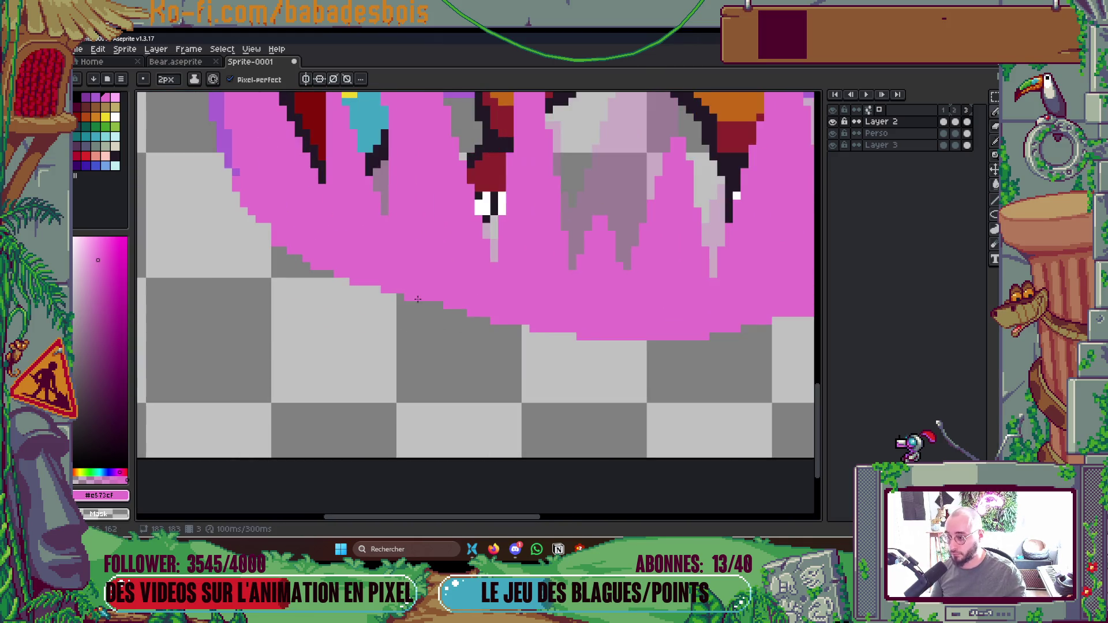
{"action": "scroll", "coordinate": [576, 311], "scroll_direction": "down", "scroll_amount": 1}
{"action": "scroll", "coordinate": [670, 296], "scroll_direction": "up", "scroll_amount": 1}
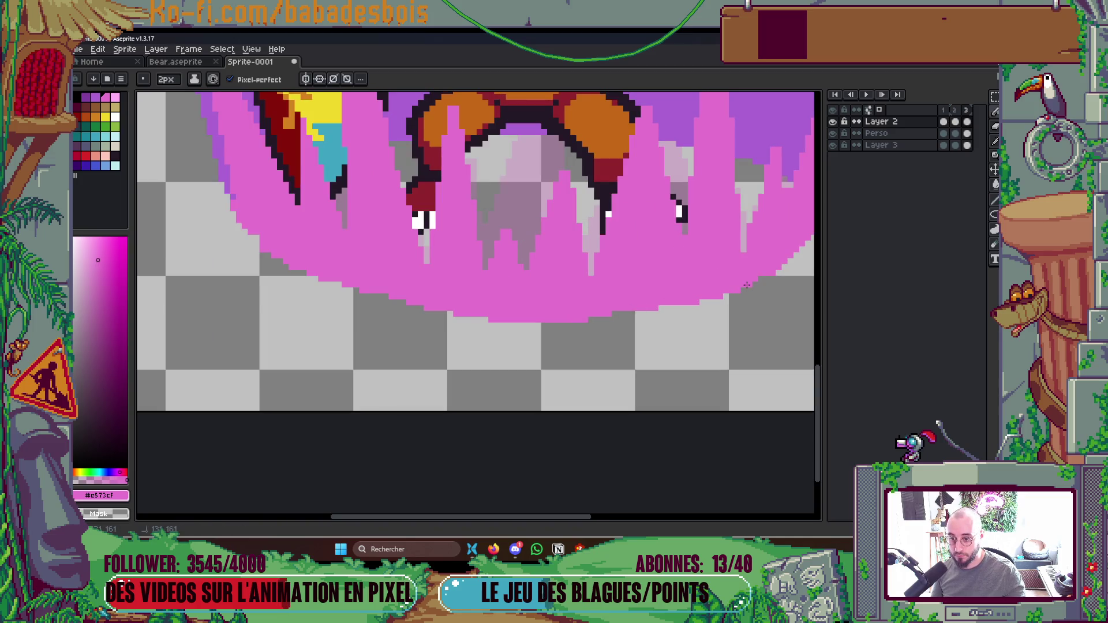
{"action": "scroll", "coordinate": [757, 268], "scroll_direction": "down", "scroll_amount": 2}
{"action": "scroll", "coordinate": [756, 267], "scroll_direction": "down", "scroll_amount": 3}
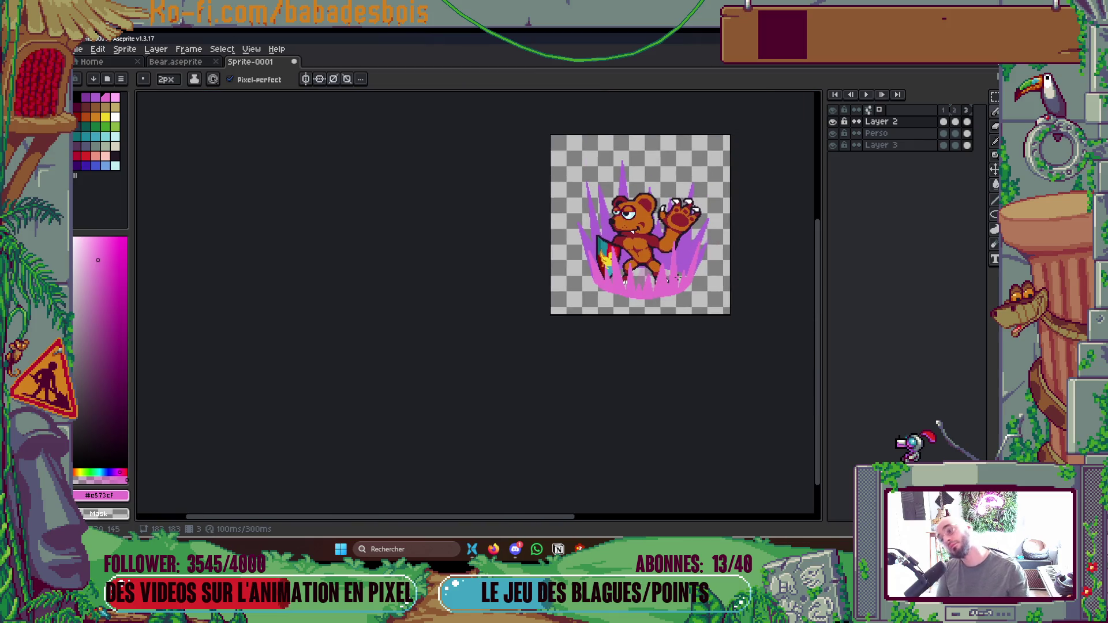
{"action": "scroll", "coordinate": [652, 289], "scroll_direction": "up", "scroll_amount": 3}
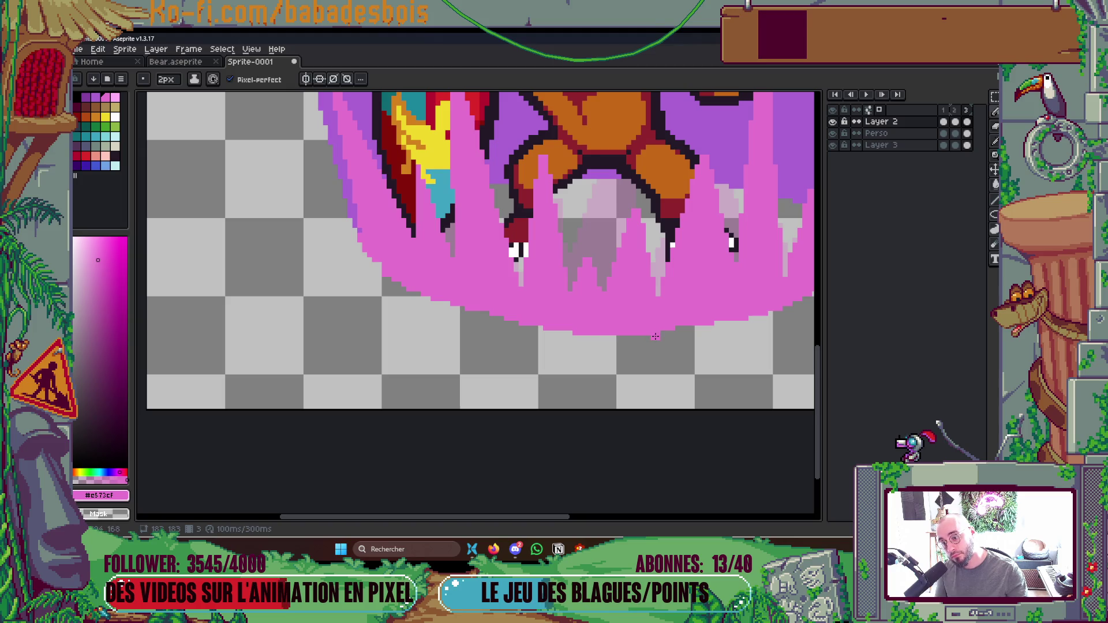
{"action": "scroll", "coordinate": [588, 328], "scroll_direction": "down", "scroll_amount": 3}
{"action": "scroll", "coordinate": [525, 318], "scroll_direction": "up", "scroll_amount": 3}
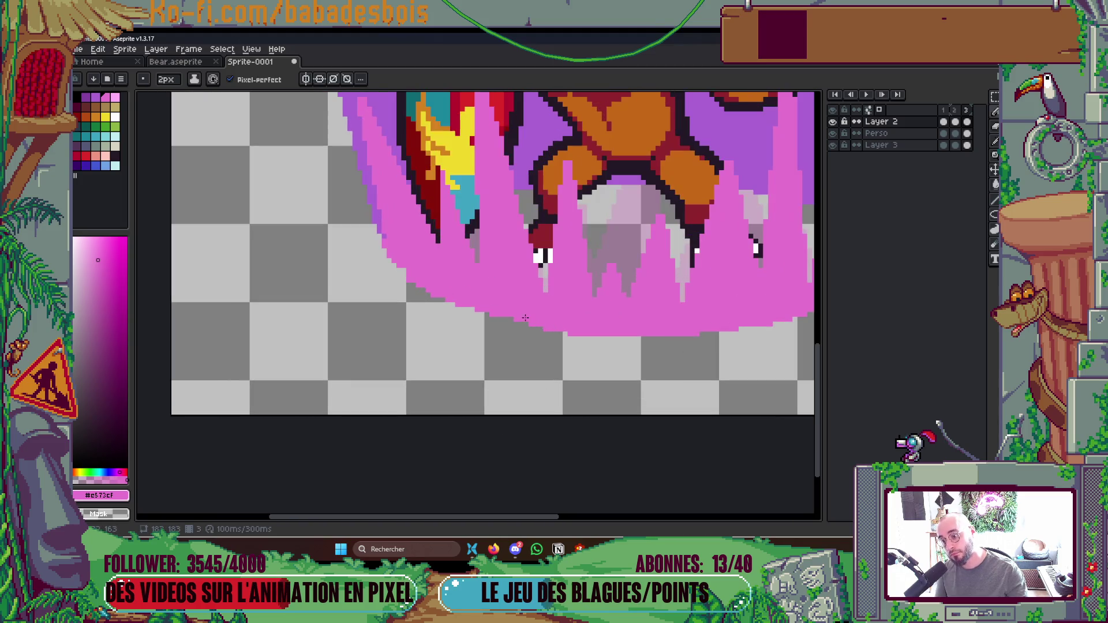
{"action": "scroll", "coordinate": [512, 319], "scroll_direction": "down", "scroll_amount": 1}
{"action": "scroll", "coordinate": [420, 269], "scroll_direction": "up", "scroll_amount": 2}
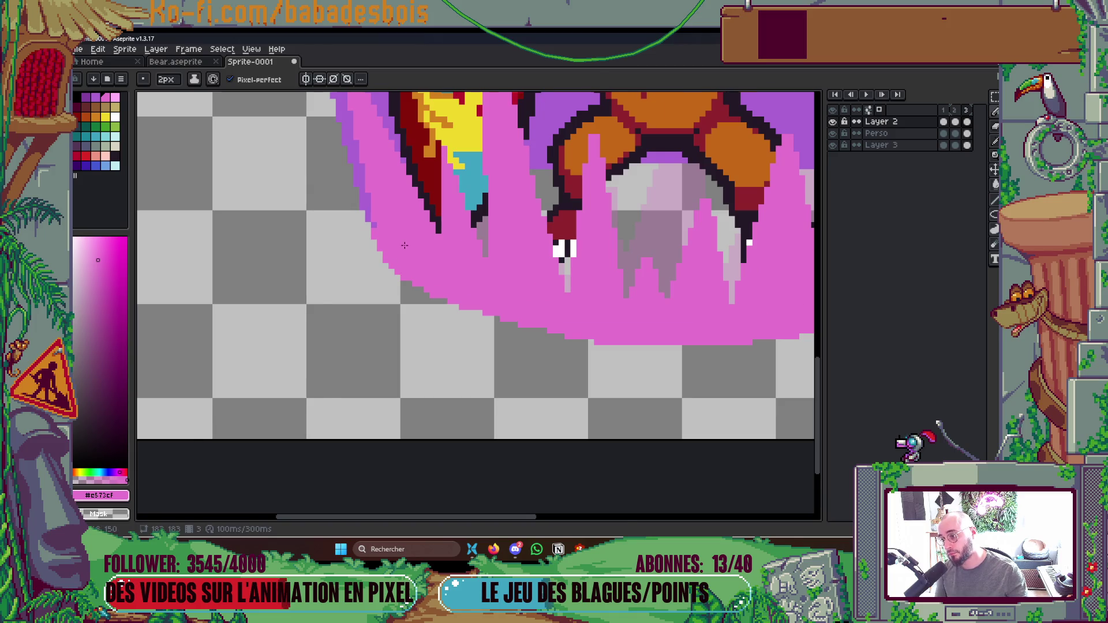
{"action": "scroll", "coordinate": [386, 229], "scroll_direction": "down", "scroll_amount": 1}
{"action": "scroll", "coordinate": [392, 234], "scroll_direction": "down", "scroll_amount": 2}
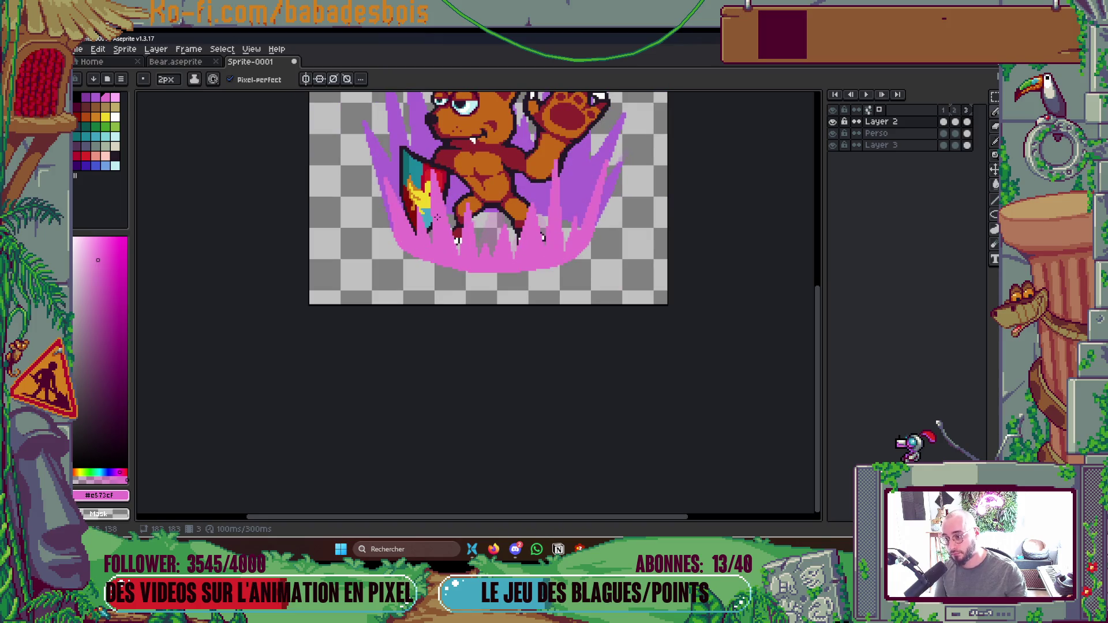
Stop playback and step back and forth through frames to check the aura base.
{"action": "left_click_drag", "start_coordinate": [434, 240], "coordinate": [418, 277]}
{"action": "scroll", "coordinate": [439, 283], "scroll_direction": "down", "scroll_amount": 5}
{"action": "scroll", "coordinate": [462, 295], "scroll_direction": "up", "scroll_amount": 3}
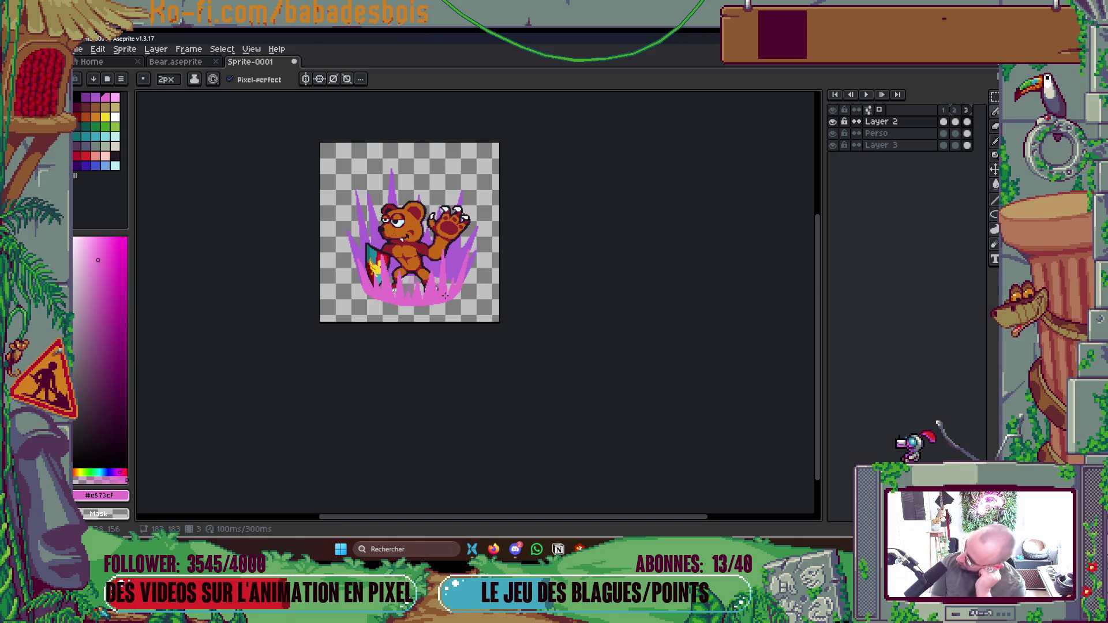
{"action": "key", "text": "Return"}
{"action": "key", "text": "Left"}
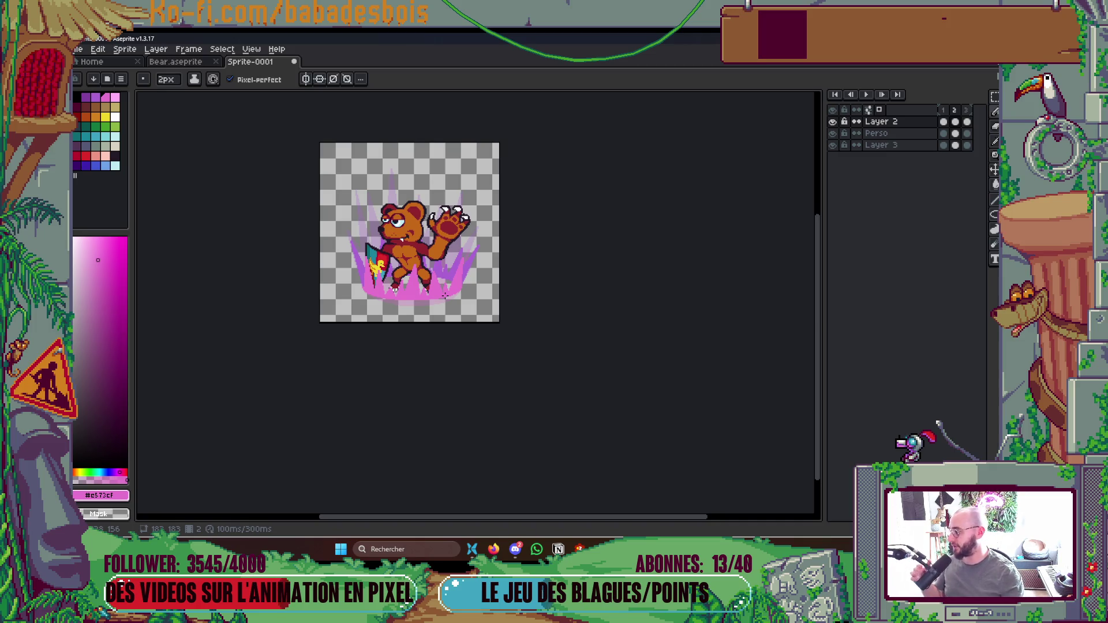
{"action": "key", "text": "Right"}
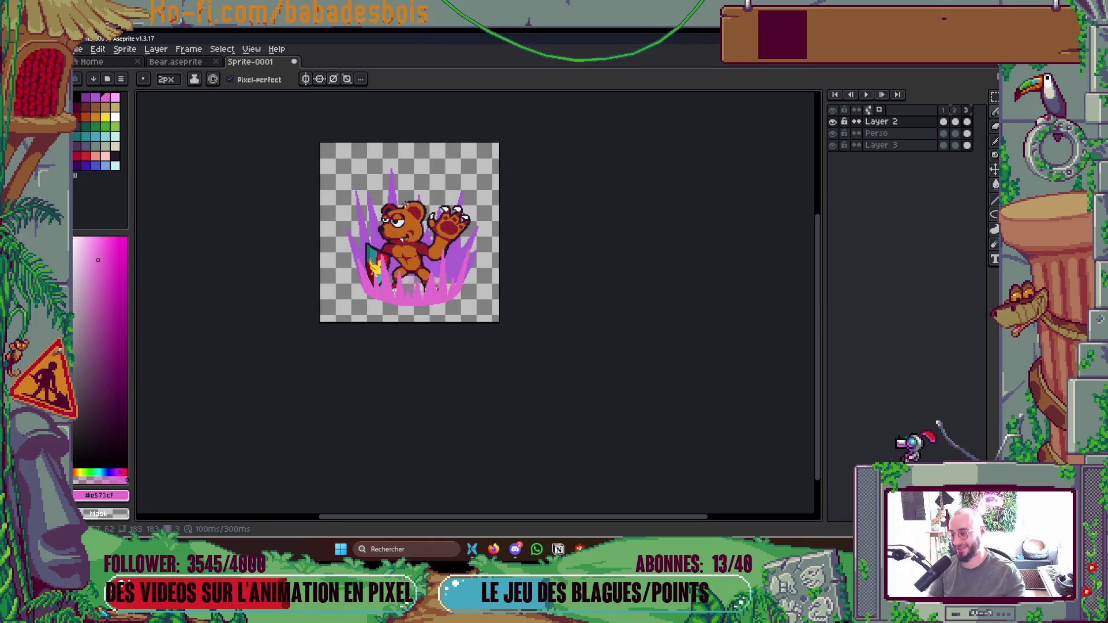
{"action": "scroll", "coordinate": [378, 289], "scroll_direction": "up", "scroll_amount": 5}
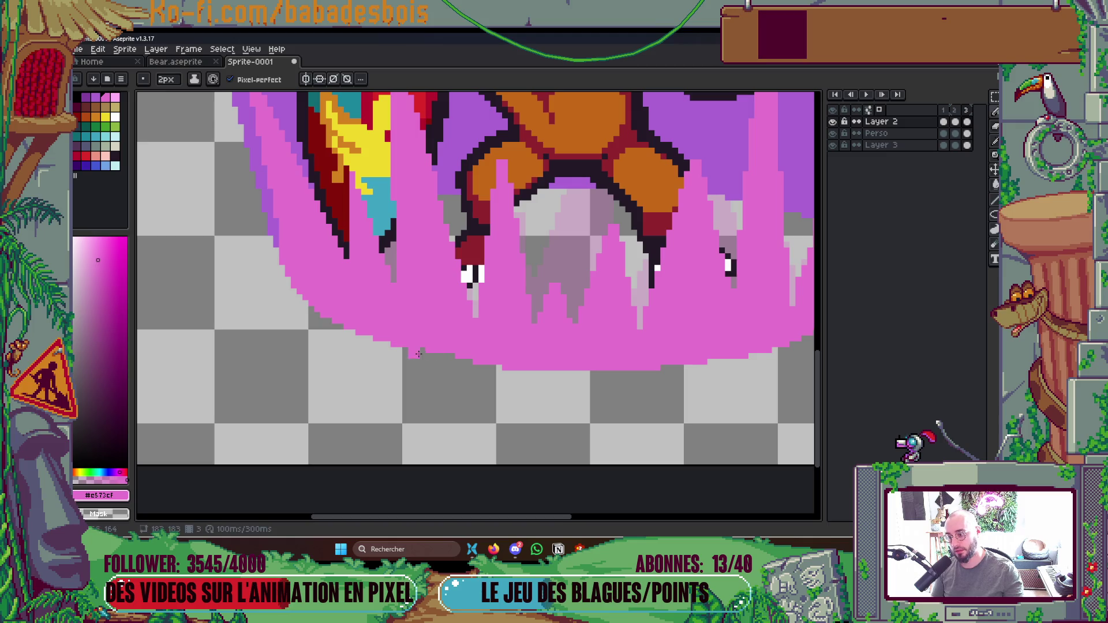
{"action": "scroll", "coordinate": [449, 356], "scroll_direction": "down", "scroll_amount": 5}
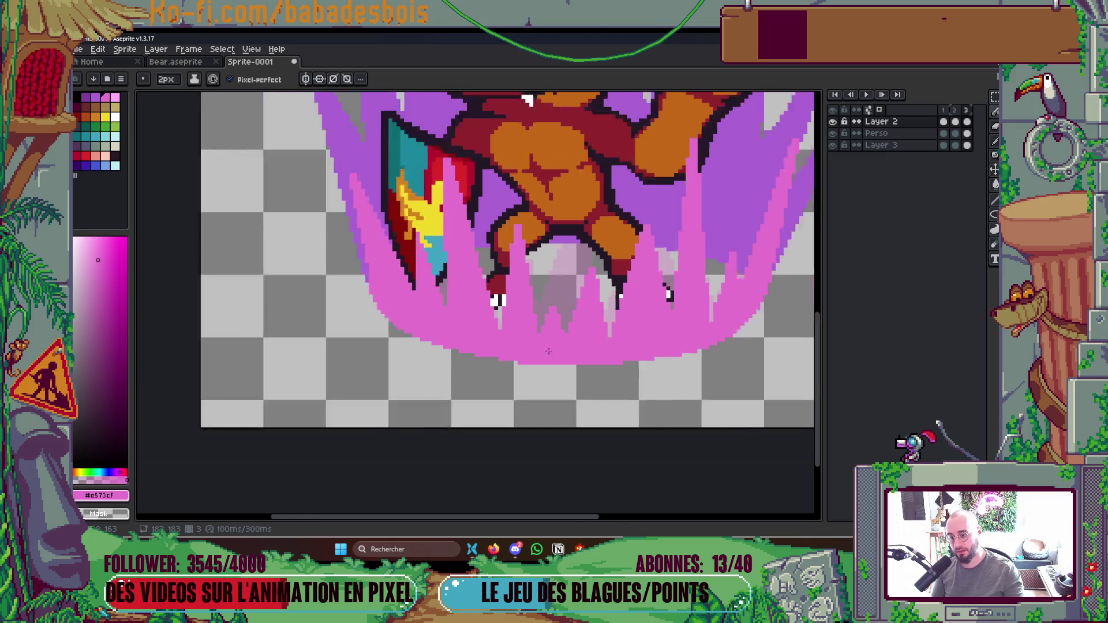
{"action": "scroll", "coordinate": [653, 332], "scroll_direction": "up", "scroll_amount": 5}
{"action": "scroll", "coordinate": [638, 347], "scroll_direction": "up", "scroll_amount": 1}
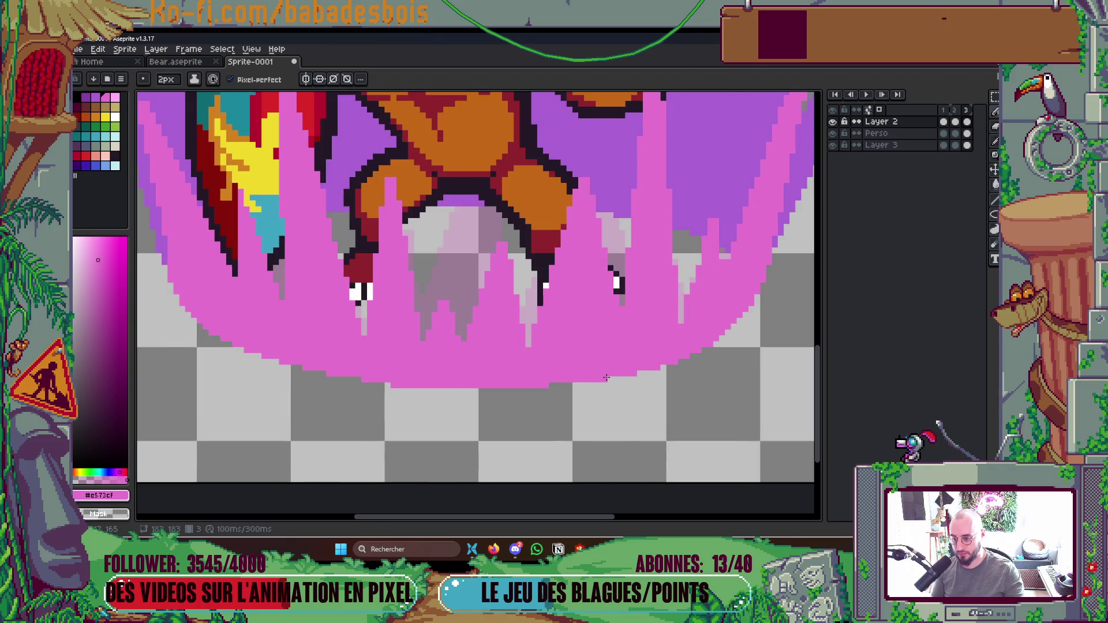
{"action": "scroll", "coordinate": [537, 284], "scroll_direction": "down", "scroll_amount": 4}
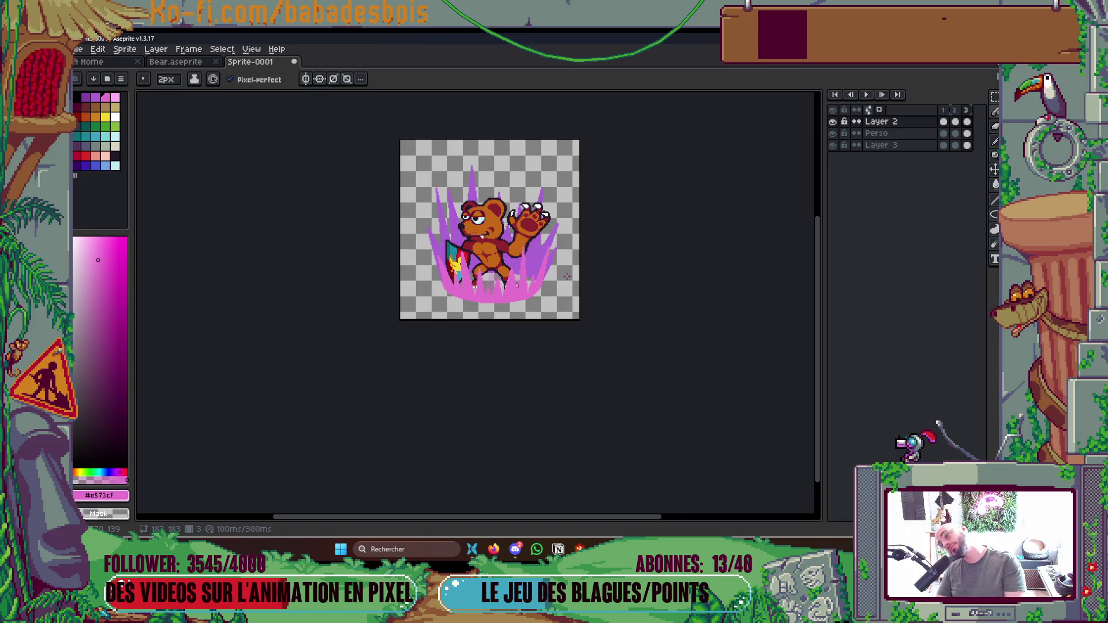
{"action": "scroll", "coordinate": [630, 356], "scroll_direction": "up", "scroll_amount": 3}
Shift the aura's right-hand spikes slightly using marquee selections on the Layer 2 and 3 cels.
{"action": "key", "text": "m"}
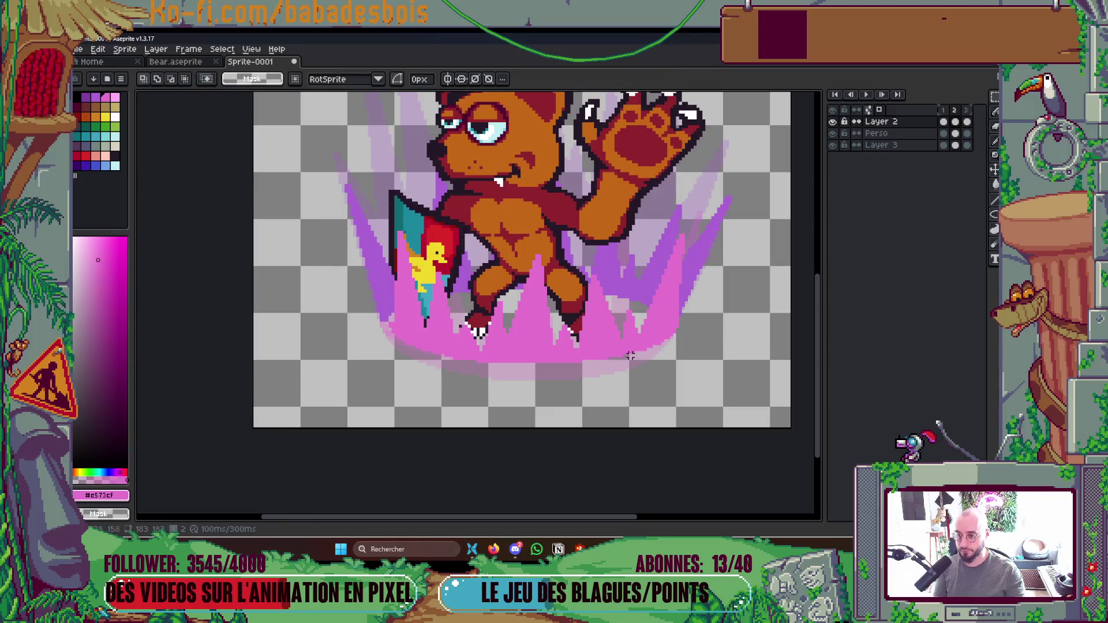
{"action": "left_click_drag", "start_coordinate": [647, 200], "coordinate": [734, 400]}
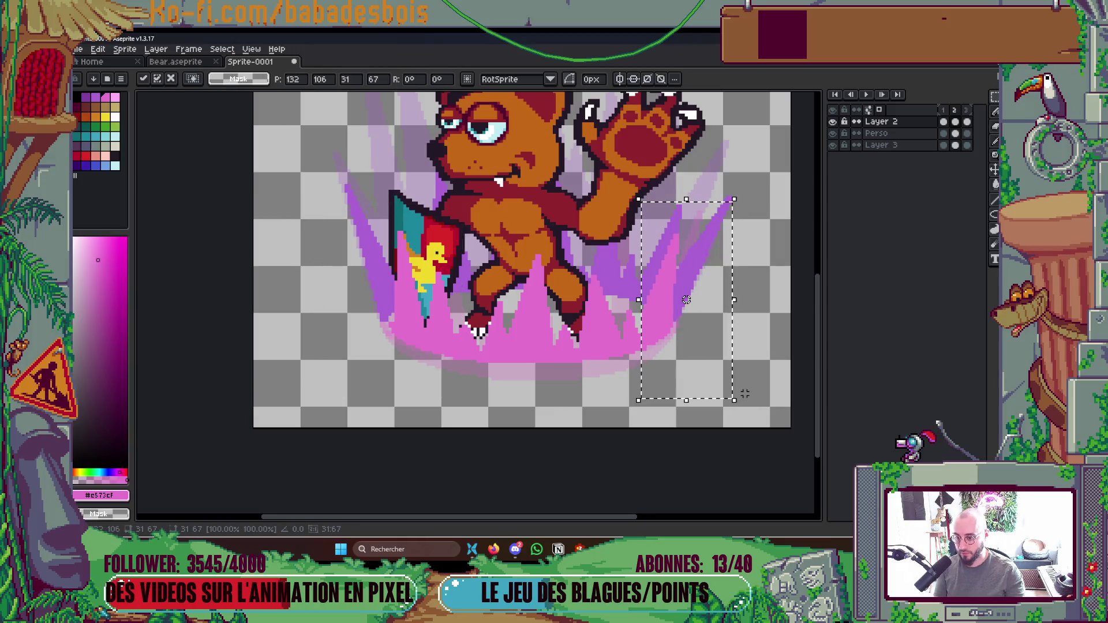
{"action": "left_click", "coordinate": [774, 384]}
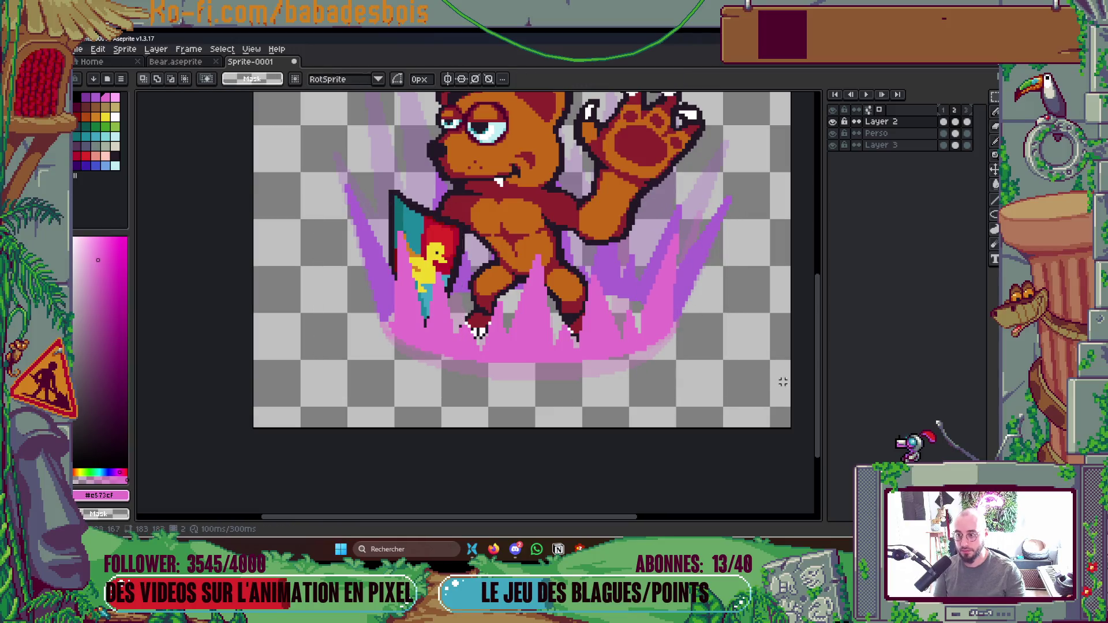
{"action": "left_click", "coordinate": [955, 122]}
{"action": "mouse_move", "coordinate": [290, 99]}
{"action": "left_mouse_down"}
{"action": "mouse_move", "coordinate": [320, 189]}
{"action": "mouse_move", "coordinate": [475, 397]}
{"action": "mouse_move", "coordinate": [489, 398]}
{"action": "left_mouse_up"}
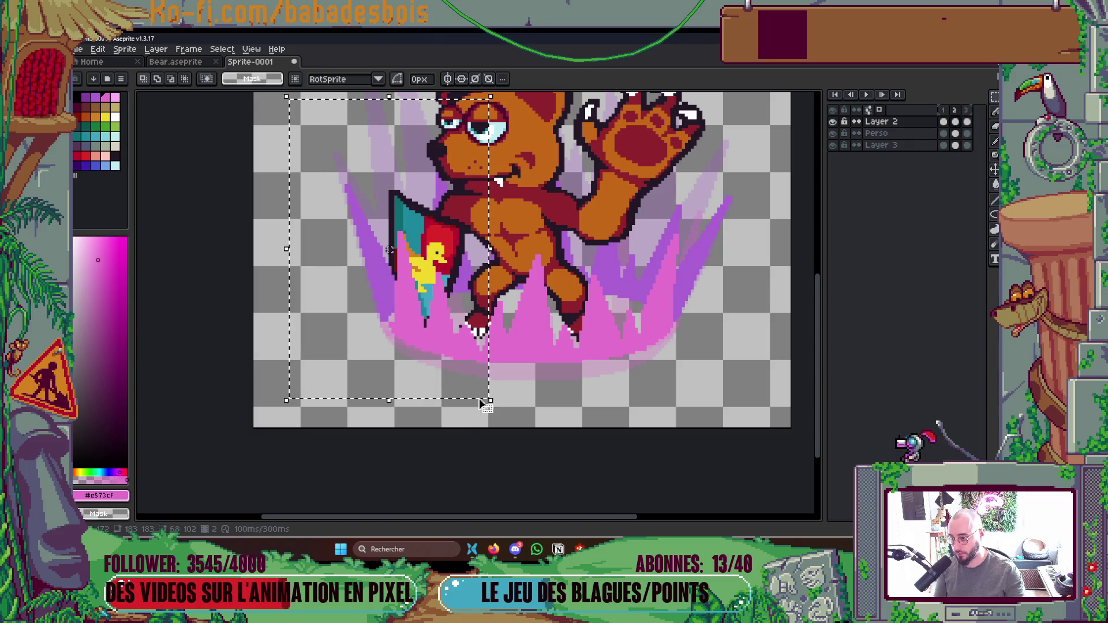
{"action": "left_click", "coordinate": [600, 411]}
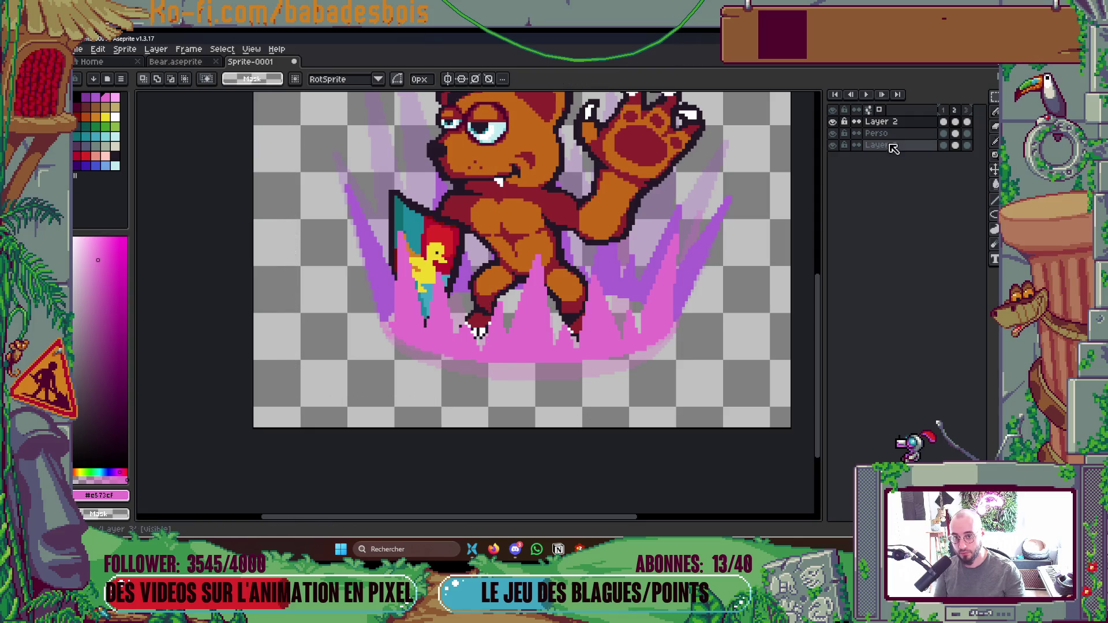
{"action": "left_click", "coordinate": [957, 147]}
{"action": "mouse_move", "coordinate": [274, 106]}
{"action": "left_mouse_down"}
{"action": "mouse_move", "coordinate": [435, 359]}
{"action": "mouse_move", "coordinate": [490, 402]}
{"action": "left_mouse_up"}
{"action": "key", "text": "ctrl+d"}
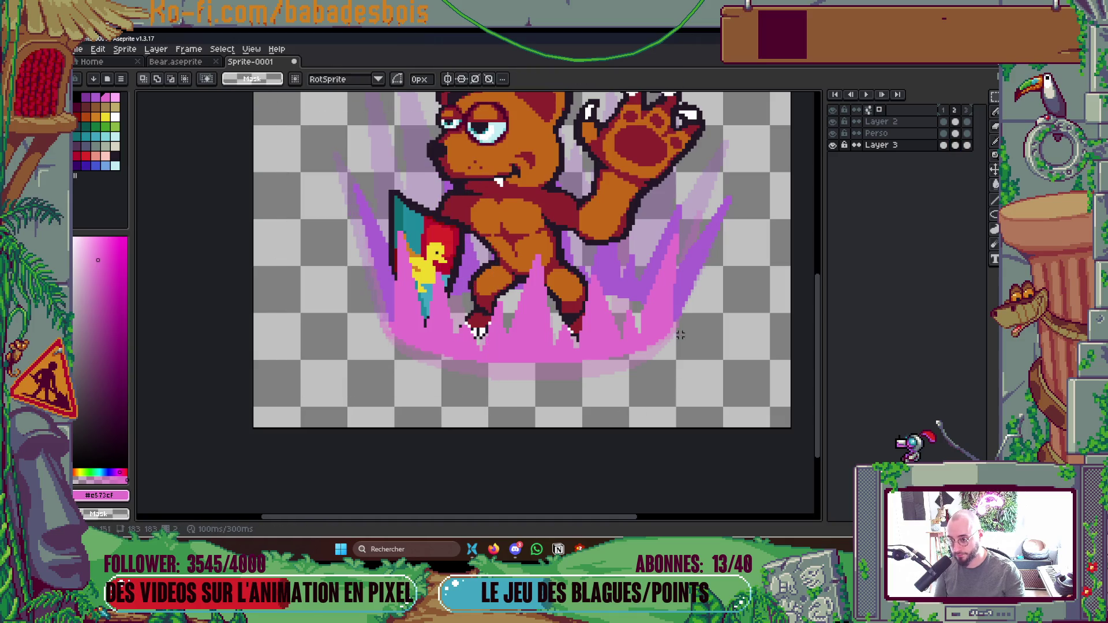
{"action": "left_click_drag", "start_coordinate": [647, 176], "coordinate": [793, 385]}
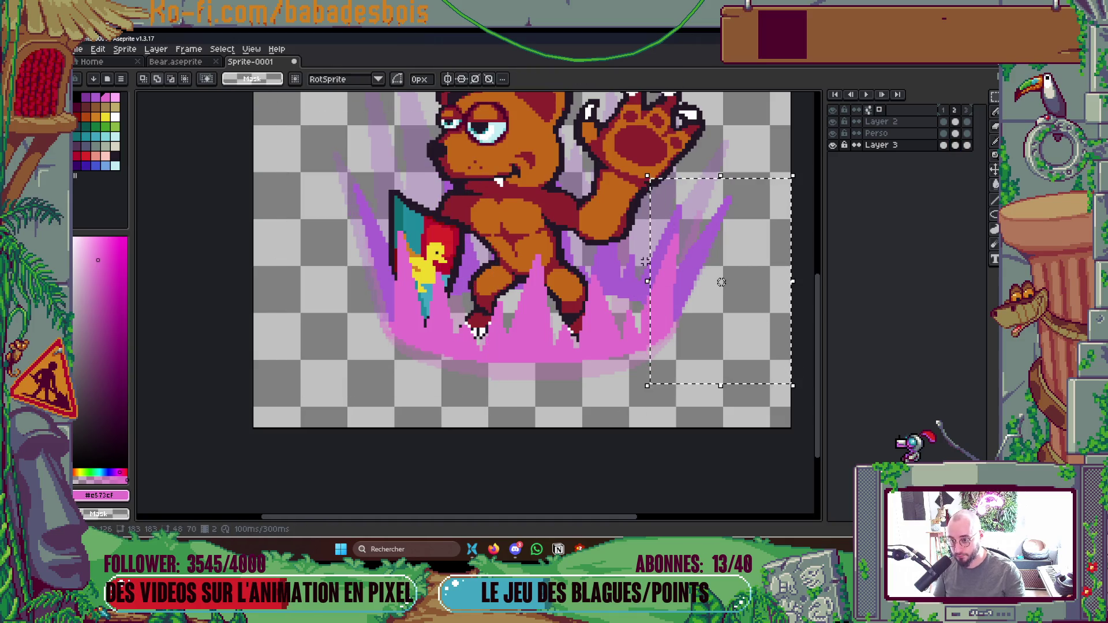
{"action": "mouse_move", "coordinate": [638, 252]}
{"action": "left_mouse_down"}
{"action": "mouse_move", "coordinate": [667, 309]}
{"action": "mouse_move", "coordinate": [663, 343]}
{"action": "left_mouse_up"}
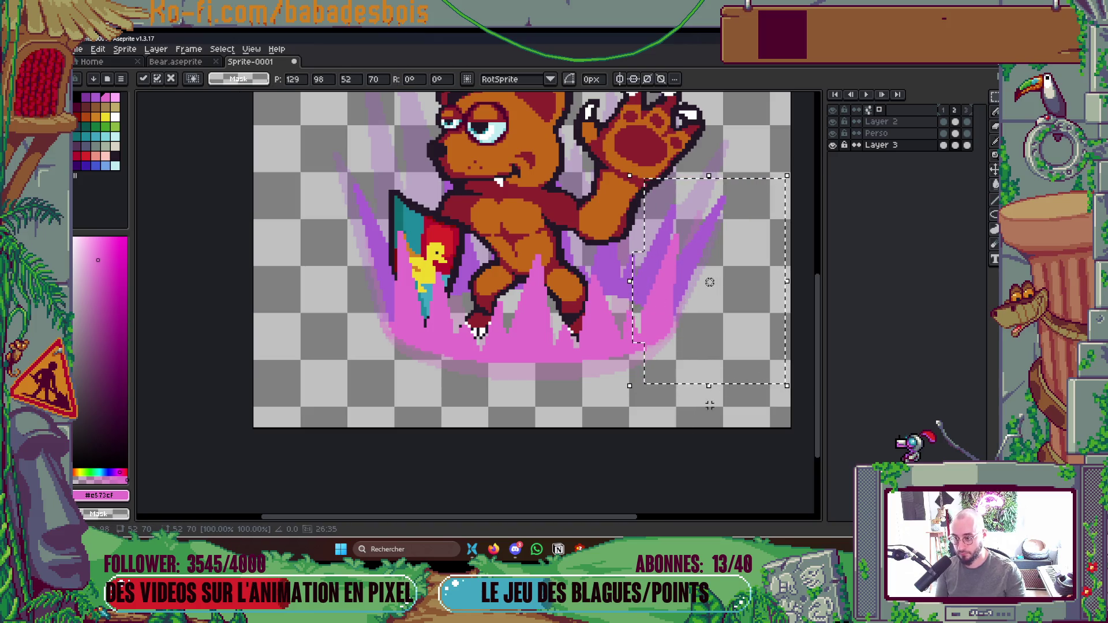
{"action": "key", "text": "ctrl+d"}
Enable onion skinning and briefly play the animation to preview the aura.
{"action": "scroll", "coordinate": [577, 408], "scroll_direction": "down", "scroll_amount": 4}
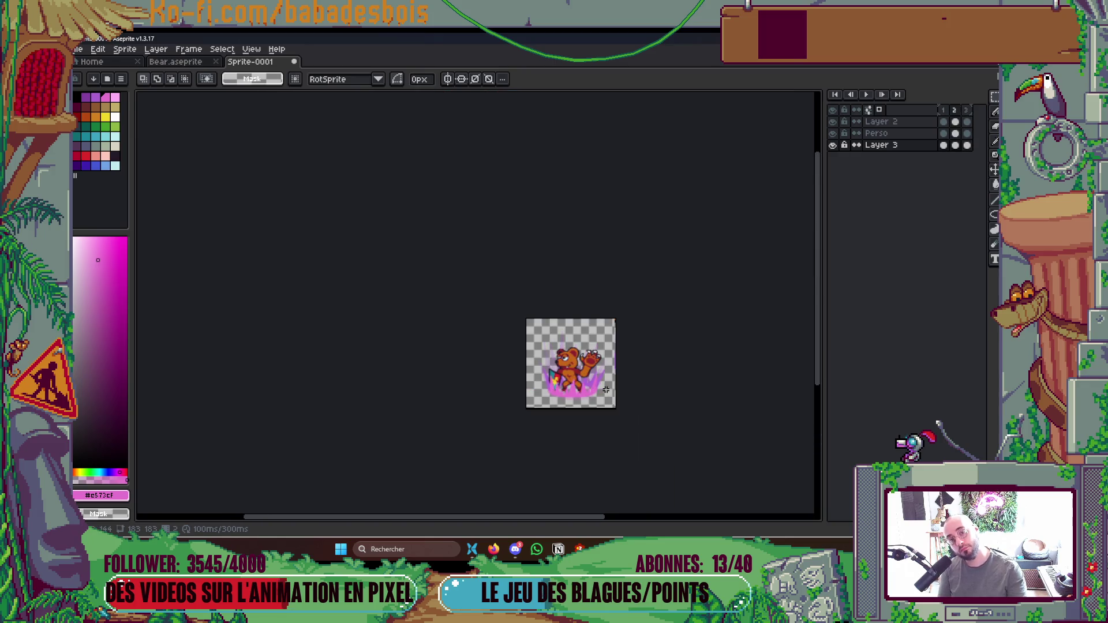
{"action": "left_click", "coordinate": [880, 110]}
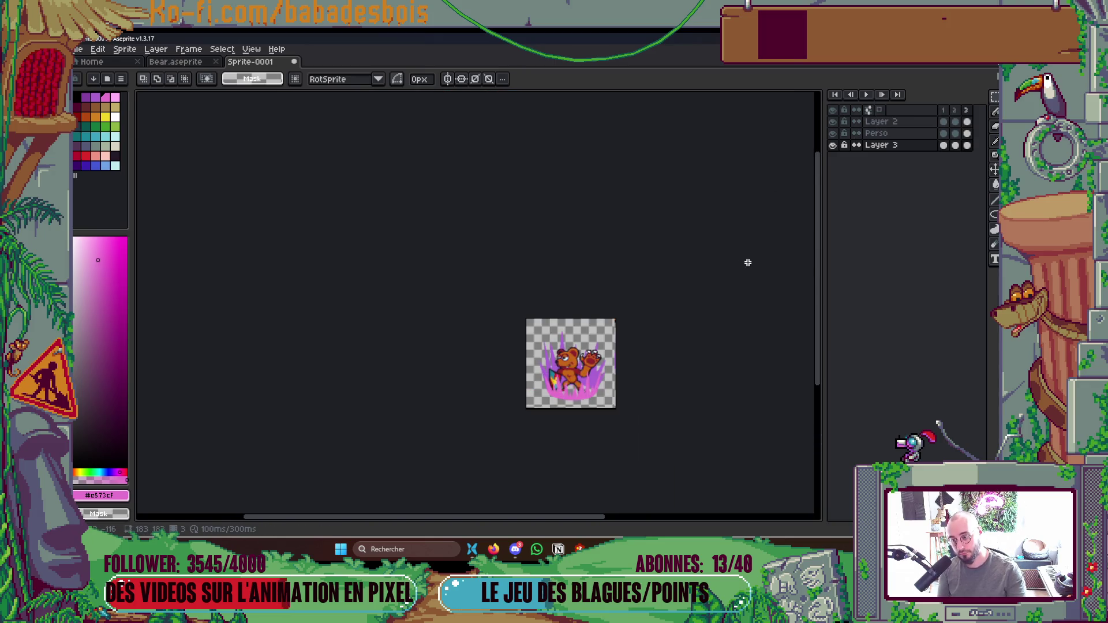
{"action": "key", "text": "Return"}
{"action": "scroll", "coordinate": [631, 376], "scroll_direction": "up", "scroll_amount": 3}
{"action": "key", "text": "Return"}
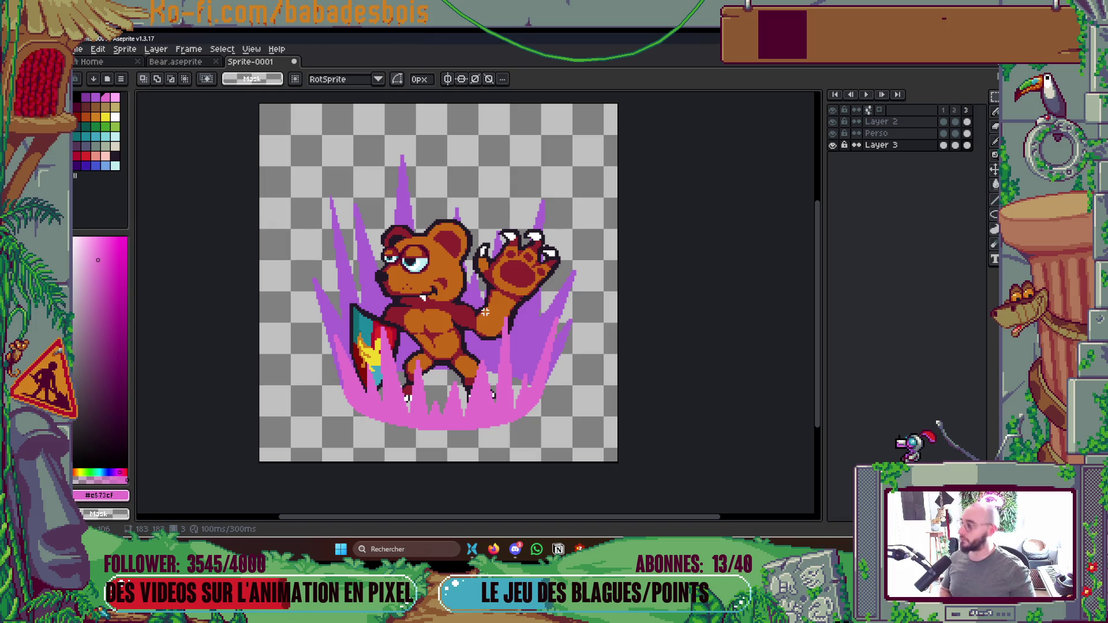
Hide the Perso layer and draw two new #ab63d4 purple spikes on the aura's left side.
{"action": "left_click_drag", "start_coordinate": [484, 311], "coordinate": [523, 299]}
{"action": "key", "text": "b"}
{"action": "left_click", "coordinate": [582, 289], "text": "alt"}
{"action": "left_click", "coordinate": [832, 133]}
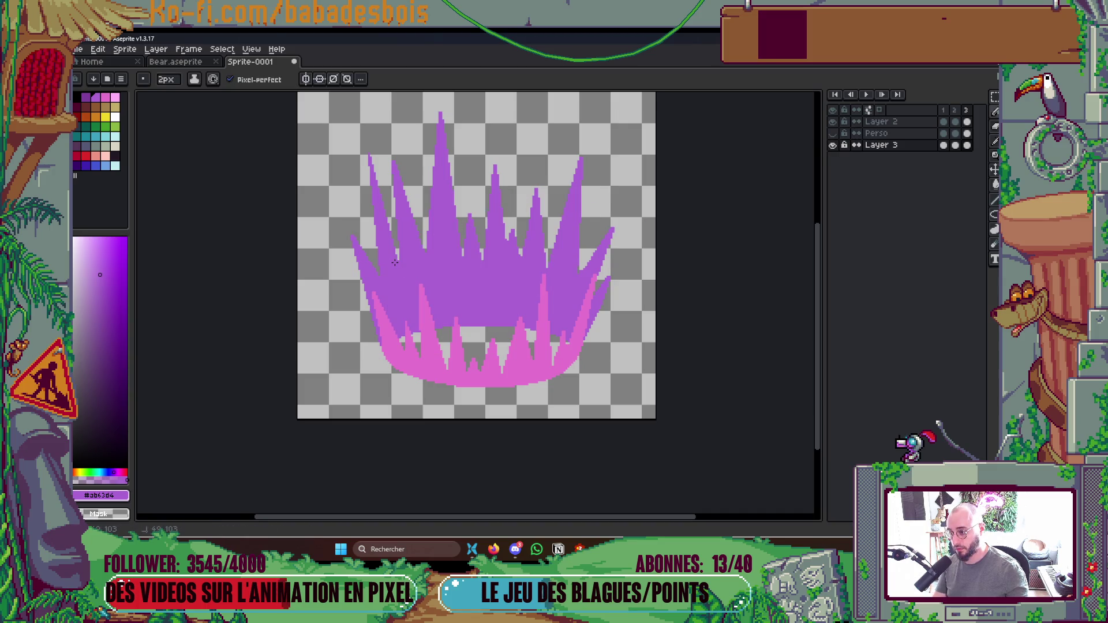
{"action": "mouse_move", "coordinate": [379, 200]}
{"action": "left_mouse_down"}
{"action": "mouse_move", "coordinate": [382, 124]}
{"action": "mouse_move", "coordinate": [396, 164]}
{"action": "left_mouse_up"}
{"action": "mouse_move", "coordinate": [410, 212]}
{"action": "left_mouse_down"}
{"action": "mouse_move", "coordinate": [418, 150]}
{"action": "mouse_move", "coordinate": [434, 179]}
{"action": "mouse_move", "coordinate": [458, 191]}
{"action": "mouse_move", "coordinate": [476, 151]}
{"action": "mouse_move", "coordinate": [466, 134]}
{"action": "mouse_move", "coordinate": [469, 218]}
{"action": "mouse_move", "coordinate": [483, 212]}
{"action": "mouse_move", "coordinate": [490, 179]}
{"action": "mouse_move", "coordinate": [521, 168]}
{"action": "mouse_move", "coordinate": [522, 123]}
{"action": "mouse_move", "coordinate": [530, 221]}
{"action": "mouse_move", "coordinate": [556, 163]}
{"action": "mouse_move", "coordinate": [563, 185]}
{"action": "mouse_move", "coordinate": [548, 254]}
{"action": "left_mouse_up"}
Fill the five gaps between the purple spikes with the Paint Bucket.
{"action": "key", "text": "g"}
{"action": "left_click", "coordinate": [514, 228]}
{"action": "left_click", "coordinate": [482, 236]}
{"action": "left_click", "coordinate": [457, 213]}
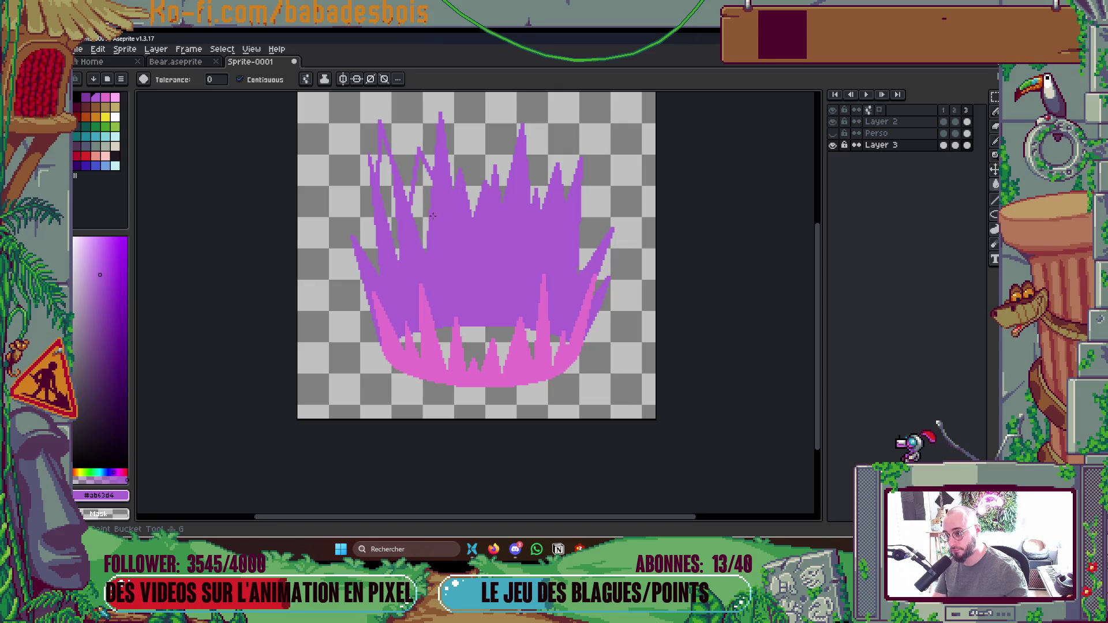
{"action": "left_click", "coordinate": [404, 220]}
{"action": "left_click", "coordinate": [388, 214]}
Outline a new spike on the far left and fill it with purple.
{"action": "key", "text": "b"}
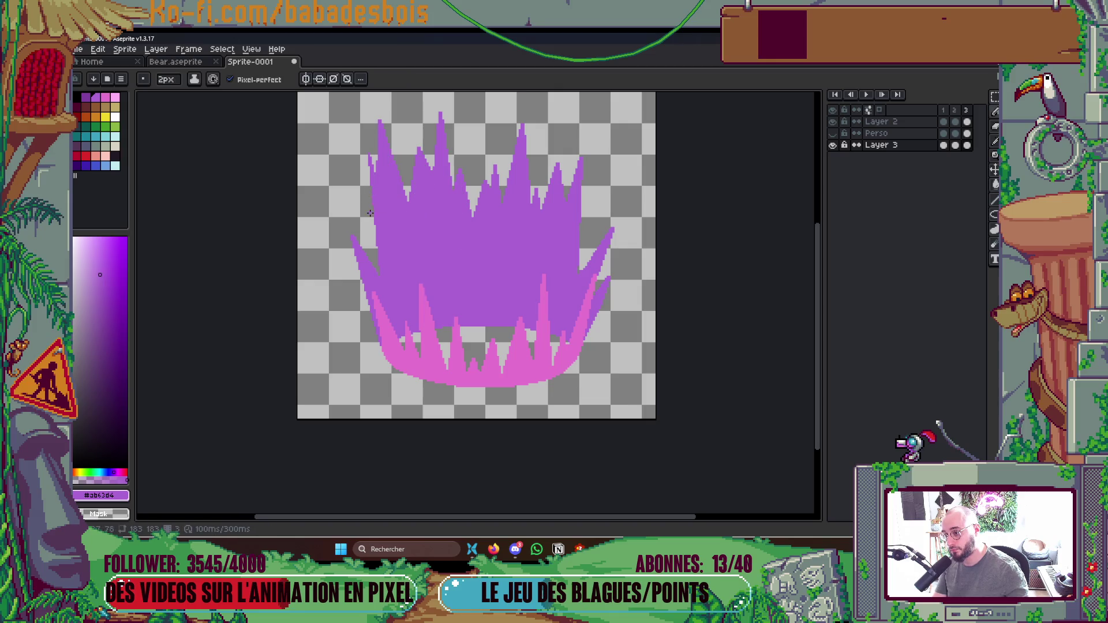
{"action": "left_click_drag", "start_coordinate": [381, 252], "coordinate": [354, 128]}
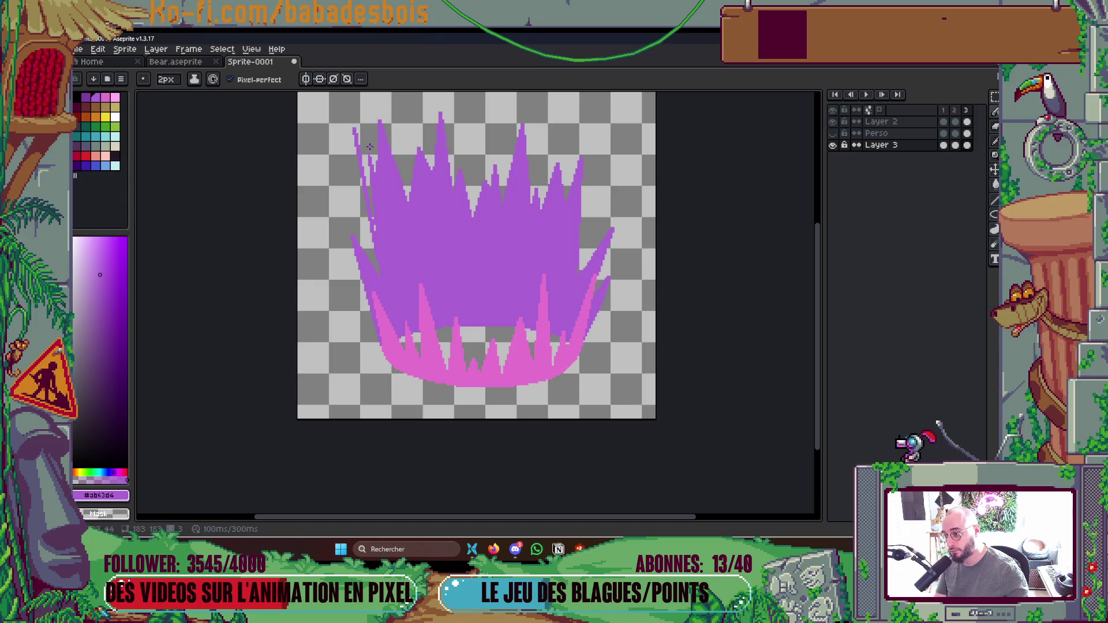
{"action": "key", "text": "g"}
{"action": "left_click", "coordinate": [366, 172]}
{"action": "key", "text": "b"}
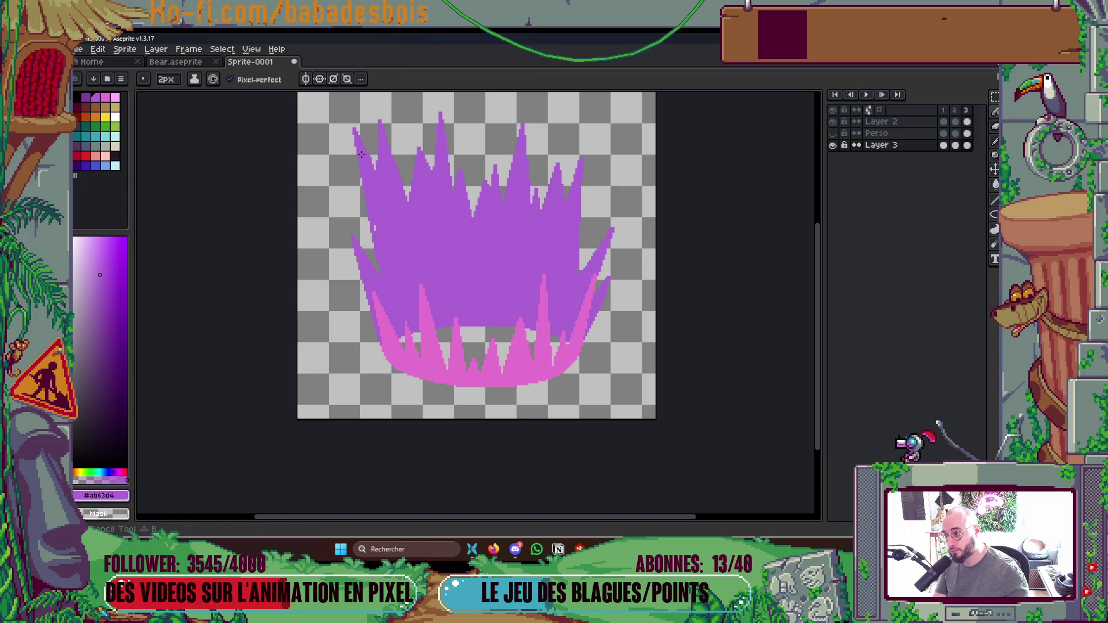
Step back a frame and play the animation to check the new spikes.
{"action": "scroll", "coordinate": [383, 198], "scroll_direction": "down", "scroll_amount": 3}
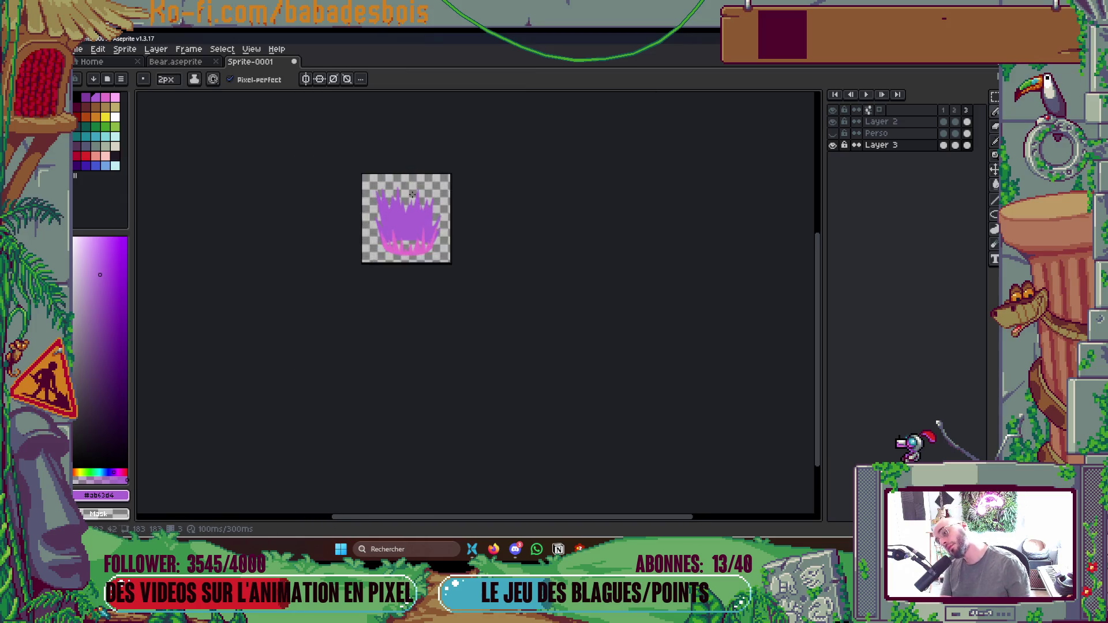
{"action": "scroll", "coordinate": [436, 211], "scroll_direction": "up", "scroll_amount": 3}
{"action": "scroll", "coordinate": [436, 211], "scroll_direction": "up", "scroll_amount": 1}
{"action": "scroll", "coordinate": [475, 285], "scroll_direction": "down", "scroll_amount": 1}
{"action": "key", "text": "Left"}
{"action": "key", "text": "Left"}
{"action": "key", "text": "Left"}
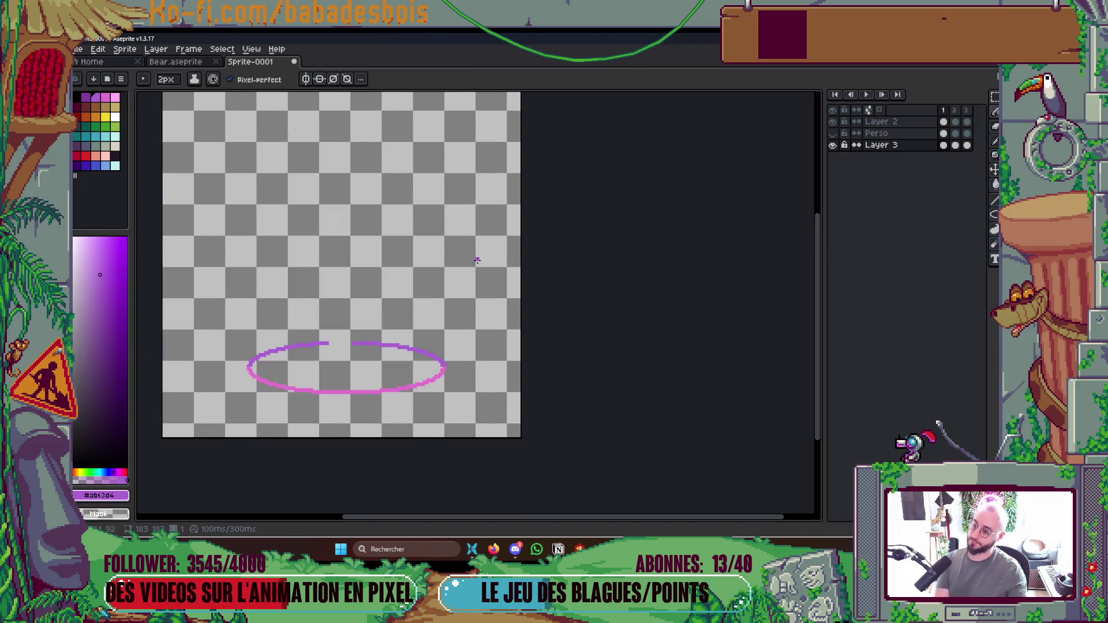
{"action": "key", "text": "Return"}
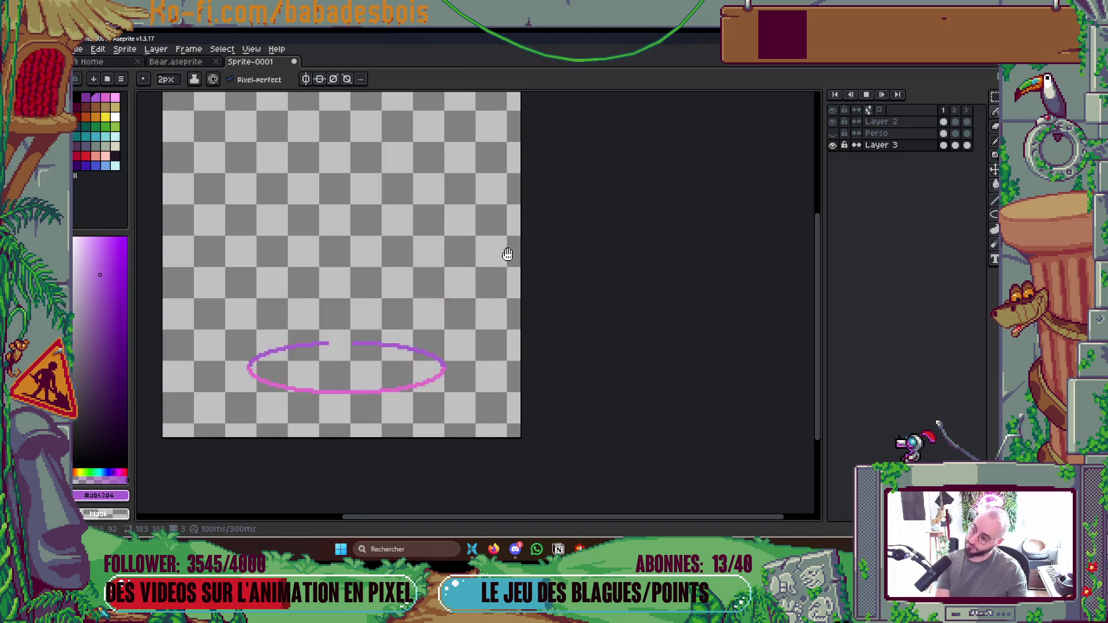
{"action": "scroll", "coordinate": [428, 228], "scroll_direction": "down", "scroll_amount": 2}
{"action": "key", "text": "Return"}
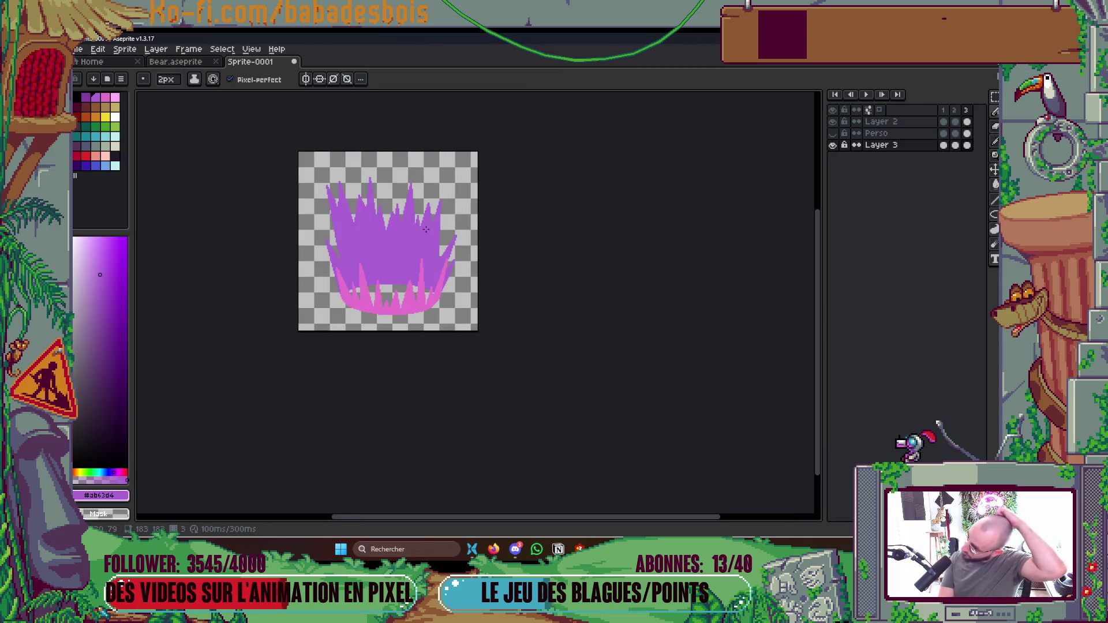
{"action": "scroll", "coordinate": [403, 243], "scroll_direction": "up", "scroll_amount": 3}
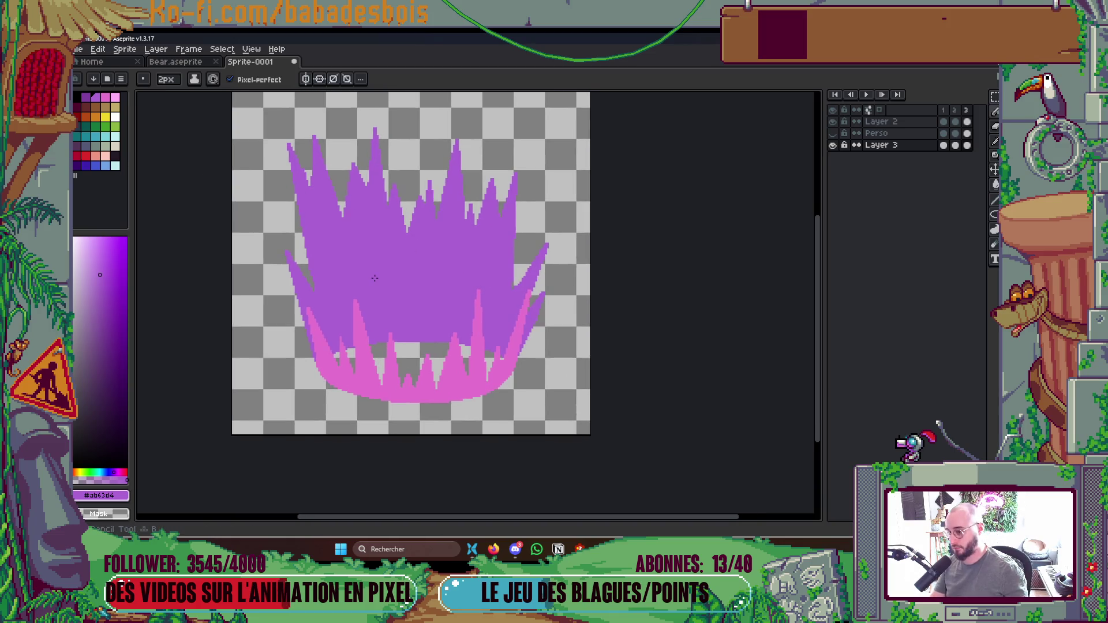
Add the aura purple to the palette and fill the gap beside the left spike.
{"action": "left_click", "coordinate": [87, 99]}
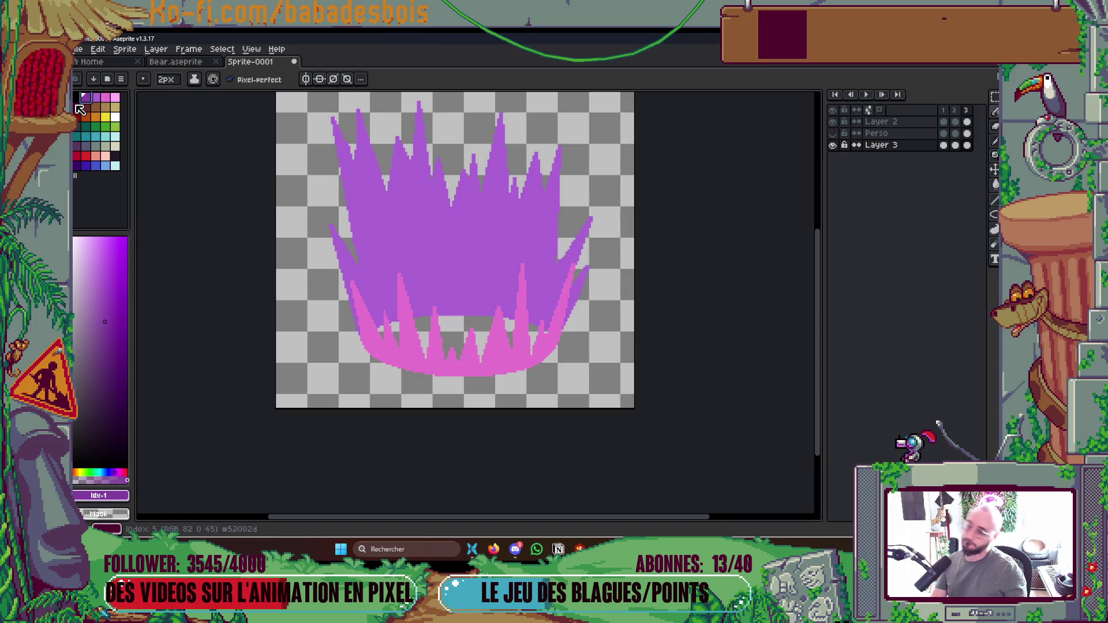
{"action": "key", "text": "Return"}
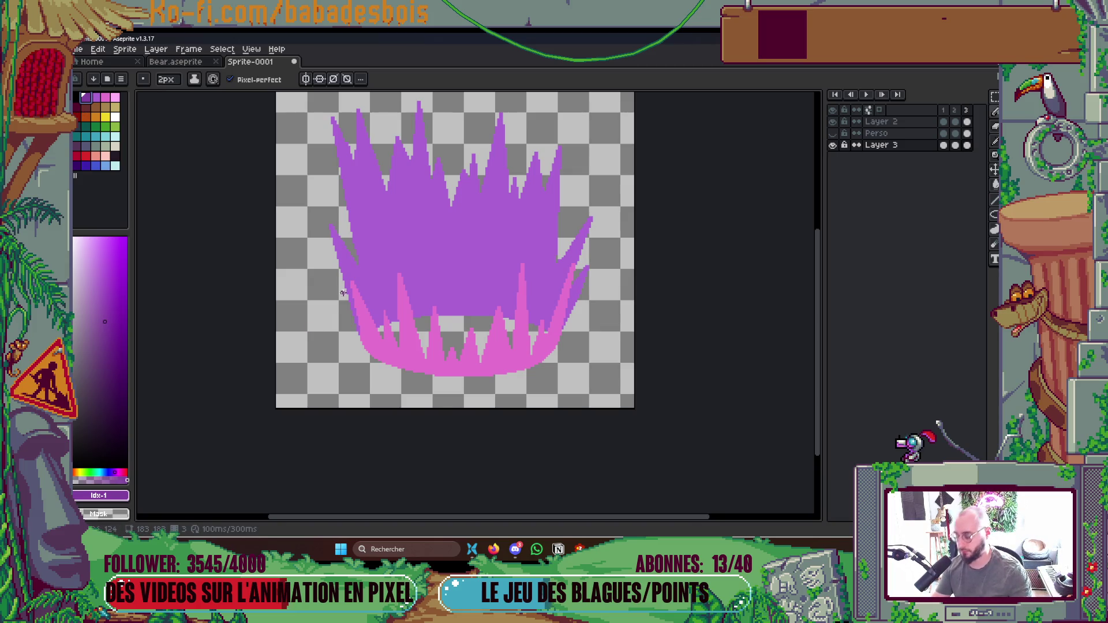
{"action": "key", "text": "g"}
{"action": "left_click", "coordinate": [395, 217]}
{"action": "key", "text": "b"}
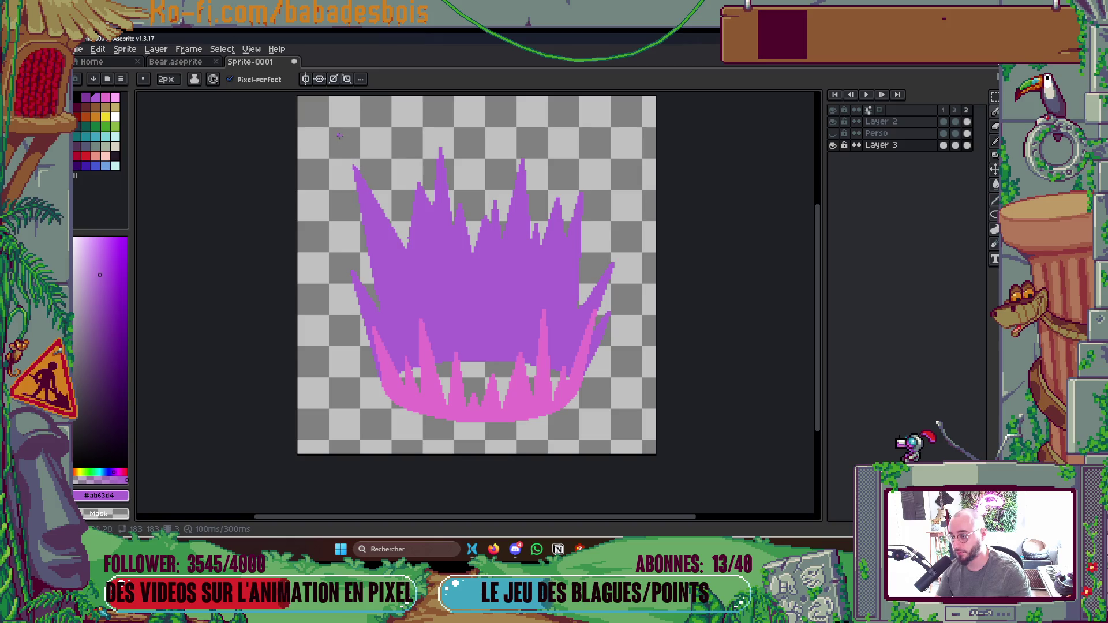
Switch to a 1px brush, then open the save dialog for the sprite.
{"action": "scroll", "coordinate": [409, 253], "scroll_direction": "down", "scroll_amount": 2}
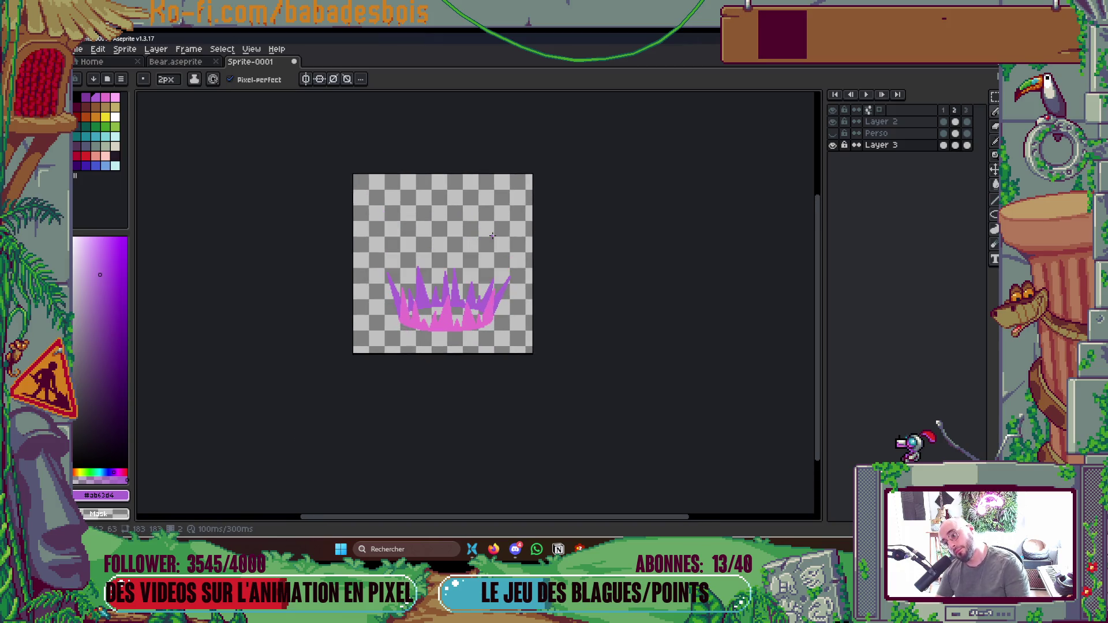
{"action": "scroll", "coordinate": [367, 265], "scroll_direction": "up", "scroll_amount": 4}
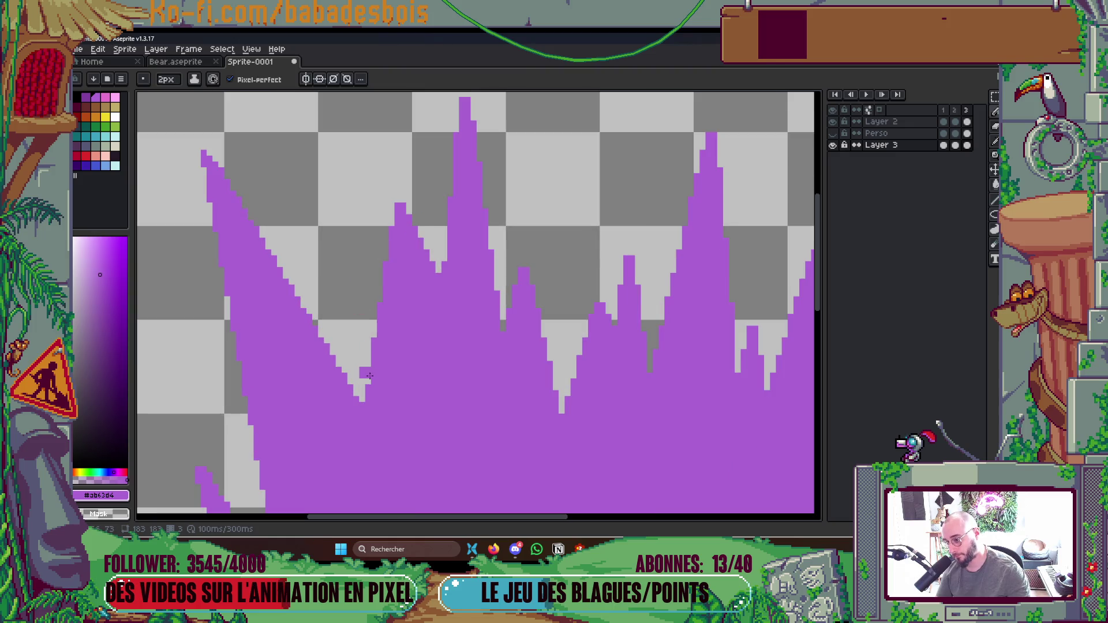
{"action": "scroll", "coordinate": [397, 321], "scroll_direction": "down", "scroll_amount": 2}
{"action": "scroll", "coordinate": [309, 267], "scroll_direction": "down", "scroll_amount": 1}
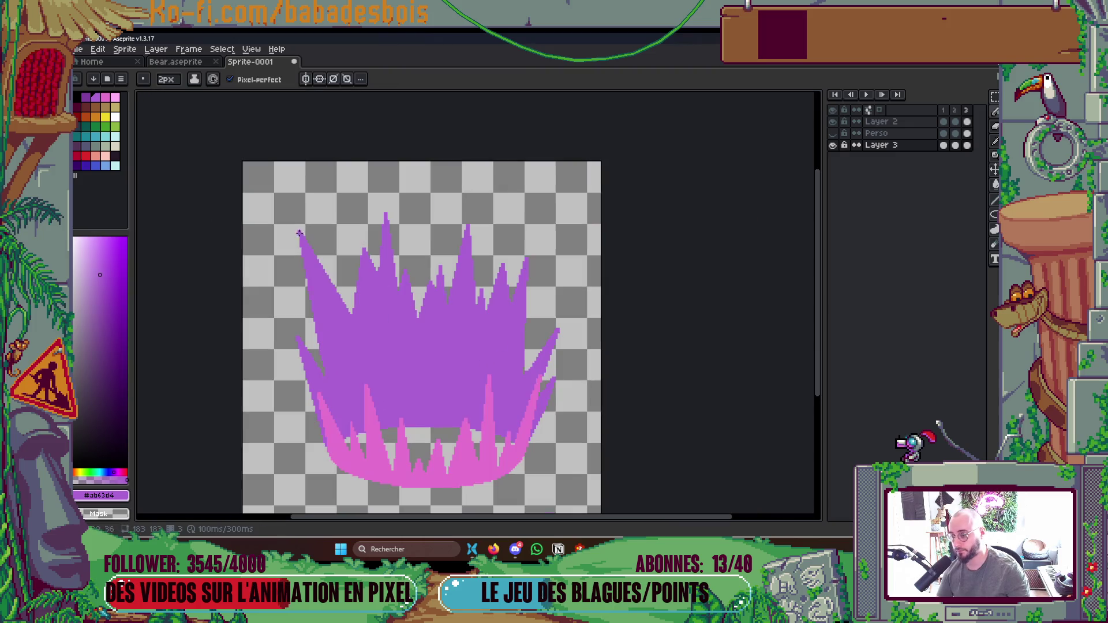
{"action": "scroll", "coordinate": [389, 244], "scroll_direction": "up", "scroll_amount": 3}
{"action": "key", "text": "minus"}
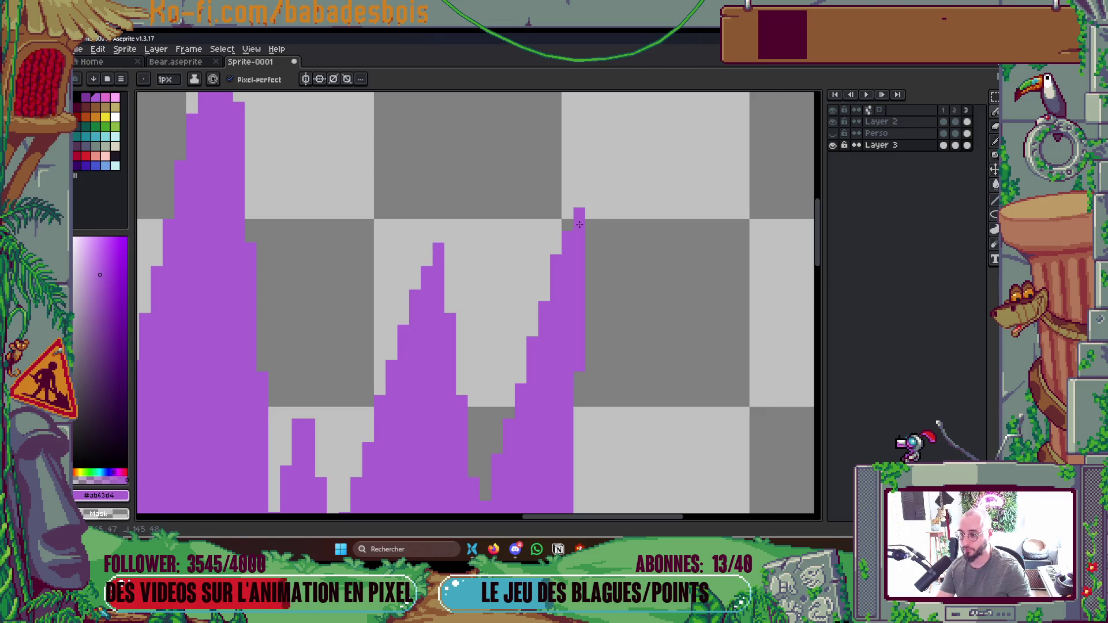
{"action": "scroll", "coordinate": [557, 196], "scroll_direction": "down", "scroll_amount": 2}
{"action": "scroll", "coordinate": [430, 138], "scroll_direction": "up", "scroll_amount": 2}
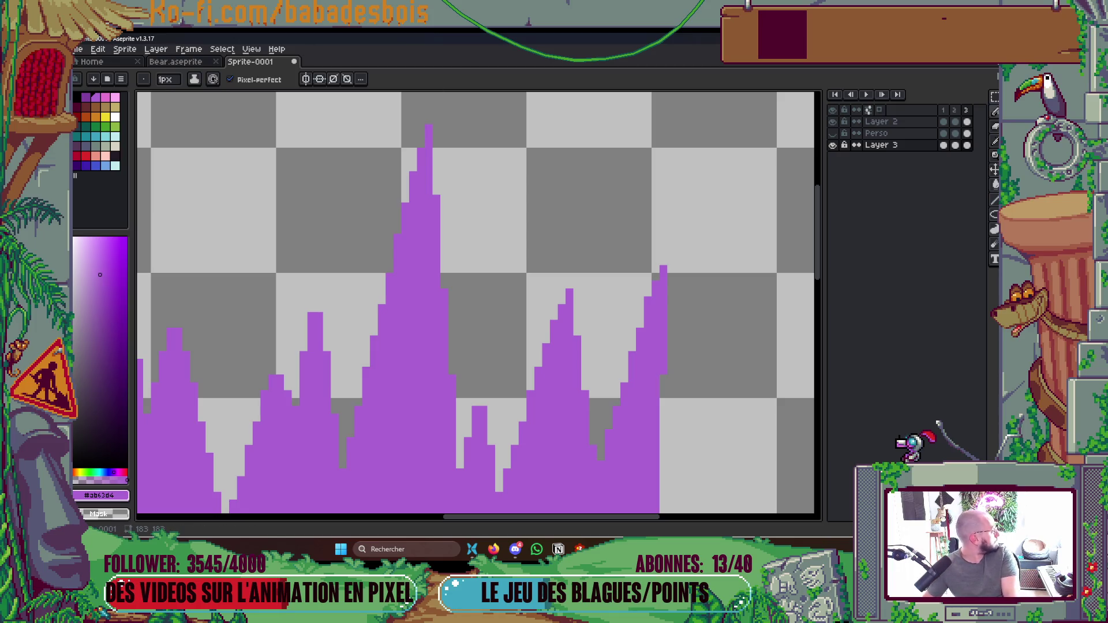
{"action": "scroll", "coordinate": [168, 230], "scroll_direction": "down", "scroll_amount": 3}
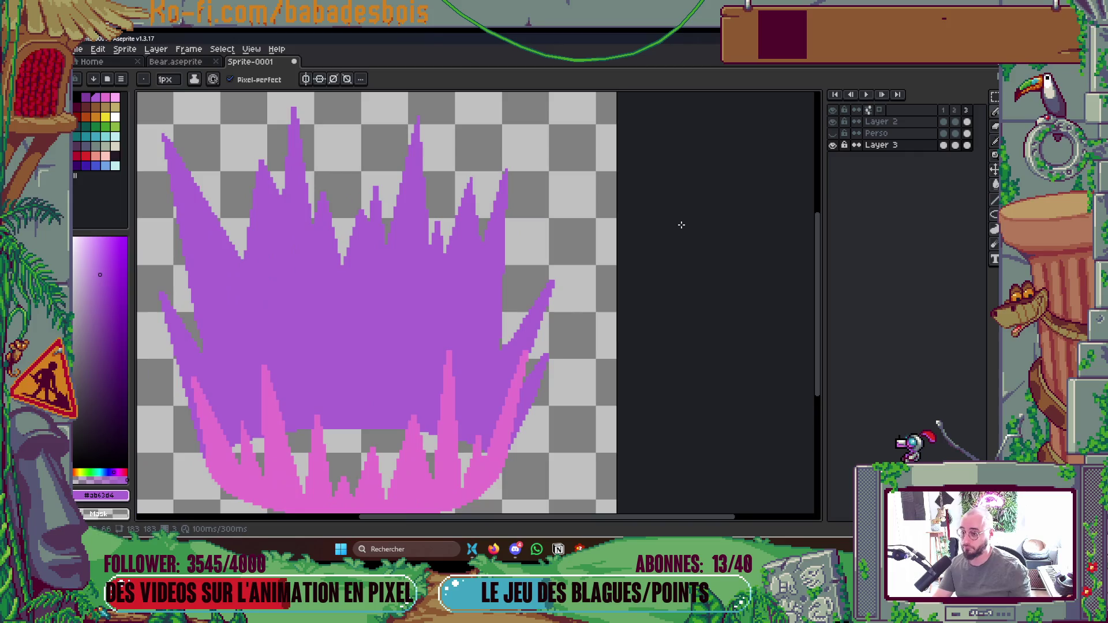
{"action": "scroll", "coordinate": [551, 271], "scroll_direction": "up", "scroll_amount": 5}
{"action": "scroll", "coordinate": [420, 288], "scroll_direction": "down", "scroll_amount": 5}
{"action": "key", "text": "ctrl"}
{"action": "key", "text": "ctrl+s"}
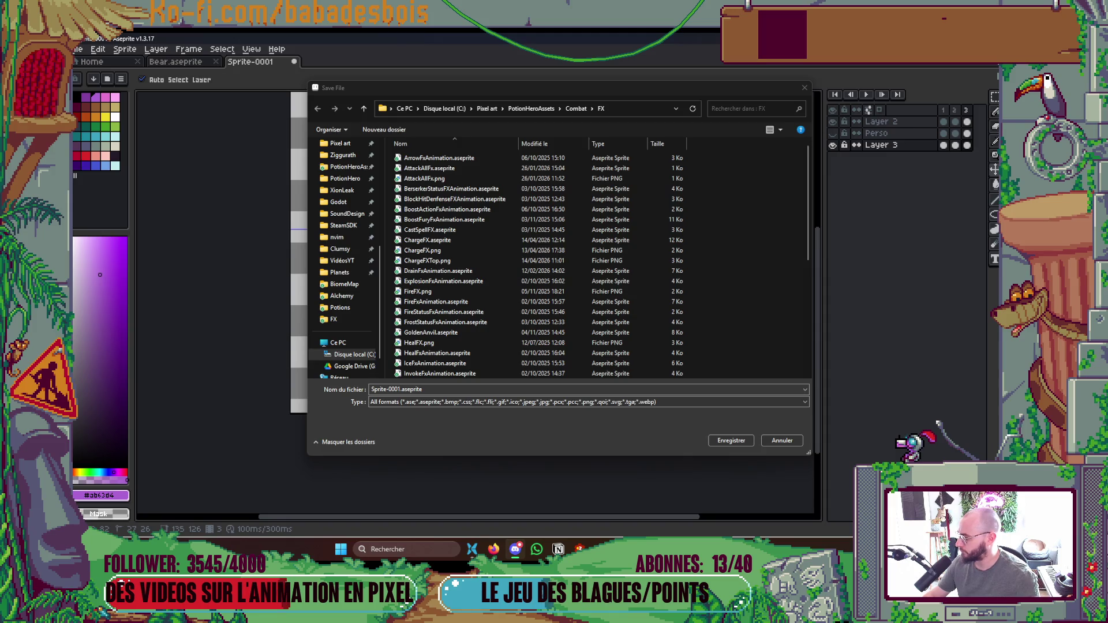
Cancel the save, return to the Pencil at 2px, and switch to the storyboard browser.
{"action": "key", "text": "Escape"}
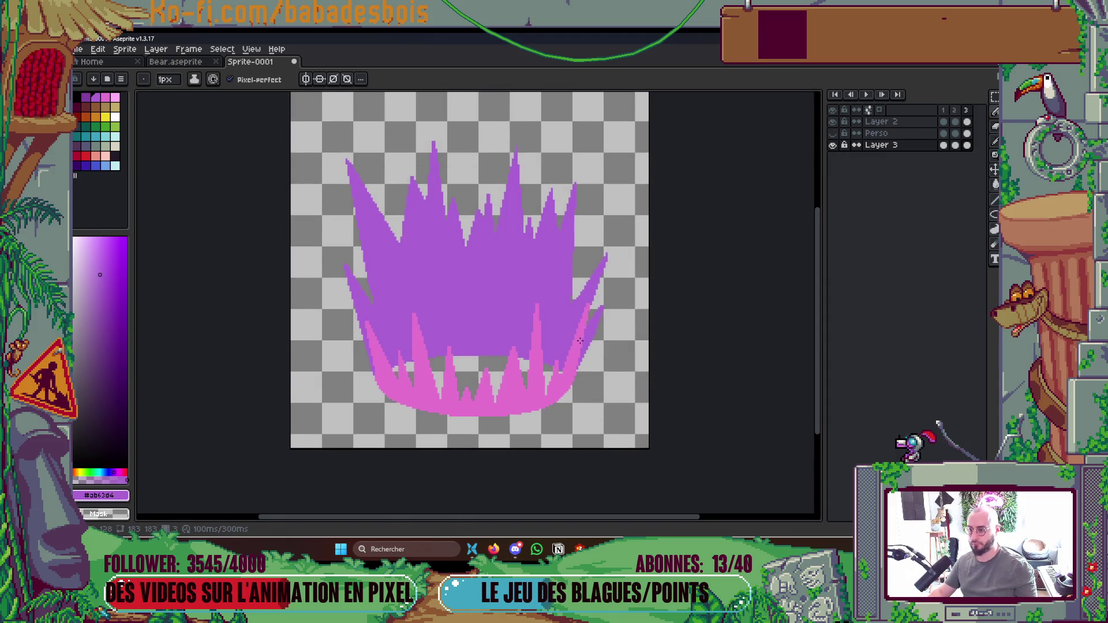
{"action": "scroll", "coordinate": [569, 263], "scroll_direction": "up", "scroll_amount": 1}
{"action": "scroll", "coordinate": [514, 219], "scroll_direction": "up", "scroll_amount": 1}
{"action": "key", "text": "v"}
{"action": "key", "text": "b"}
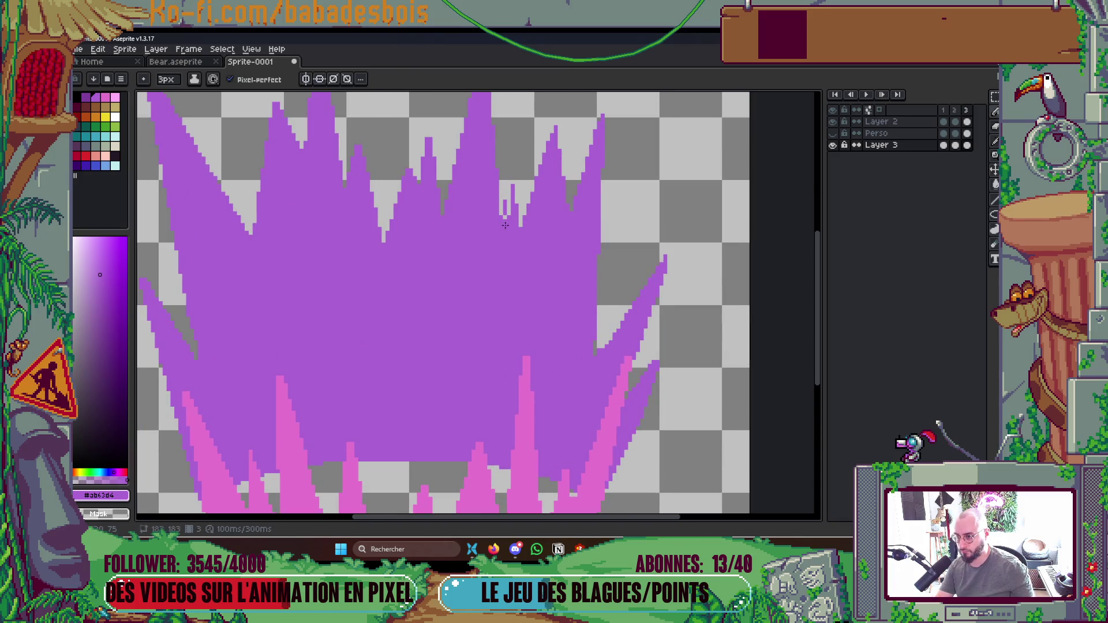
{"action": "key", "text": "minus"}
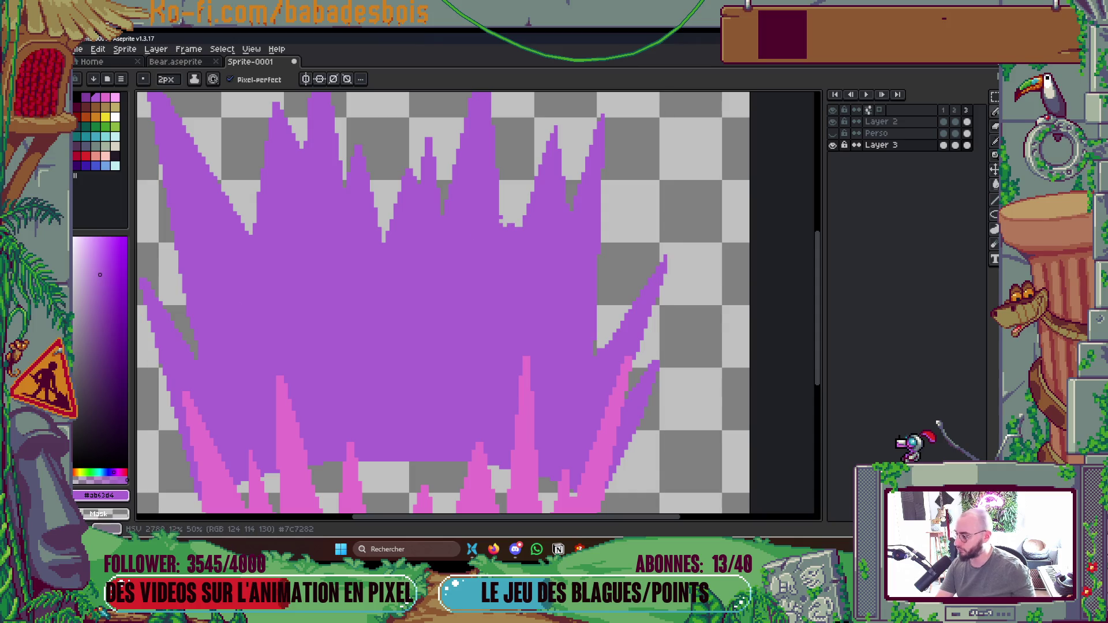
{"action": "key", "text": "alt+Tab"}
{"action": "scroll", "coordinate": [541, 378], "scroll_direction": "up", "scroll_amount": 3}
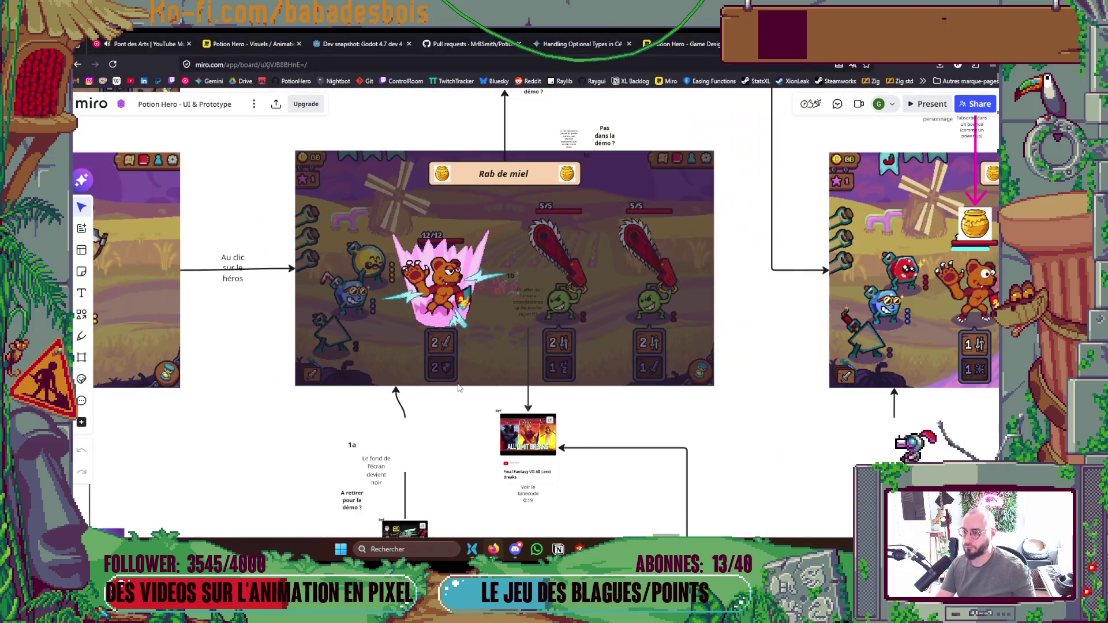
Pan the Miro board from the hero fury mockups down toward the 'Furie d'un ennemi' frames.
{"action": "scroll", "coordinate": [541, 378], "scroll_direction": "right", "scroll_amount": 2}
{"action": "scroll", "coordinate": [629, 365], "scroll_direction": "up", "scroll_amount": 5}
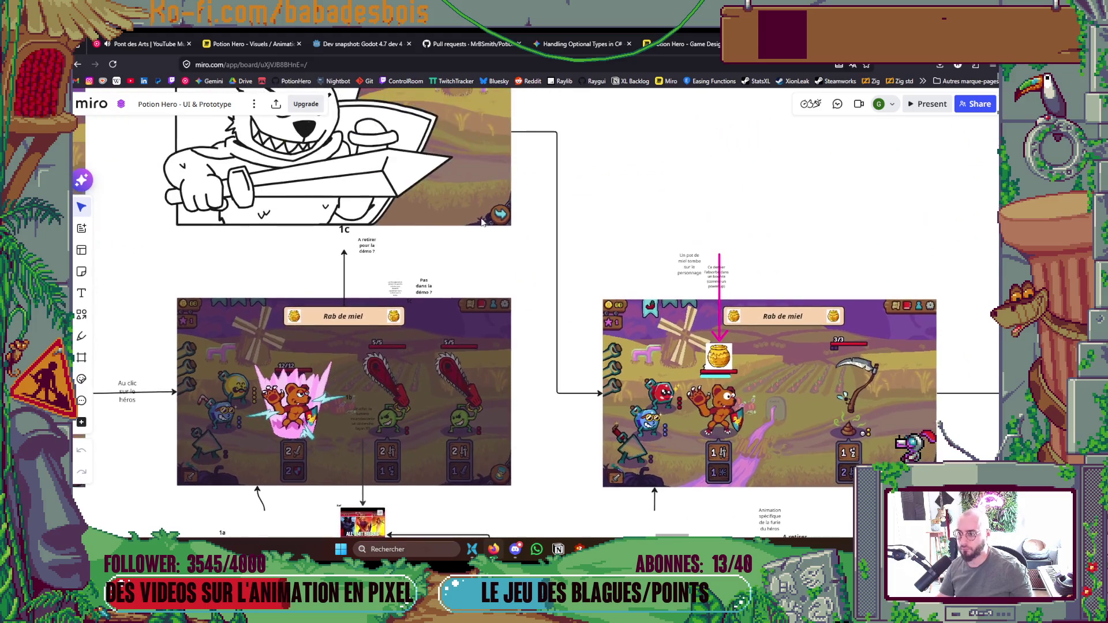
{"action": "scroll", "coordinate": [629, 365], "scroll_direction": "left", "scroll_amount": 10}
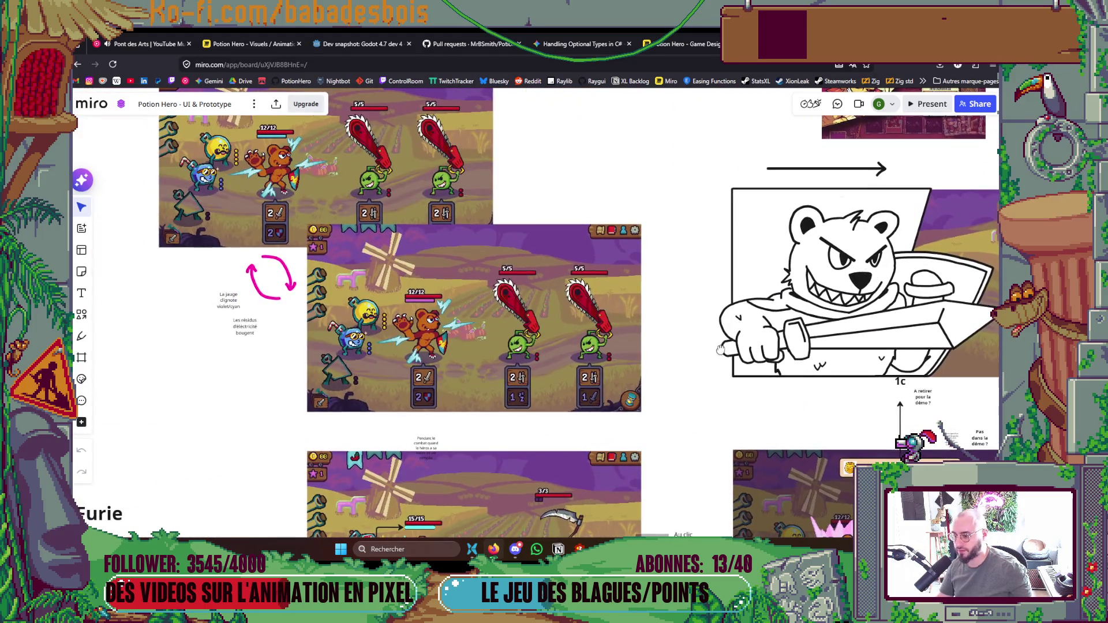
{"action": "scroll", "coordinate": [617, 337], "scroll_direction": "down", "scroll_amount": 5}
{"action": "left_click", "coordinate": [571, 302]}
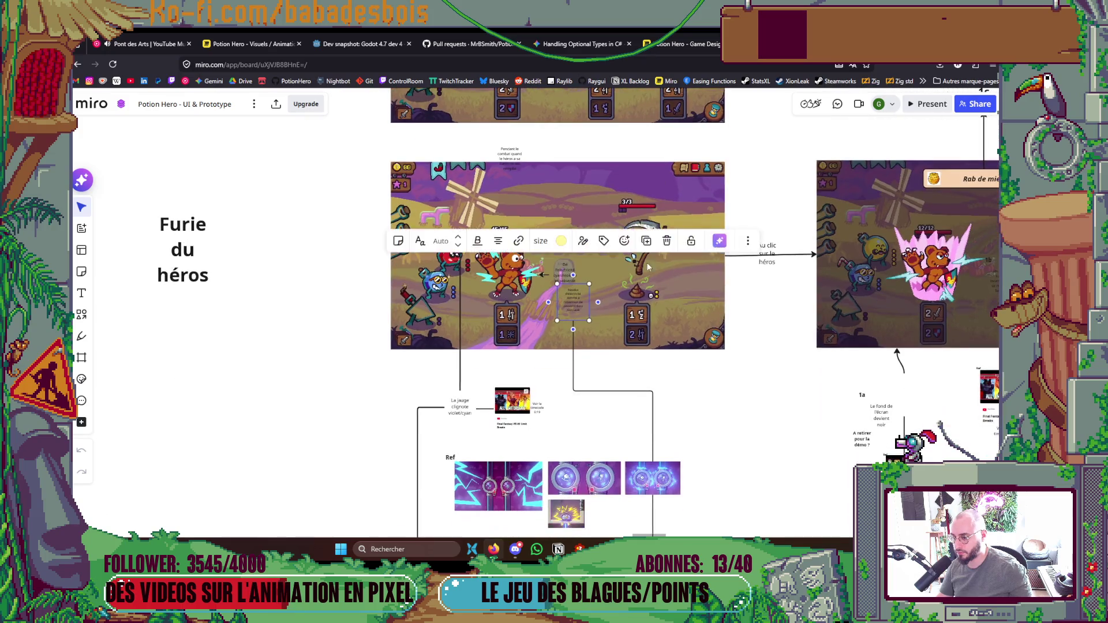
{"action": "scroll", "coordinate": [635, 165], "scroll_direction": "down", "scroll_amount": 2}
{"action": "scroll", "coordinate": [634, 166], "scroll_direction": "down", "scroll_amount": 5}
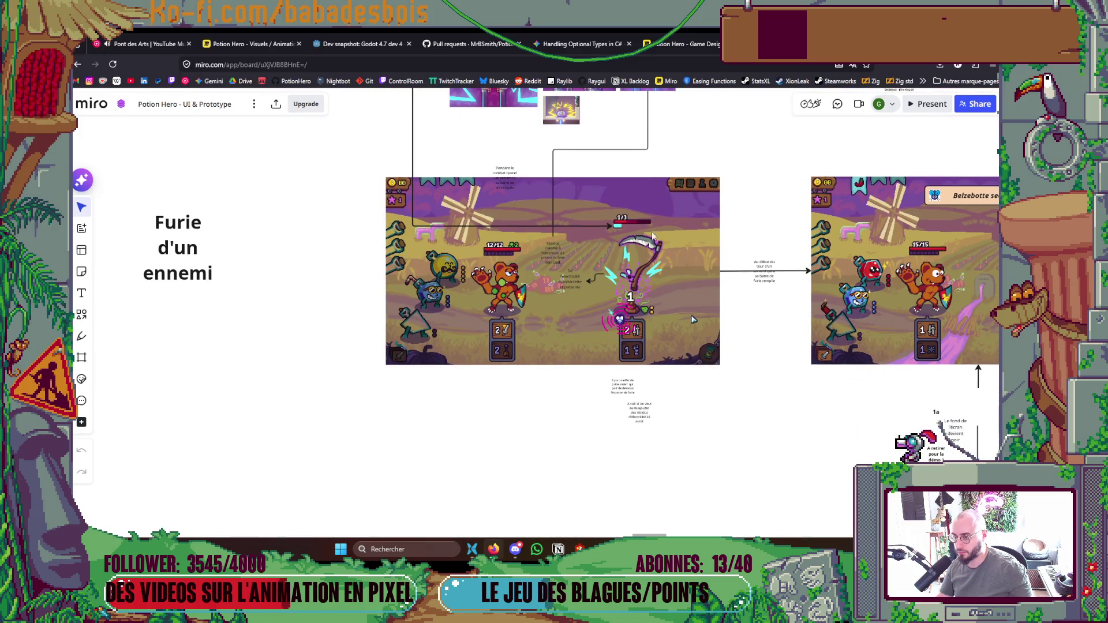
{"action": "left_click_drag", "start_coordinate": [686, 329], "coordinate": [563, 379]}
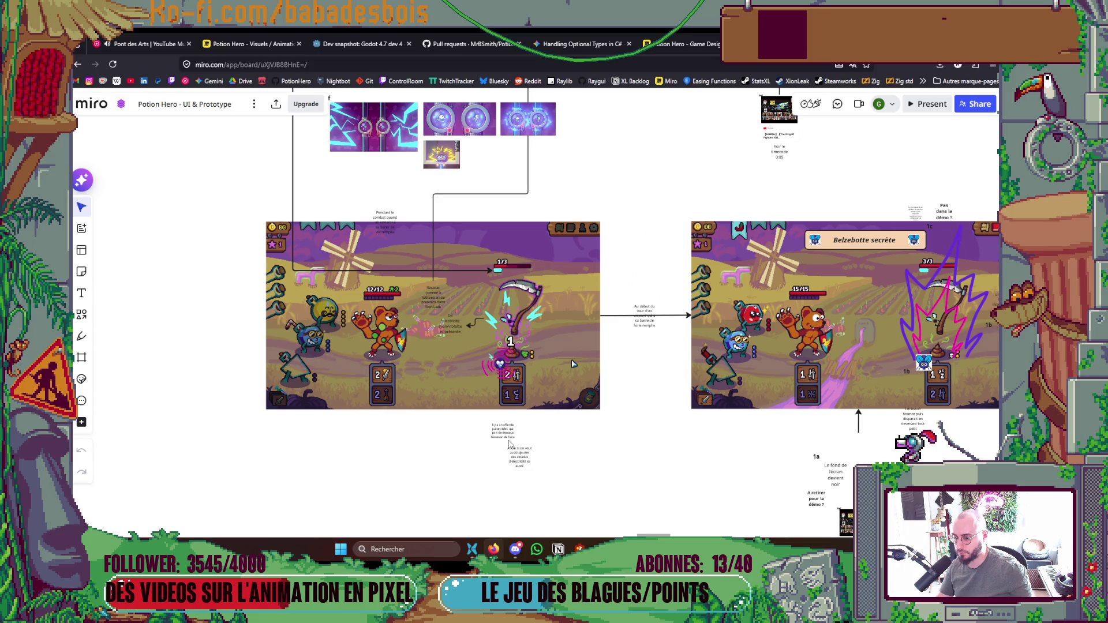
{"action": "scroll", "coordinate": [571, 359], "scroll_direction": "up", "scroll_amount": 3}
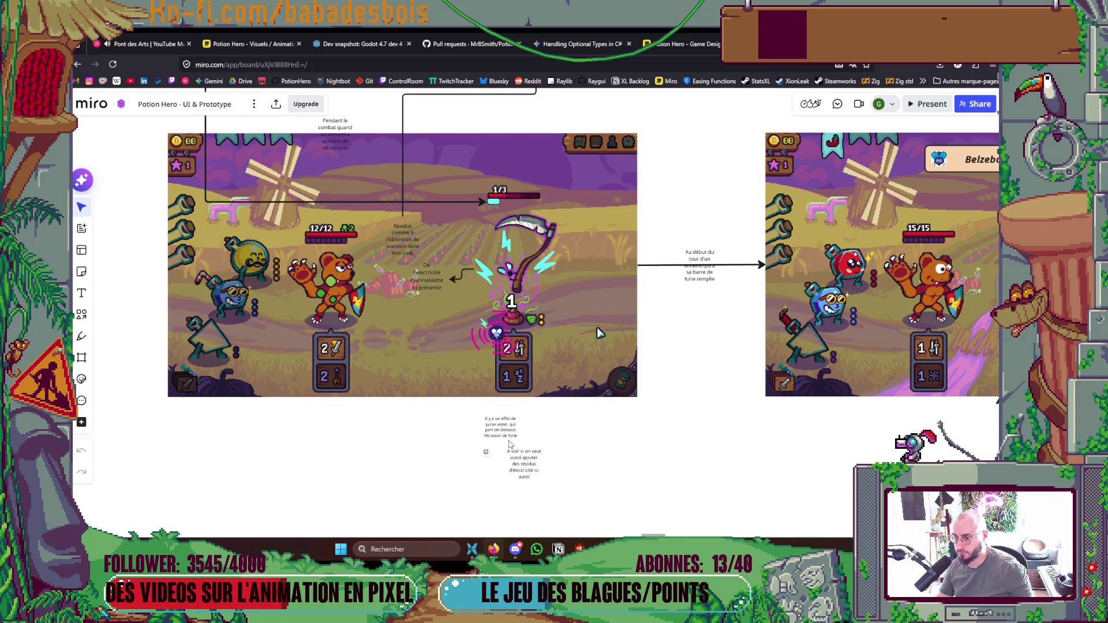
{"action": "scroll", "coordinate": [580, 352], "scroll_direction": "down", "scroll_amount": 2}
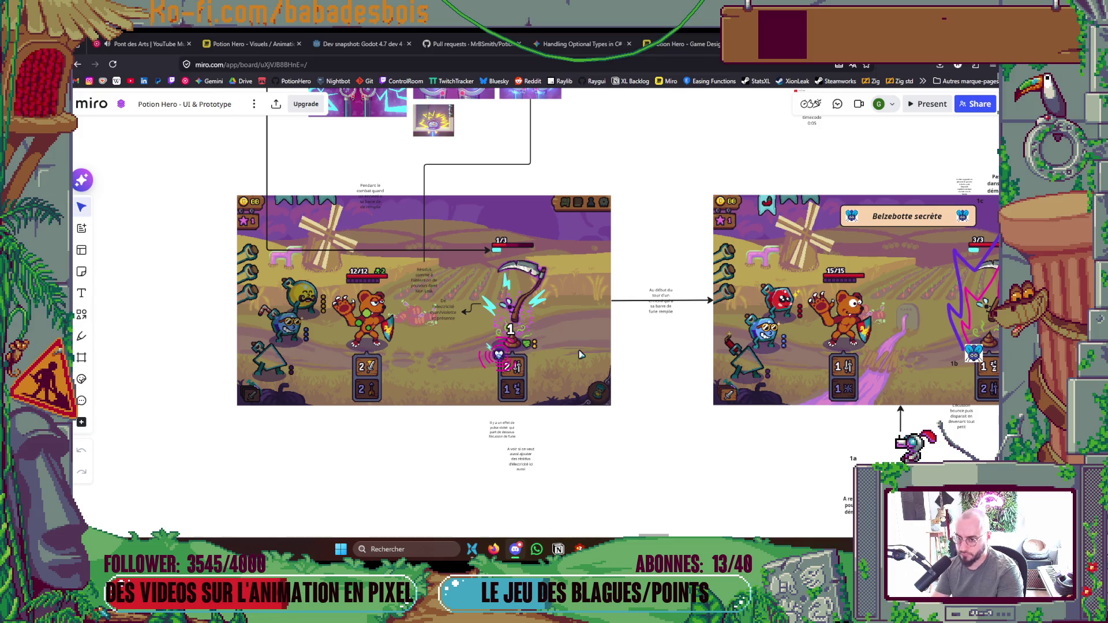
Pan across the Belzebotte secrète enemy fury frames to the 9 damage card frame.
{"action": "left_click_drag", "start_coordinate": [580, 354], "coordinate": [423, 337]}
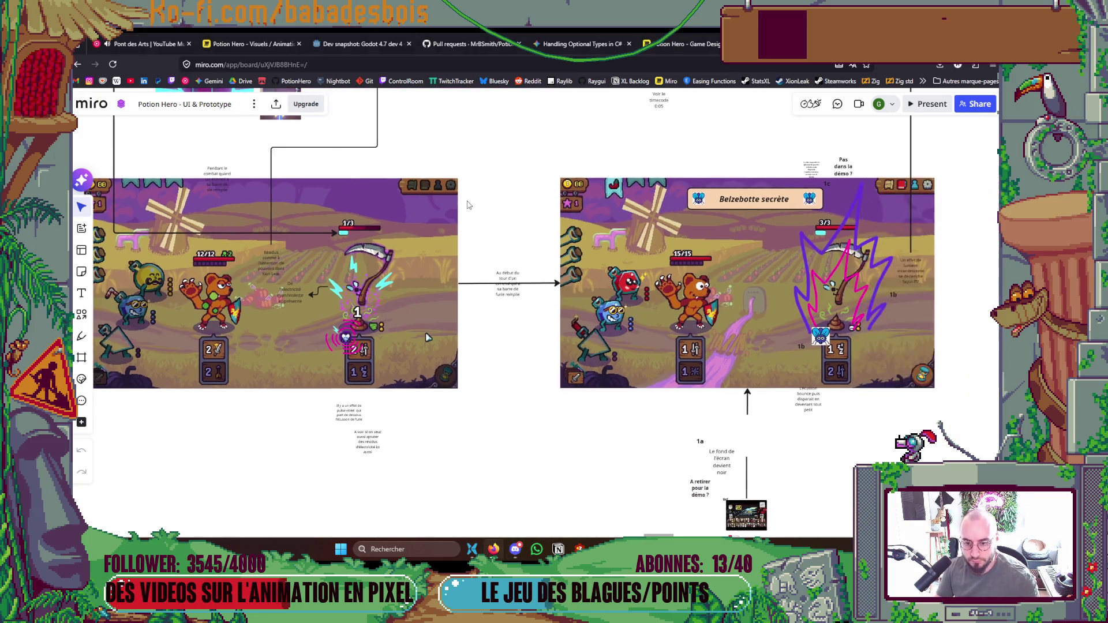
{"action": "mouse_move", "coordinate": [922, 401]}
{"action": "left_mouse_down"}
{"action": "mouse_move", "coordinate": [784, 377]}
{"action": "mouse_move", "coordinate": [627, 376]}
{"action": "left_mouse_up"}
{"action": "scroll", "coordinate": [627, 376], "scroll_direction": "right", "scroll_amount": 5}
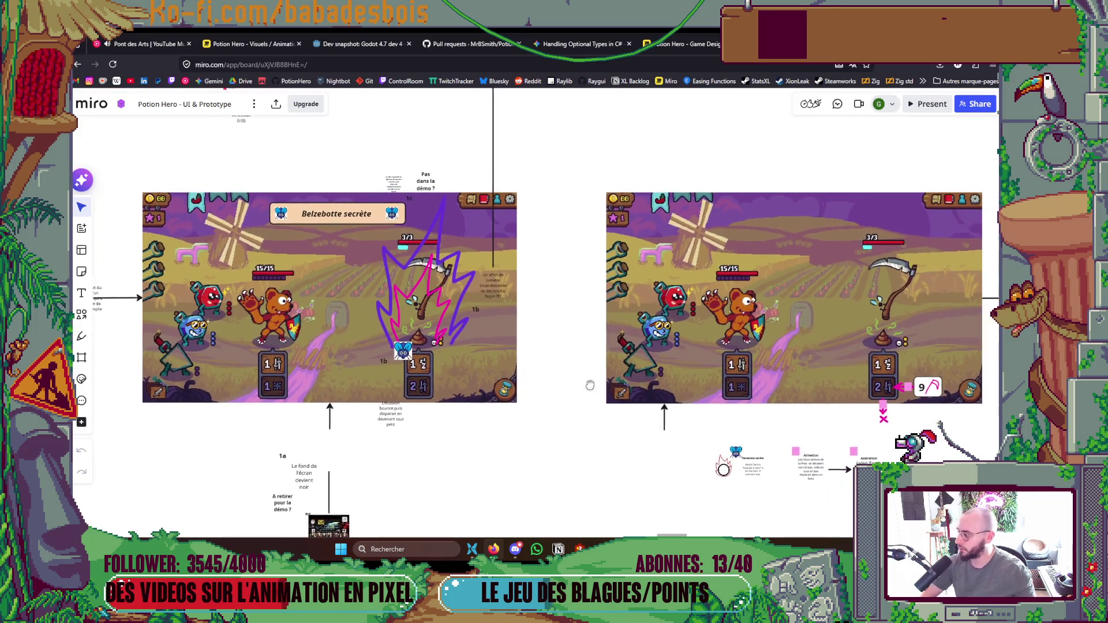
{"action": "mouse_move", "coordinate": [814, 398]}
{"action": "left_mouse_down"}
{"action": "mouse_move", "coordinate": [759, 400]}
{"action": "mouse_move", "coordinate": [685, 370]}
{"action": "mouse_move", "coordinate": [560, 346]}
{"action": "left_mouse_up"}
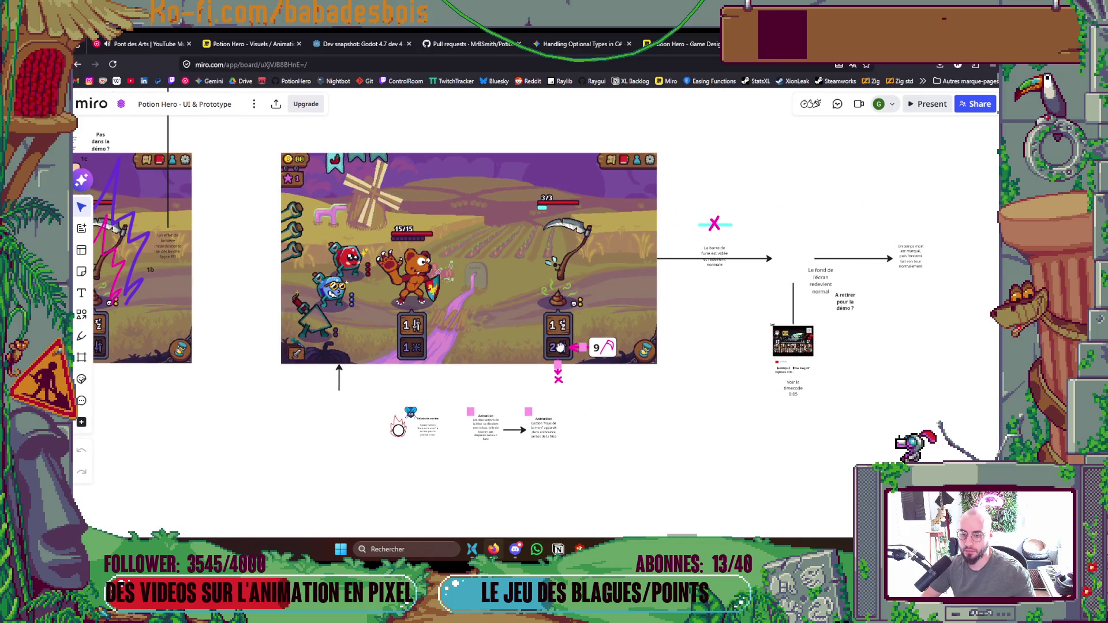
{"action": "scroll", "coordinate": [560, 346], "scroll_direction": "down", "scroll_amount": 3}
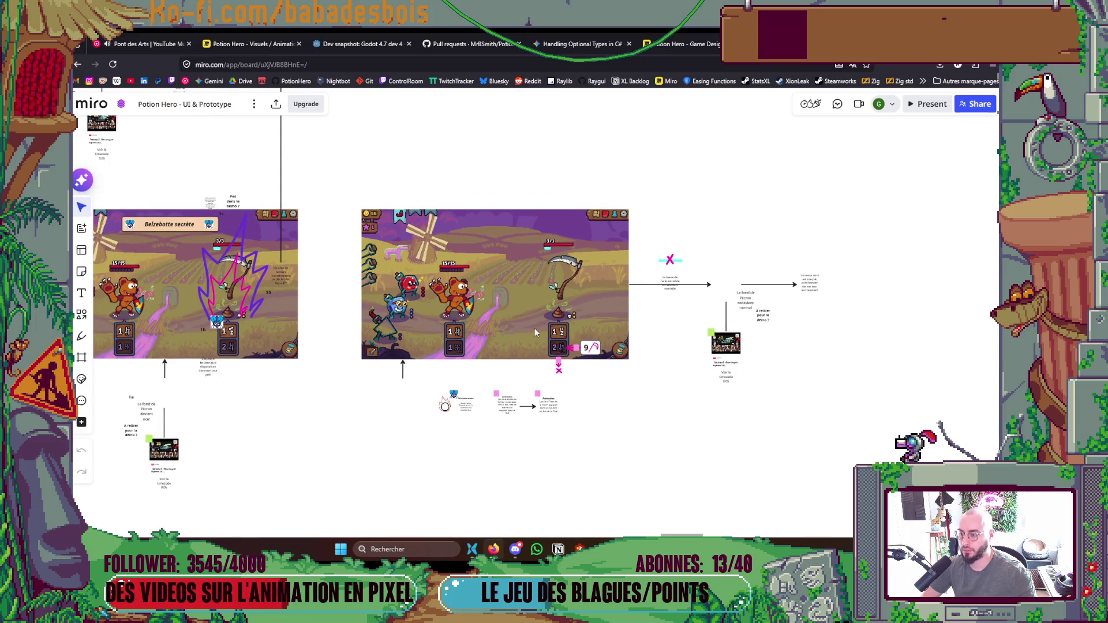
{"action": "scroll", "coordinate": [535, 332], "scroll_direction": "up", "scroll_amount": 5}
{"action": "scroll", "coordinate": [535, 333], "scroll_direction": "left", "scroll_amount": 5}
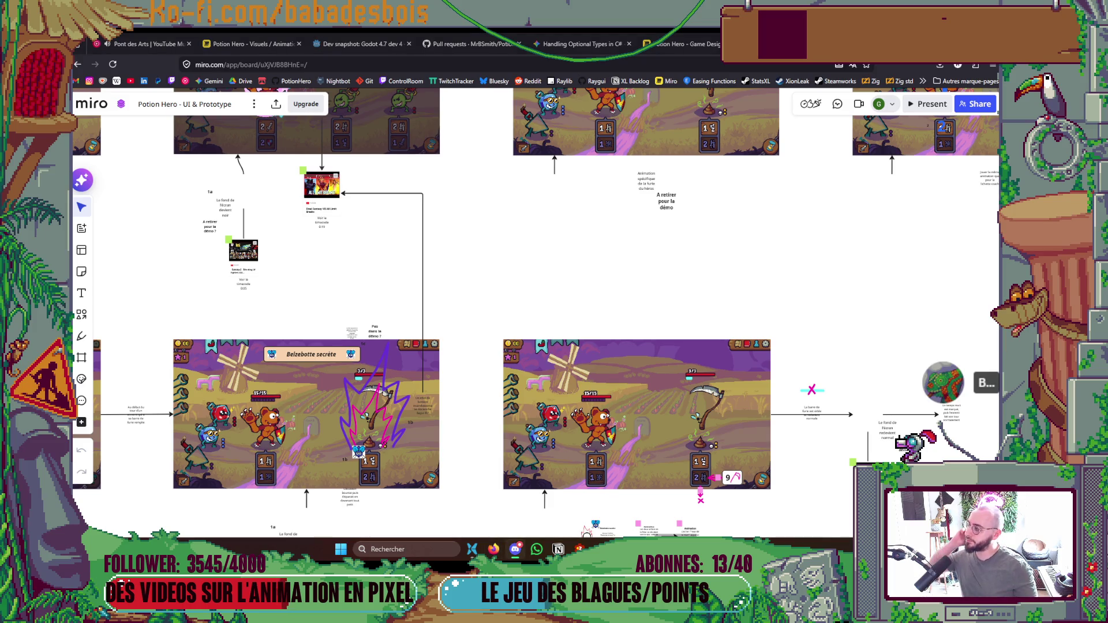
Follow the Rab de miel row through the honey pot and blue arrow frames.
{"action": "left_click_drag", "start_coordinate": [540, 278], "coordinate": [563, 401]}
{"action": "left_click_drag", "start_coordinate": [622, 376], "coordinate": [503, 408]}
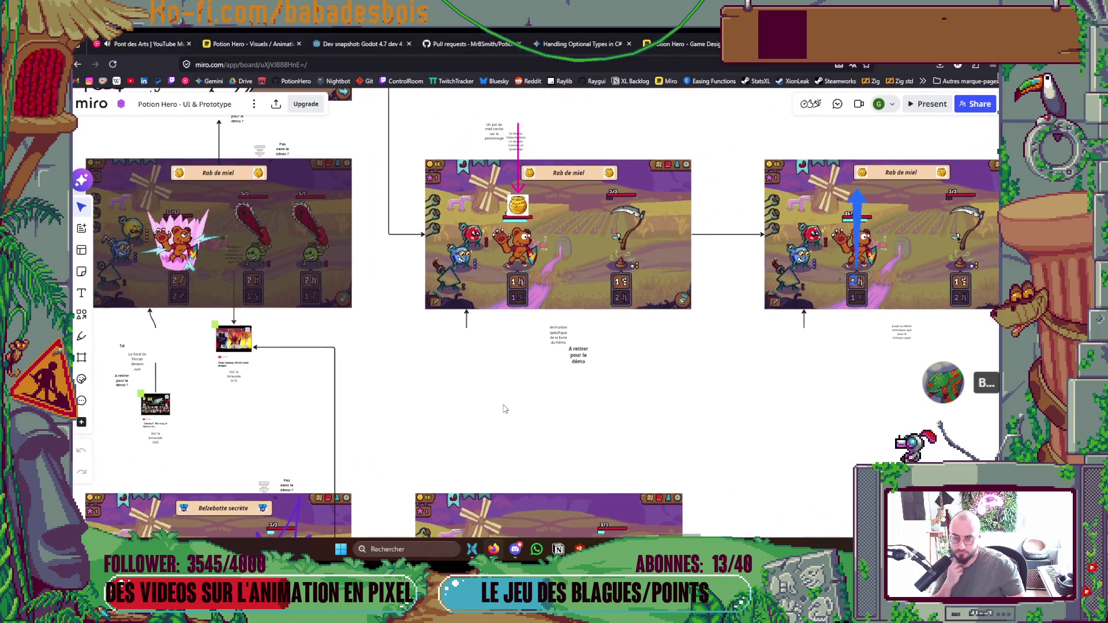
{"action": "left_click_drag", "start_coordinate": [750, 362], "coordinate": [465, 378]}
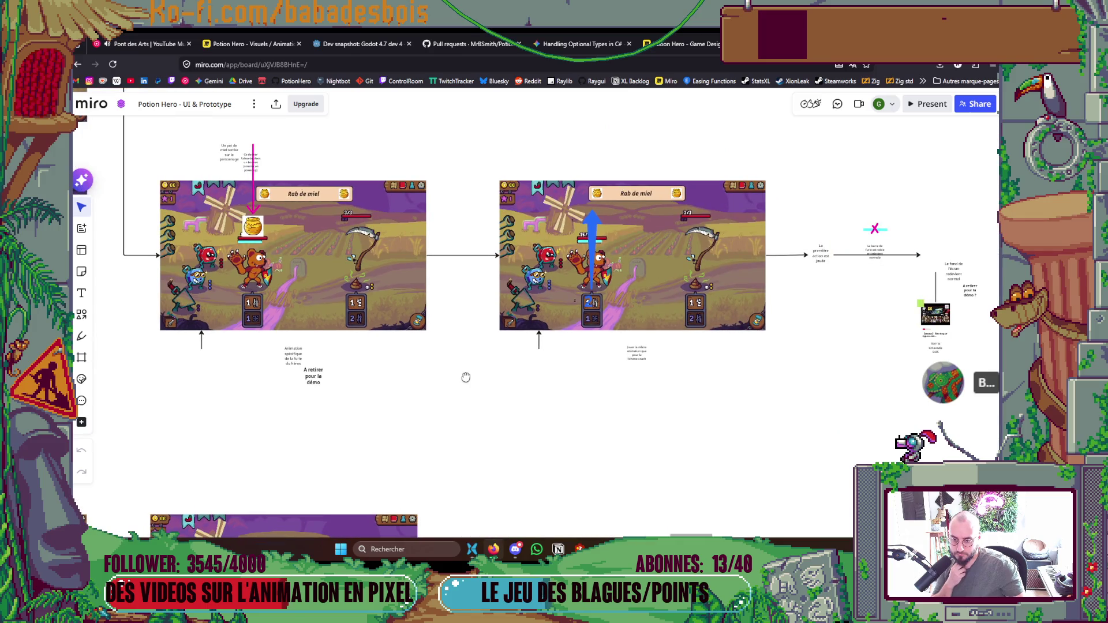
{"action": "scroll", "coordinate": [872, 242], "scroll_direction": "up", "scroll_amount": 3}
{"action": "mouse_move", "coordinate": [863, 304]}
{"action": "left_mouse_down"}
{"action": "mouse_move", "coordinate": [739, 330]}
{"action": "mouse_move", "coordinate": [791, 321]}
{"action": "left_mouse_up"}
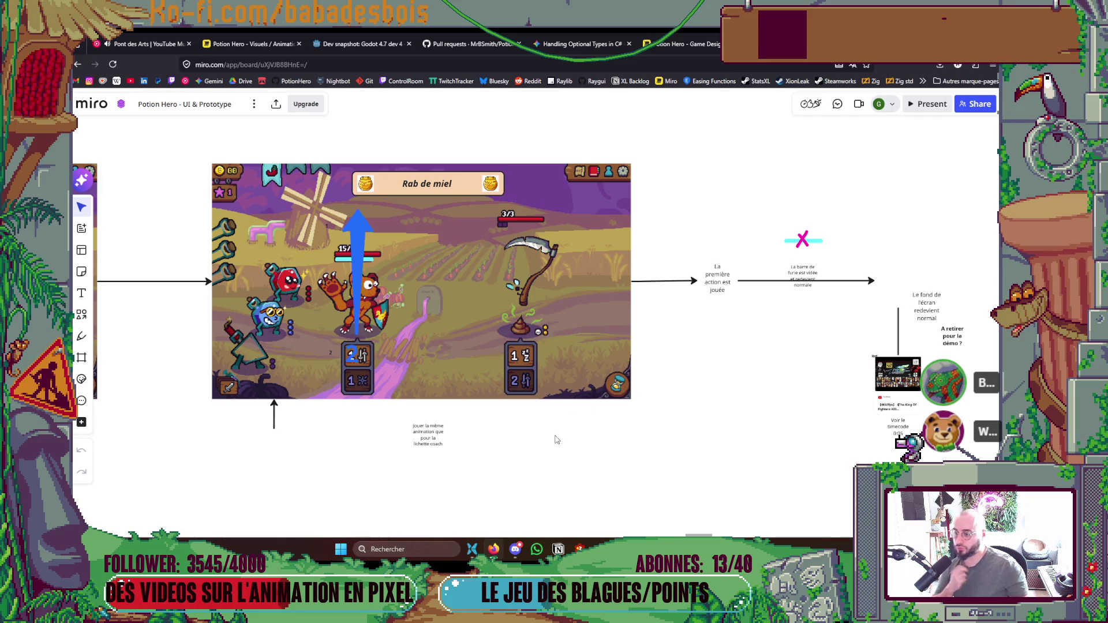
{"action": "scroll", "coordinate": [556, 439], "scroll_direction": "down", "scroll_amount": 2}
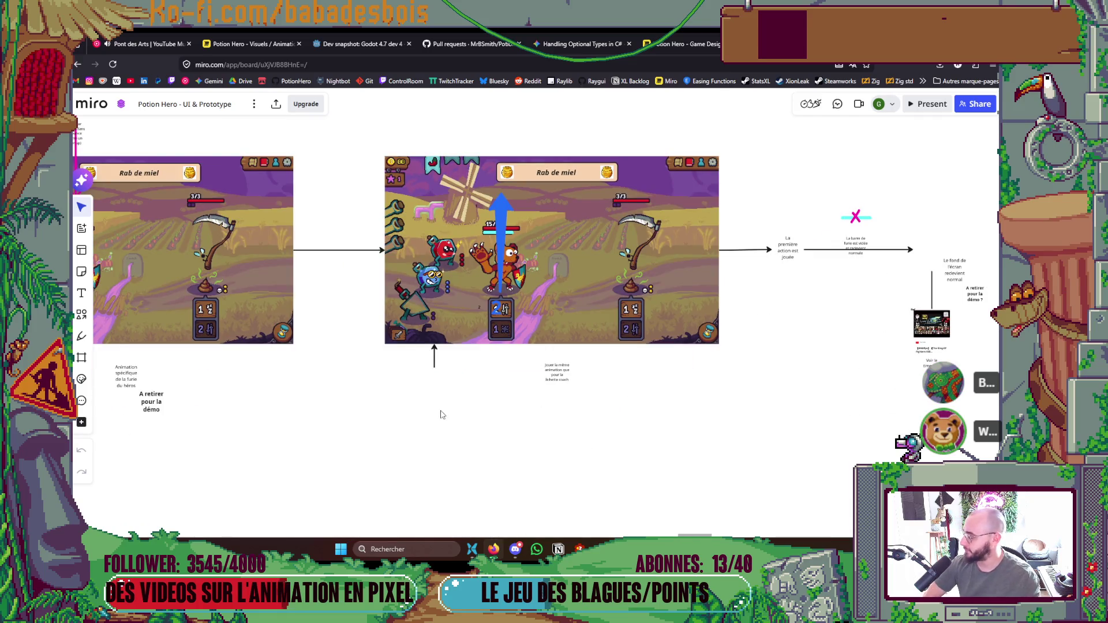
{"action": "left_click_drag", "start_coordinate": [638, 416], "coordinate": [774, 376]}
Return to the purple and pink aura sprite in Aseprite and zoom out its canvas.
{"action": "mouse_move", "coordinate": [730, 550]}
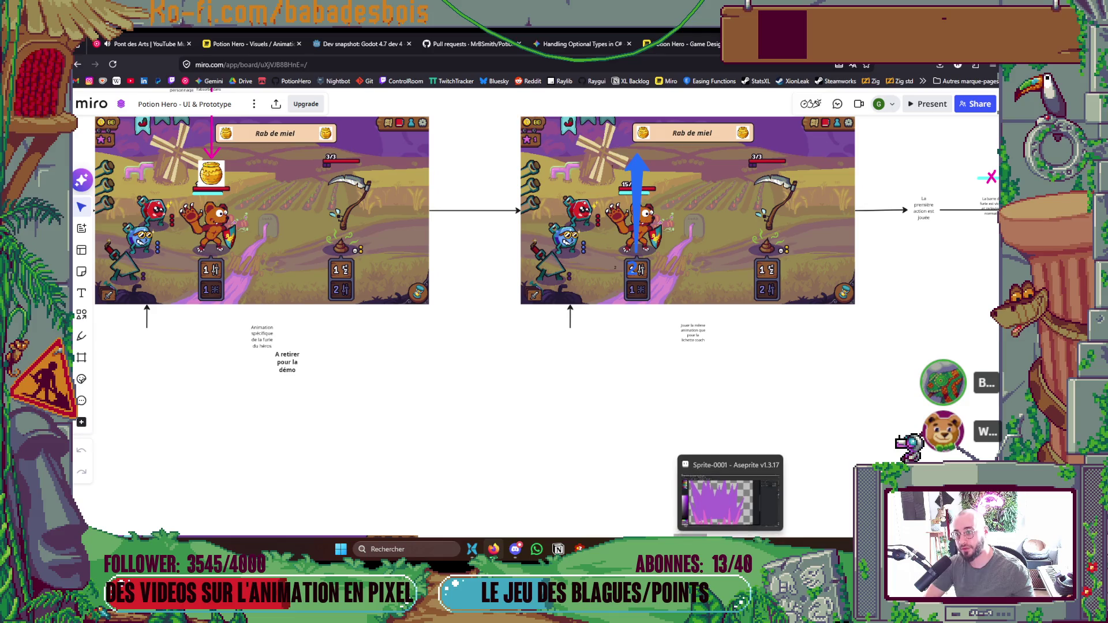
{"action": "left_click", "coordinate": [730, 496]}
{"action": "scroll", "coordinate": [674, 442], "scroll_direction": "down", "scroll_amount": 3}
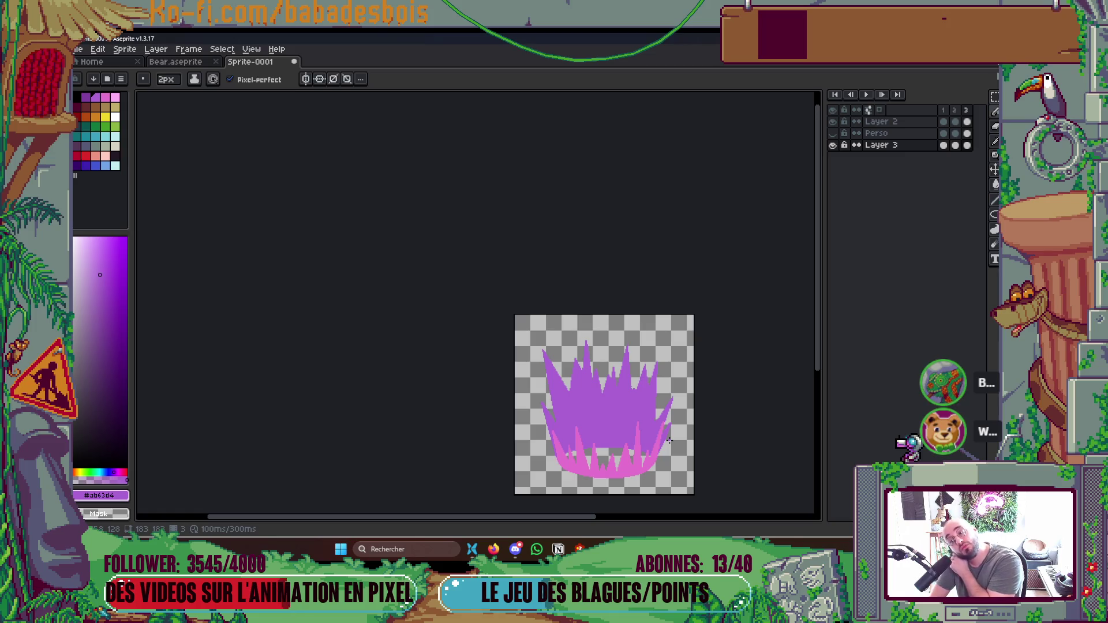
Zoom out the Miro board to show the Rab de miel hero row above the Belzebotte secrète frames.
{"action": "left_click", "coordinate": [493, 549]}
{"action": "scroll", "coordinate": [526, 425], "scroll_direction": "down", "scroll_amount": 2}
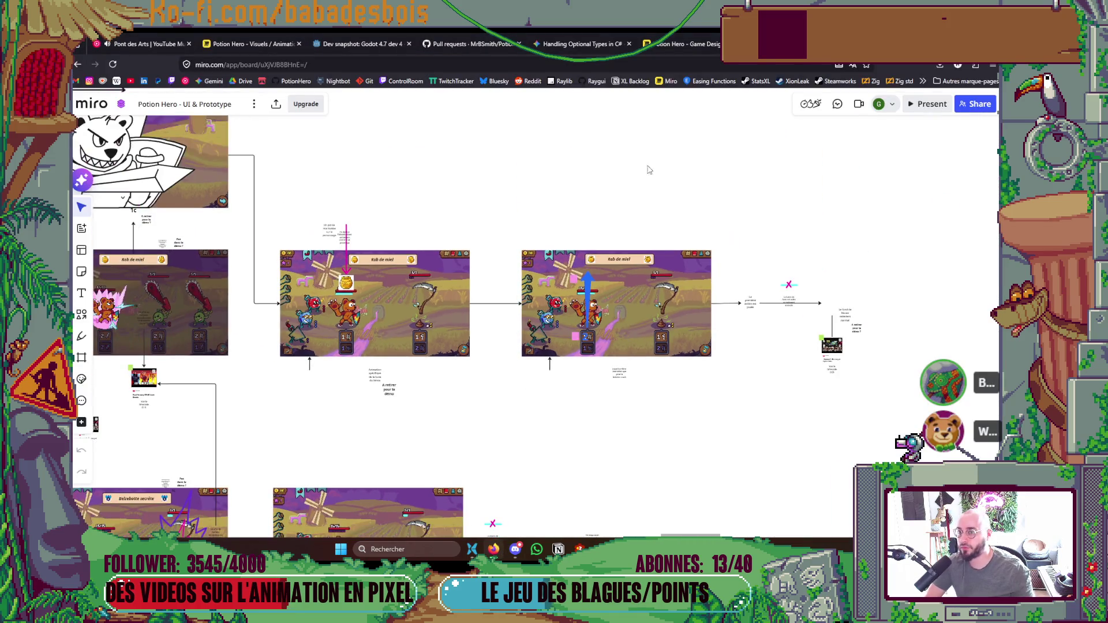
{"action": "left_click_drag", "start_coordinate": [664, 283], "coordinate": [934, 286]}
{"action": "left_click", "coordinate": [167, 278]}
{"action": "left_click_drag", "start_coordinate": [516, 378], "coordinate": [650, 368]}
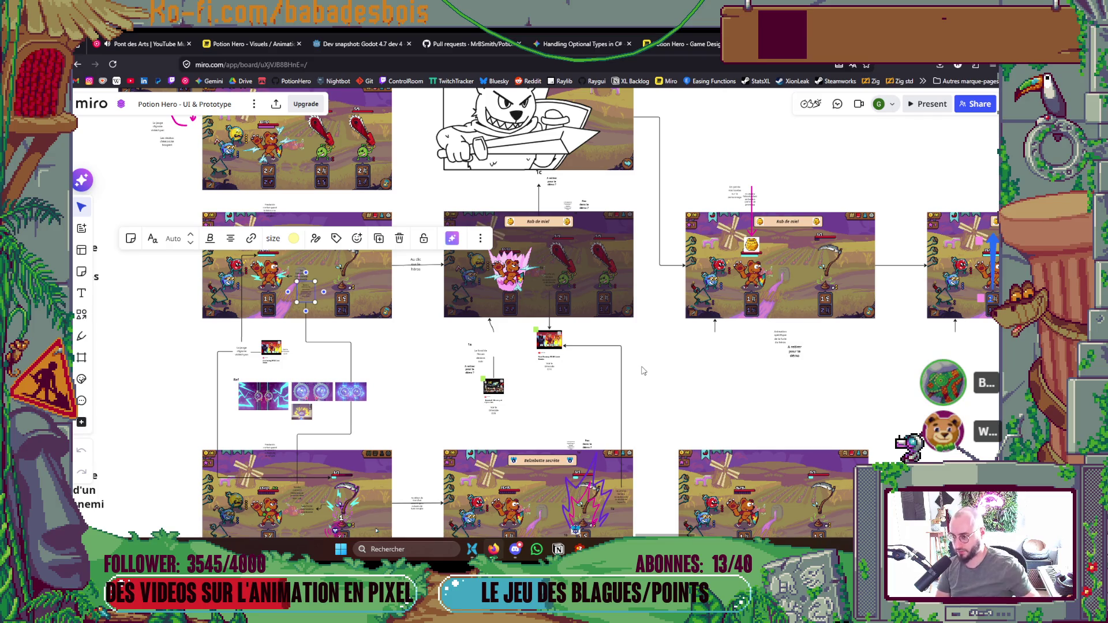
{"action": "scroll", "coordinate": [415, 370], "scroll_direction": "left", "scroll_amount": 1}
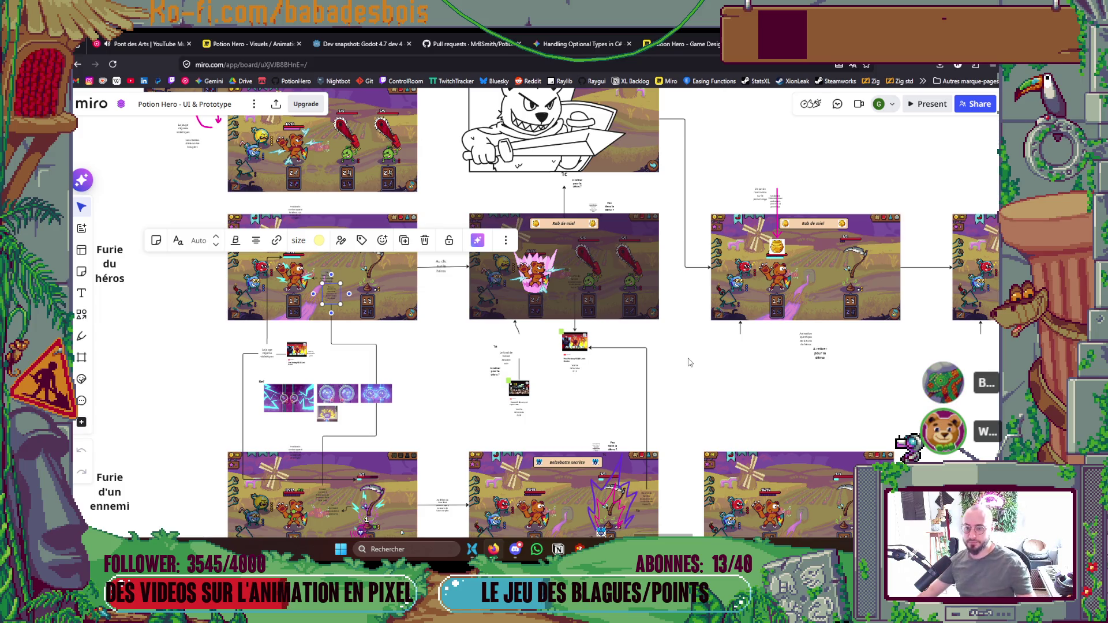
{"action": "left_click_drag", "start_coordinate": [688, 362], "coordinate": [640, 255]}
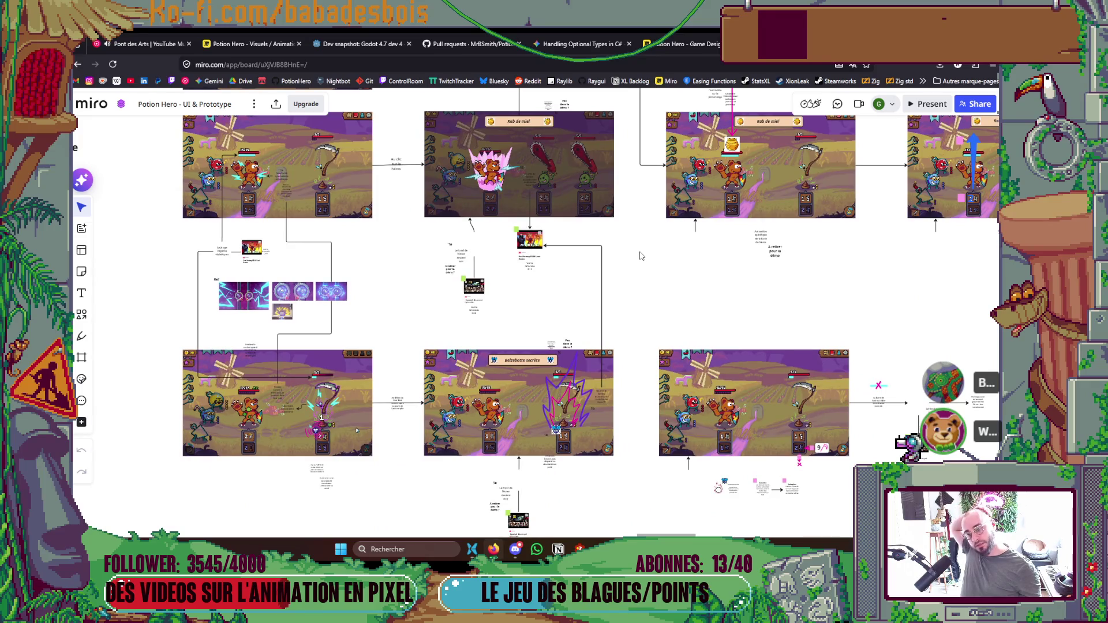
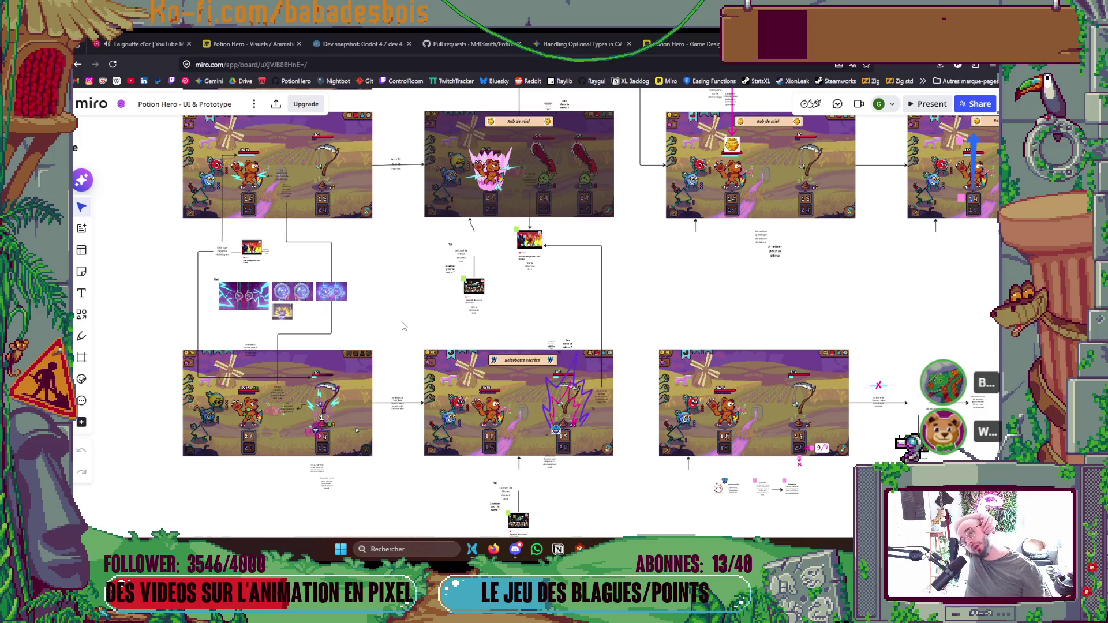
Pan up past the bear sketch and zoom out so the Furie section's hero and enemy fury rows are fully visible.
{"action": "scroll", "coordinate": [402, 326], "scroll_direction": "up", "scroll_amount": 2}
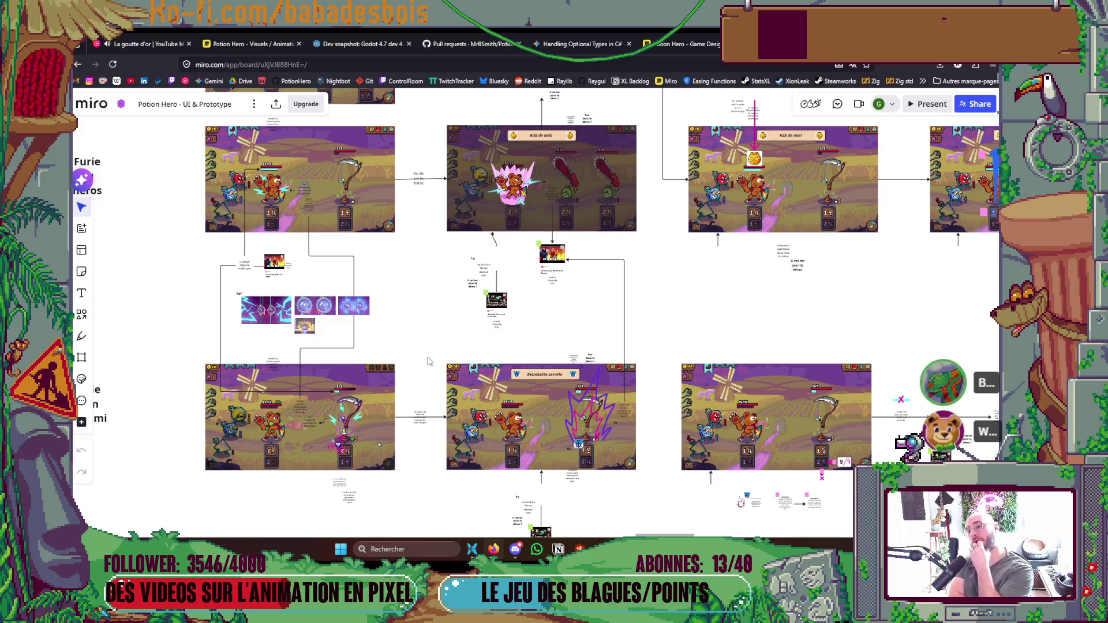
{"action": "mouse_move", "coordinate": [498, 355]}
{"action": "left_mouse_down"}
{"action": "mouse_move", "coordinate": [483, 396]}
{"action": "mouse_move", "coordinate": [494, 433]}
{"action": "mouse_move", "coordinate": [500, 424]}
{"action": "left_mouse_up"}
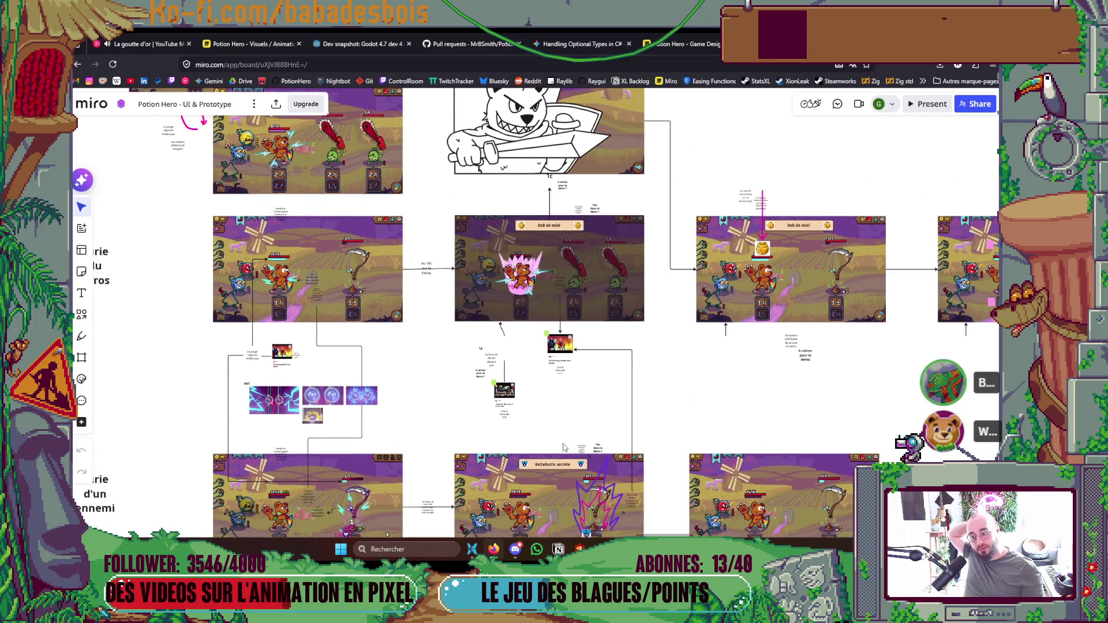
{"action": "scroll", "coordinate": [697, 406], "scroll_direction": "down", "scroll_amount": 1}
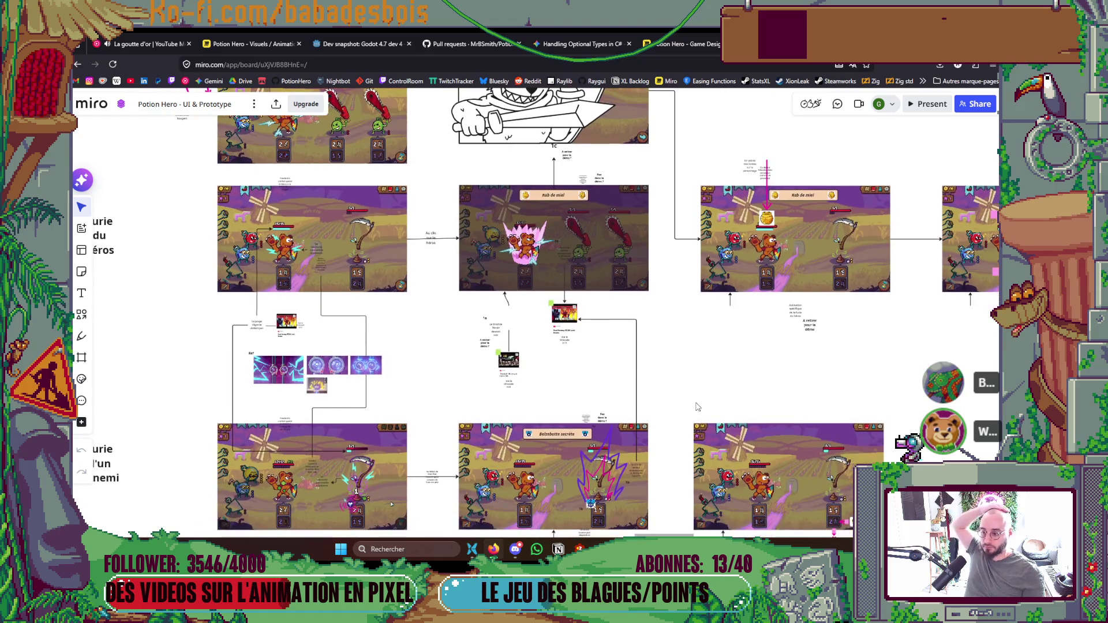
{"action": "scroll", "coordinate": [697, 406], "scroll_direction": "down", "scroll_amount": 3}
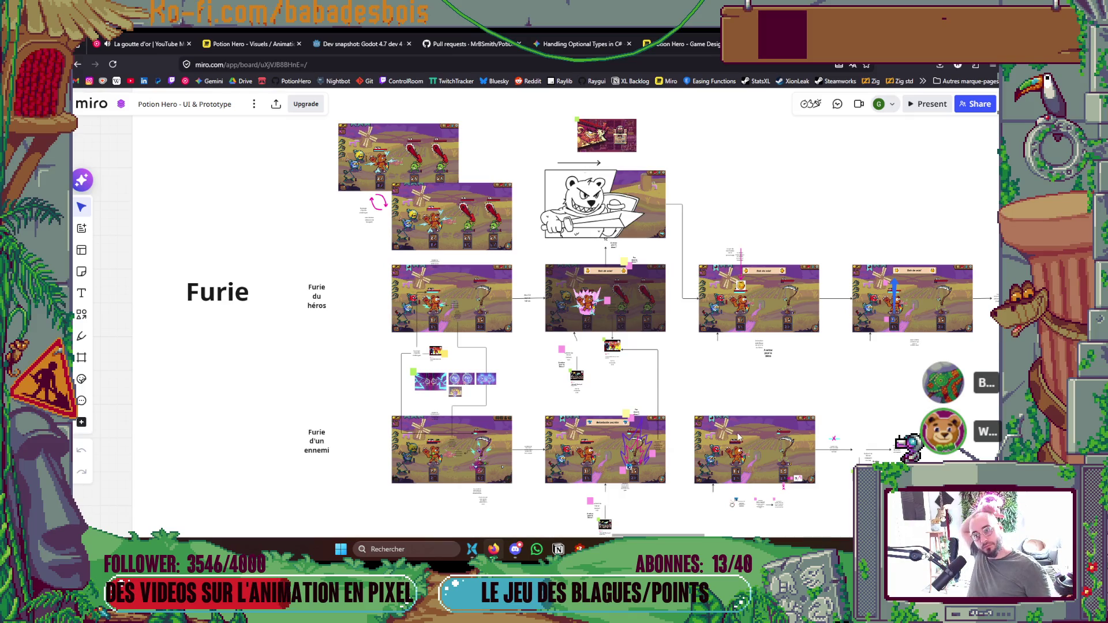
Zoom in on the first two enemy fury mockups, including the 'Belzebotte secrète' screen.
{"action": "scroll", "coordinate": [704, 412], "scroll_direction": "right", "scroll_amount": 5}
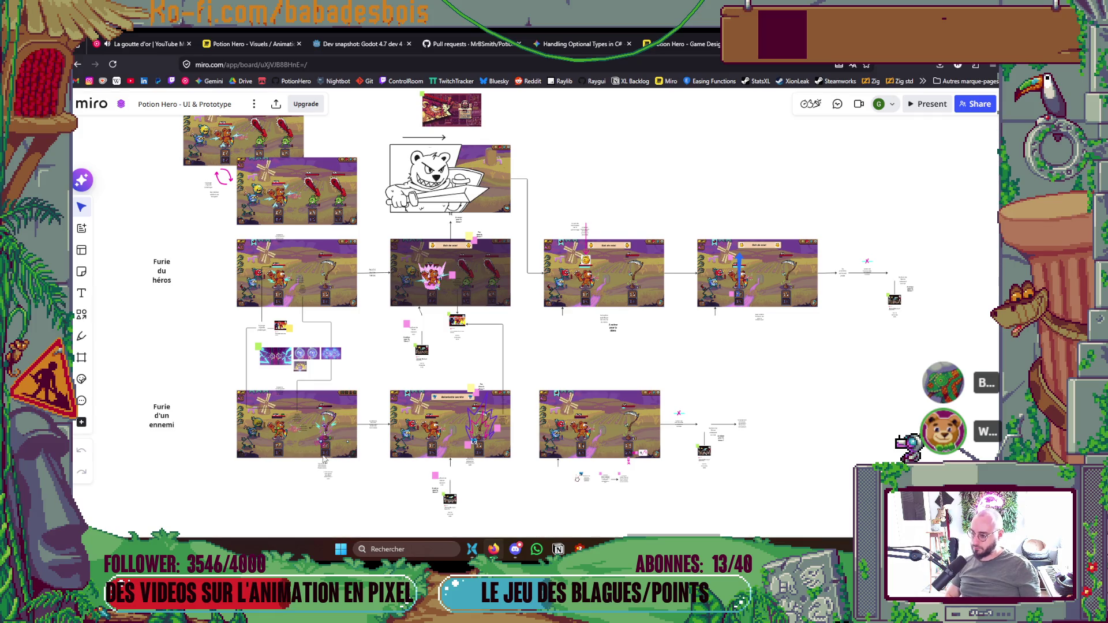
{"action": "scroll", "coordinate": [326, 441], "scroll_direction": "up", "scroll_amount": 5}
{"action": "scroll", "coordinate": [326, 444], "scroll_direction": "up", "scroll_amount": 2}
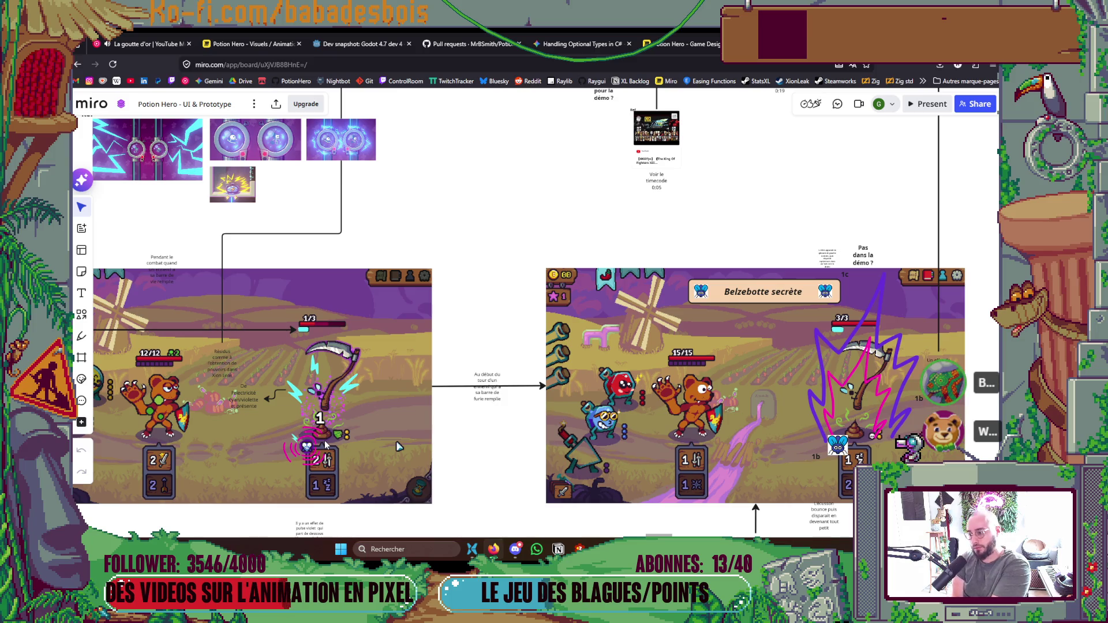
{"action": "scroll", "coordinate": [397, 446], "scroll_direction": "down", "scroll_amount": 5}
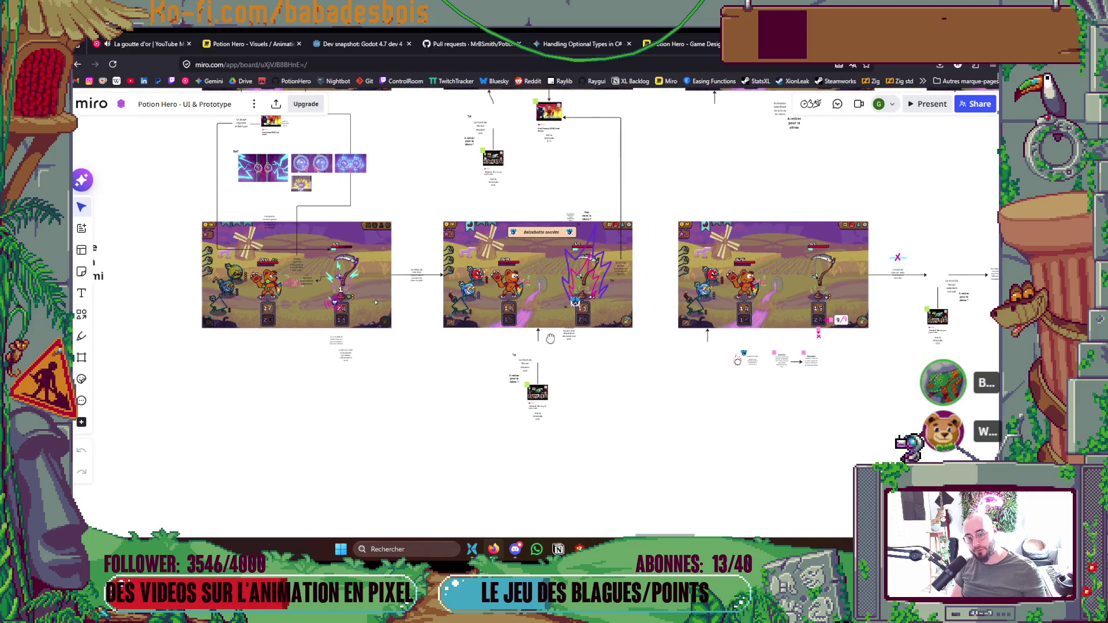
{"action": "left_click_drag", "start_coordinate": [486, 343], "coordinate": [514, 352]}
{"action": "scroll", "coordinate": [371, 310], "scroll_direction": "up", "scroll_amount": 8}
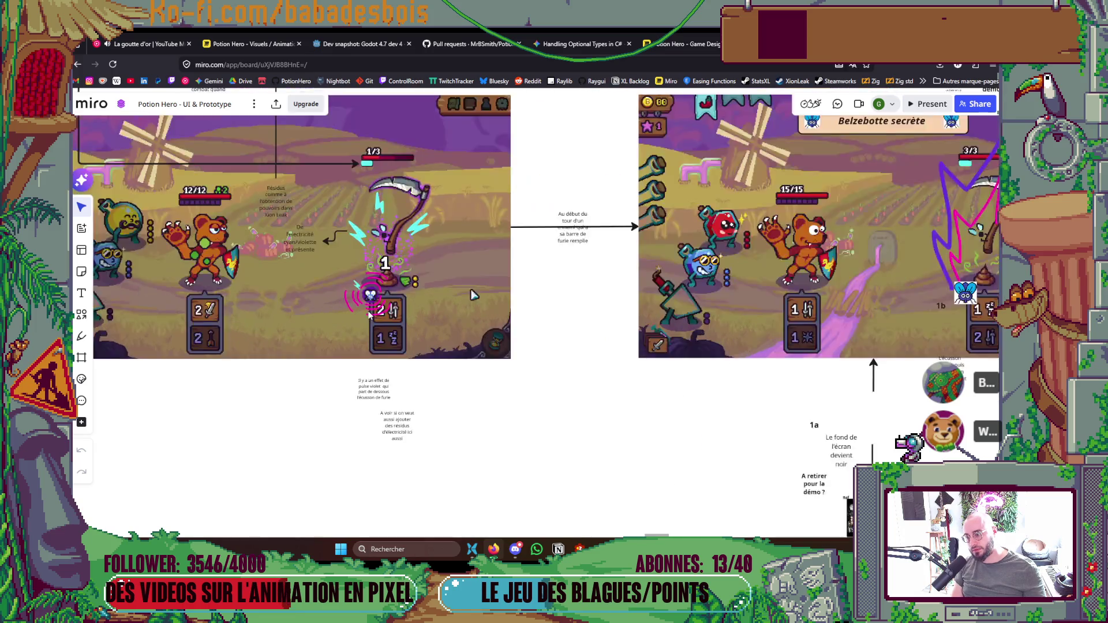
{"action": "scroll", "coordinate": [371, 309], "scroll_direction": "down", "scroll_amount": 8}
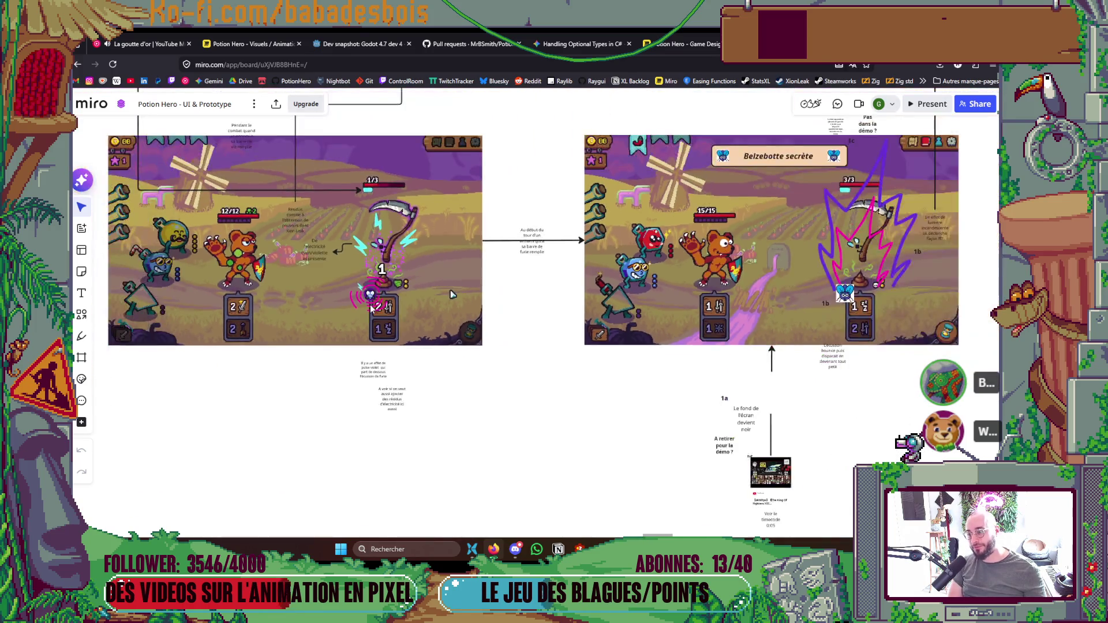
{"action": "scroll", "coordinate": [372, 309], "scroll_direction": "down", "scroll_amount": 2}
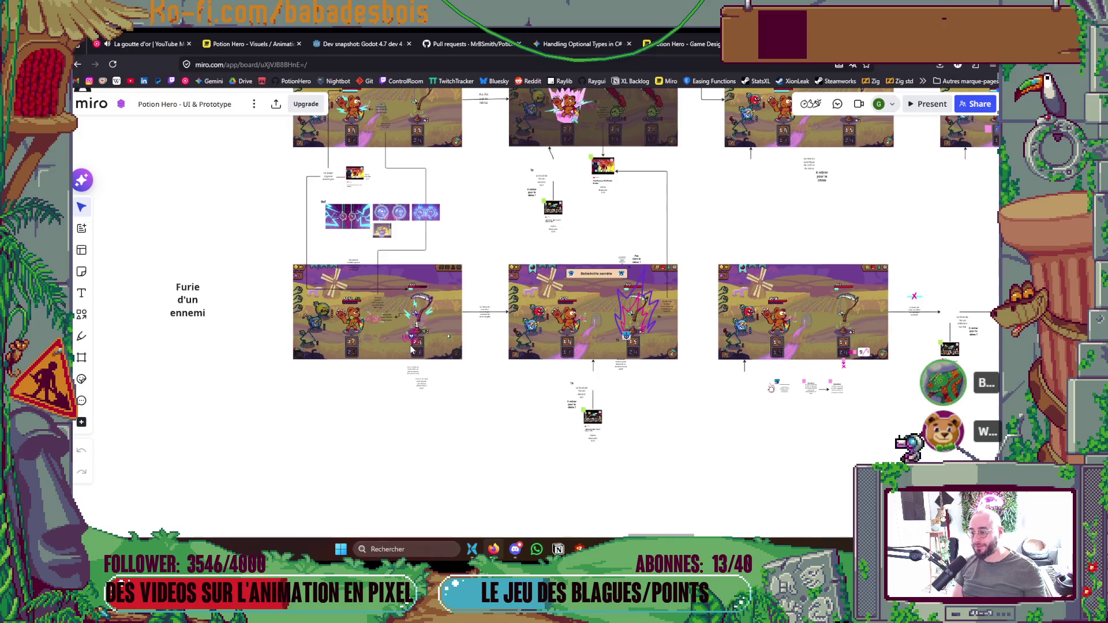
{"action": "scroll", "coordinate": [404, 344], "scroll_direction": "up", "scroll_amount": 8}
{"action": "scroll", "coordinate": [548, 283], "scroll_direction": "up", "scroll_amount": 2}
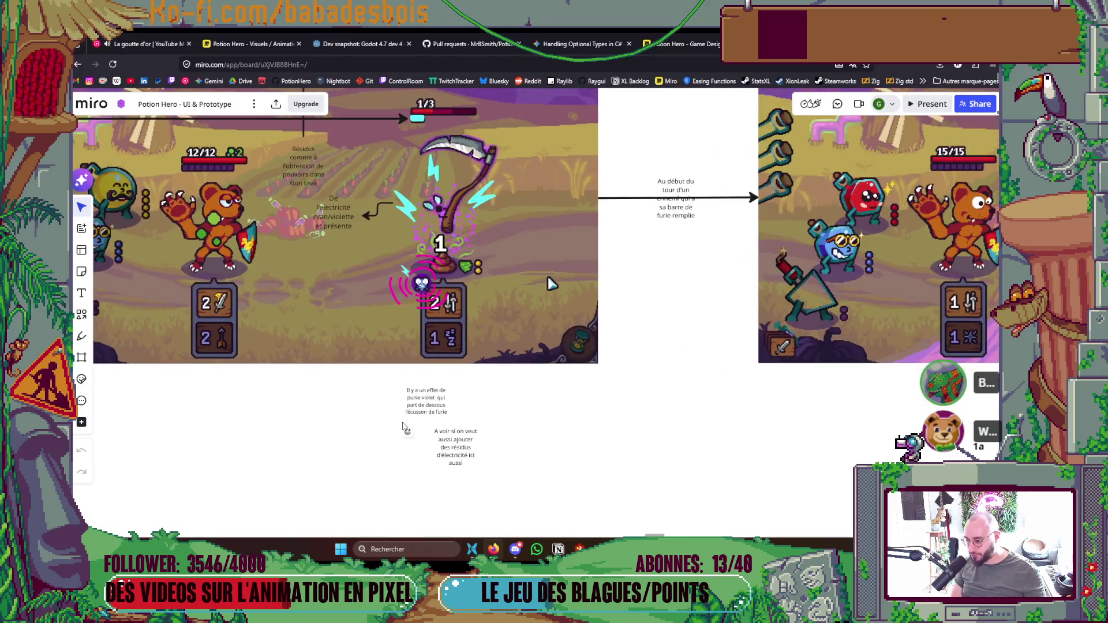
{"action": "scroll", "coordinate": [408, 418], "scroll_direction": "down", "scroll_amount": 3}
{"action": "scroll", "coordinate": [409, 419], "scroll_direction": "down", "scroll_amount": 4}
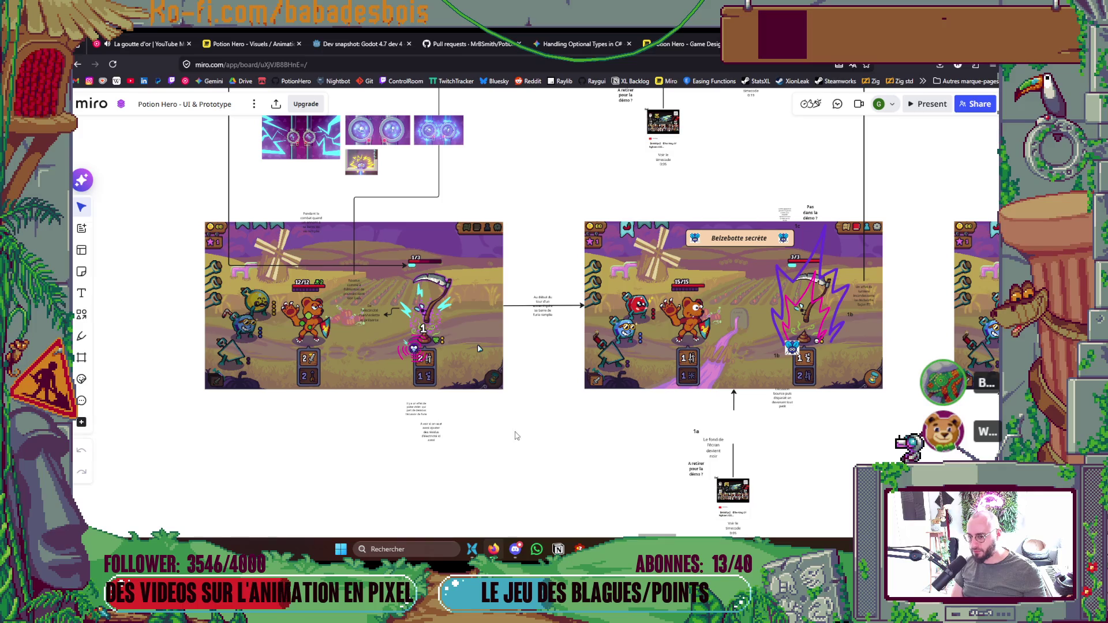
{"action": "scroll", "coordinate": [417, 395], "scroll_direction": "up", "scroll_amount": 3}
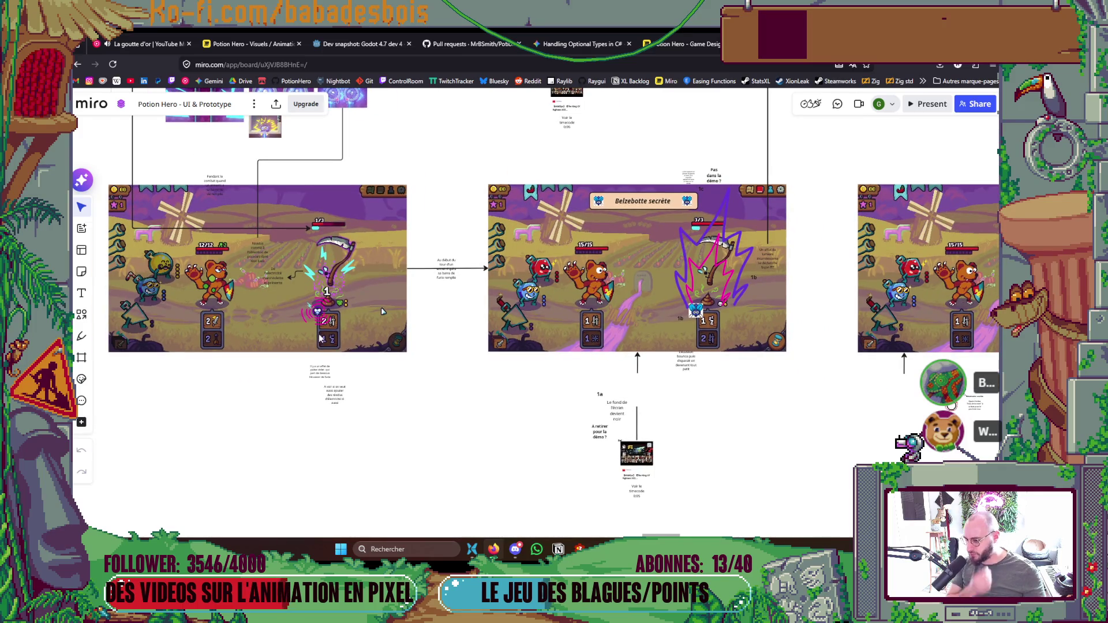
{"action": "scroll", "coordinate": [318, 334], "scroll_direction": "up", "scroll_amount": 3}
{"action": "scroll", "coordinate": [421, 297], "scroll_direction": "down", "scroll_amount": 2}
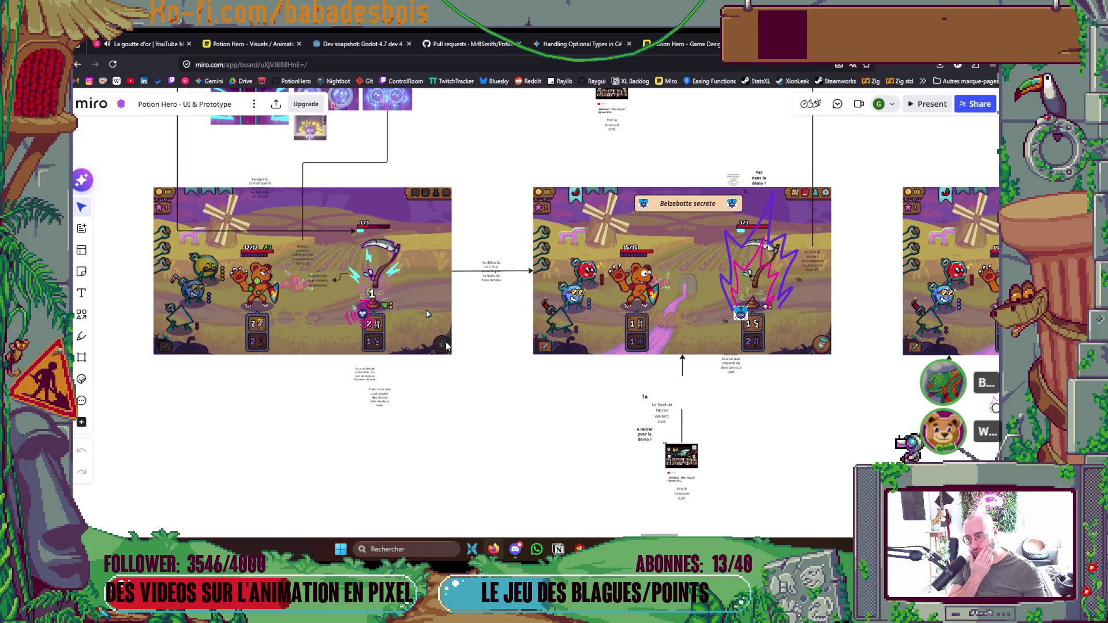
{"action": "mouse_move", "coordinate": [783, 391]}
{"action": "left_mouse_down"}
{"action": "mouse_move", "coordinate": [468, 372]}
{"action": "mouse_move", "coordinate": [612, 368]}
{"action": "left_mouse_up"}
{"action": "left_click_drag", "start_coordinate": [870, 374], "coordinate": [872, 374]}
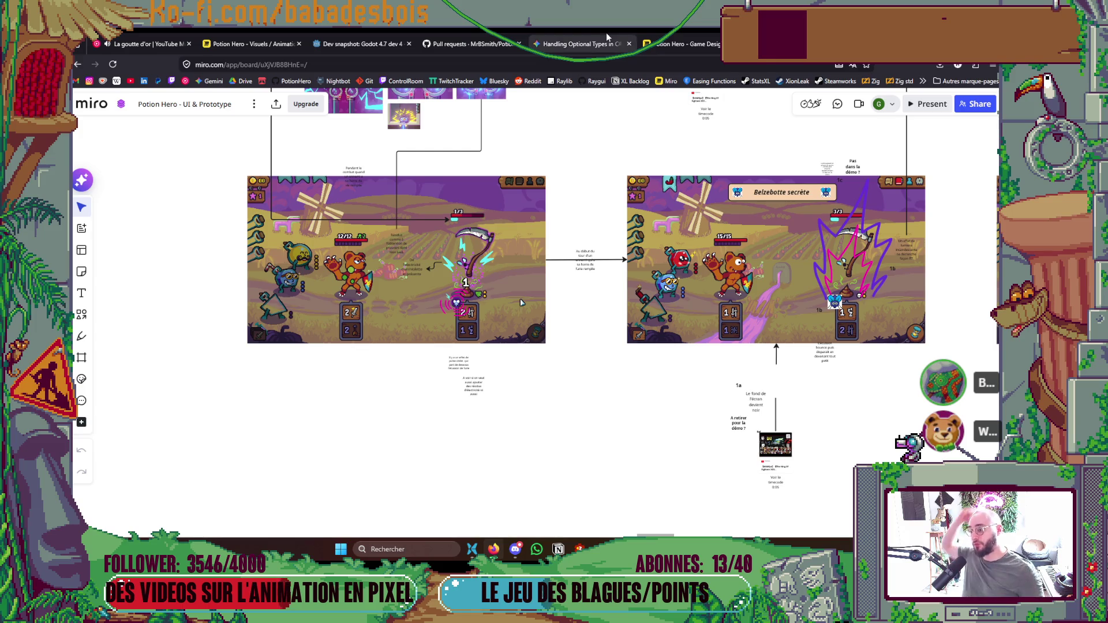
Zoom in close on the fly icon in the enemy fury row.
{"action": "scroll", "coordinate": [455, 297], "scroll_direction": "up", "scroll_amount": 5}
{"action": "scroll", "coordinate": [448, 358], "scroll_direction": "up", "scroll_amount": 5}
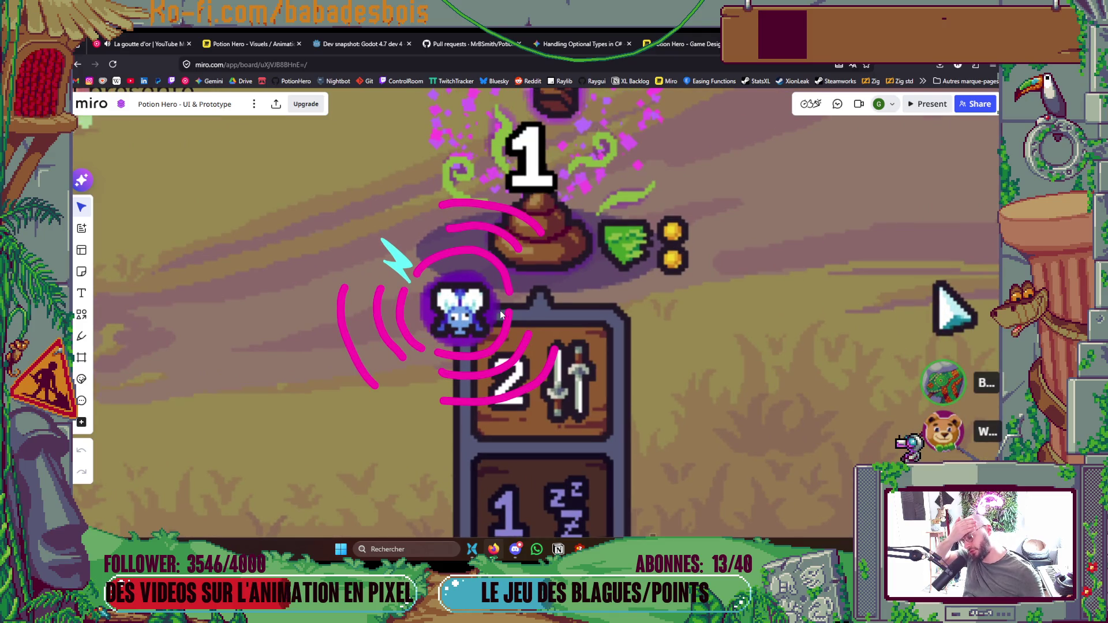
{"action": "scroll", "coordinate": [499, 310], "scroll_direction": "down", "scroll_amount": 5}
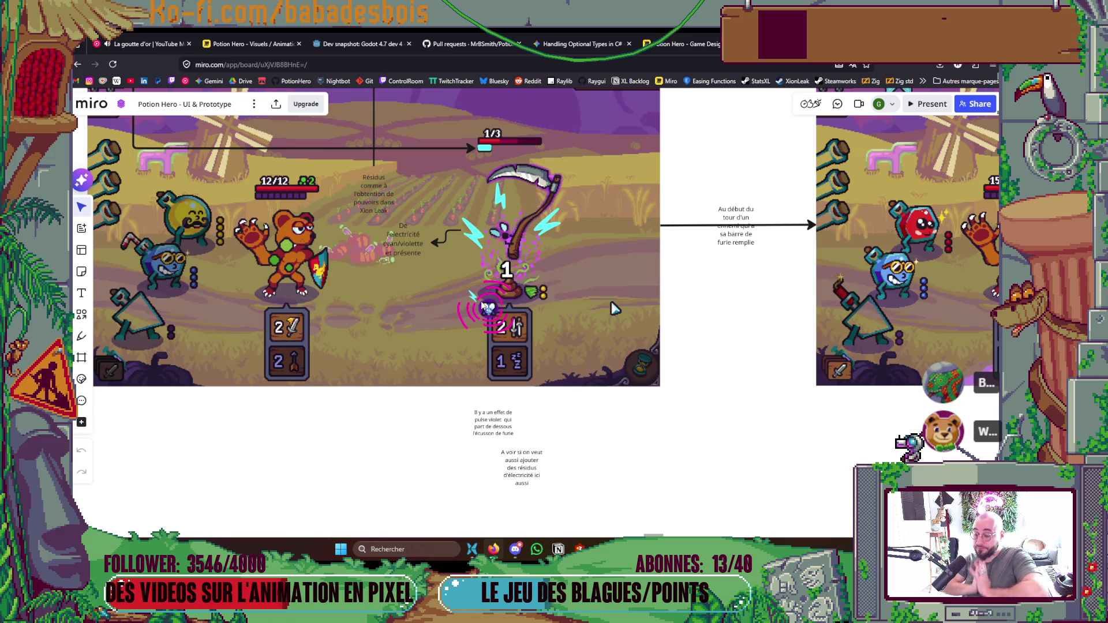
Zoom back out over the reference images to the Furie overview, then switch to the Potion Hero - Game Design board.
{"action": "scroll", "coordinate": [797, 276], "scroll_direction": "down", "scroll_amount": 5}
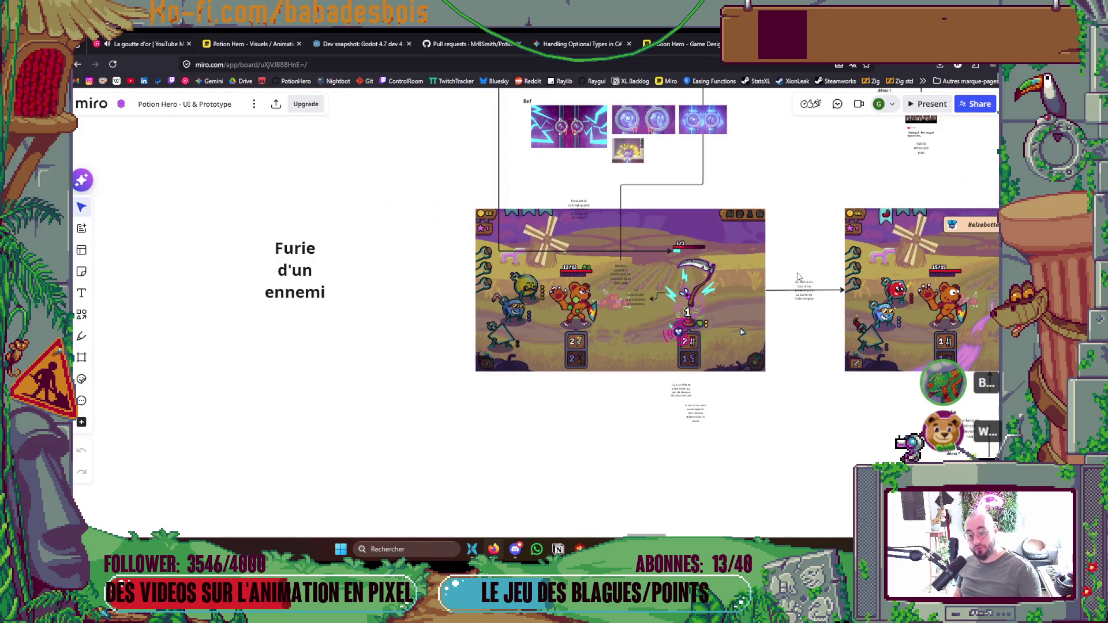
{"action": "mouse_move", "coordinate": [811, 279]}
{"action": "left_mouse_down"}
{"action": "mouse_move", "coordinate": [791, 330]}
{"action": "mouse_move", "coordinate": [755, 360]}
{"action": "mouse_move", "coordinate": [760, 414]}
{"action": "left_mouse_up"}
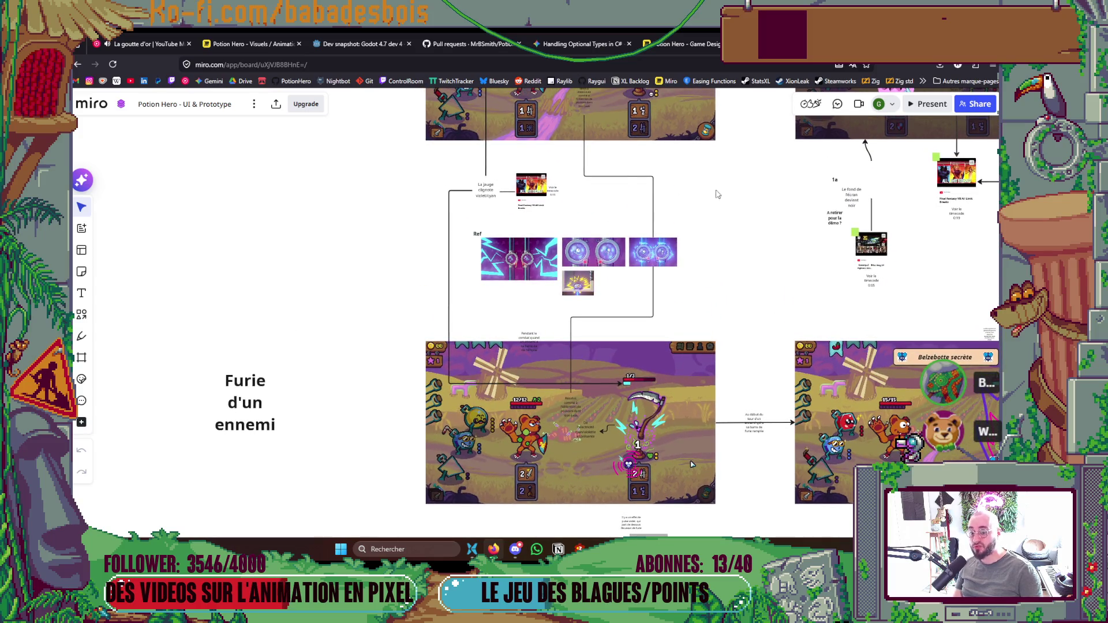
{"action": "scroll", "coordinate": [746, 324], "scroll_direction": "up", "scroll_amount": 2}
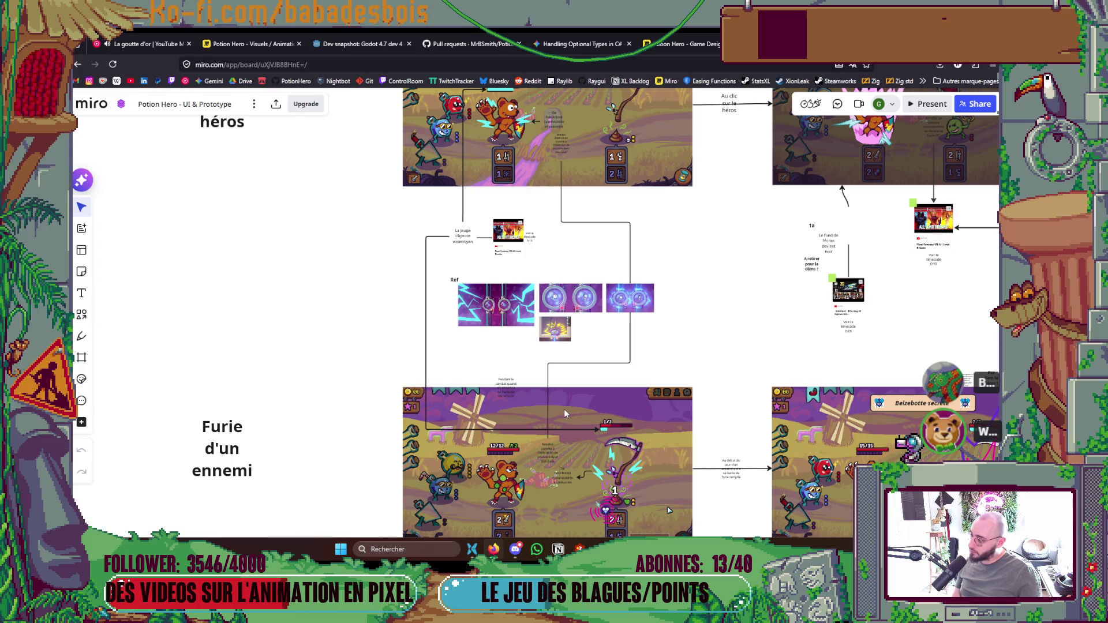
{"action": "scroll", "coordinate": [563, 409], "scroll_direction": "down", "scroll_amount": 3}
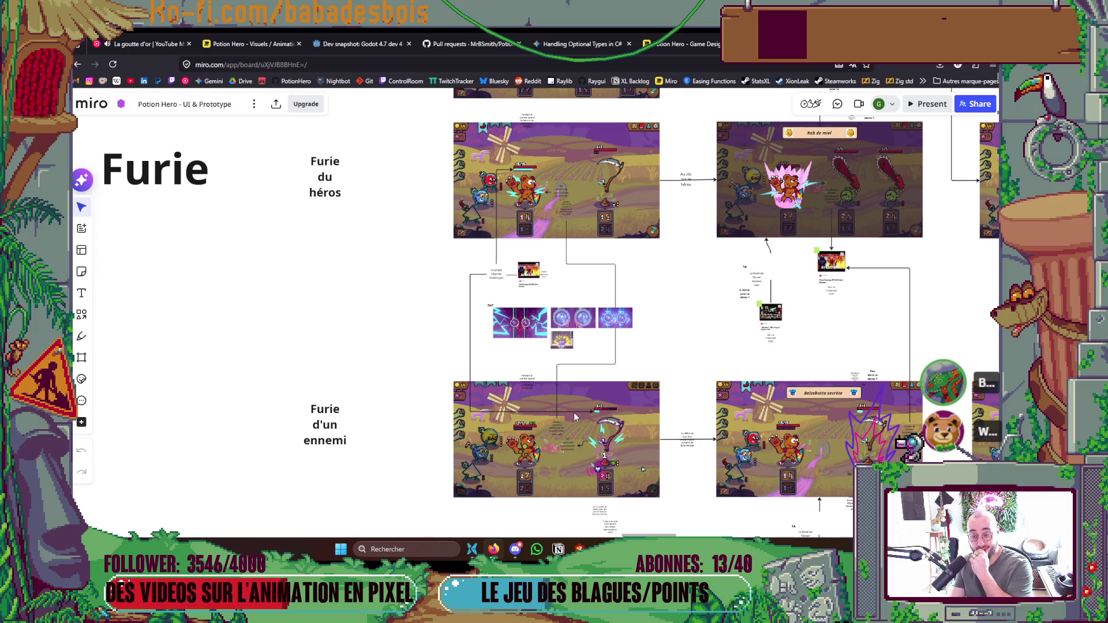
{"action": "left_click", "coordinate": [705, 38]}
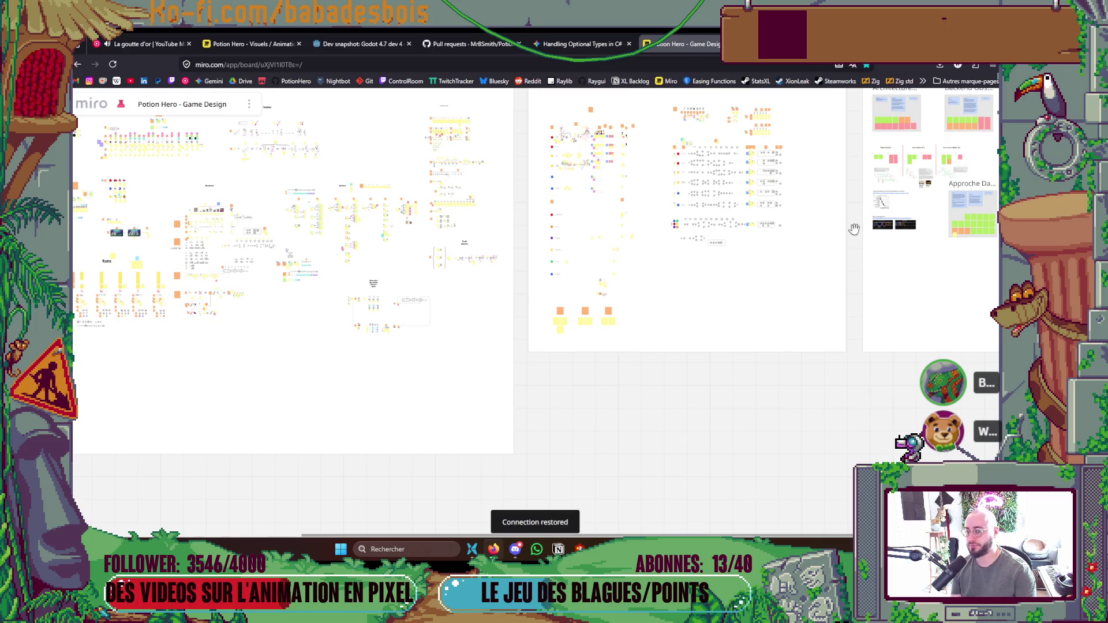
Switch to the Visuels / Animations / Sons board and zoom into the animation table's rows #7–#15.
{"action": "left_click", "coordinate": [271, 35]}
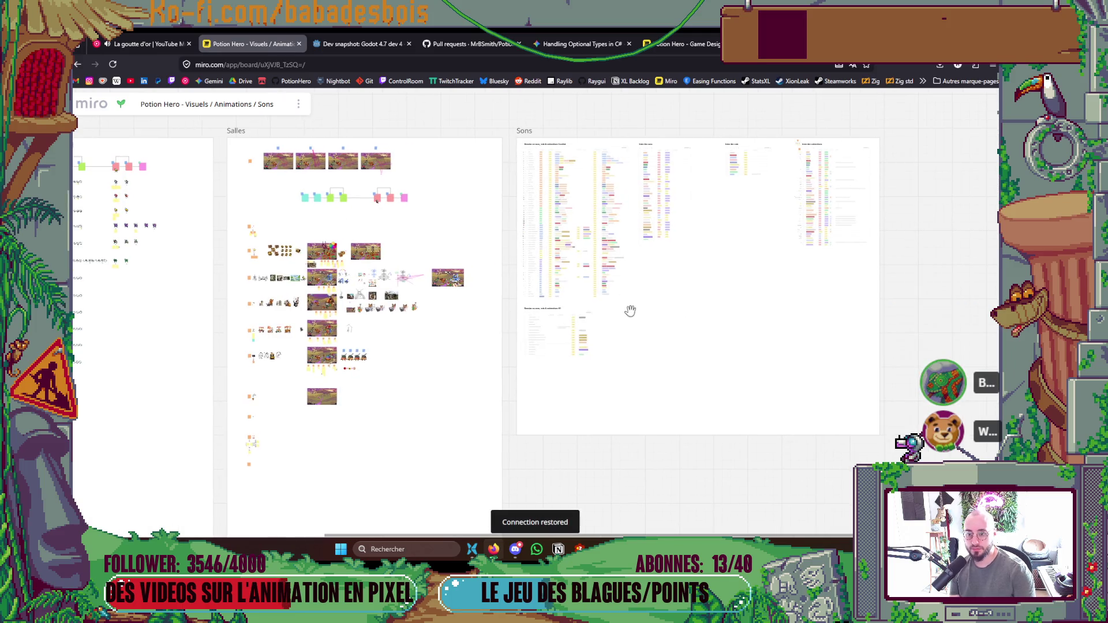
{"action": "scroll", "coordinate": [886, 193], "scroll_direction": "right", "scroll_amount": 3}
{"action": "scroll", "coordinate": [717, 154], "scroll_direction": "up", "scroll_amount": 10}
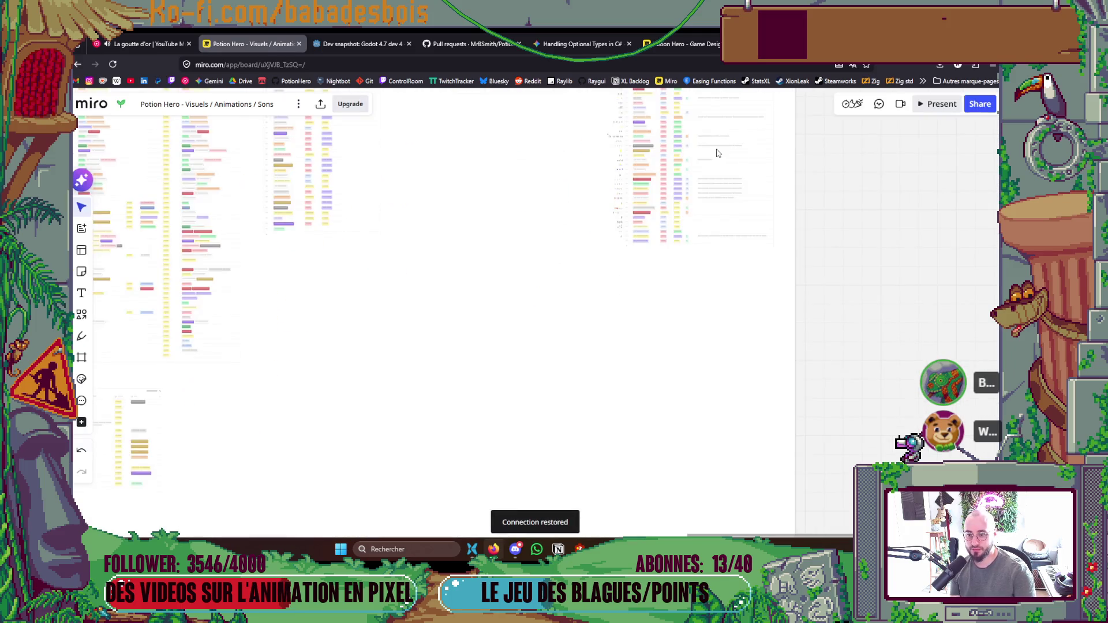
{"action": "scroll", "coordinate": [691, 232], "scroll_direction": "up", "scroll_amount": 3}
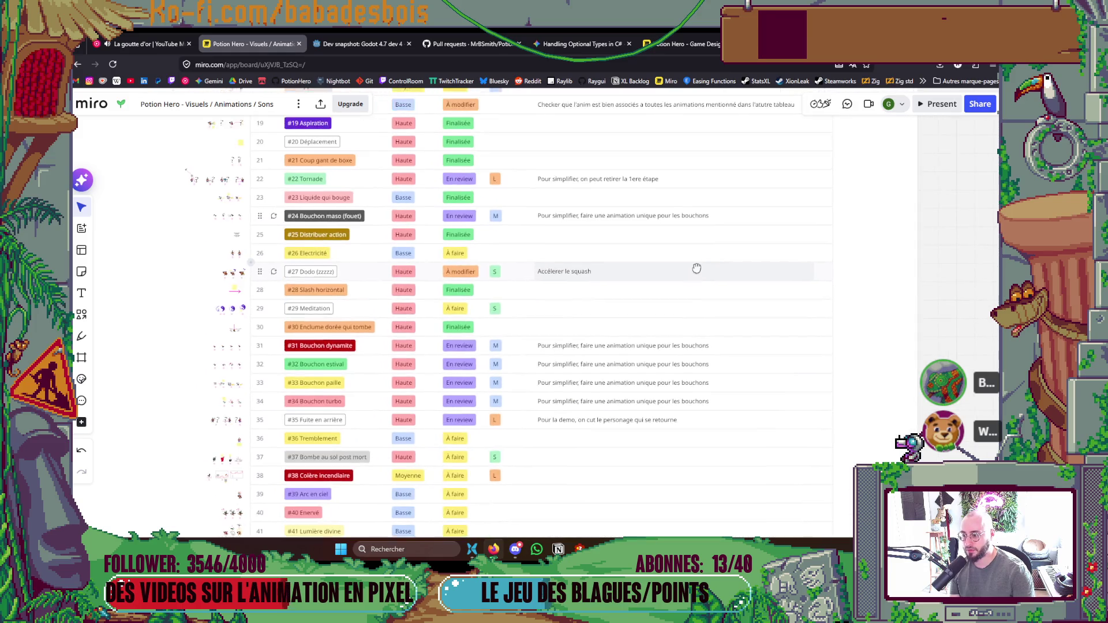
{"action": "left_click_drag", "start_coordinate": [704, 325], "coordinate": [704, 358]}
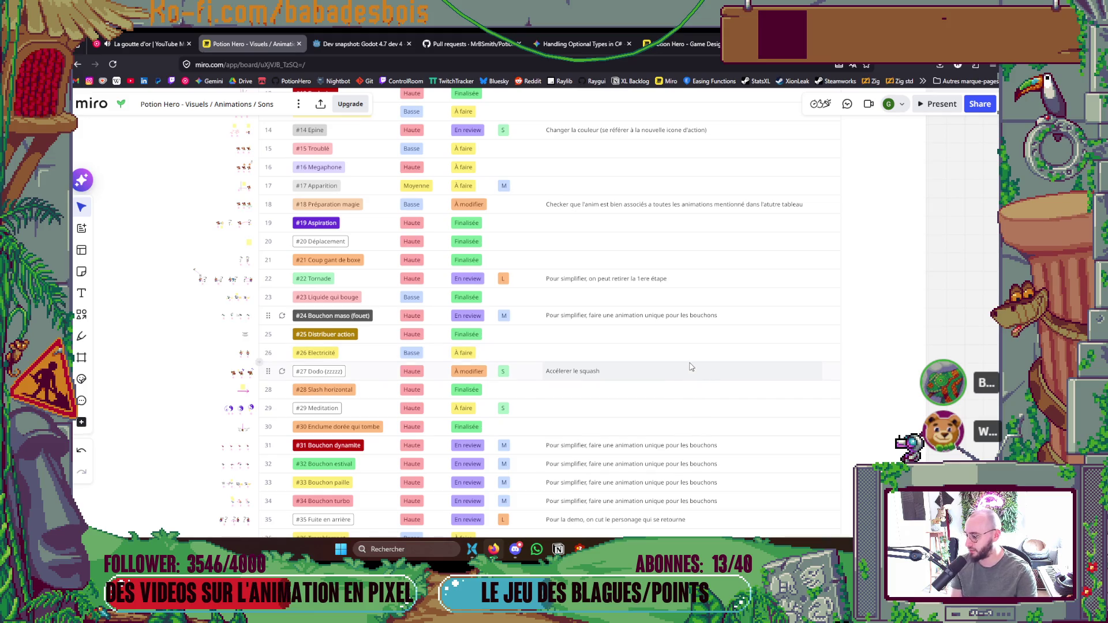
{"action": "left_click_drag", "start_coordinate": [669, 321], "coordinate": [675, 482]}
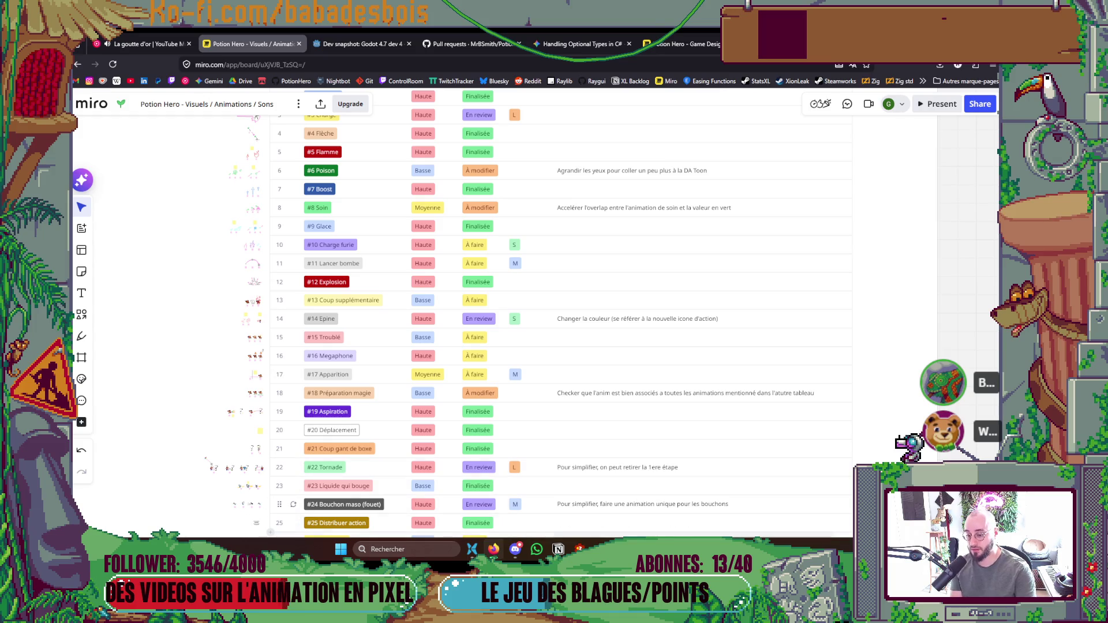
{"action": "mouse_move", "coordinate": [558, 549]}
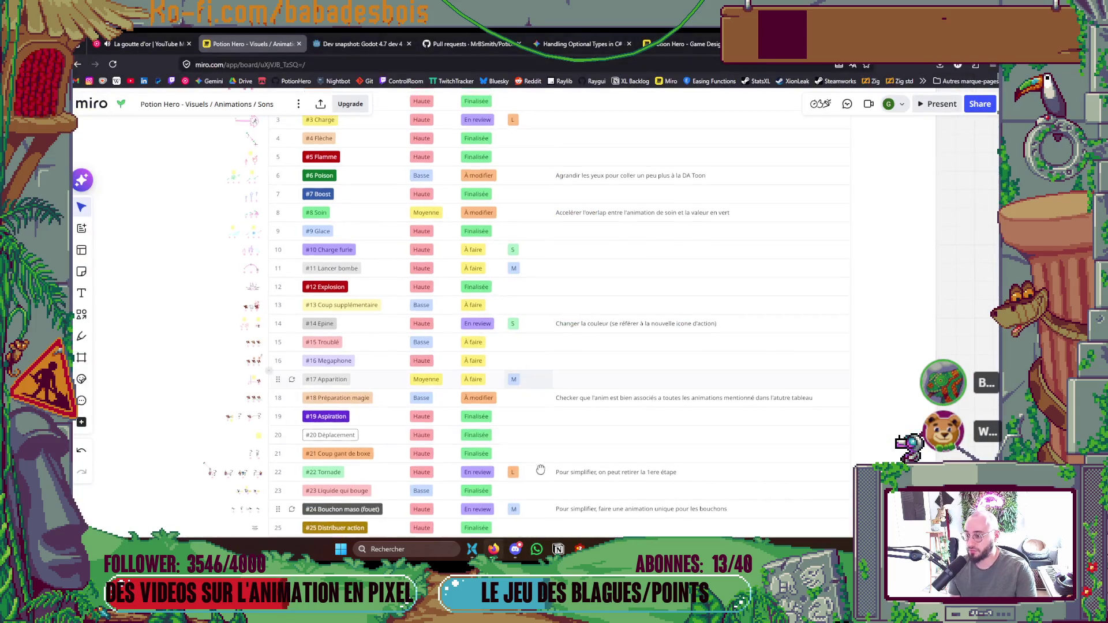
{"action": "mouse_move", "coordinate": [530, 363]}
{"action": "left_mouse_down"}
{"action": "mouse_move", "coordinate": [551, 496]}
{"action": "mouse_move", "coordinate": [566, 475]}
{"action": "left_mouse_up"}
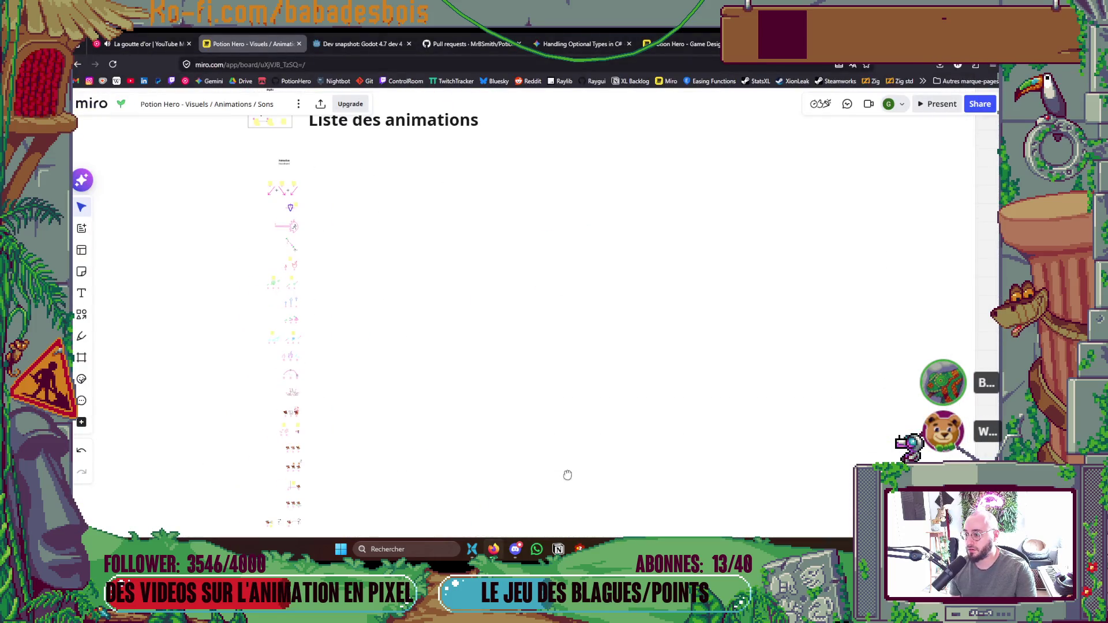
{"action": "scroll", "coordinate": [571, 447], "scroll_direction": "down", "scroll_amount": 1}
{"action": "mouse_move", "coordinate": [240, 383]}
{"action": "left_mouse_down"}
{"action": "mouse_move", "coordinate": [249, 305]}
{"action": "mouse_move", "coordinate": [279, 241]}
{"action": "left_mouse_up"}
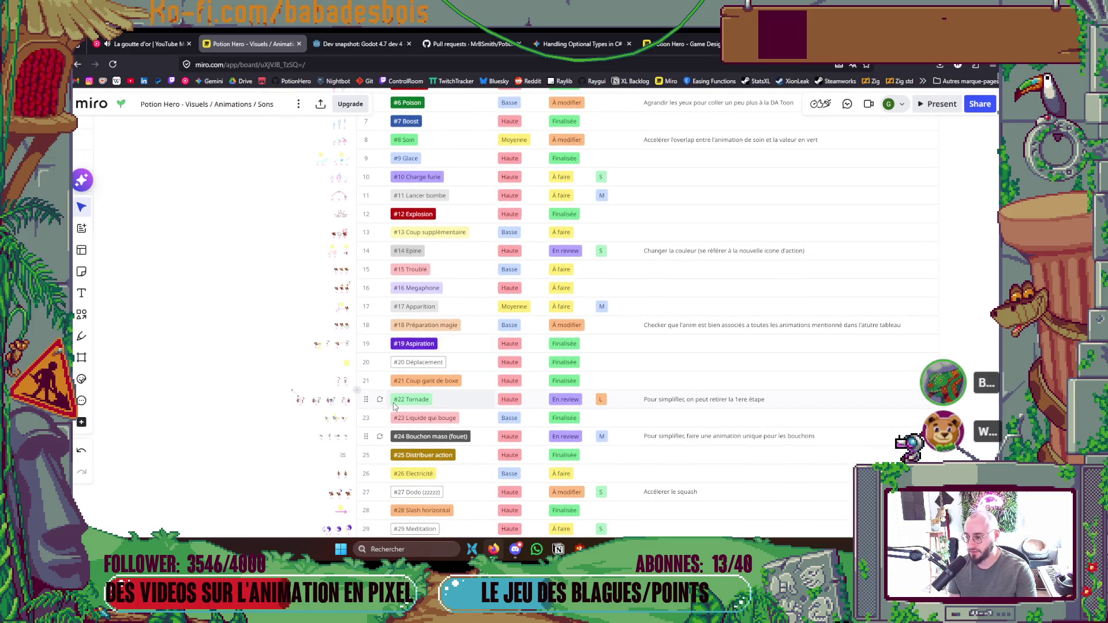
{"action": "left_click_drag", "start_coordinate": [258, 362], "coordinate": [279, 240]}
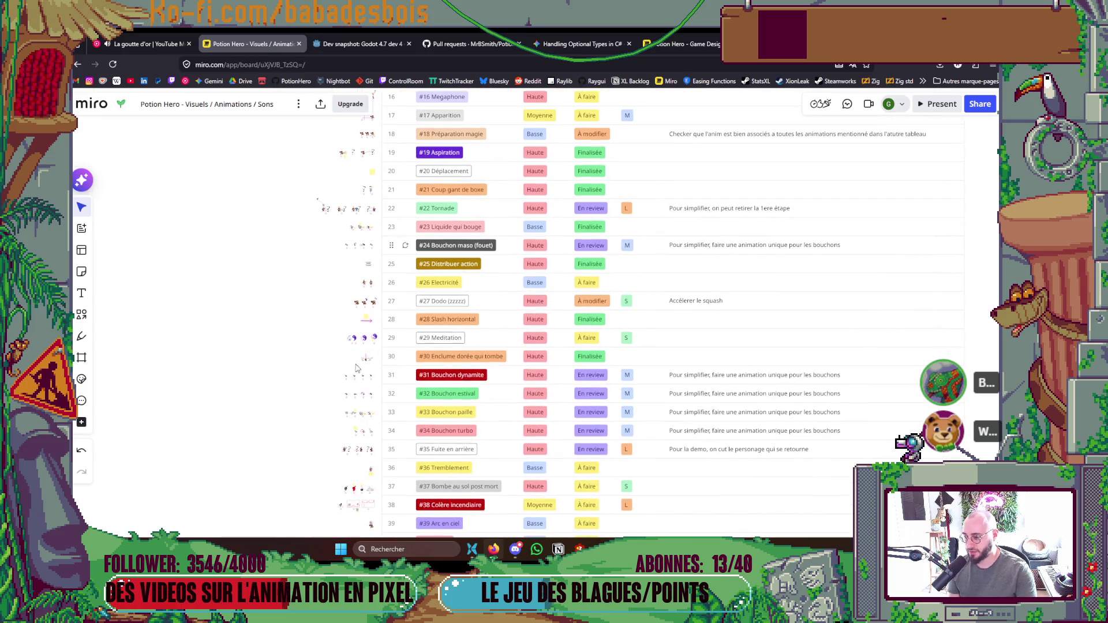
{"action": "left_click_drag", "start_coordinate": [289, 462], "coordinate": [274, 317]}
{"action": "scroll", "coordinate": [289, 312], "scroll_direction": "up", "scroll_amount": 2}
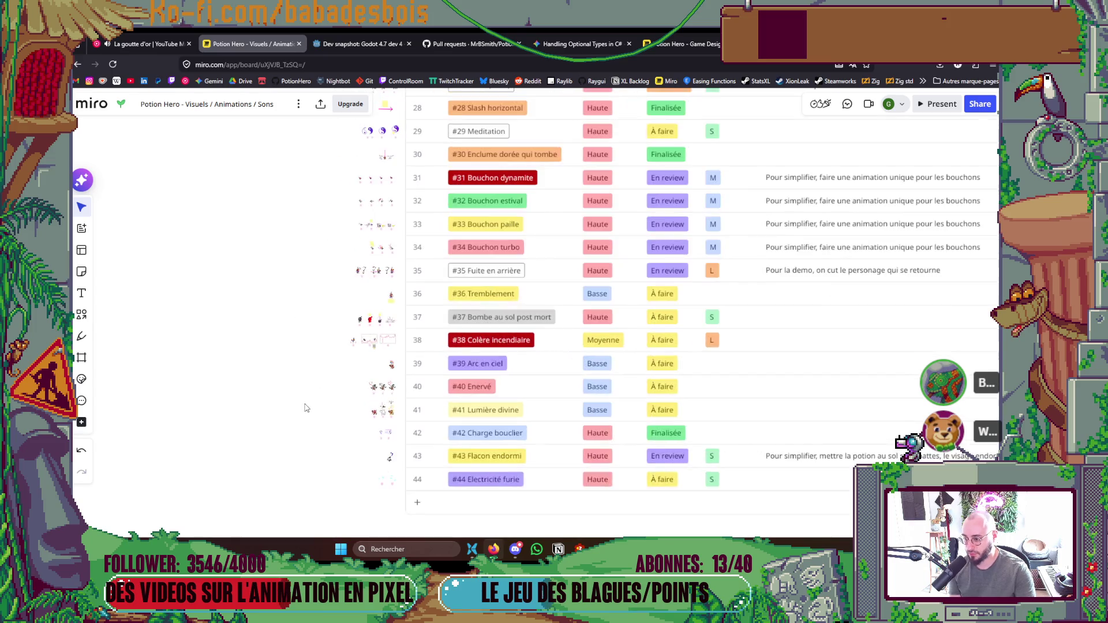
{"action": "mouse_move", "coordinate": [317, 396]}
{"action": "left_mouse_down"}
{"action": "mouse_move", "coordinate": [296, 405]}
{"action": "mouse_move", "coordinate": [295, 451]}
{"action": "left_mouse_up"}
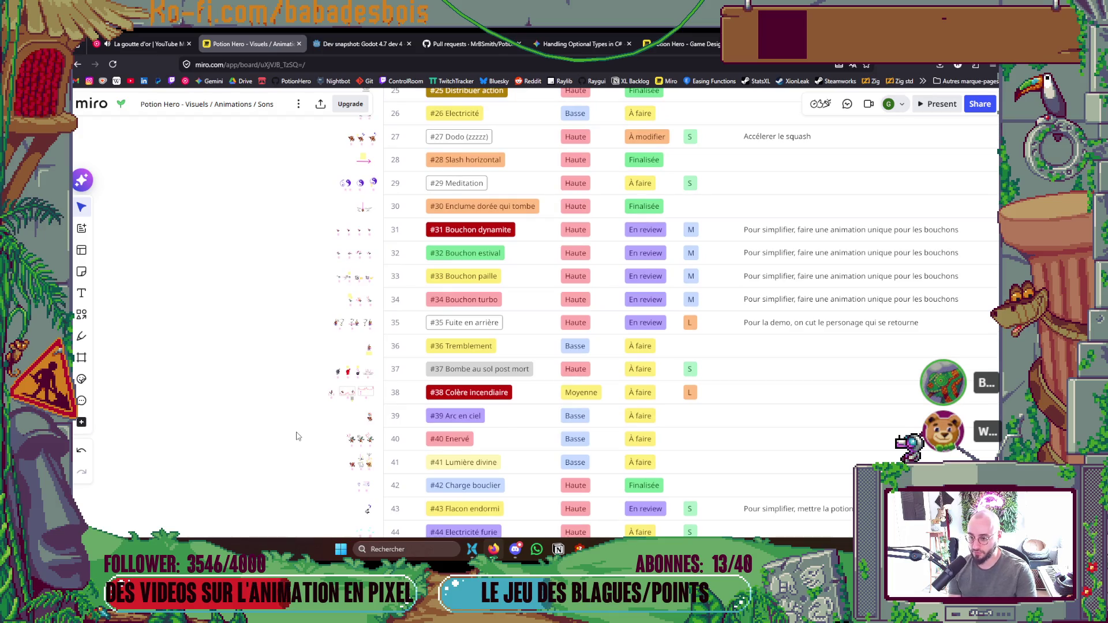
{"action": "scroll", "coordinate": [297, 432], "scroll_direction": "down", "scroll_amount": 1}
{"action": "scroll", "coordinate": [297, 433], "scroll_direction": "up", "scroll_amount": 1}
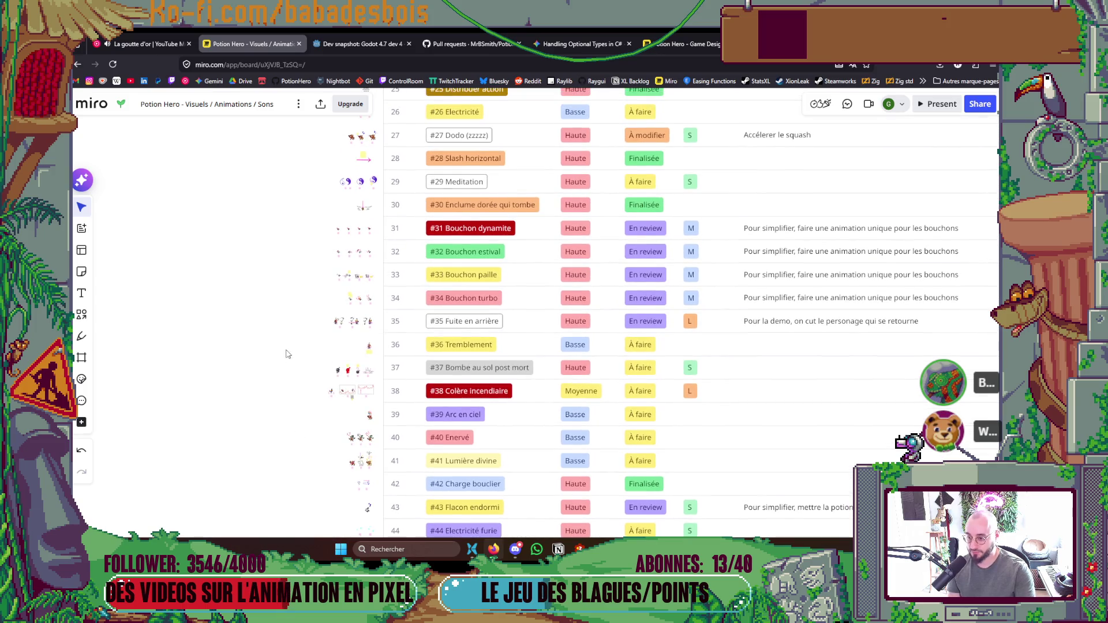
{"action": "scroll", "coordinate": [275, 378], "scroll_direction": "up", "scroll_amount": 1}
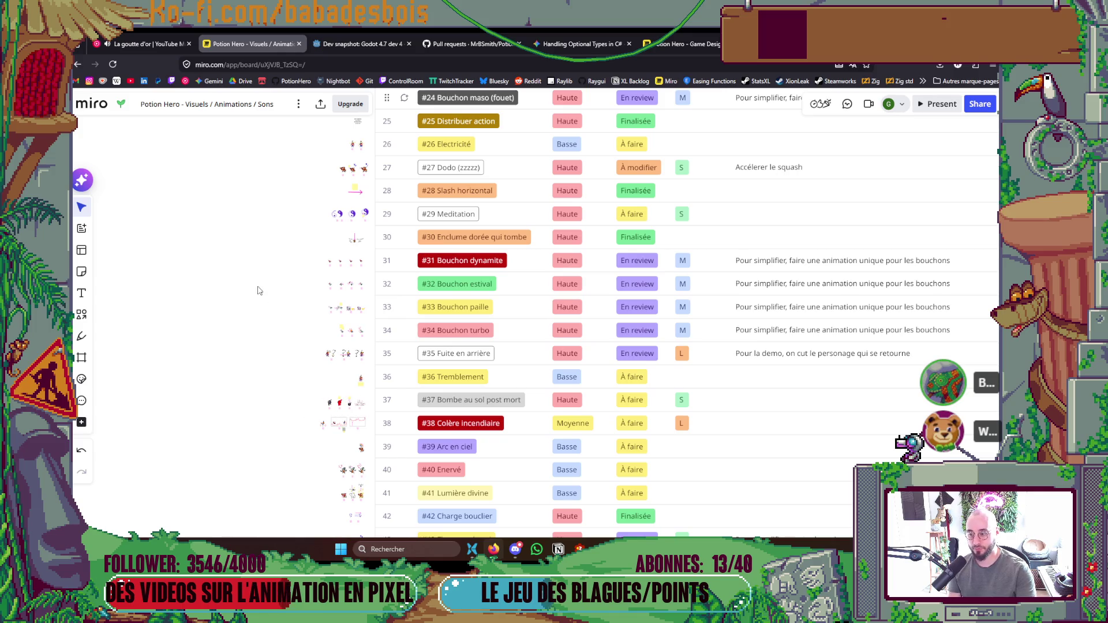
{"action": "left_click_drag", "start_coordinate": [277, 267], "coordinate": [288, 385]}
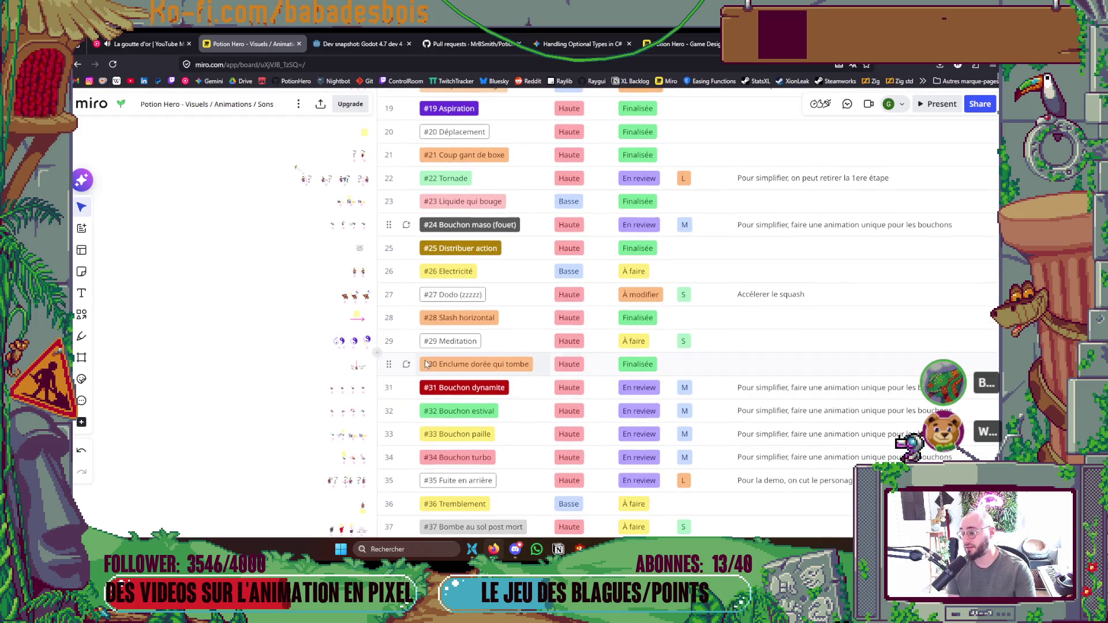
{"action": "left_click_drag", "start_coordinate": [280, 326], "coordinate": [278, 390]}
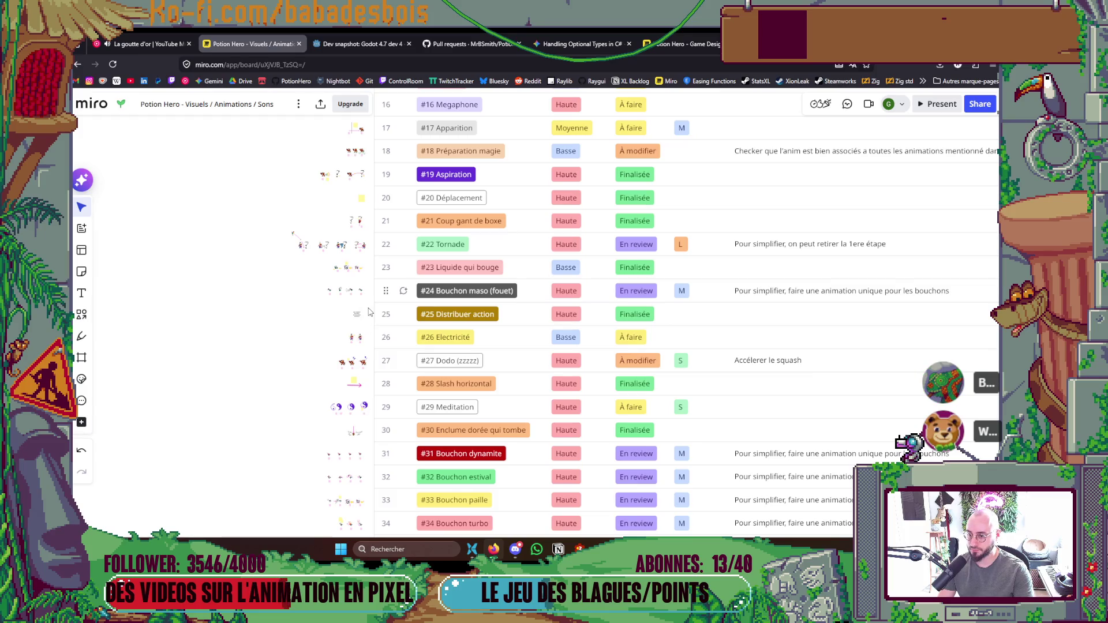
{"action": "scroll", "coordinate": [281, 319], "scroll_direction": "up", "scroll_amount": 1}
{"action": "scroll", "coordinate": [282, 319], "scroll_direction": "up", "scroll_amount": 3}
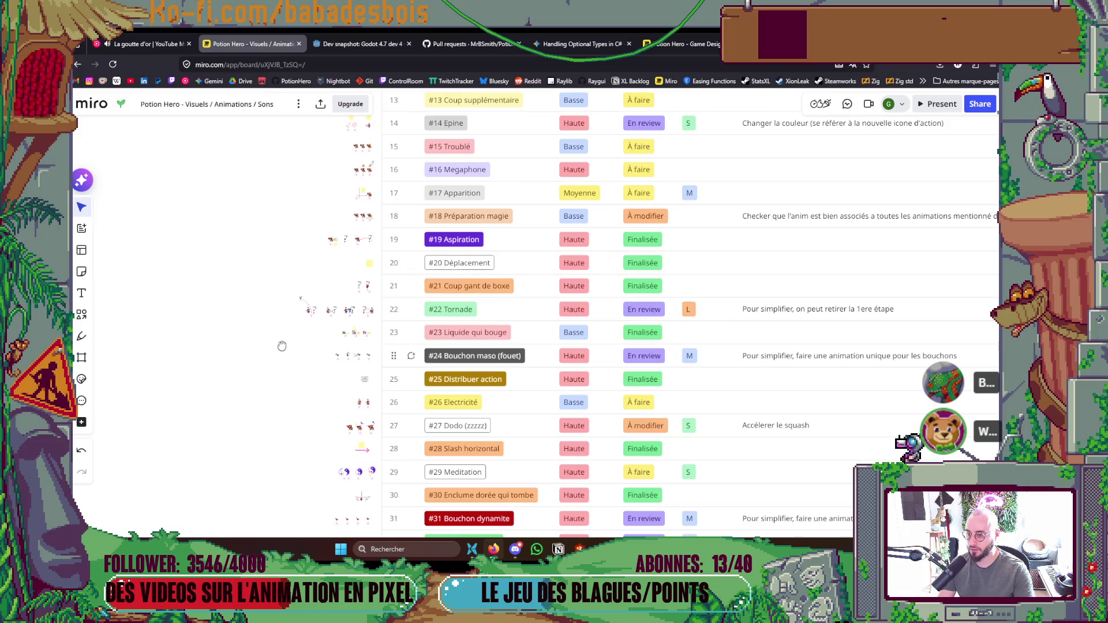
{"action": "left_click_drag", "start_coordinate": [281, 364], "coordinate": [280, 289]}
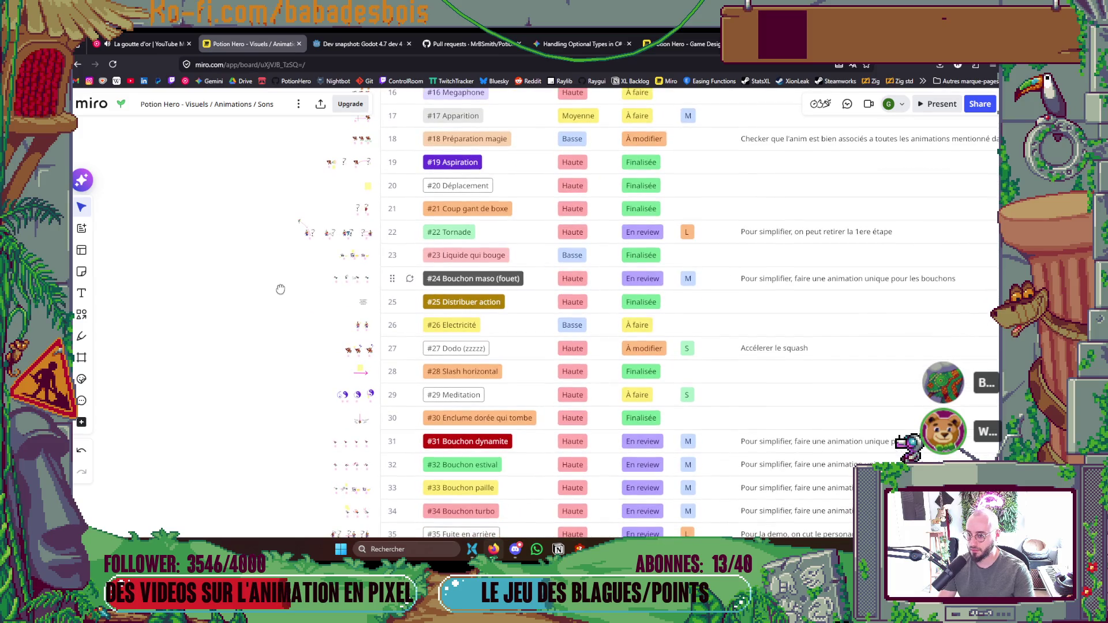
{"action": "mouse_move", "coordinate": [274, 307]}
{"action": "left_mouse_down"}
{"action": "mouse_move", "coordinate": [275, 328]}
{"action": "mouse_move", "coordinate": [283, 227]}
{"action": "left_mouse_up"}
{"action": "scroll", "coordinate": [322, 297], "scroll_direction": "down", "scroll_amount": 3}
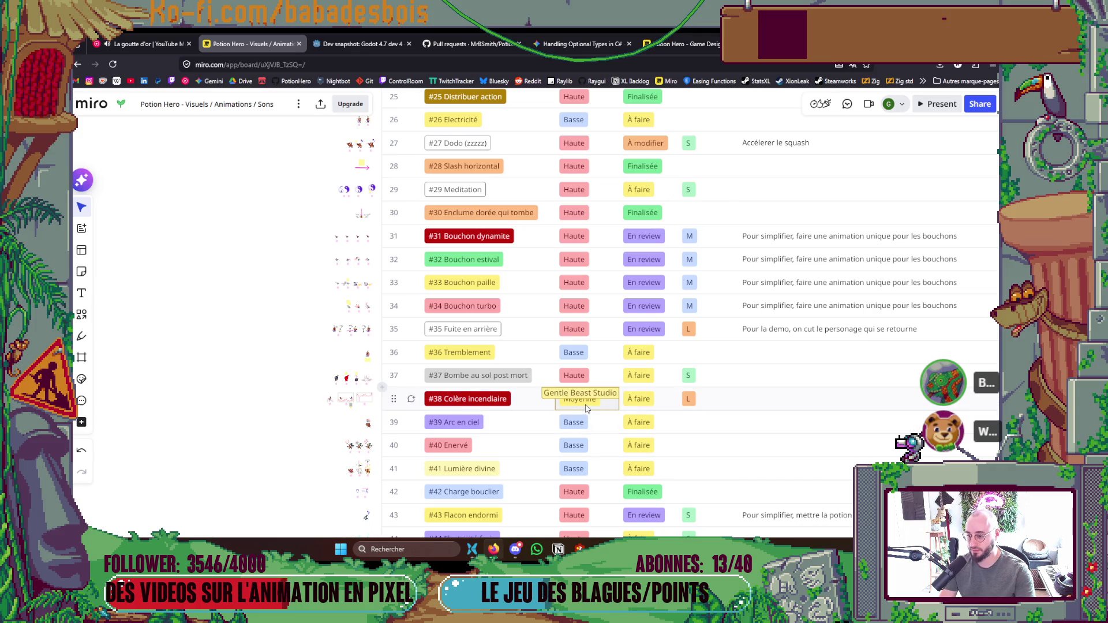
Pan the animation table from the last rows through #44 back up to rows #21 onward.
{"action": "left_click_drag", "start_coordinate": [304, 419], "coordinate": [326, 360]}
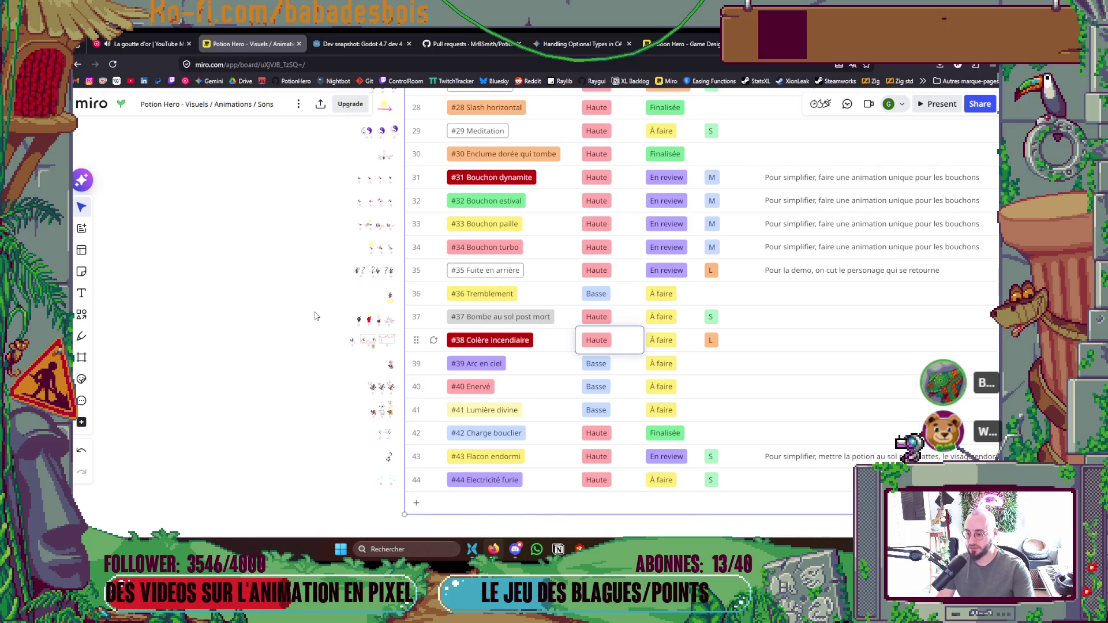
{"action": "left_click_drag", "start_coordinate": [292, 286], "coordinate": [295, 307]}
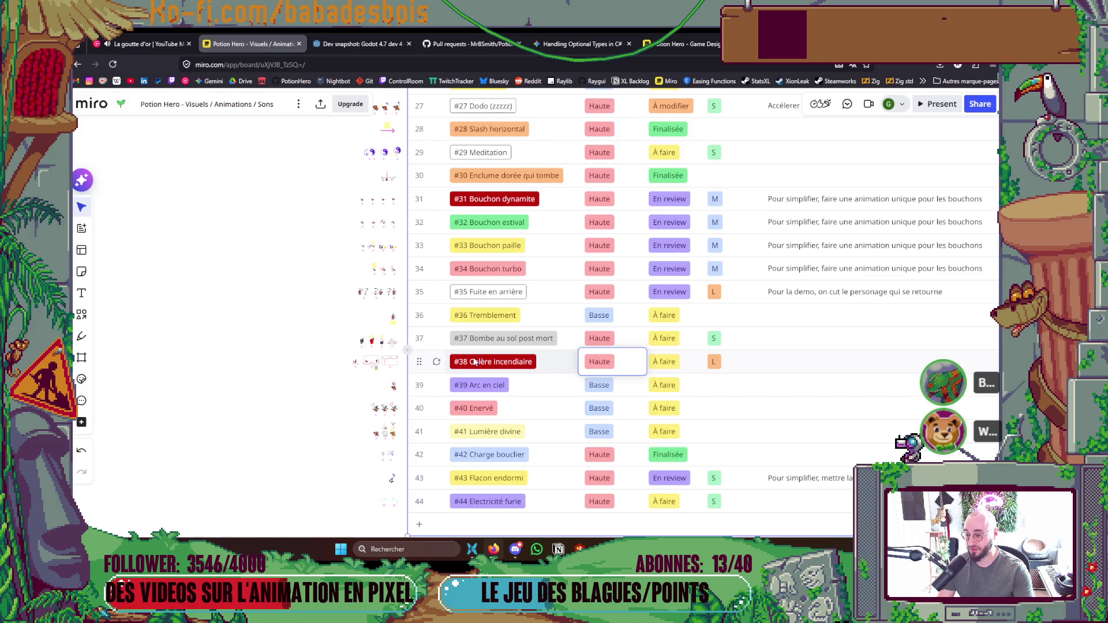
{"action": "left_click_drag", "start_coordinate": [282, 270], "coordinate": [273, 357]}
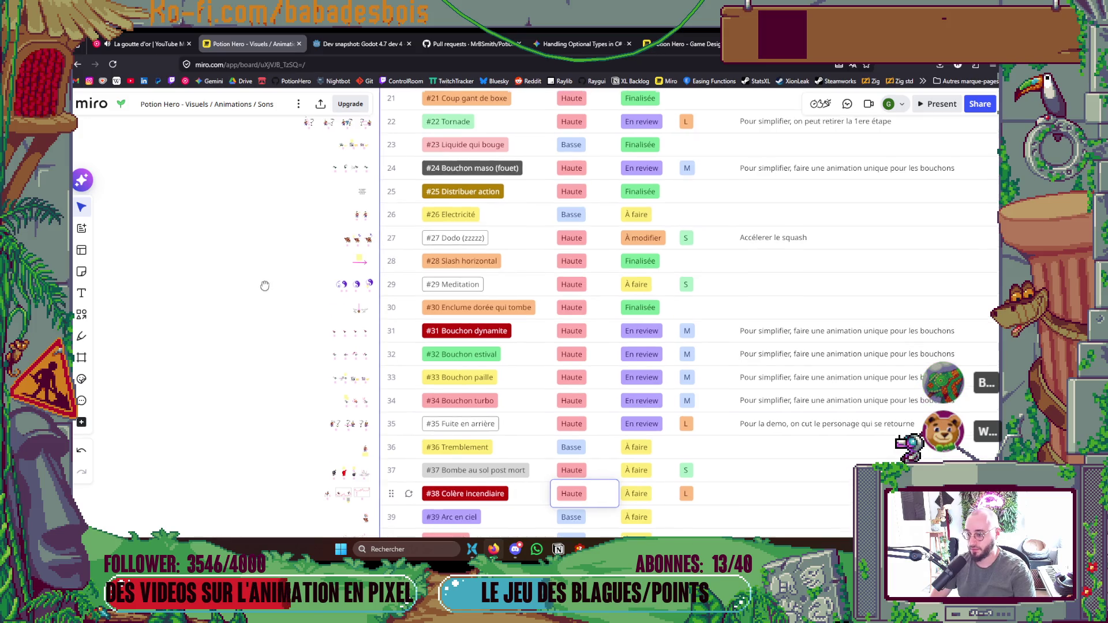
{"action": "scroll", "coordinate": [265, 330], "scroll_direction": "up", "scroll_amount": 3}
{"action": "scroll", "coordinate": [265, 334], "scroll_direction": "up", "scroll_amount": 1}
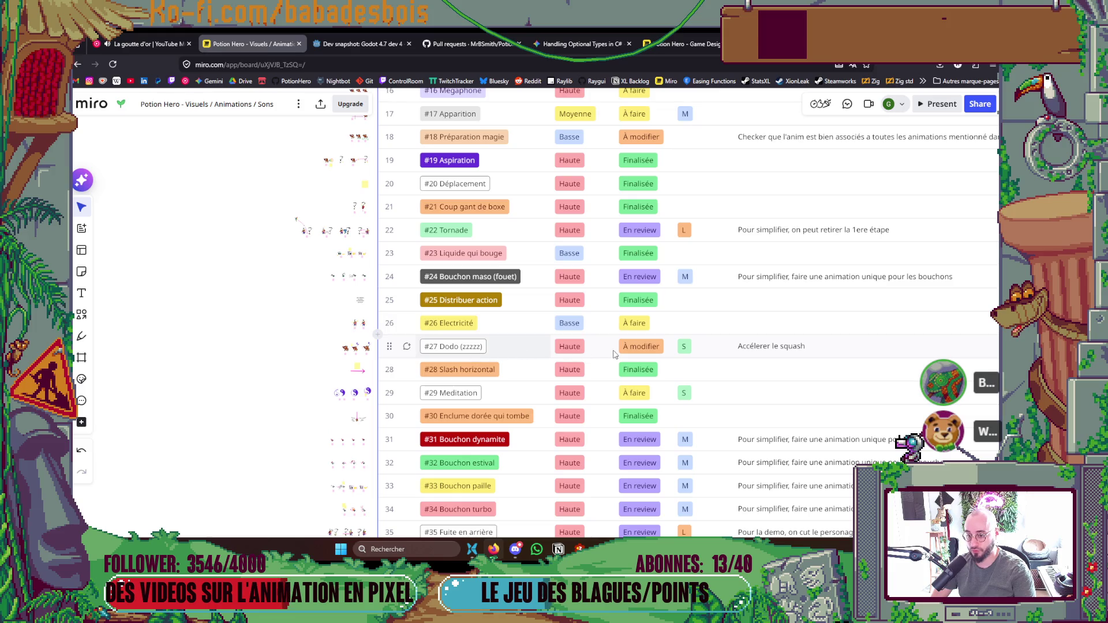
{"action": "left_click_drag", "start_coordinate": [251, 290], "coordinate": [253, 364]}
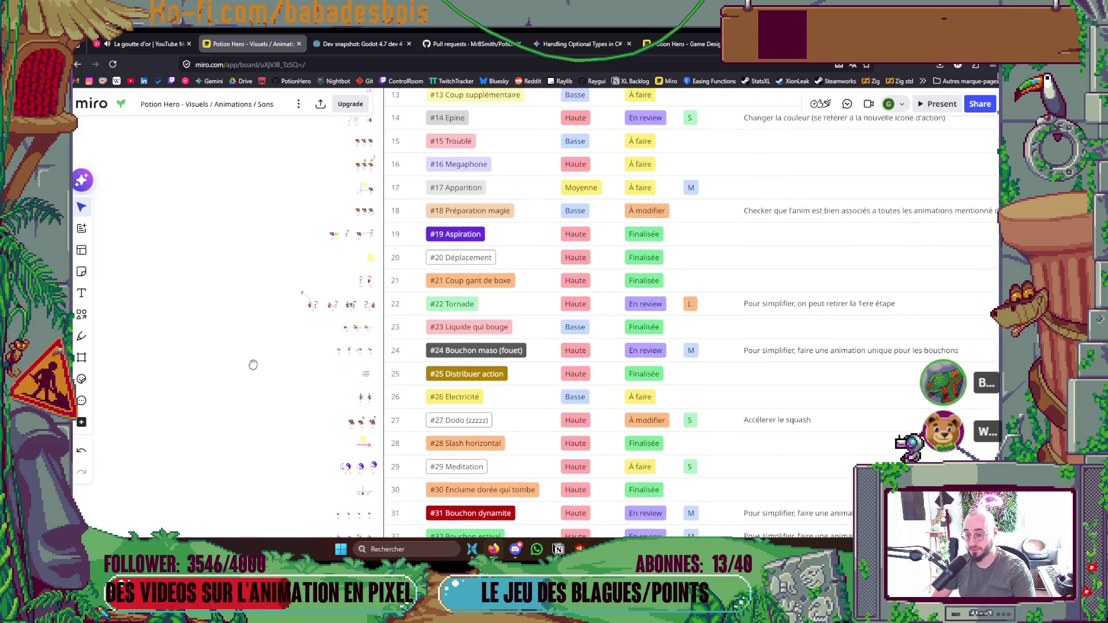
{"action": "left_click_drag", "start_coordinate": [276, 292], "coordinate": [277, 376]}
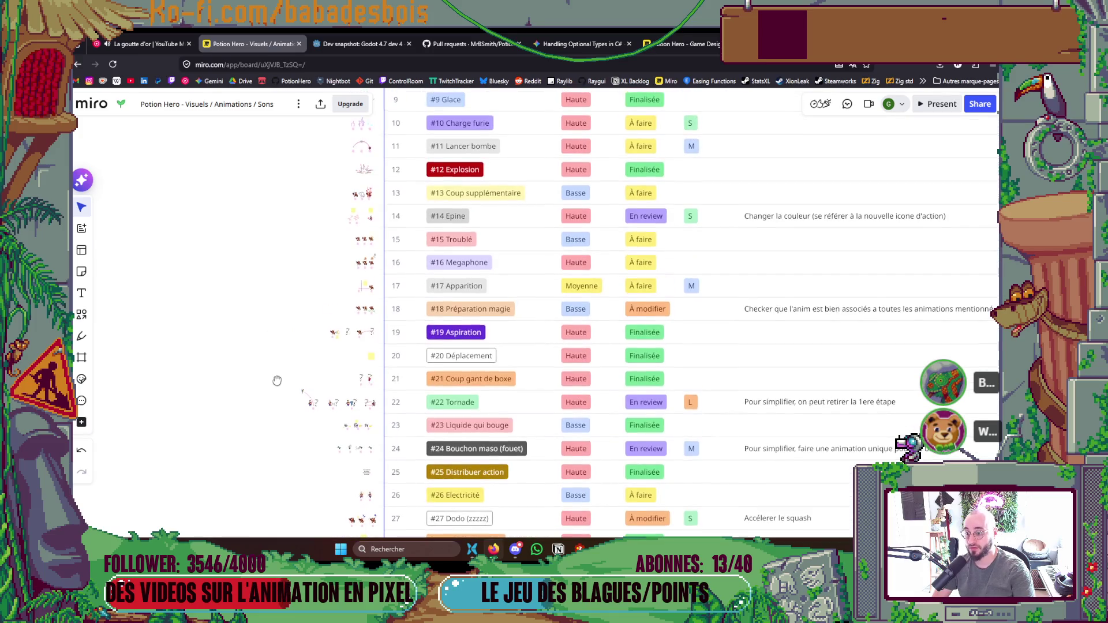
{"action": "scroll", "coordinate": [282, 321], "scroll_direction": "up", "scroll_amount": 1}
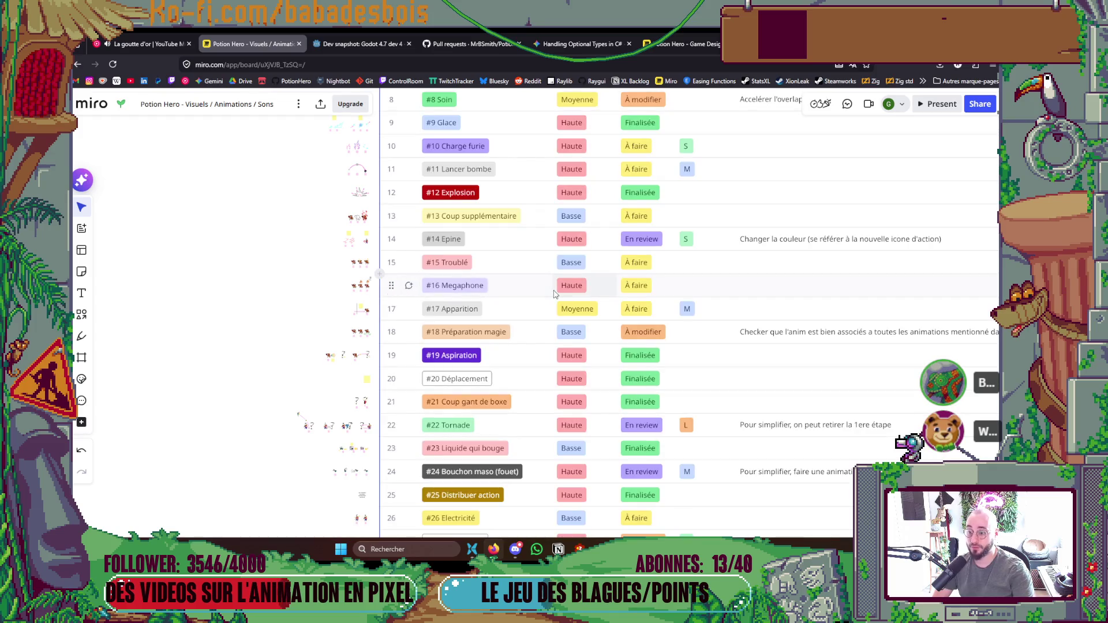
{"action": "left_click_drag", "start_coordinate": [314, 286], "coordinate": [302, 336]}
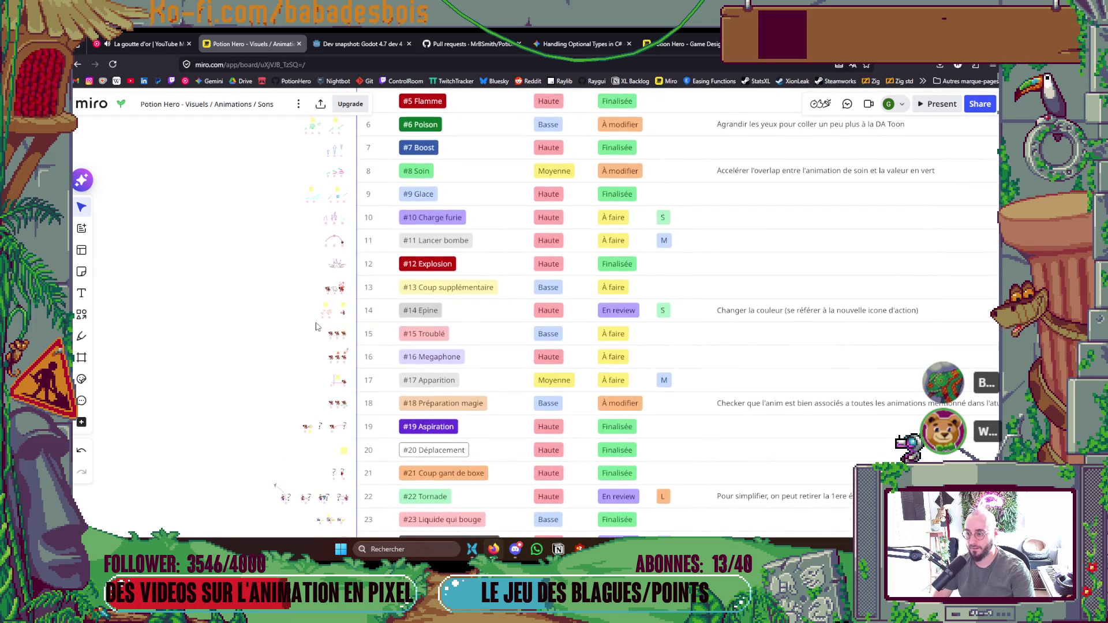
{"action": "scroll", "coordinate": [264, 329], "scroll_direction": "up", "scroll_amount": 2}
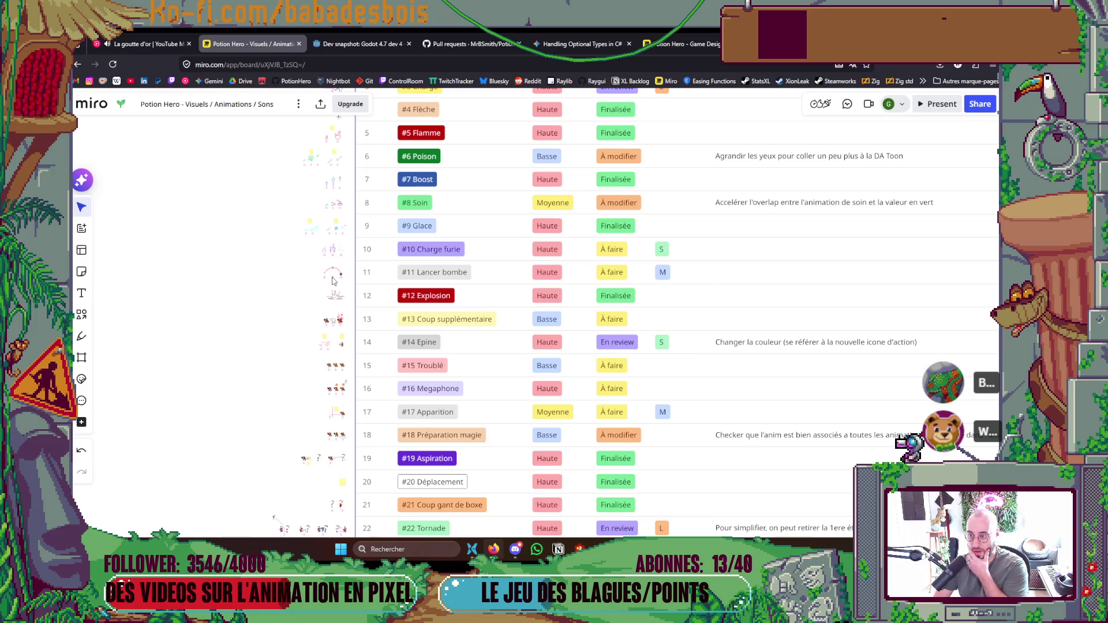
{"action": "left_click_drag", "start_coordinate": [252, 265], "coordinate": [258, 333]}
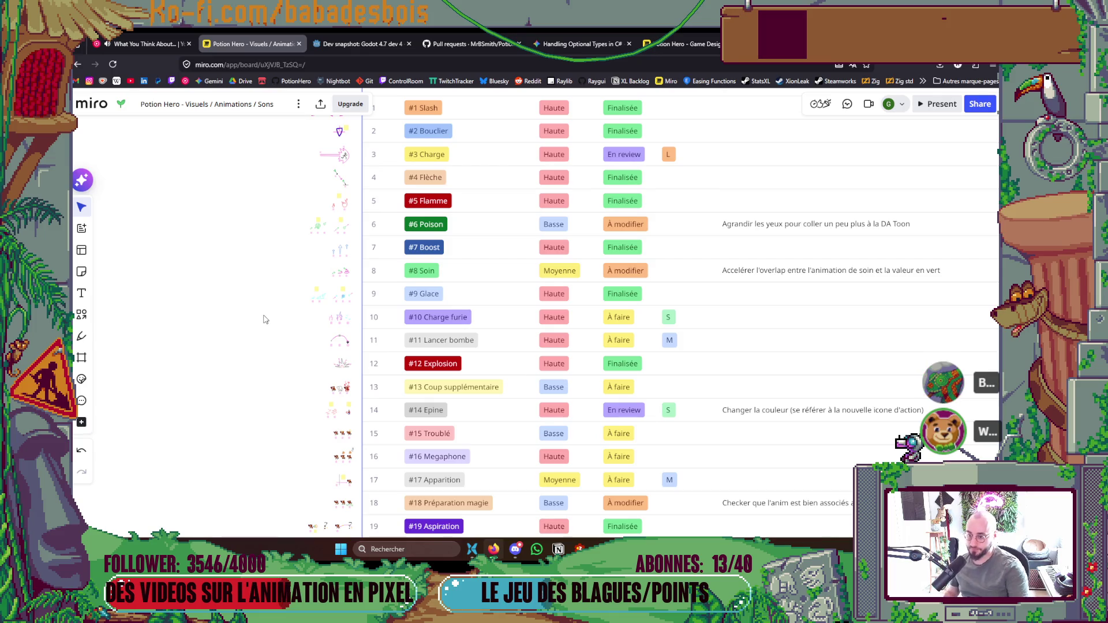
{"action": "left_click_drag", "start_coordinate": [265, 319], "coordinate": [263, 348]}
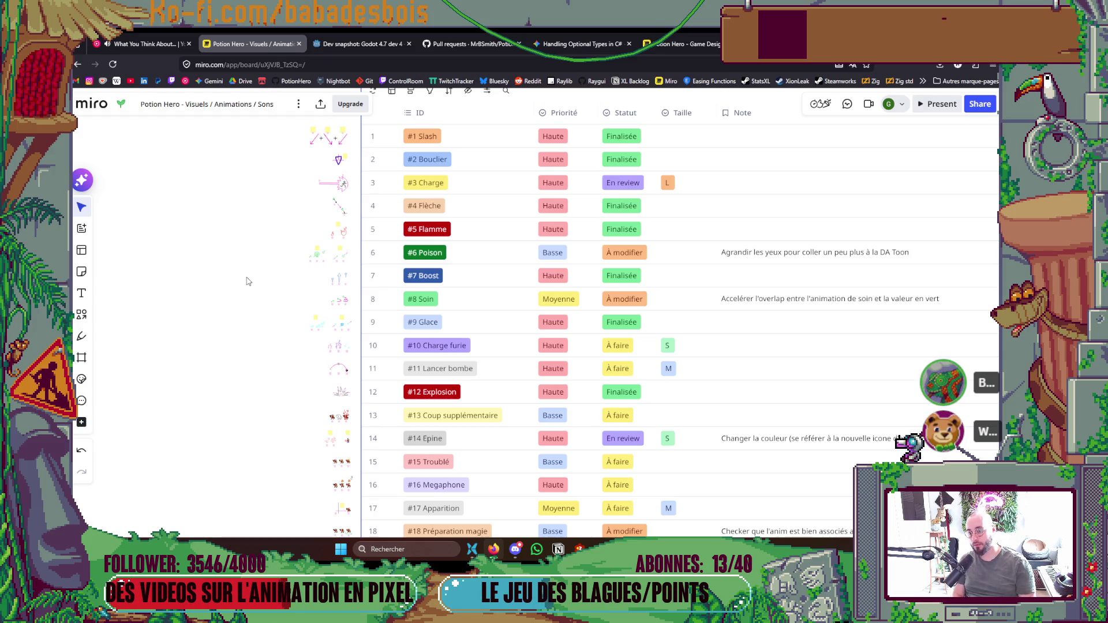
{"action": "scroll", "coordinate": [231, 286], "scroll_direction": "up", "scroll_amount": 2}
{"action": "scroll", "coordinate": [256, 260], "scroll_direction": "down", "scroll_amount": 5}
{"action": "scroll", "coordinate": [271, 249], "scroll_direction": "down", "scroll_amount": 2}
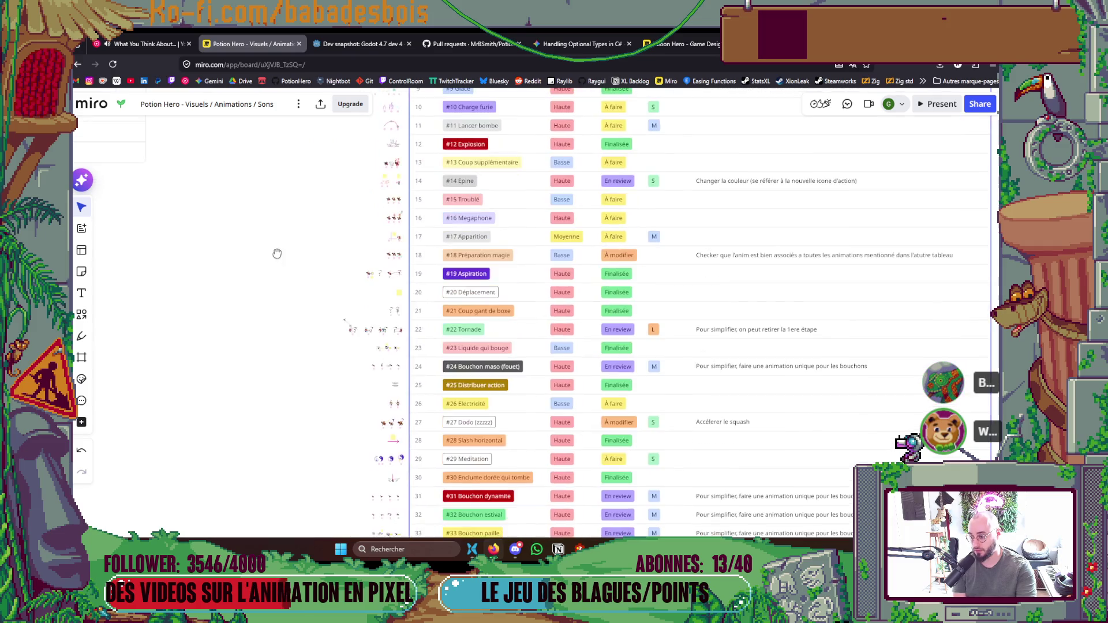
{"action": "scroll", "coordinate": [297, 315], "scroll_direction": "down", "scroll_amount": 2}
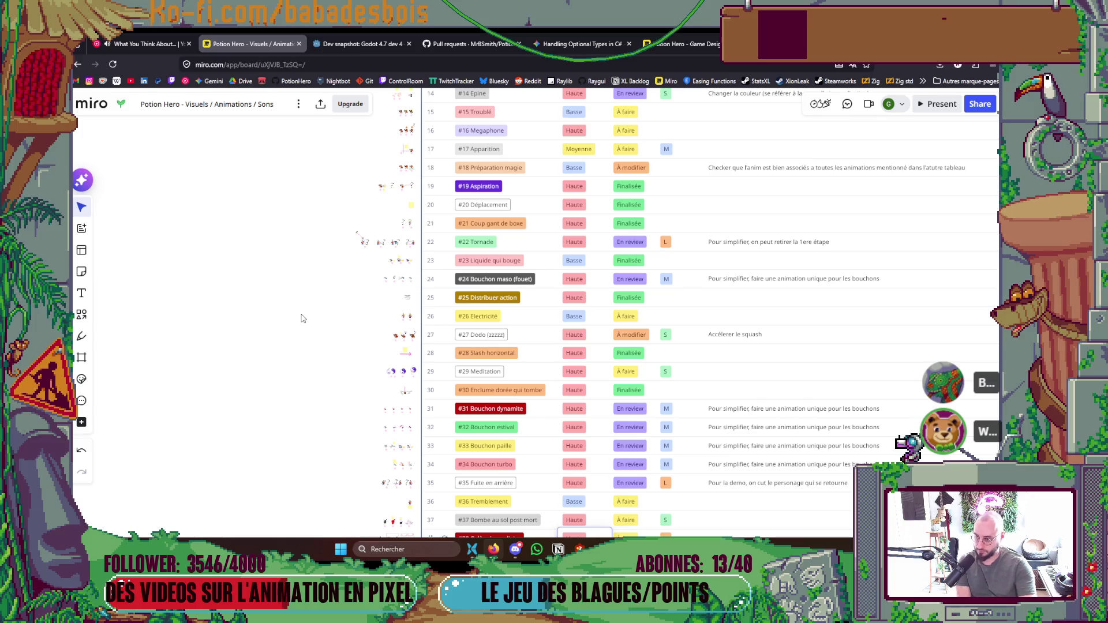
{"action": "scroll", "coordinate": [349, 283], "scroll_direction": "down", "scroll_amount": 3}
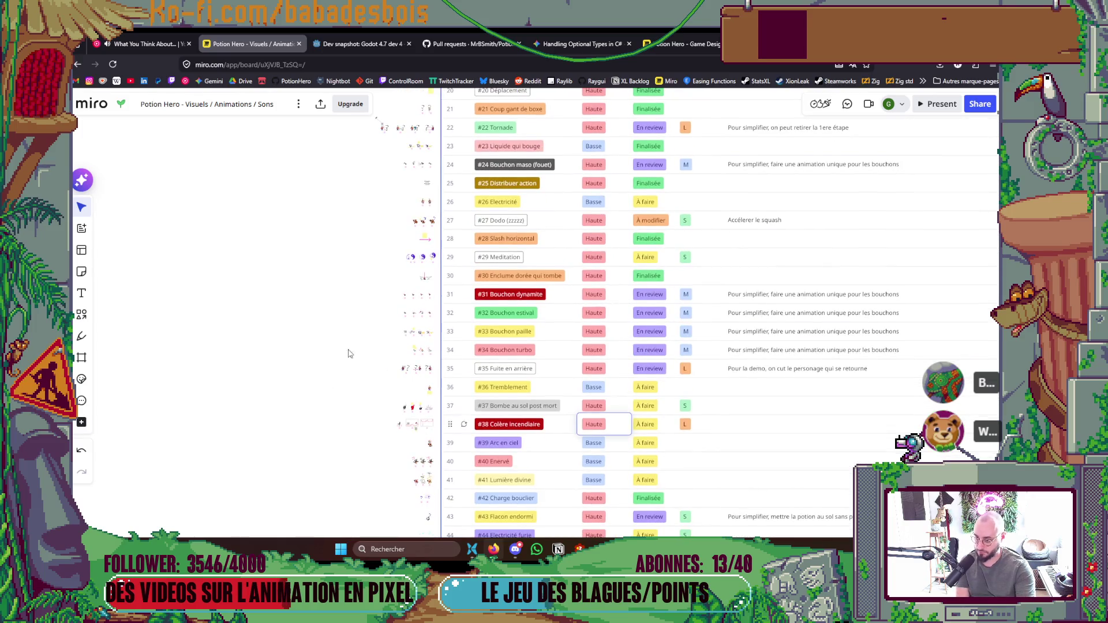
{"action": "scroll", "coordinate": [343, 389], "scroll_direction": "down", "scroll_amount": 2}
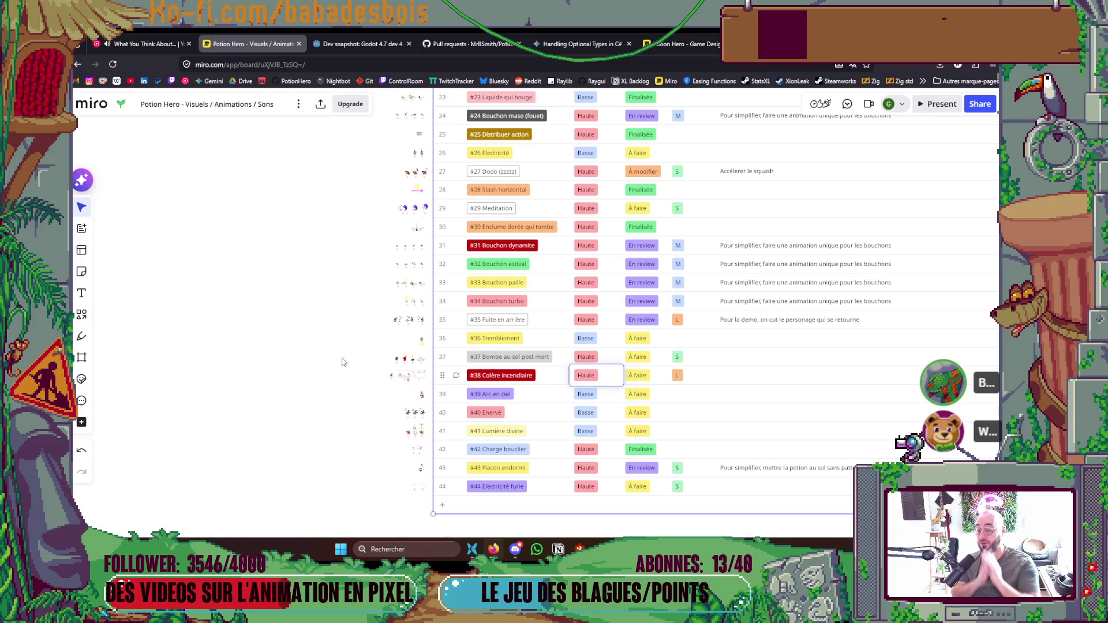
{"action": "scroll", "coordinate": [323, 297], "scroll_direction": "up", "scroll_amount": 3}
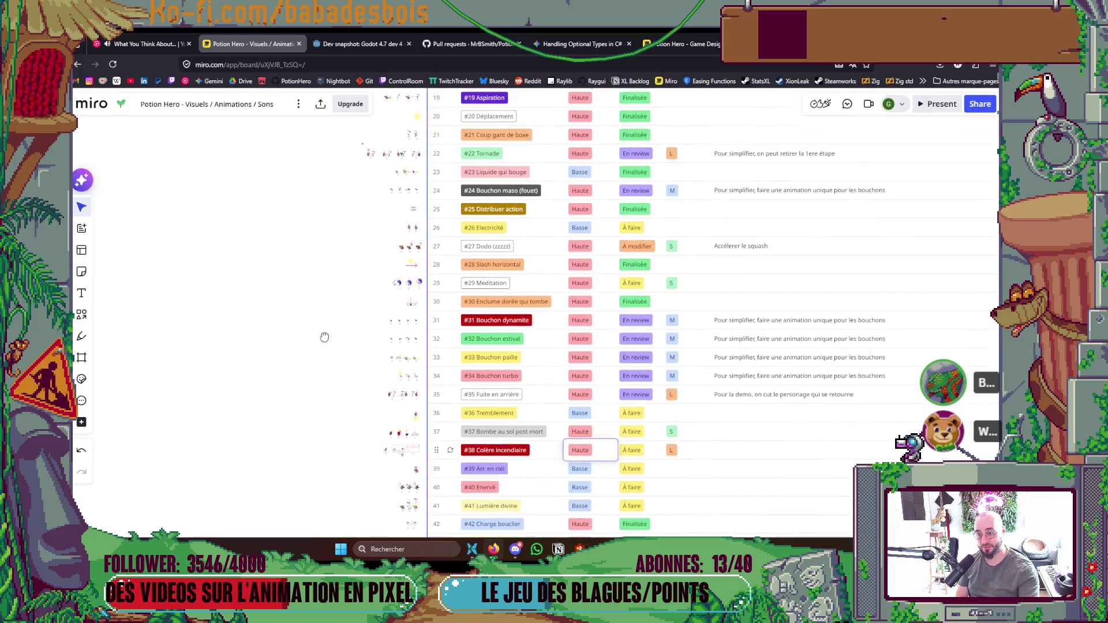
{"action": "scroll", "coordinate": [316, 304], "scroll_direction": "up", "scroll_amount": 2}
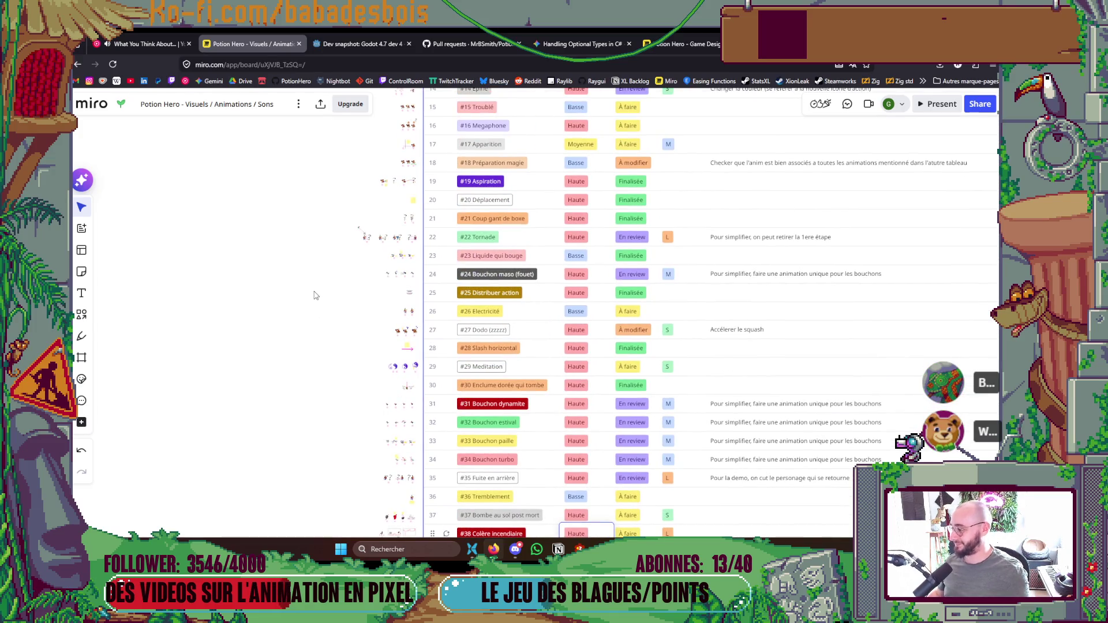
{"action": "left_click_drag", "start_coordinate": [334, 321], "coordinate": [335, 360]}
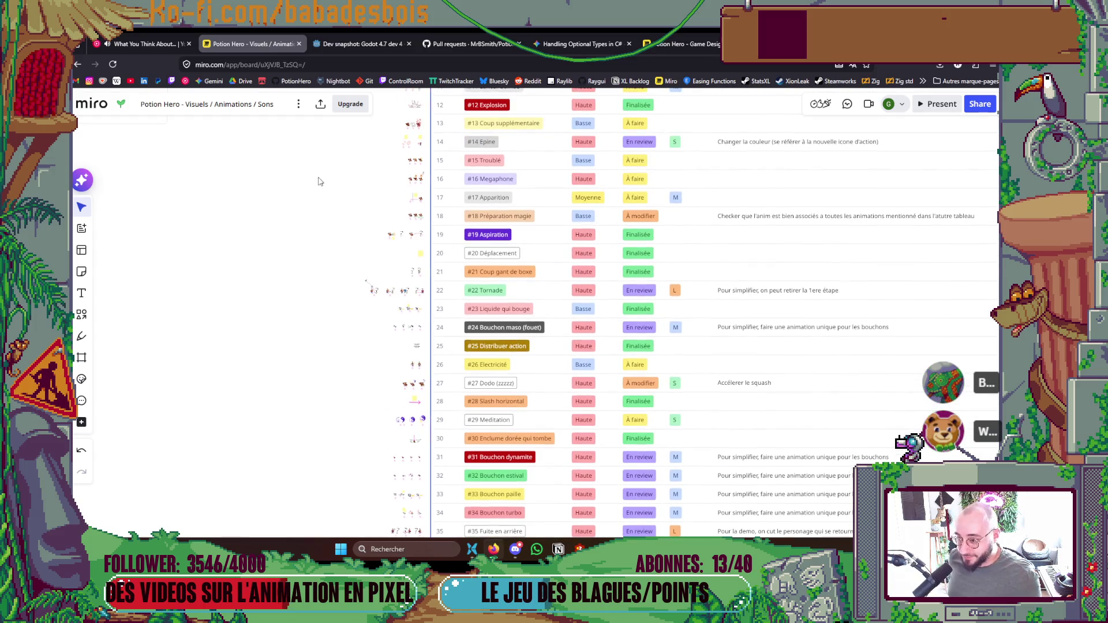
{"action": "left_click_drag", "start_coordinate": [316, 178], "coordinate": [299, 227]}
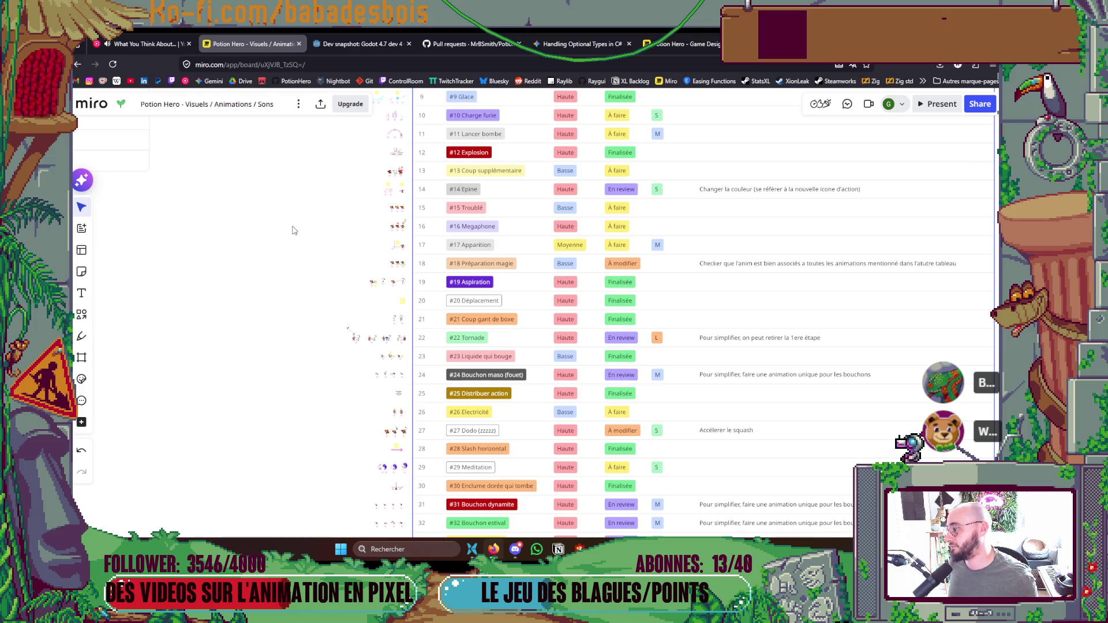
{"action": "mouse_move", "coordinate": [558, 549]}
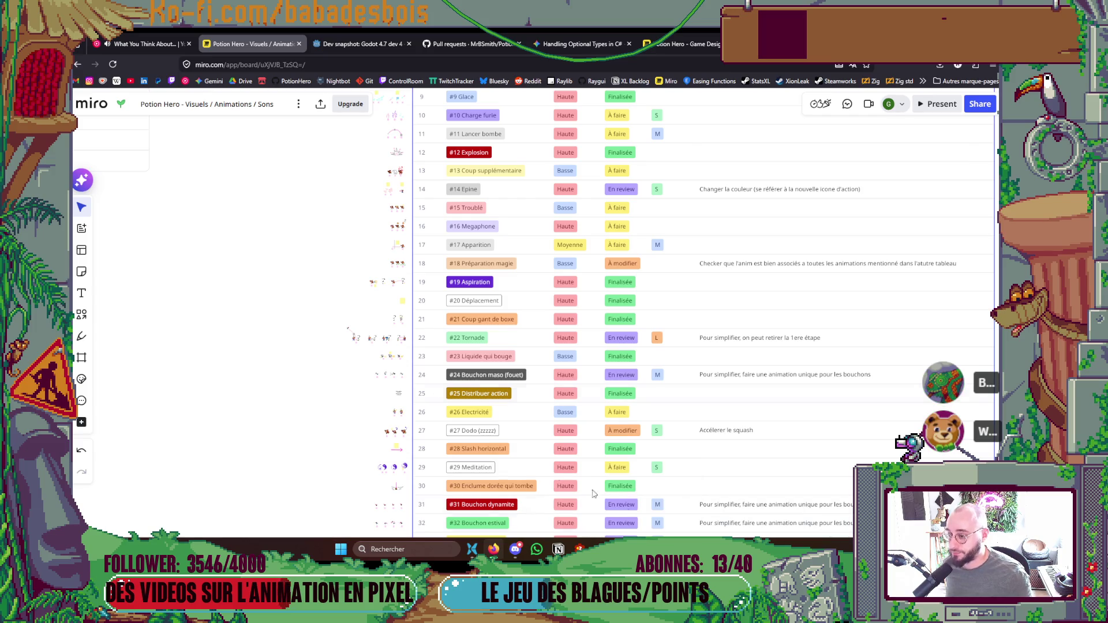
{"action": "left_click", "coordinate": [640, 499]}
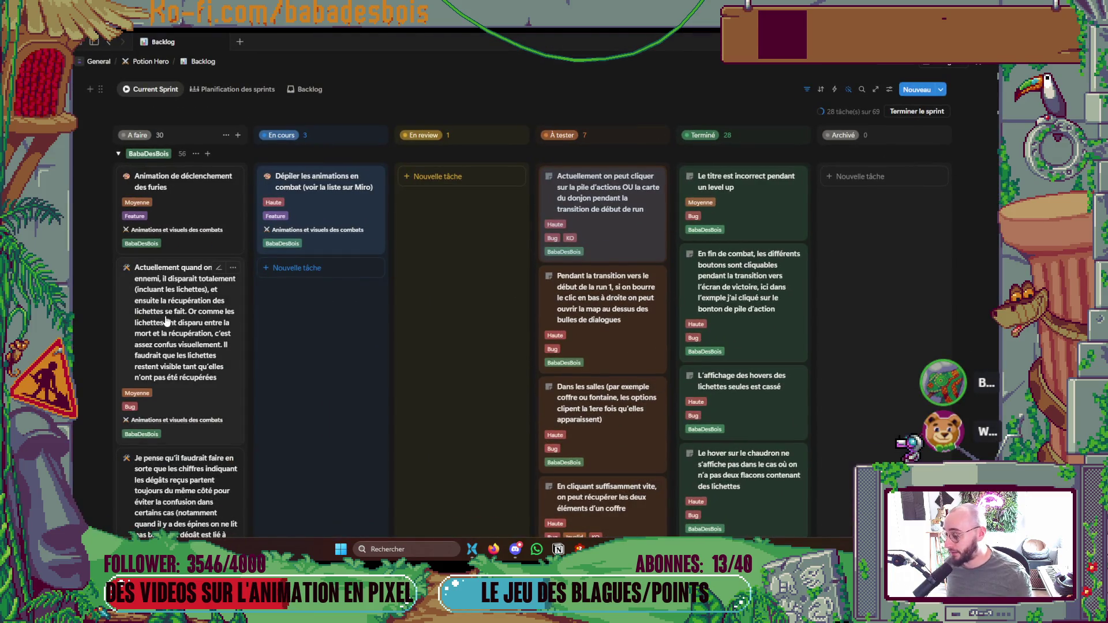
Scroll the Current Sprint board through the A faire and Terminé columns to the last to-do card.
{"action": "scroll", "coordinate": [222, 424], "scroll_direction": "down", "scroll_amount": 3}
{"action": "scroll", "coordinate": [223, 424], "scroll_direction": "down", "scroll_amount": 10}
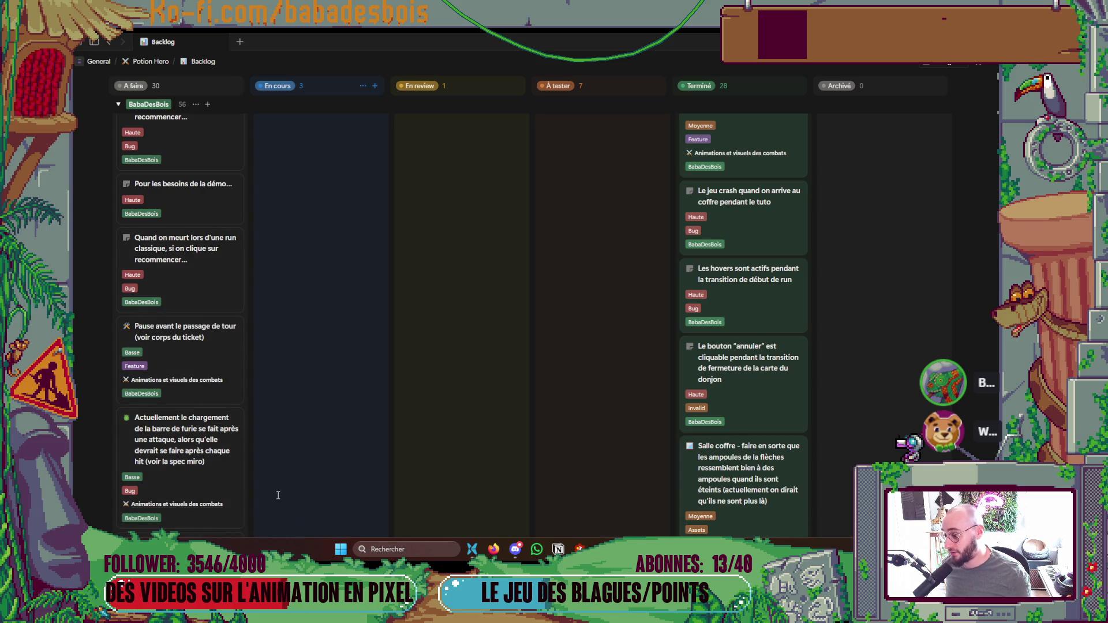
{"action": "scroll", "coordinate": [185, 444], "scroll_direction": "down", "scroll_amount": 2}
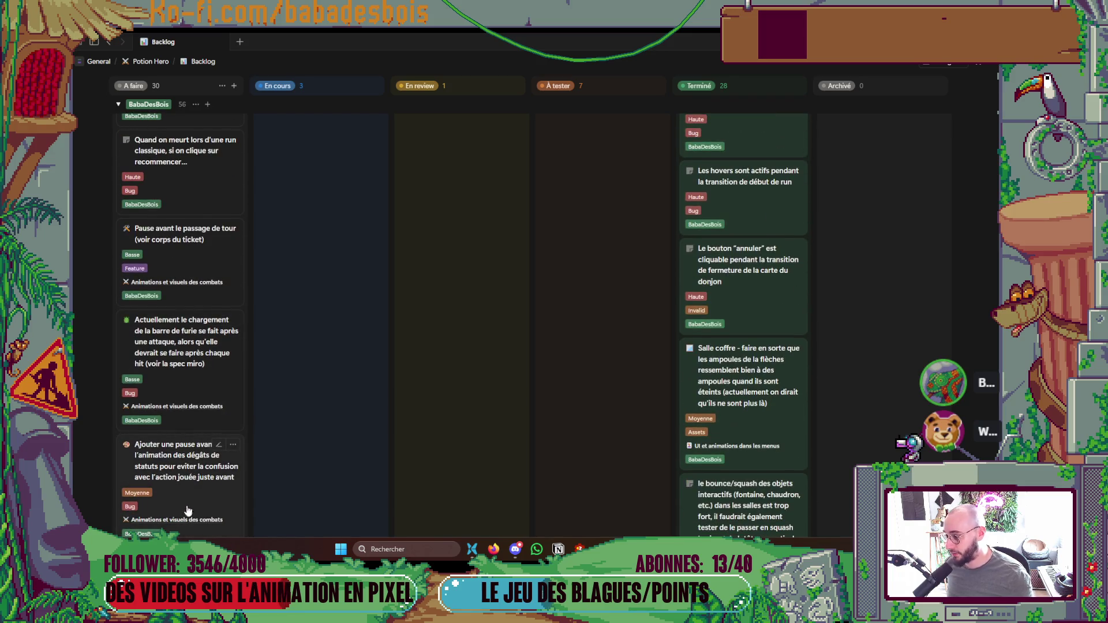
{"action": "scroll", "coordinate": [210, 456], "scroll_direction": "down", "scroll_amount": 12}
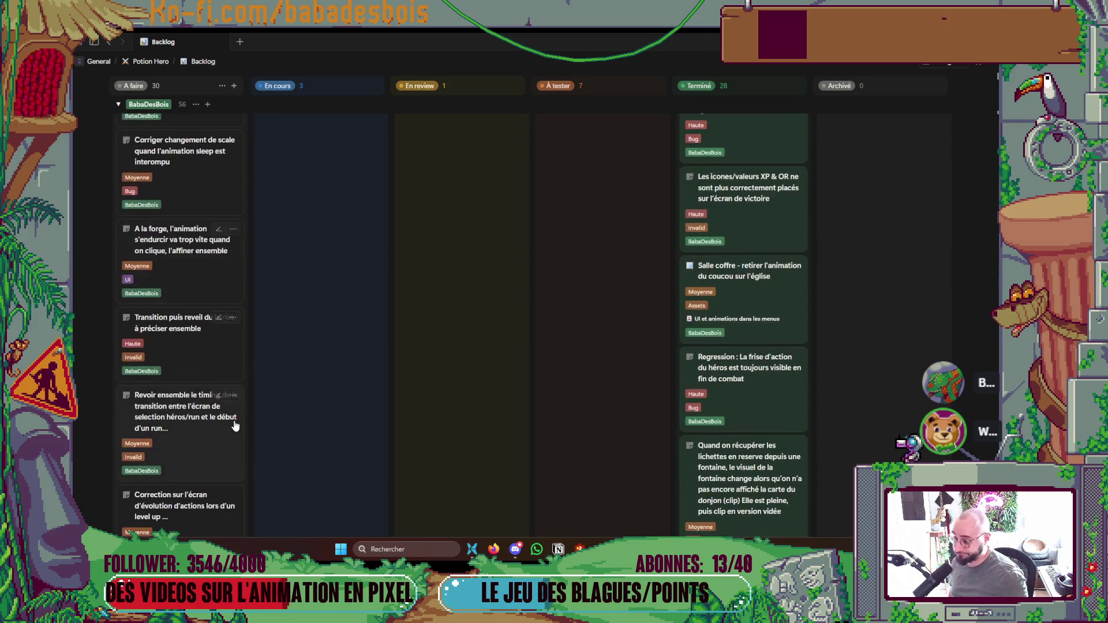
{"action": "scroll", "coordinate": [234, 420], "scroll_direction": "down", "scroll_amount": 5}
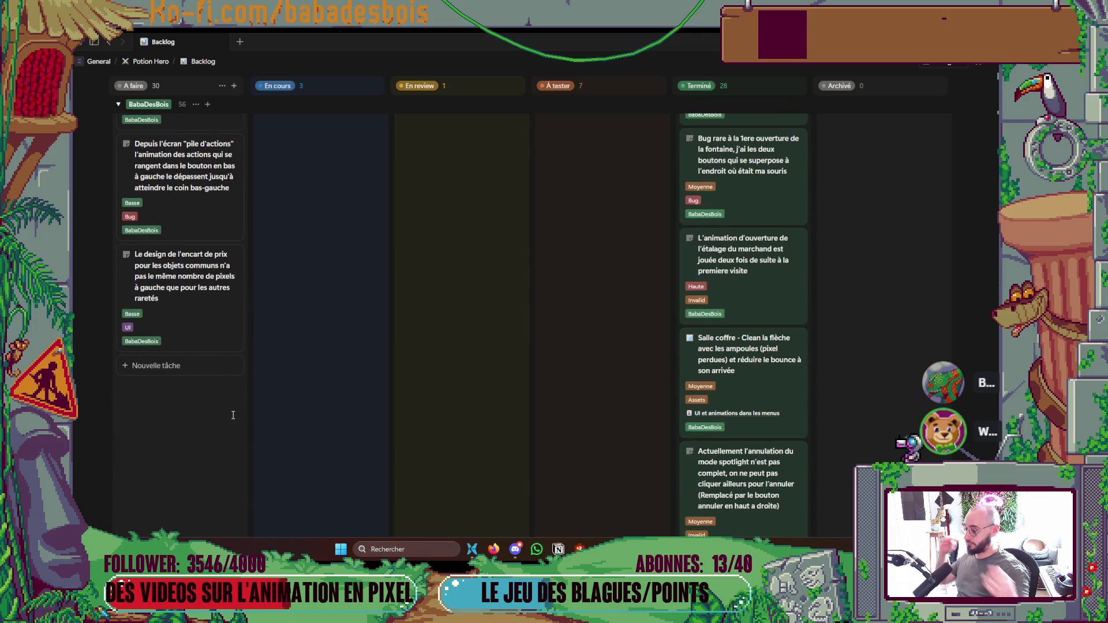